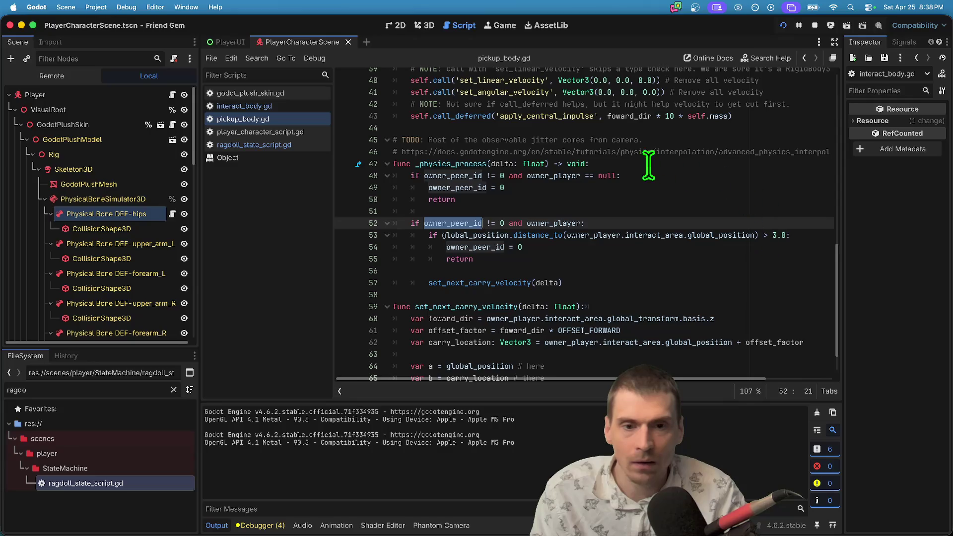
# - Comment out the lines 53–55 distance check that clears owner_peer_id, then run the game
pyautogui.doubleClick(459, 282)
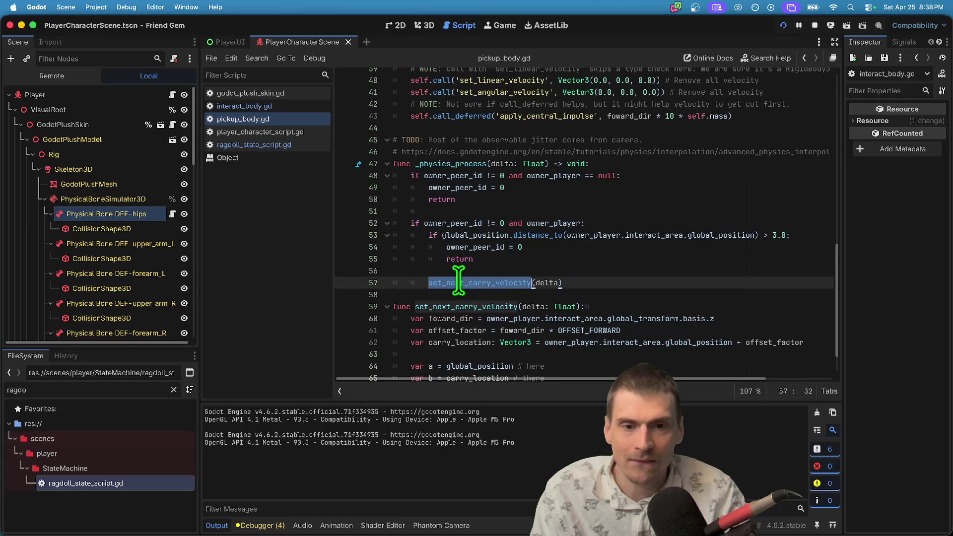
pyautogui.doubleClick(473, 222)
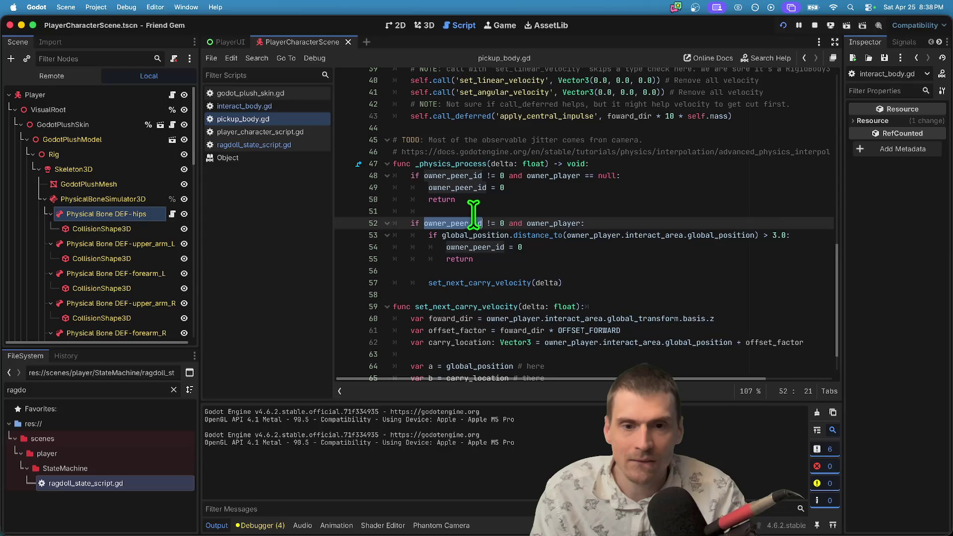
pyautogui.click(539, 235)
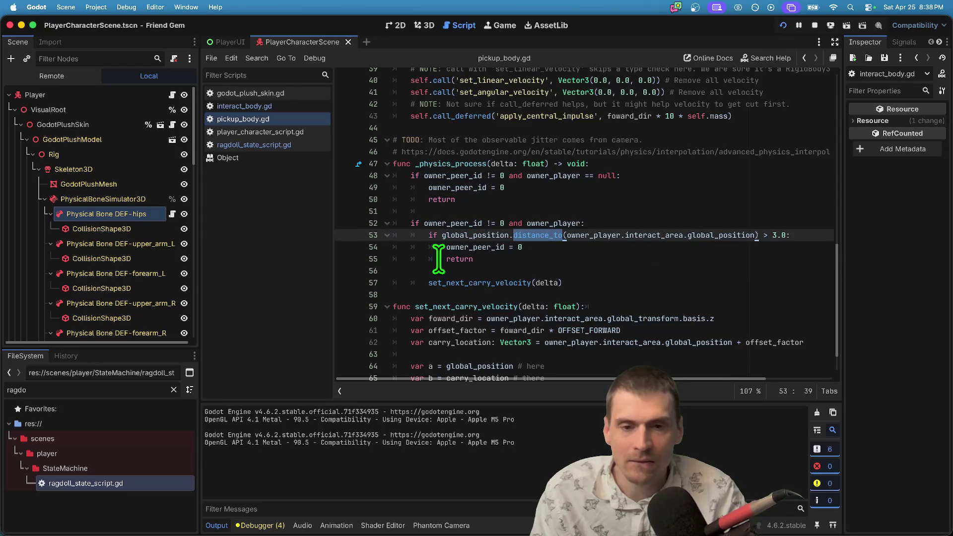
pyautogui.doubleClick(452, 247)
pyautogui.moveTo(494, 261)
pyautogui.mouseDown()
pyautogui.moveTo(397, 248)
pyautogui.moveTo(390, 238)
pyautogui.mouseUp()
pyautogui.press('super+b')
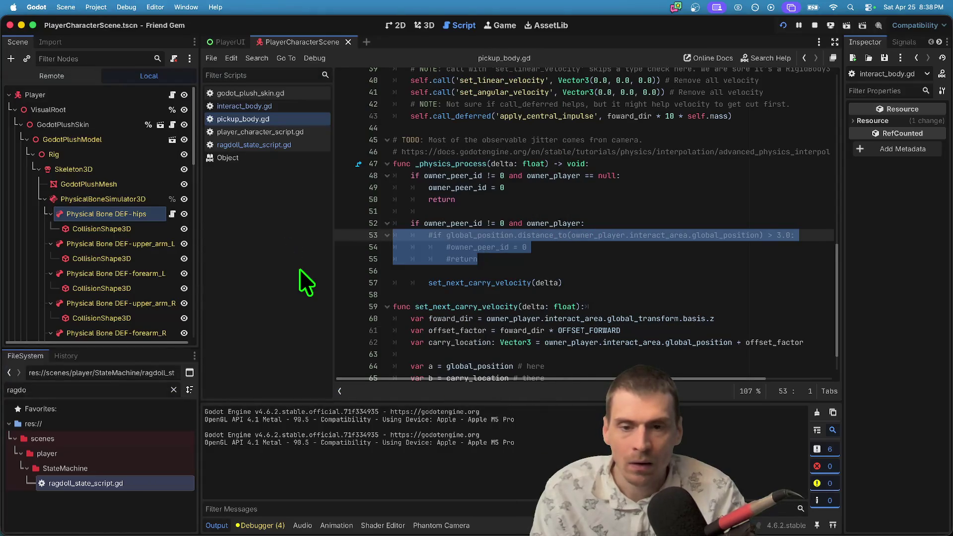
pyautogui.press('super+Tab')
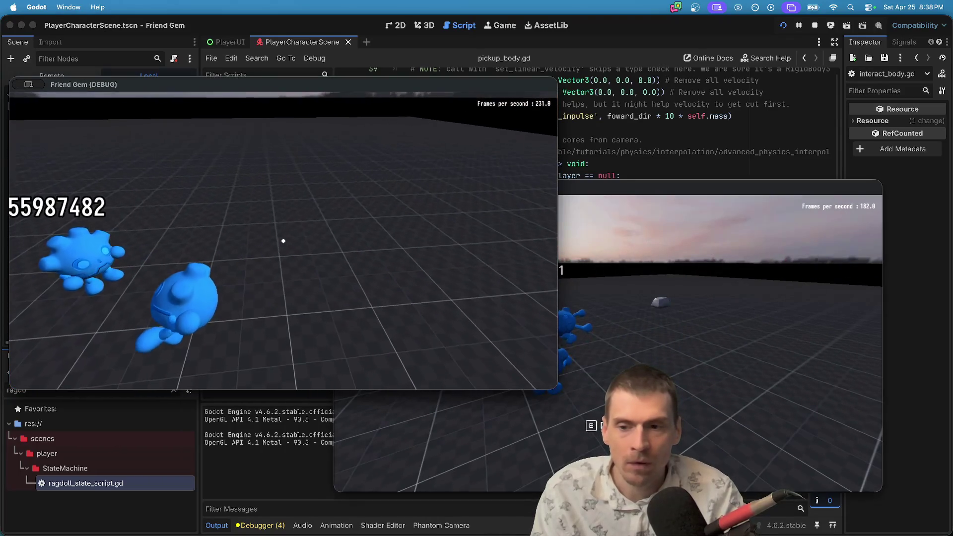
# - Walk to the other character and pick it up by the hips with E, then return to ragdoll_state_script.gd
pyautogui.press('w')
pyautogui.press('super+Tab')
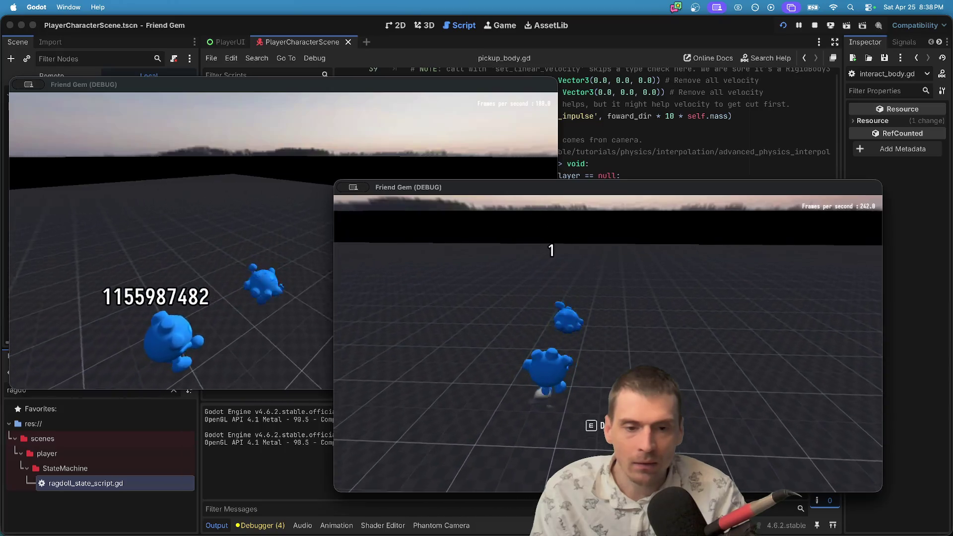
pyautogui.press('super+Tab')
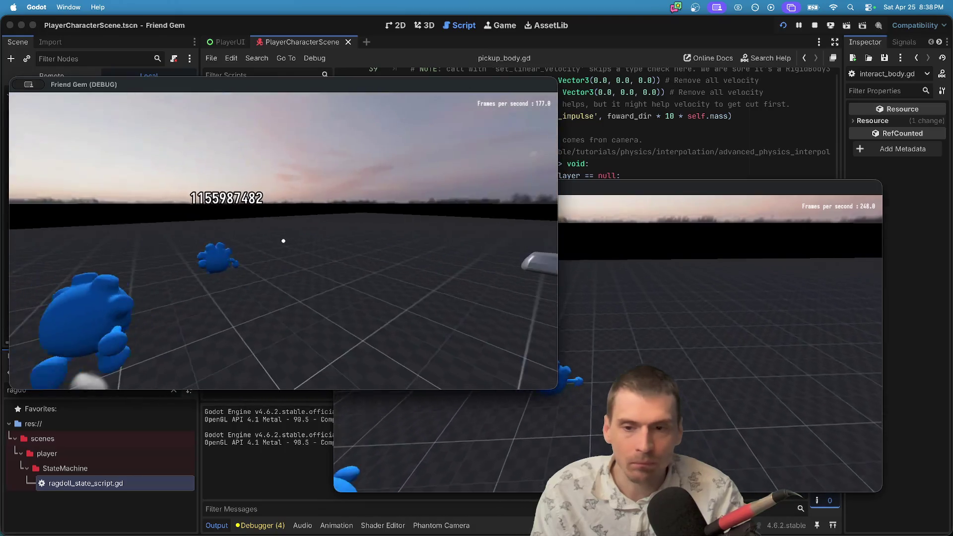
pyautogui.press('e')
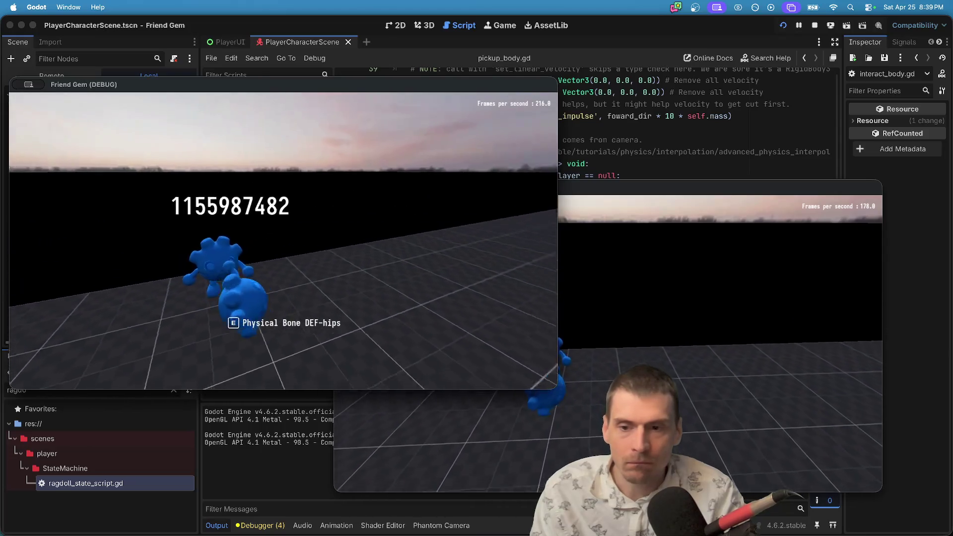
pyautogui.press('e')
pyautogui.press('e')
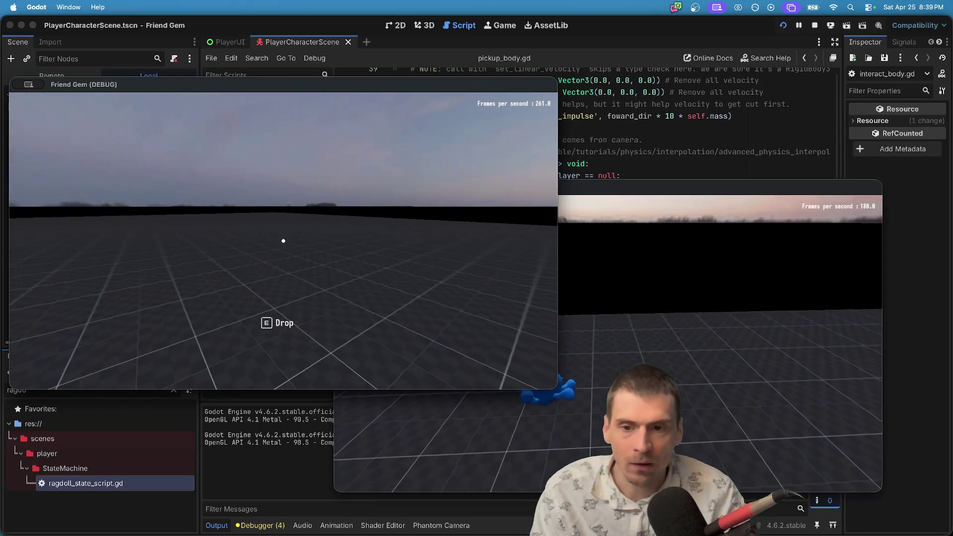
pyautogui.press('super+Tab')
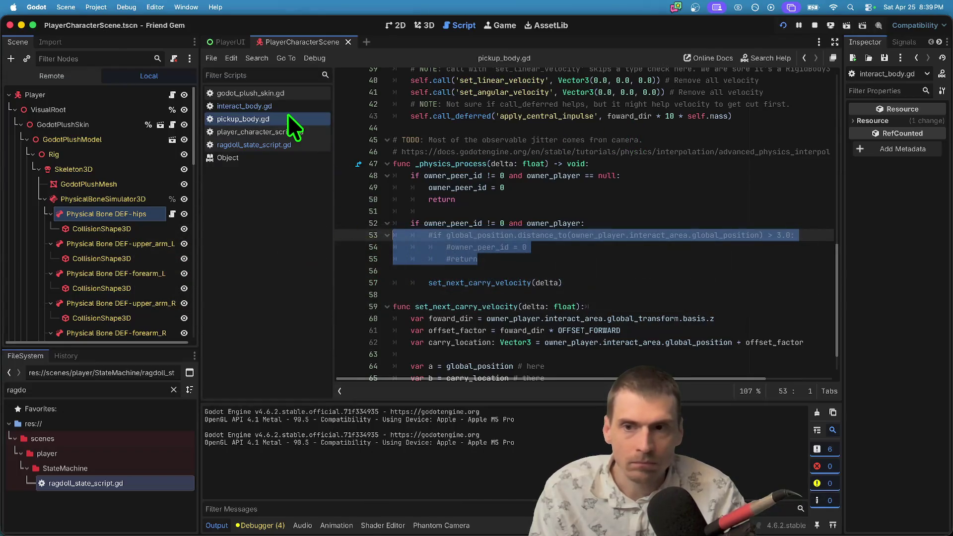
pyautogui.click(276, 144)
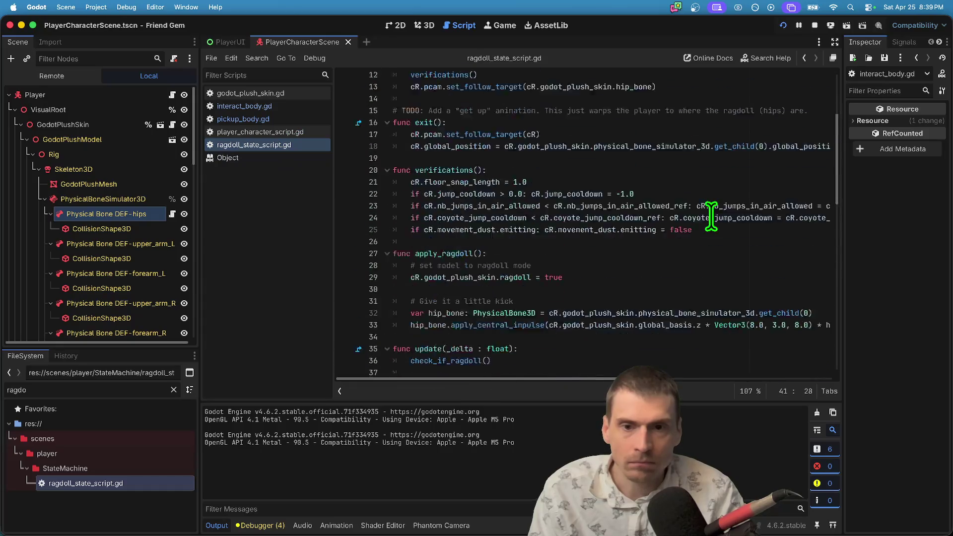
# - Duplicate enter()'s follow-target line and change the copy to target pcam_aim at the hip bone
pyautogui.scroll(3, 711, 217)
pyautogui.tripleClick(552, 194)
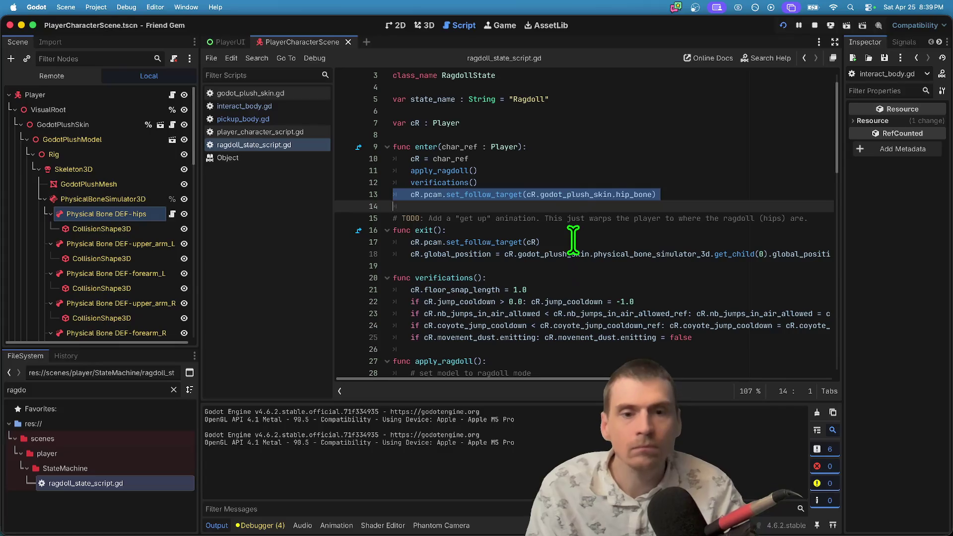
pyautogui.click(605, 206)
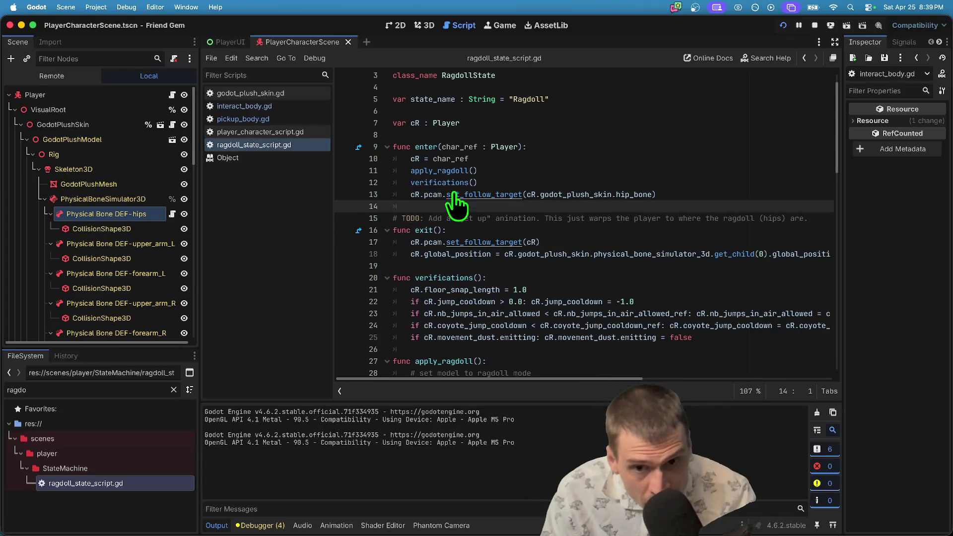
pyautogui.write('cR.pcam.set_follow_target(cR.godot_plush_skin.hip_bone)')
pyautogui.click(435, 206)
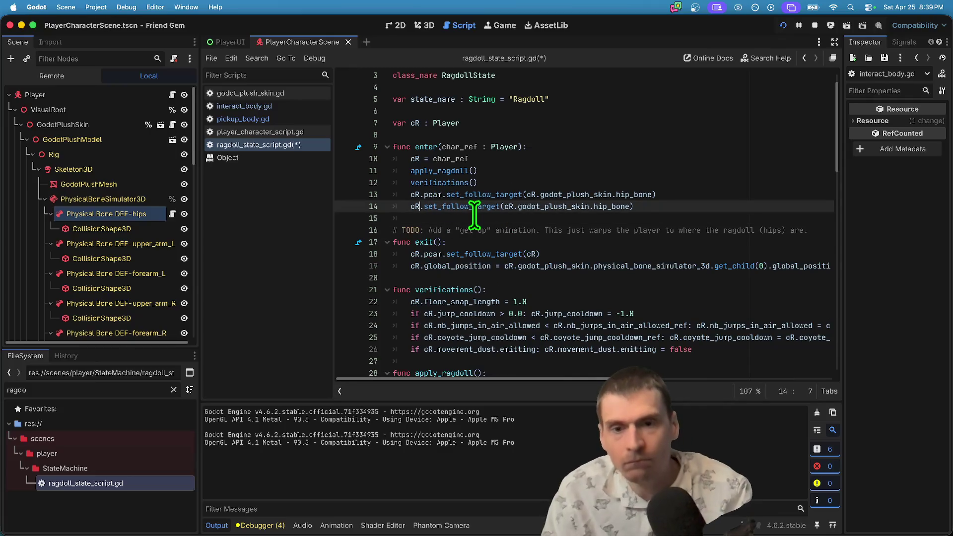
pyautogui.write('aim')
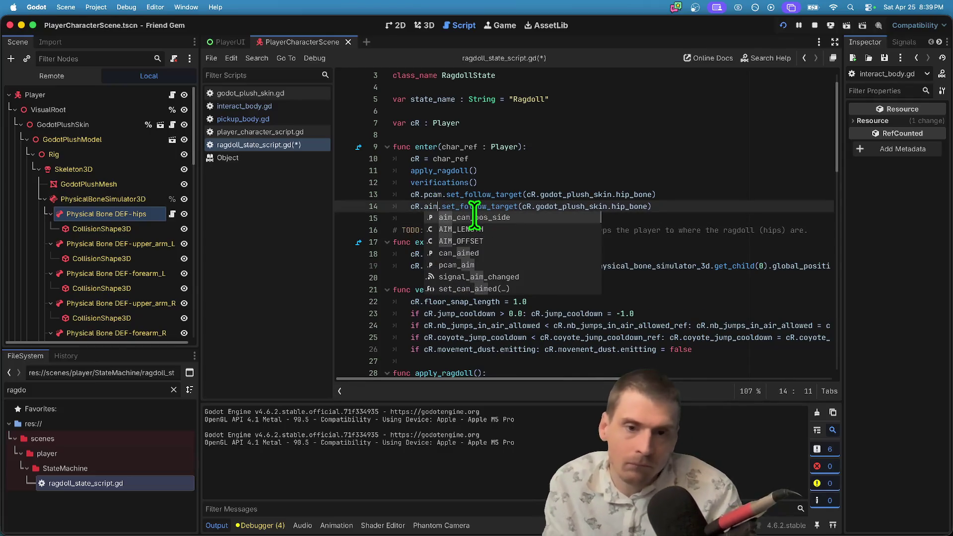
pyautogui.press('Left')
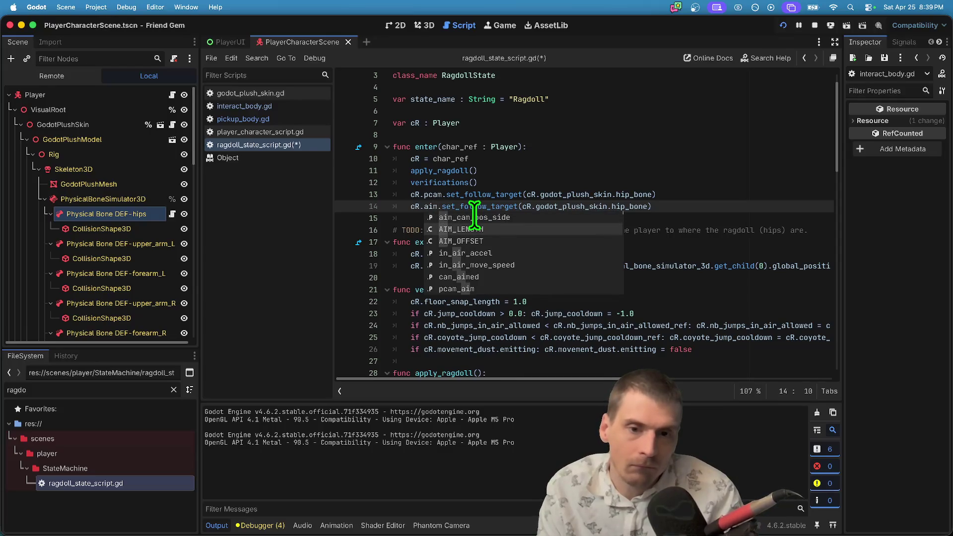
pyautogui.press('BackSpace')
pyautogui.press('BackSpace')
pyautogui.write('pca')
pyautogui.press('Down')
pyautogui.press('Return')
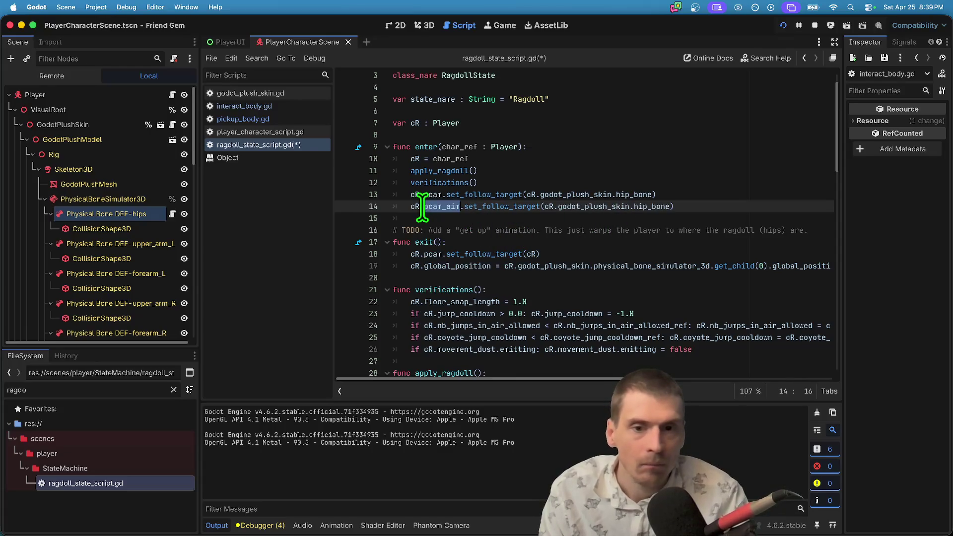
# - Add a cR.pcam_aim.set_follow_target(cR) line in exit(), then save and run the game
pyautogui.press('Down')
pyautogui.press('Down')
pyautogui.press('Down')
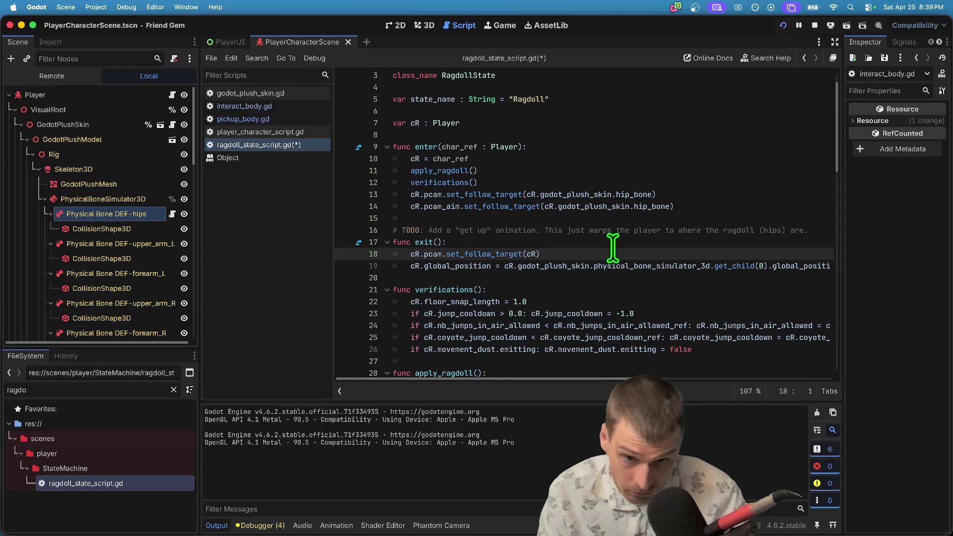
pyautogui.press('Return')
pyautogui.press('Up')
pyautogui.press('super+BackSpace')
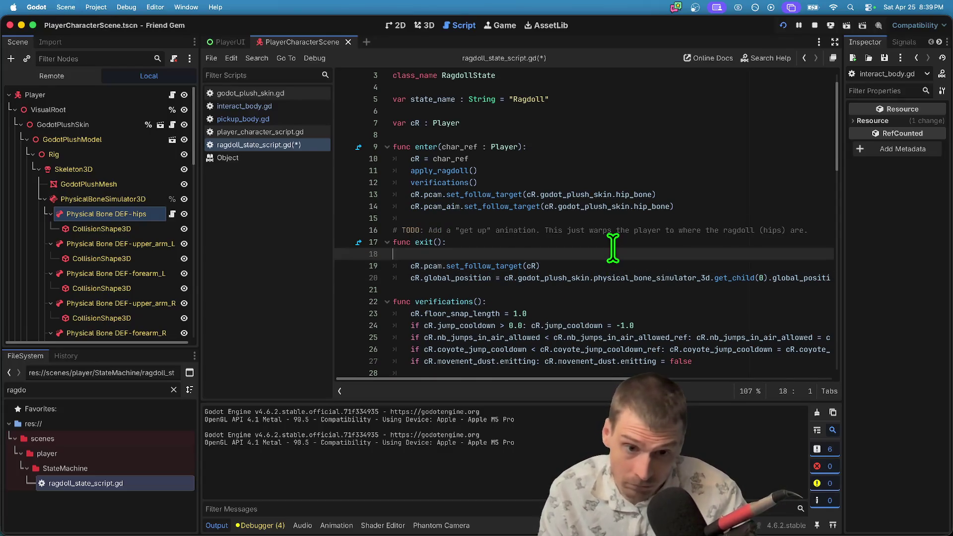
pyautogui.press('Delete')
pyautogui.press('Down')
pyautogui.press('Return')
pyautogui.press('Up')
pyautogui.press('End')
pyautogui.write('(')
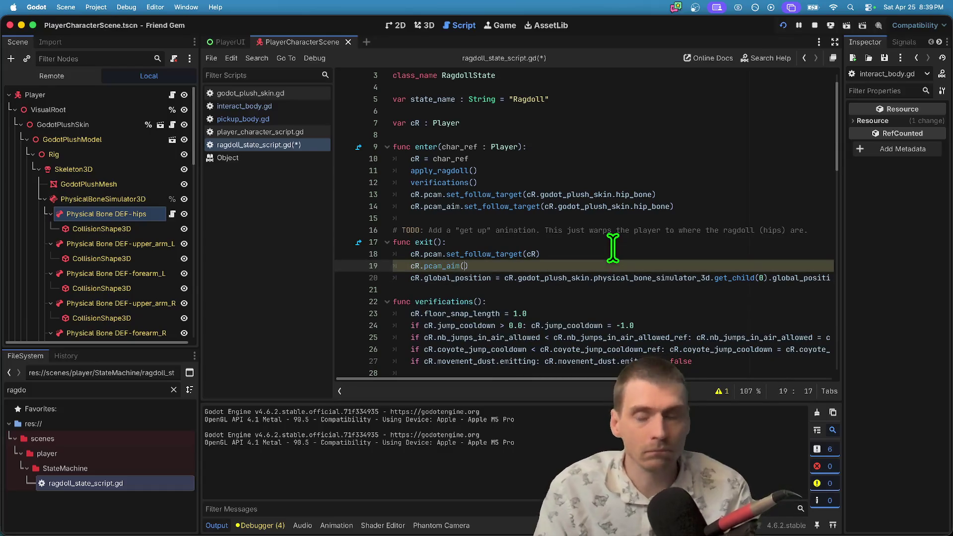
pyautogui.write('cR')
pyautogui.press('Escape')
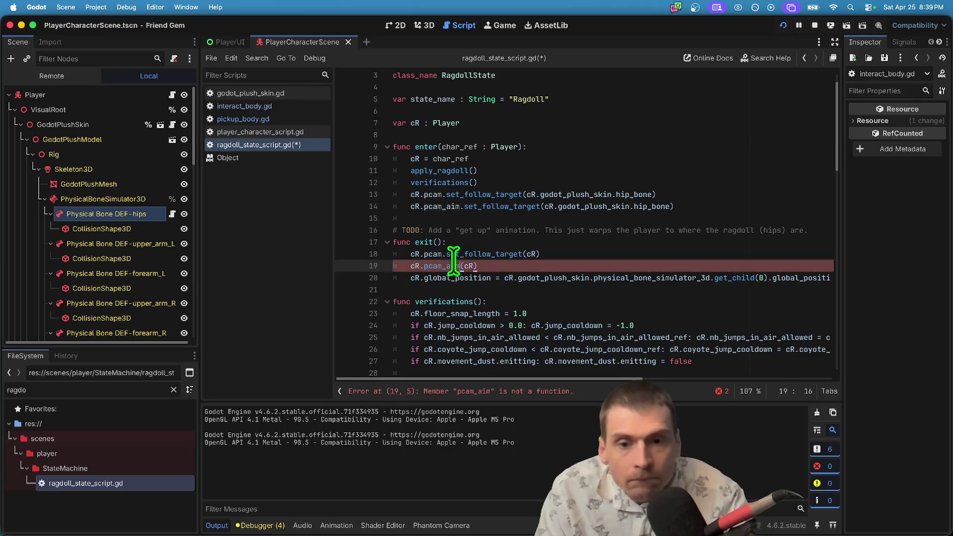
pyautogui.click(692, 253)
pyautogui.press('super+b')
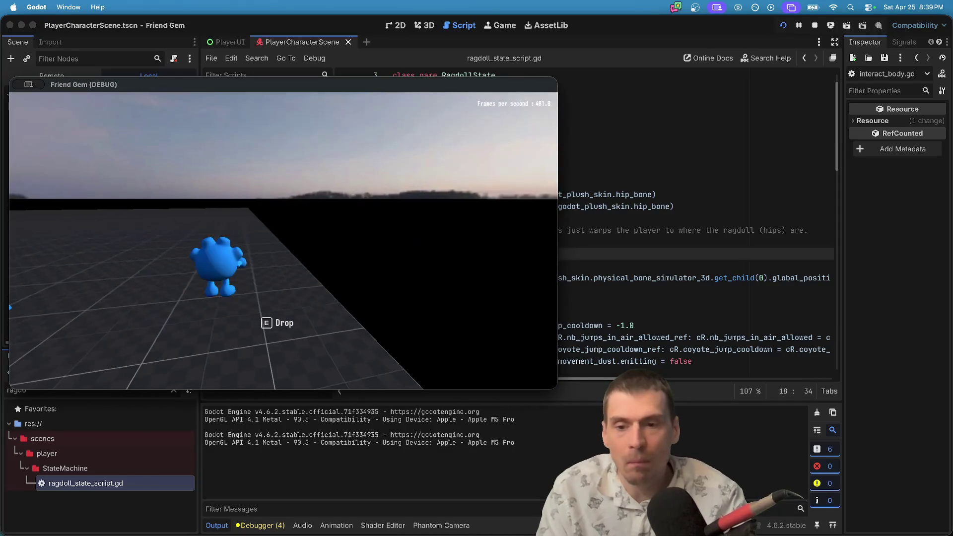
# - Restart the game and press R to ragdoll the carried character, checking host and client windows
pyautogui.press('super+b')
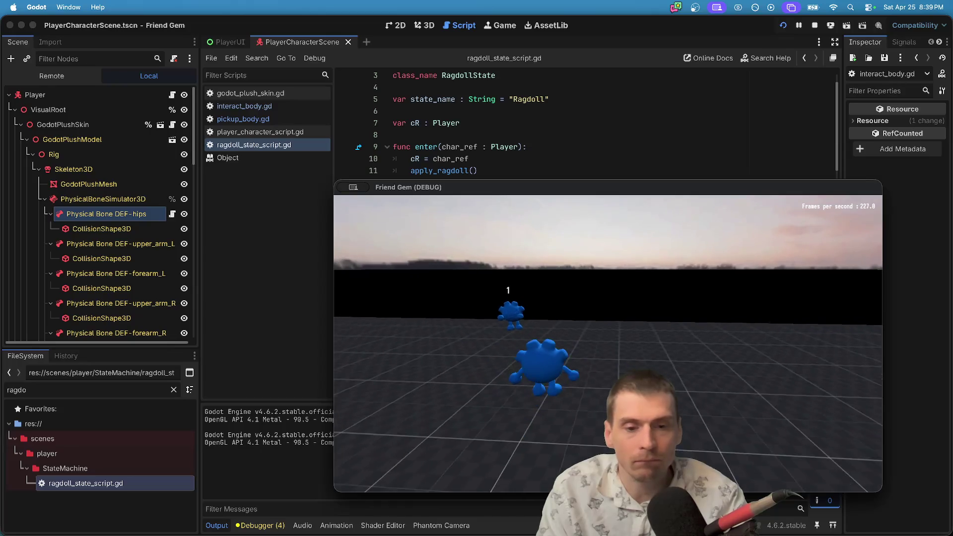
pyautogui.press('super+Tab')
pyautogui.write('r')
pyautogui.press('super+Tab')
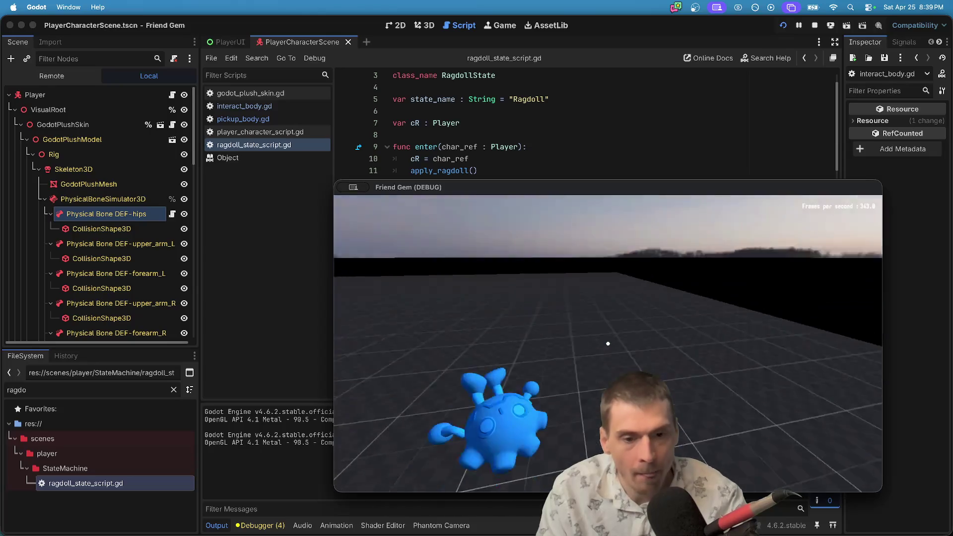
pyautogui.press('super+Tab')
pyautogui.press('super+Tab')
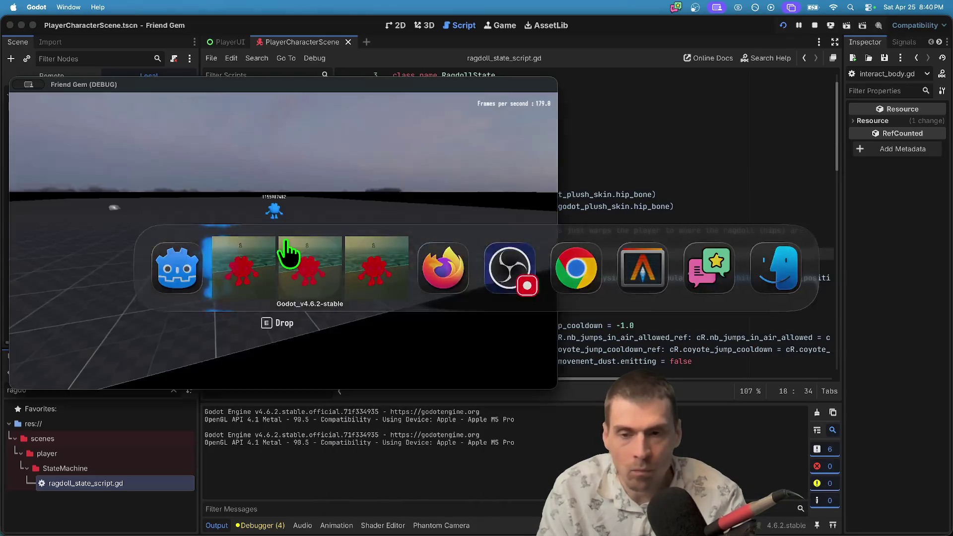
pyautogui.press('r')
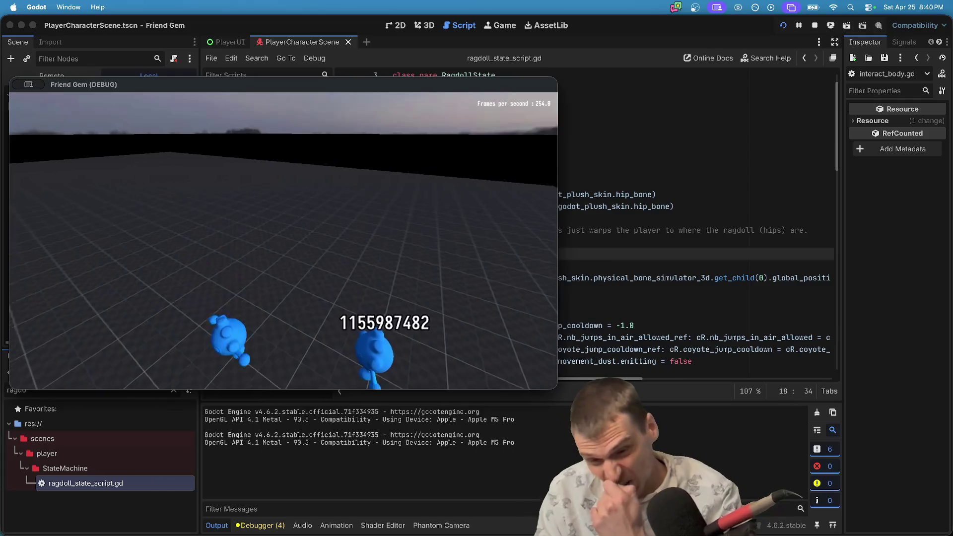
pyautogui.press('super+Tab')
pyautogui.press('super+Tab')
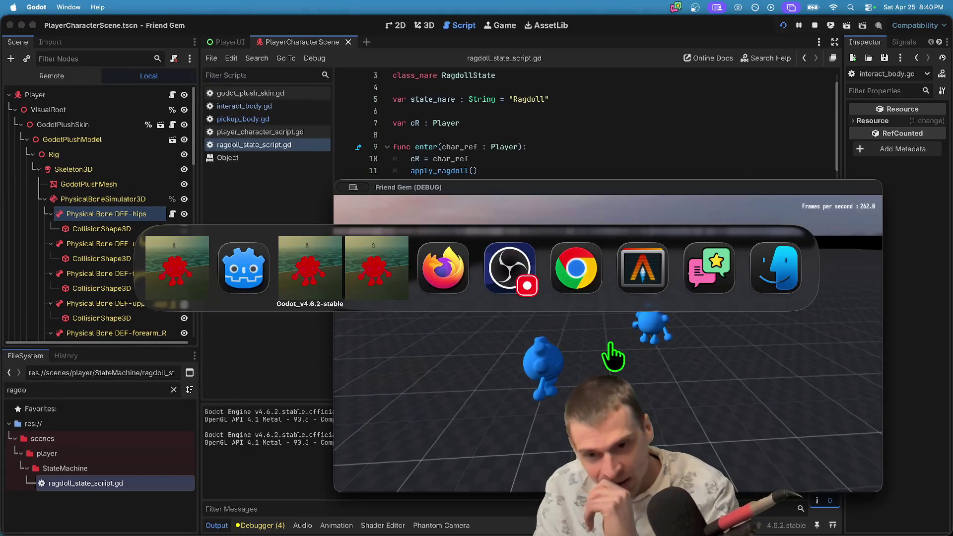
pyautogui.press('super+Tab')
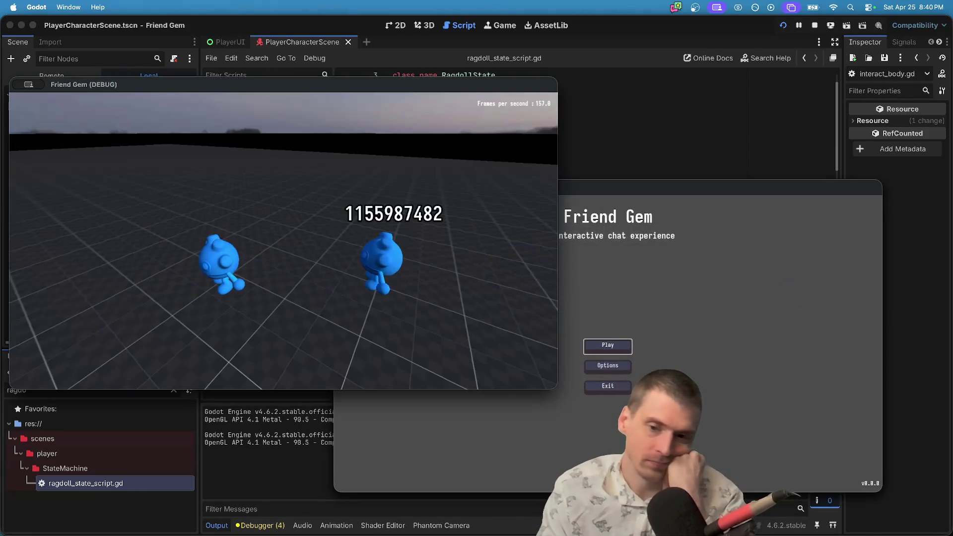
pyautogui.press('super+Tab')
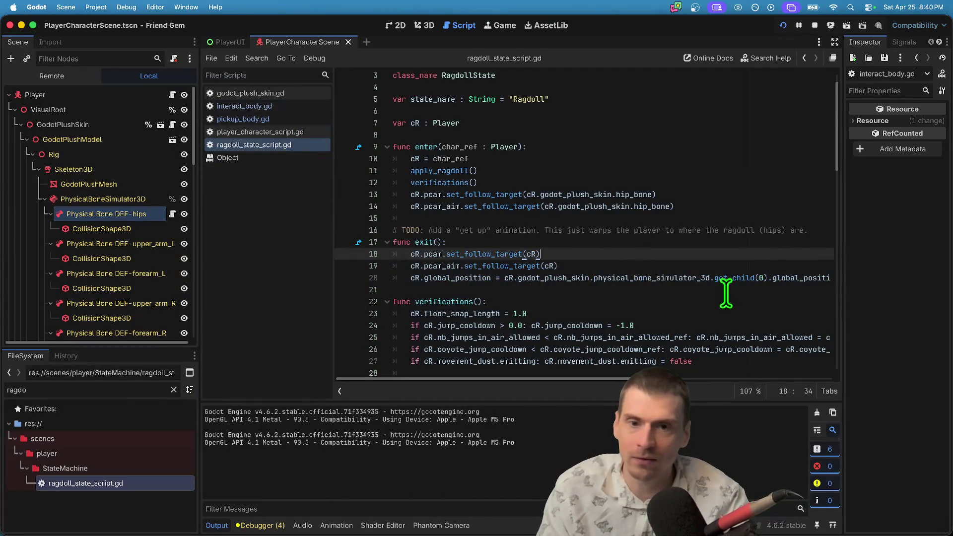
# - Stop the running debug game and open pickup_body.gd
pyautogui.click(816, 27)
pyautogui.click(665, 241)
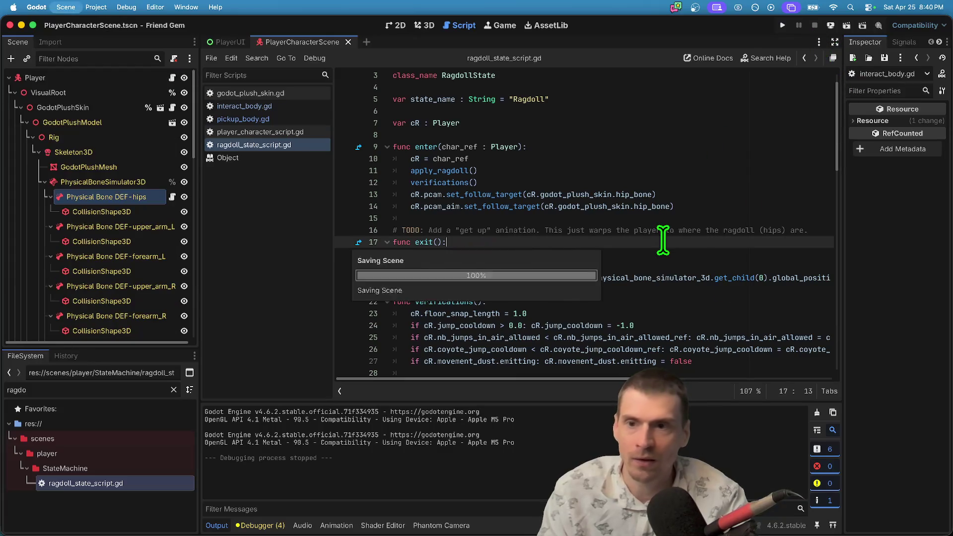
pyautogui.click(296, 120)
# - Review the owner_player check in _physics_process and place the caret on empty line 56
pyautogui.moveTo(645, 272); pyautogui.dragTo(237, 233)
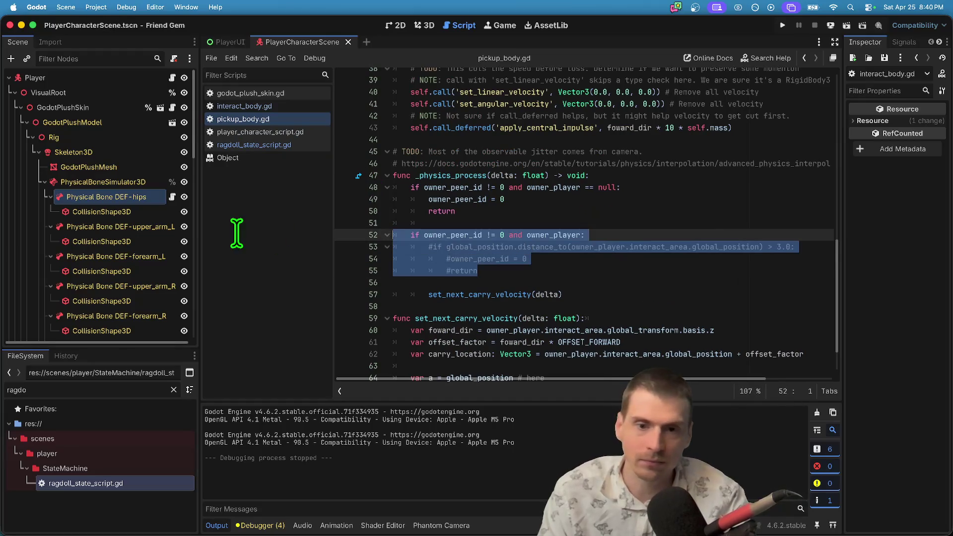
pyautogui.doubleClick(438, 176)
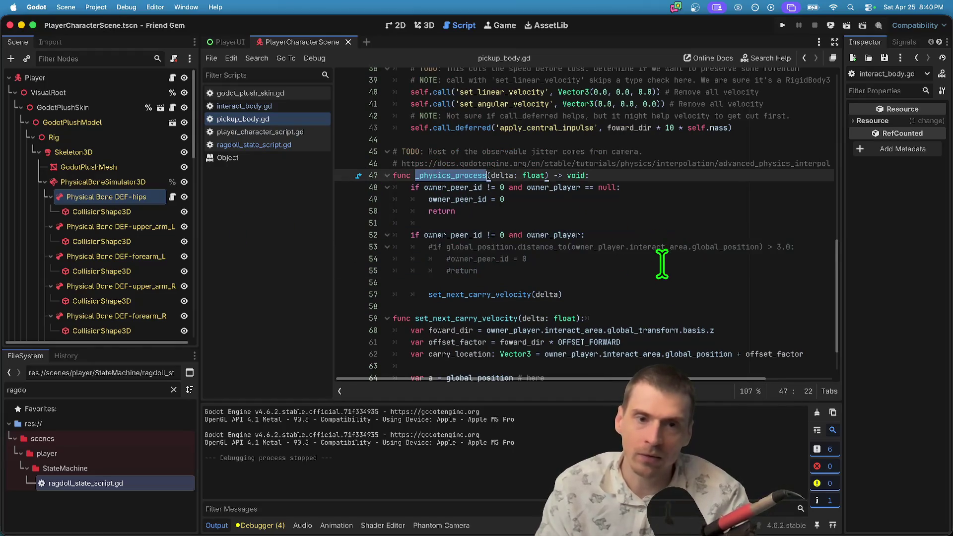
pyautogui.doubleClick(556, 188)
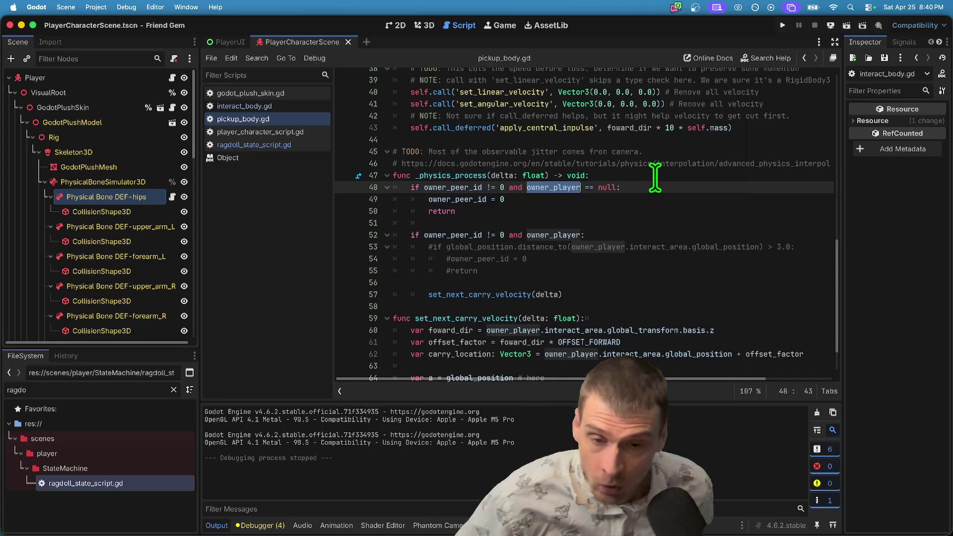
pyautogui.click(671, 279)
pyautogui.scroll(-2, 678, 268)
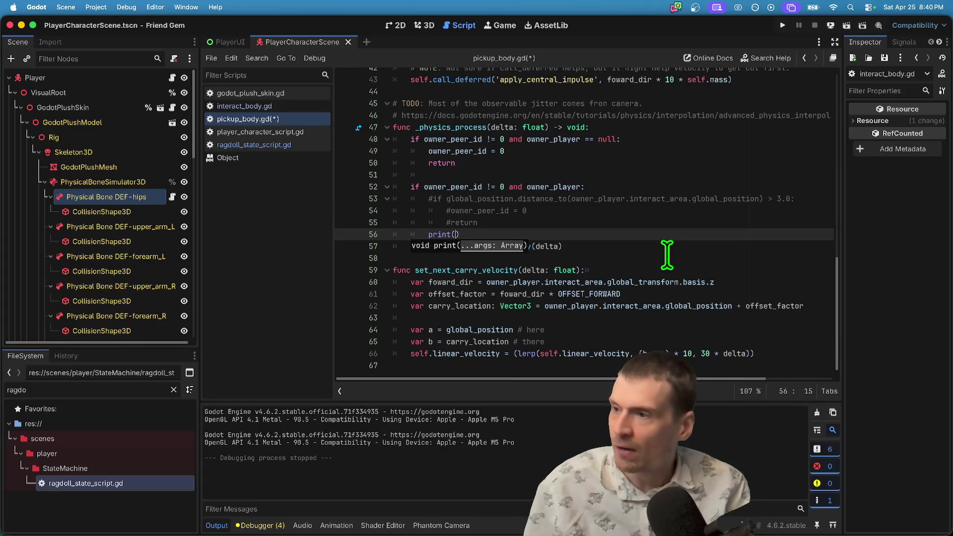
# - Insert an 'if not multiplayer.is_server():' line and indent the print call beneath it
pyautogui.hotkey('ctrl', 'shift', 'Return')
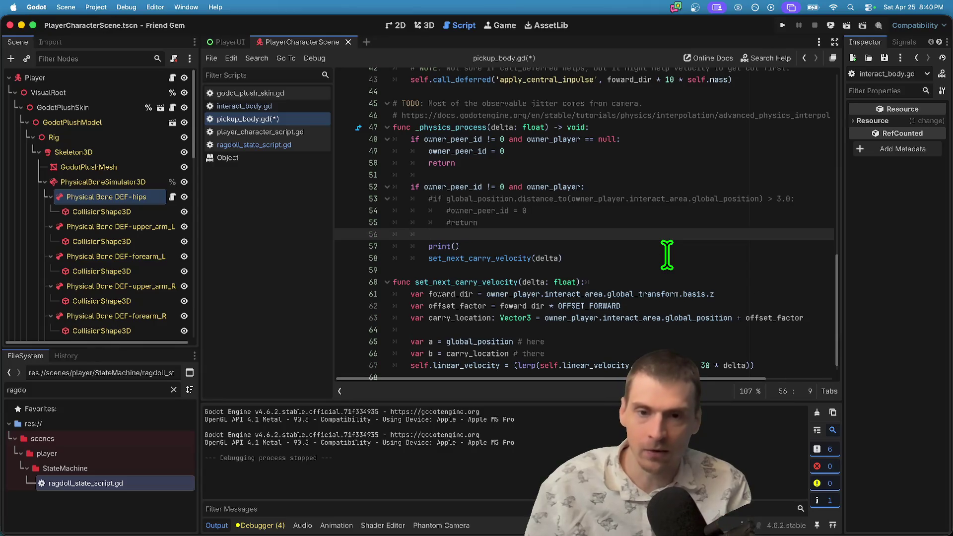
pyautogui.write('ltiplayer.is_server():')
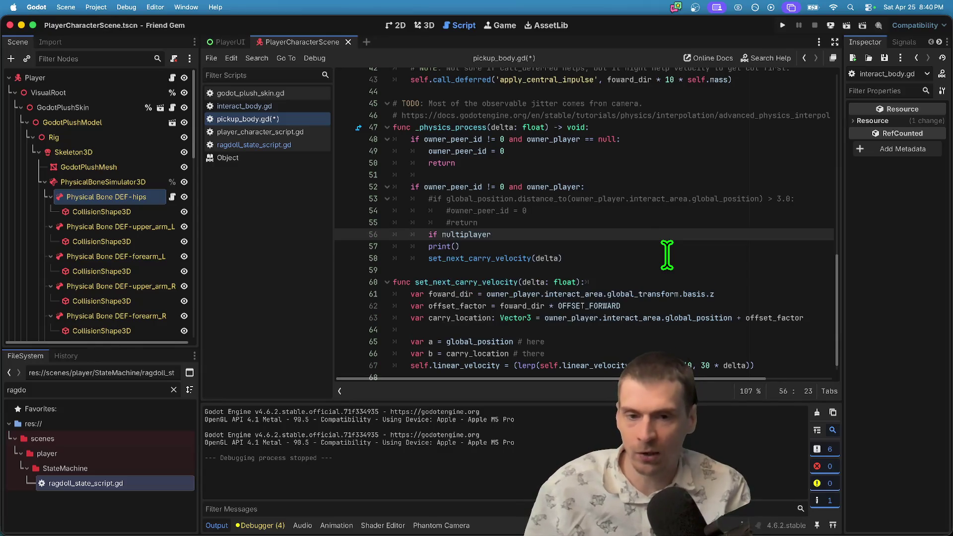
pyautogui.press('Down')
pyautogui.press('Home')
pyautogui.press('Home')
pyautogui.press('Tab')
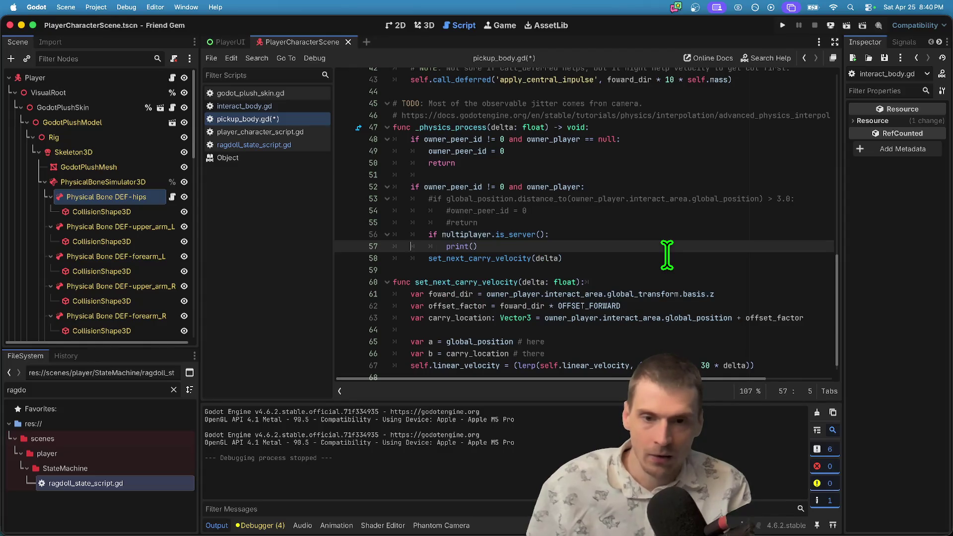
pyautogui.press('Down')
pyautogui.press('Up')
pyautogui.press('End')
pyautogui.press('Left')
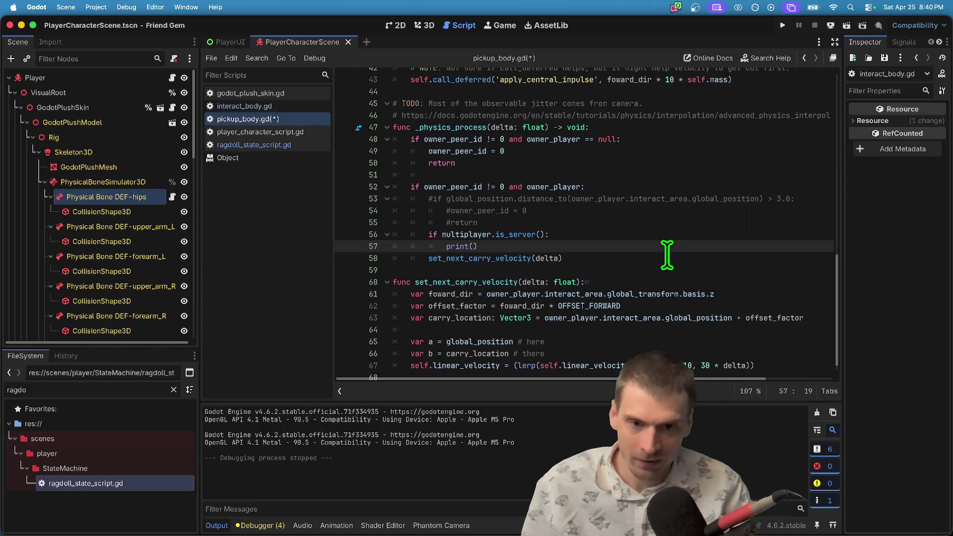
# - Make the print output 'setting' with get_multiplayer_authority(), save the script, and run the project
pyautogui.click(444, 232)
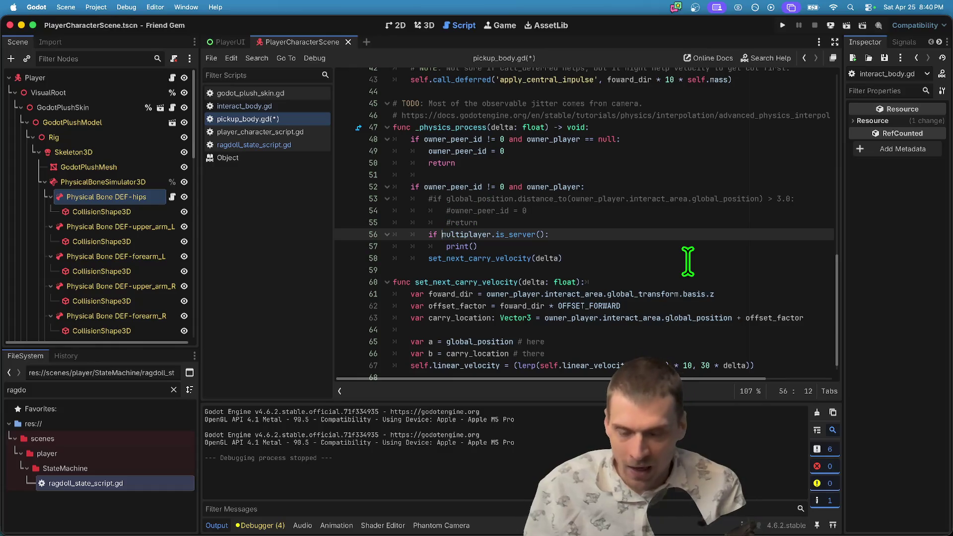
pyautogui.press('Down')
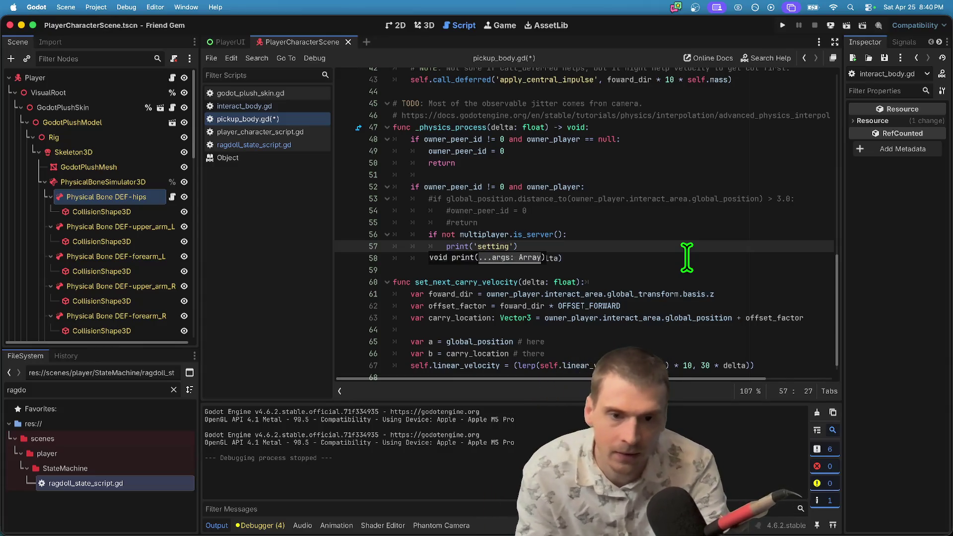
pyautogui.press('BackSpace')
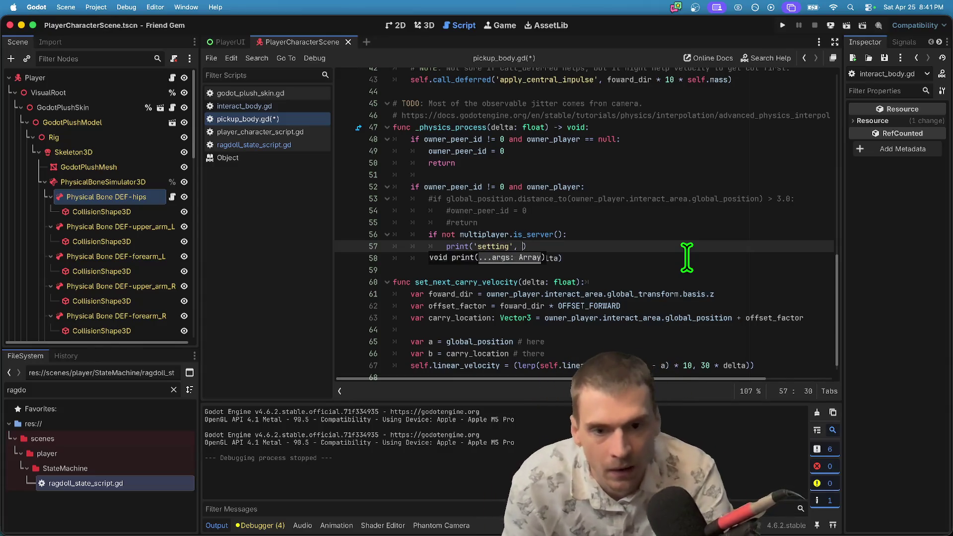
pyautogui.write('g')
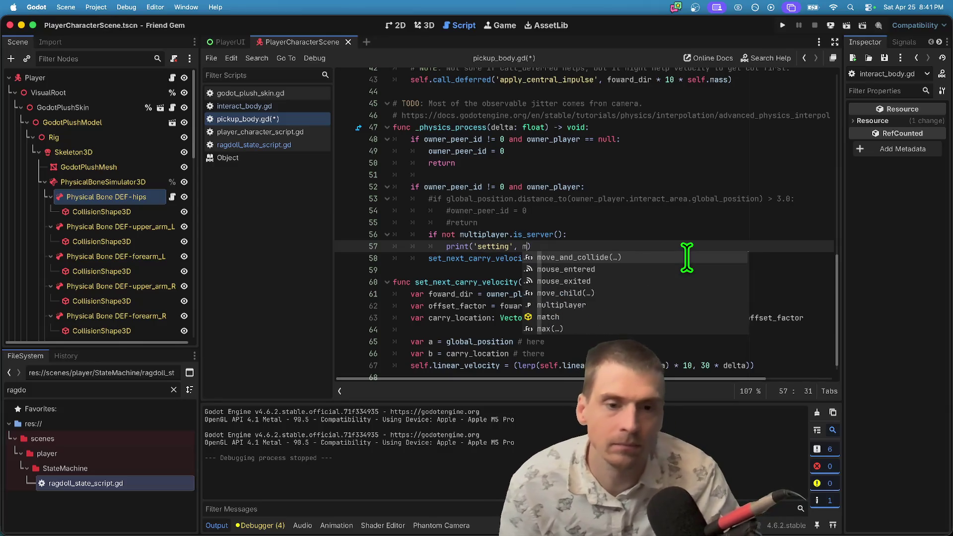
pyautogui.write('et_mul')
pyautogui.press('Return')
pyautogui.hotkey('ctrl', 's')
pyautogui.press('super+b')
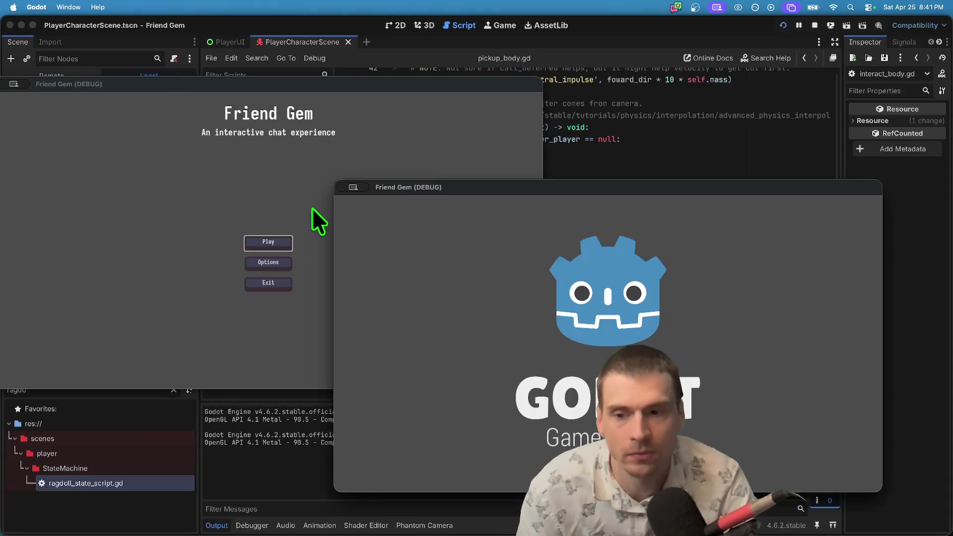
# - Host a game from the first Friend Gem window via Host Game
pyautogui.click(265, 259)
pyautogui.press('Escape')
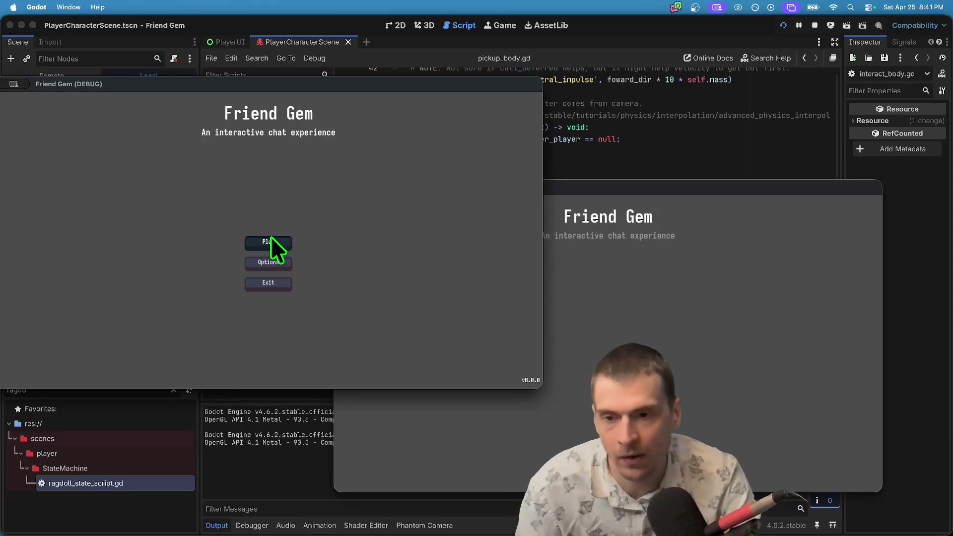
pyautogui.click(268, 242)
pyautogui.click(267, 317)
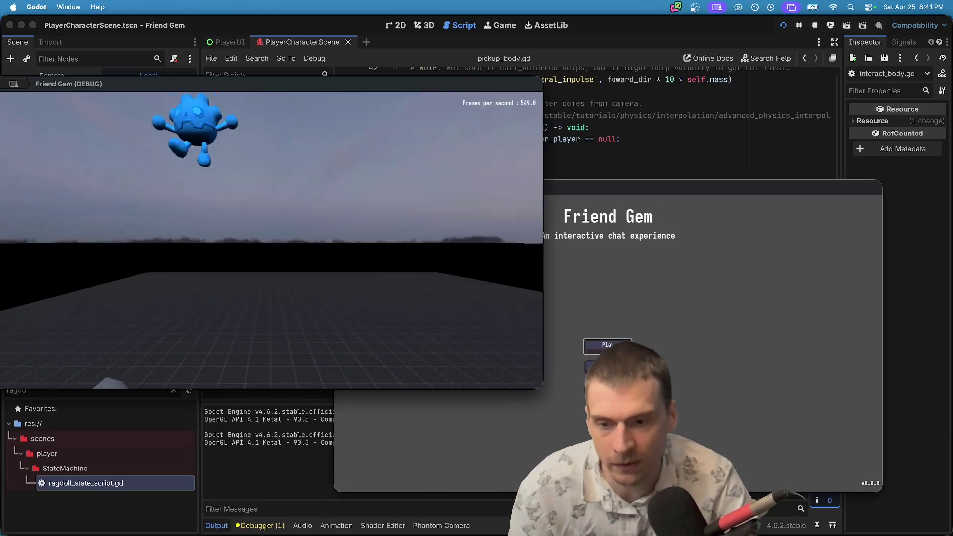
# - Join the hosted game from the second window via Play > Join Game
pyautogui.click(600, 311)
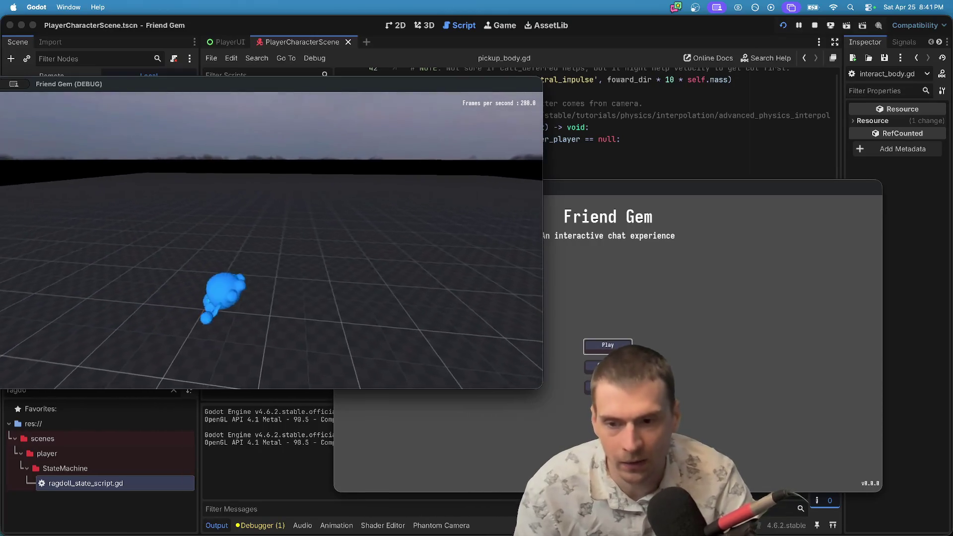
pyautogui.click(610, 345)
pyautogui.click(616, 341)
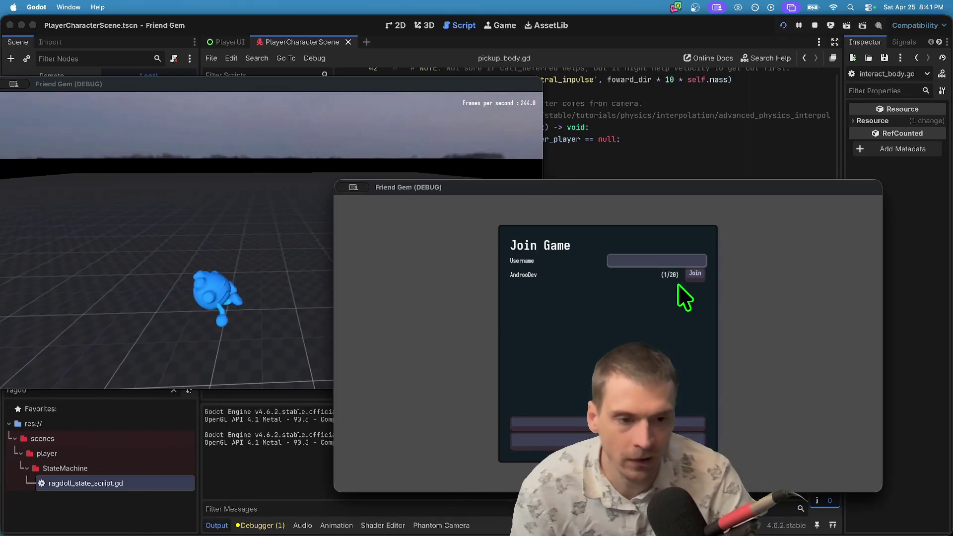
pyautogui.click(692, 275)
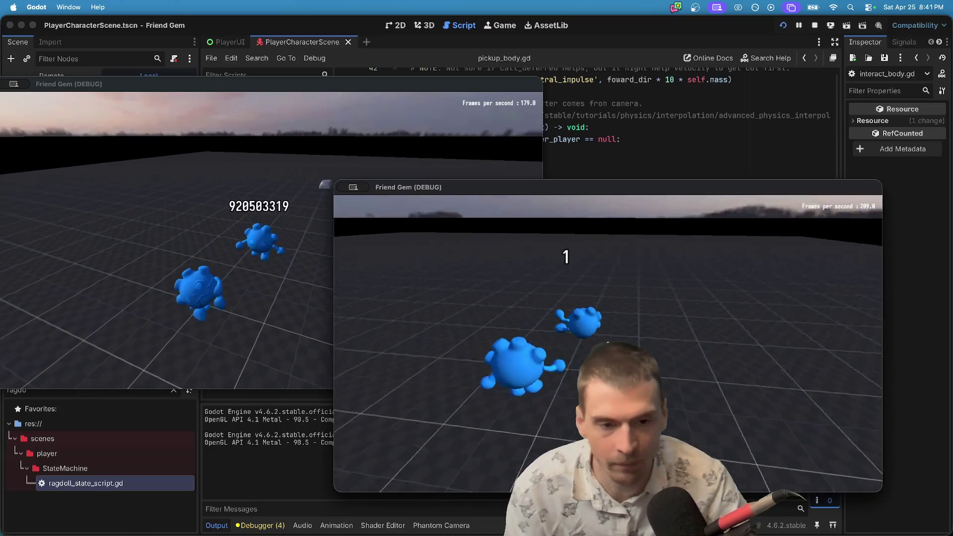
# - Pick up the gem ragdoll with E in the host window, then check the client and return to Godot
pyautogui.press('super+Tab')
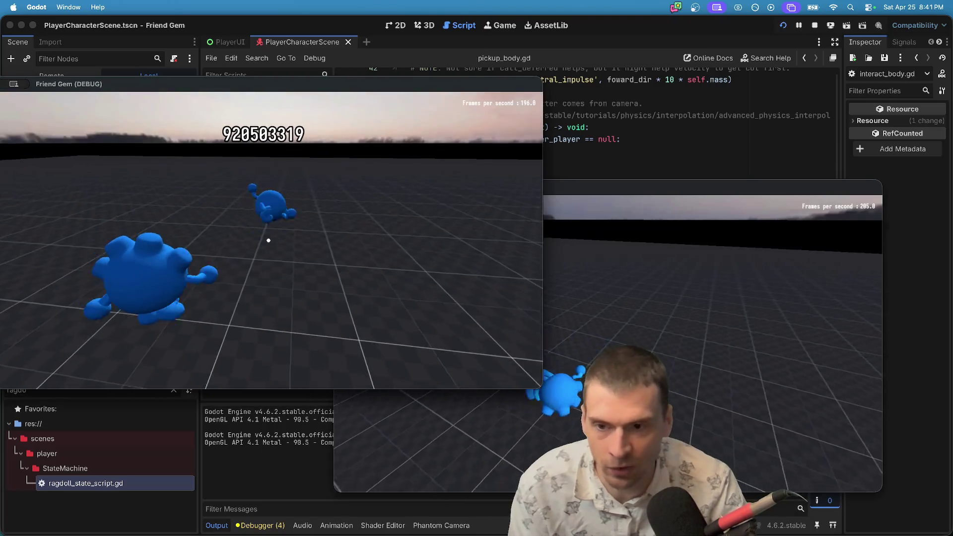
pyautogui.press('e')
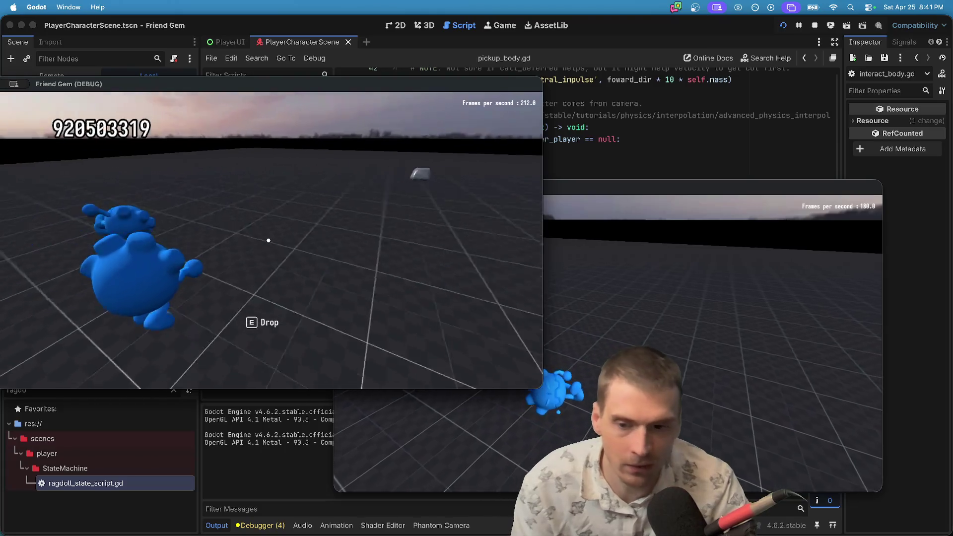
pyautogui.press('super+grave')
pyautogui.press('super+Tab')
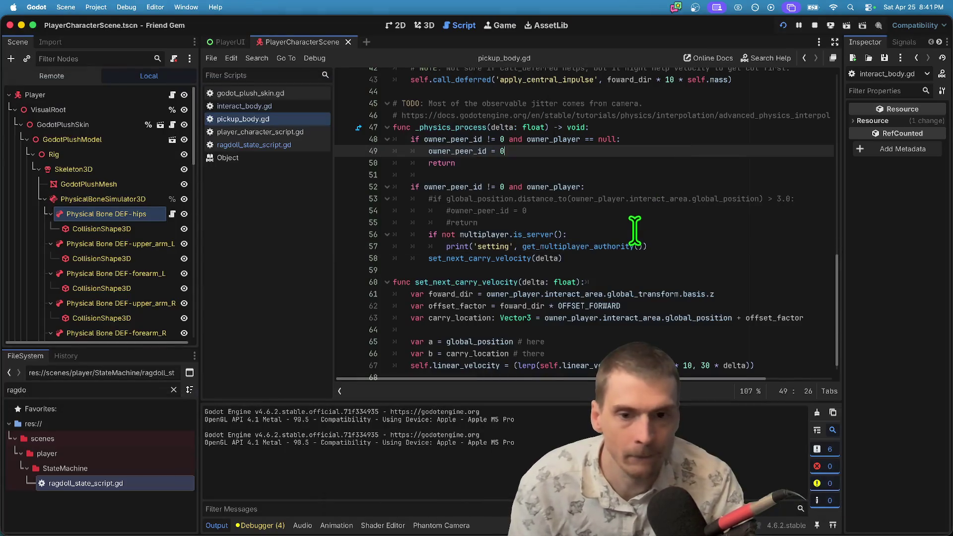
# - Remove the is_server block, paste the 'setting' print at the top of _physics_process, and save
pyautogui.click(668, 246)
pyautogui.tripleClick(667, 247)
pyautogui.hotkey('ctrl', 'c')
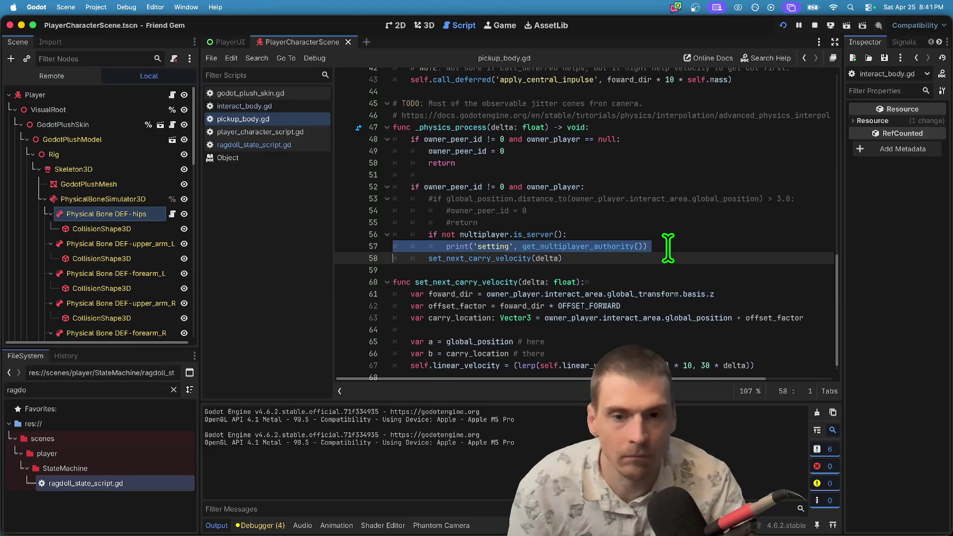
pyautogui.press('BackSpace')
pyautogui.press('Up')
pyautogui.click(674, 235)
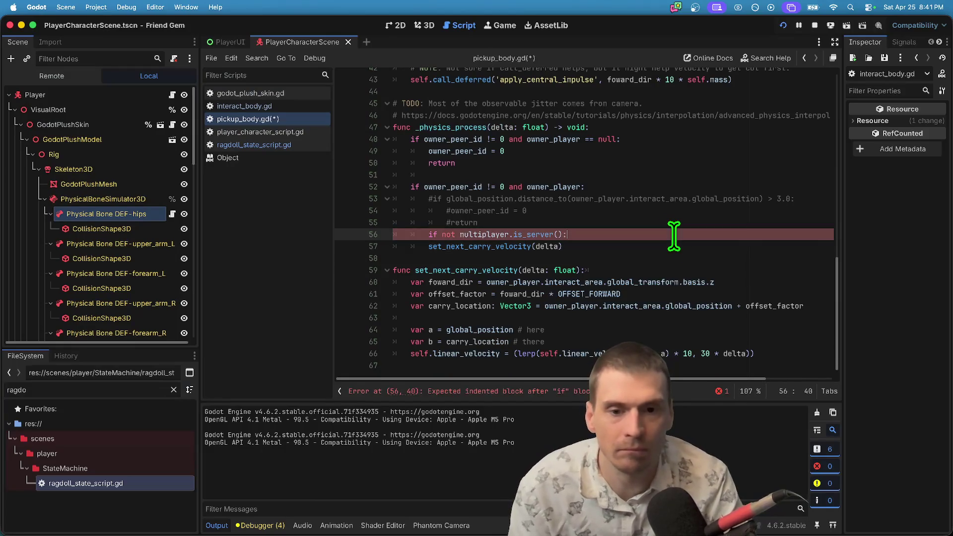
pyautogui.hotkey('alt', 'Up')
pyautogui.hotkey('alt', 'Up')
pyautogui.hotkey('alt', 'Up')
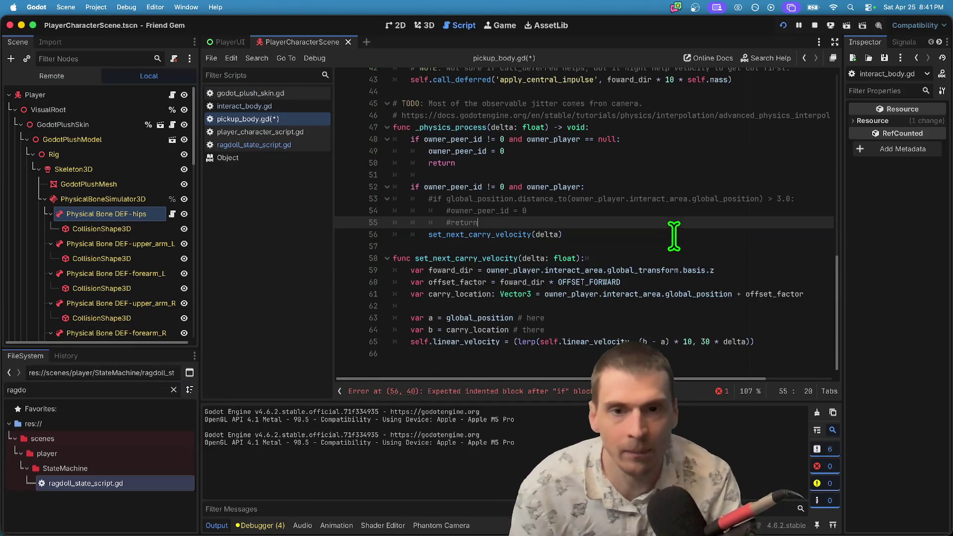
pyautogui.hotkey('ctrl', 'v')
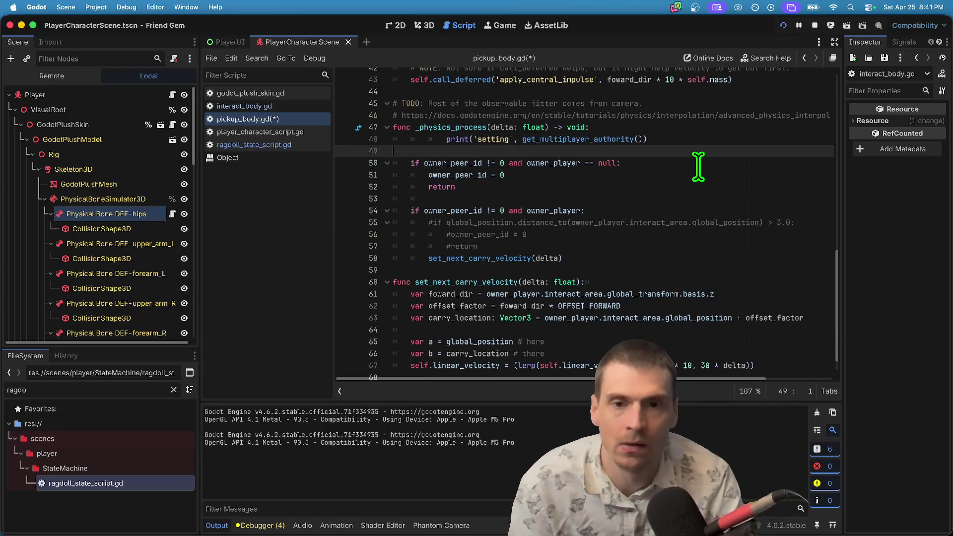
pyautogui.hotkey('ctrl', 's')
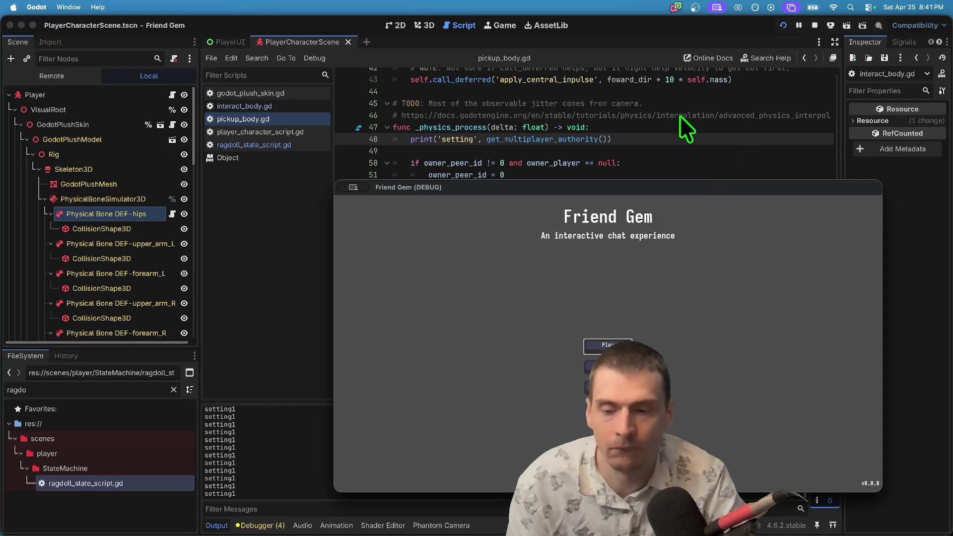
# - Move the print line under the owner_peer_id check with correct indentation and rerun the project
pyautogui.click(680, 115)
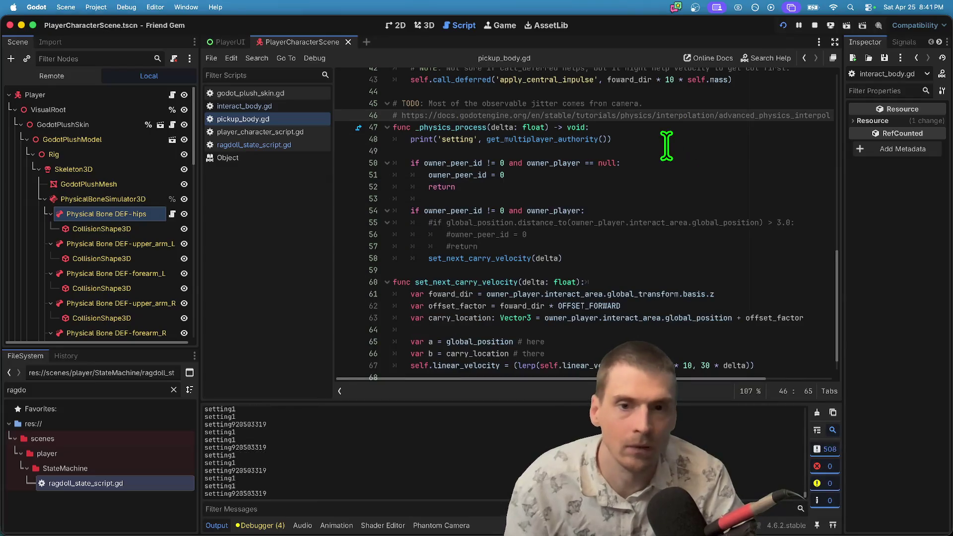
pyautogui.scroll(8, 667, 145)
pyautogui.scroll(-6, 626, 160)
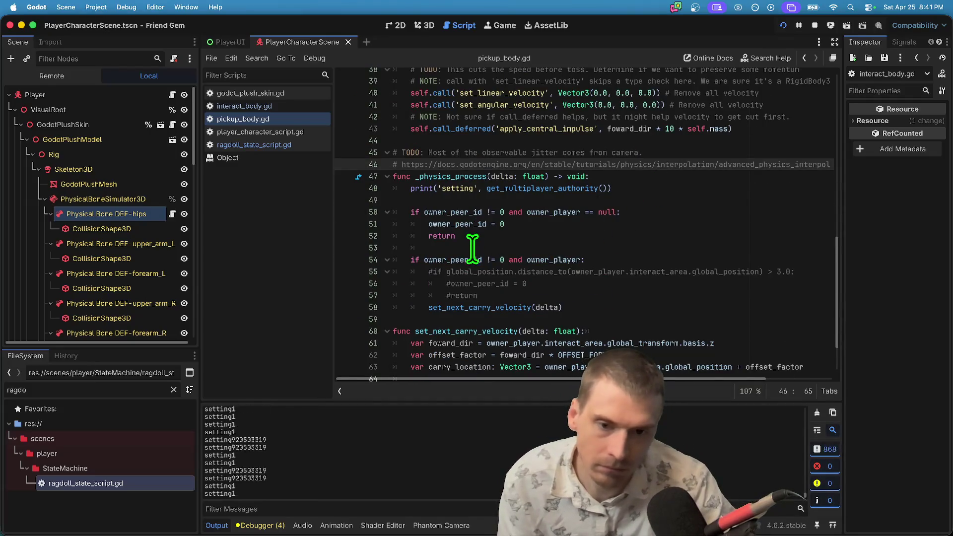
pyautogui.click(709, 191)
pyautogui.tripleClick(716, 190)
pyautogui.hotkey('alt', 'Down')
pyautogui.hotkey('alt', 'Down')
pyautogui.hotkey('alt', 'Down')
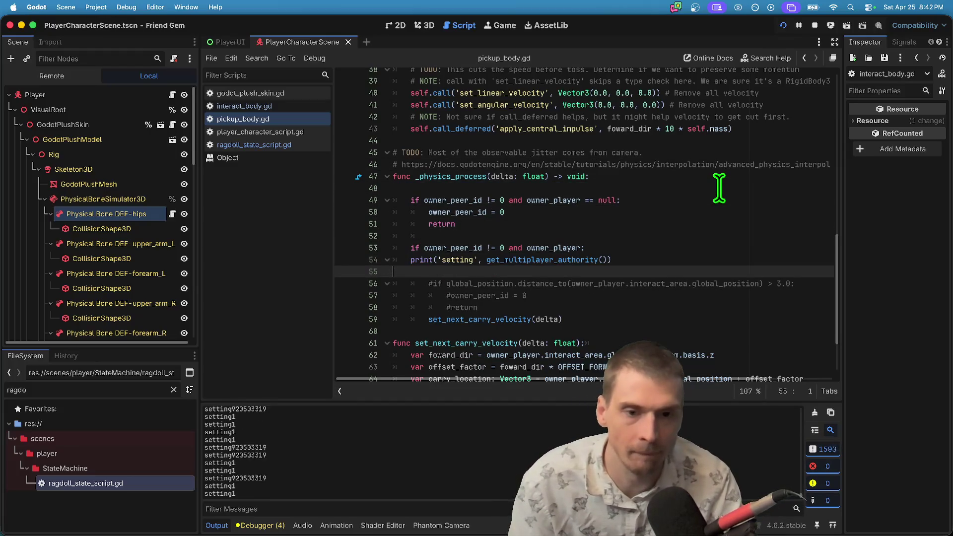
pyautogui.press('Tab')
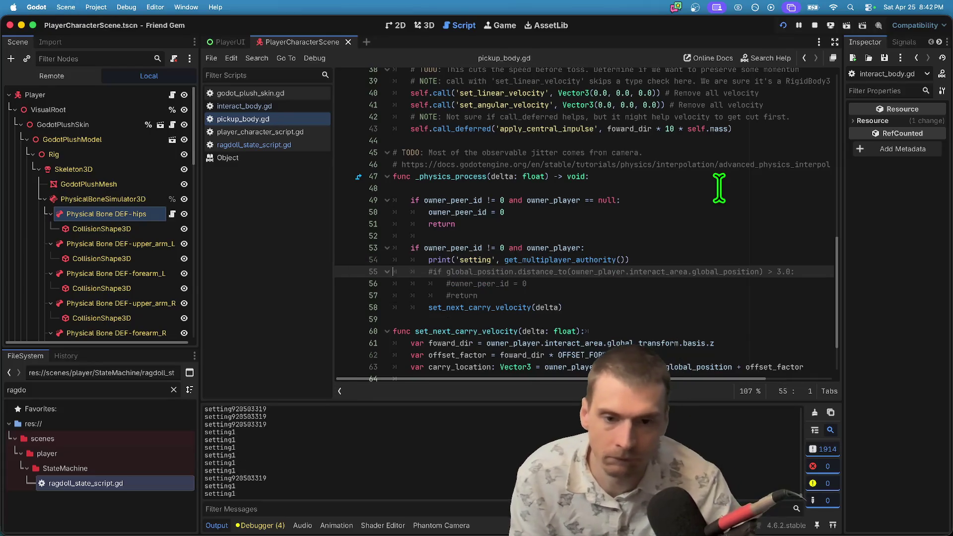
pyautogui.press('super+b')
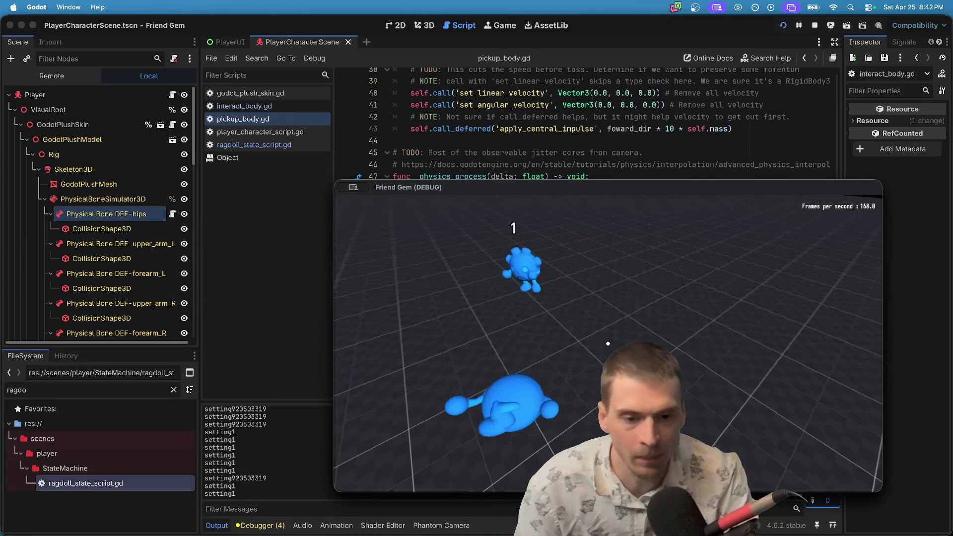
# - Pick up the ragdoll with E in the debug game, then bring the script editor back
pyautogui.press('super+Tab')
pyautogui.press('super+Tab')
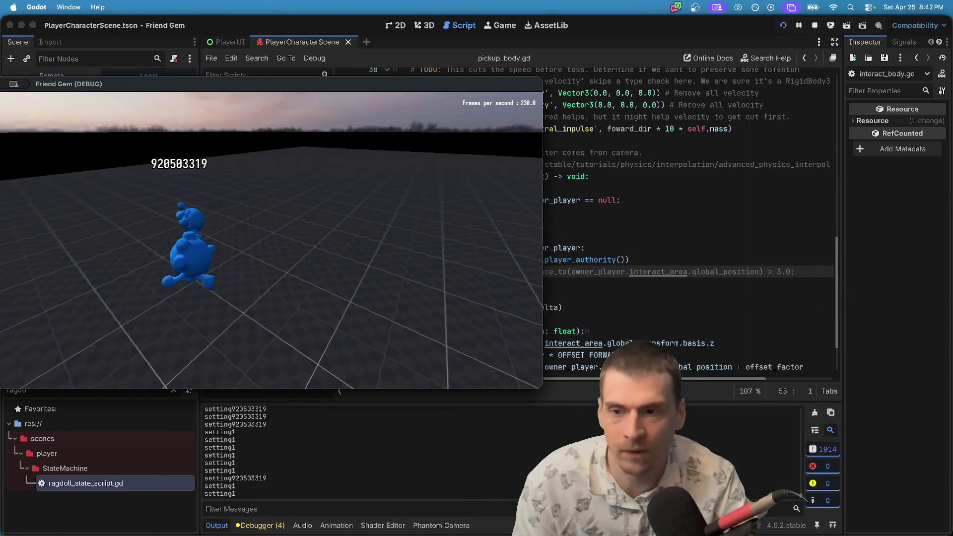
pyautogui.press('e')
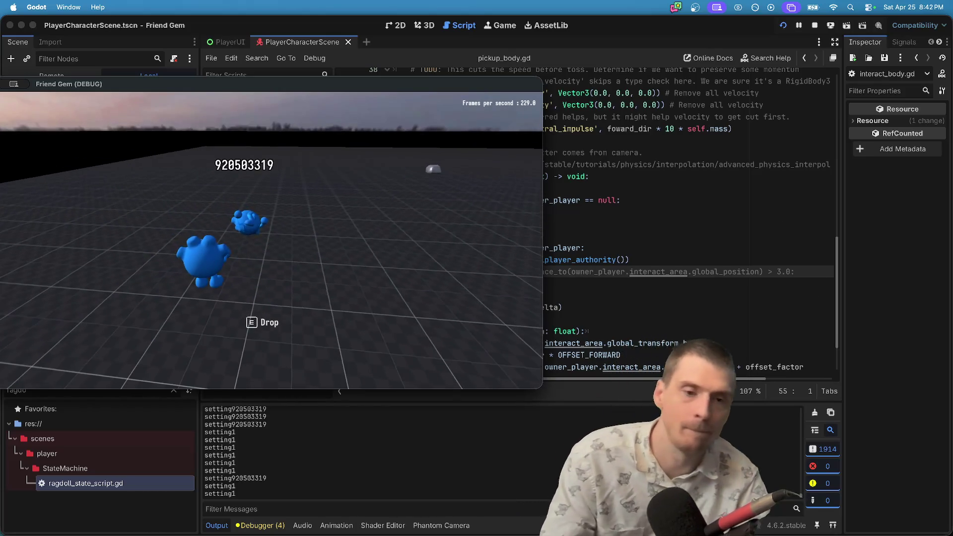
pyautogui.click(619, 246)
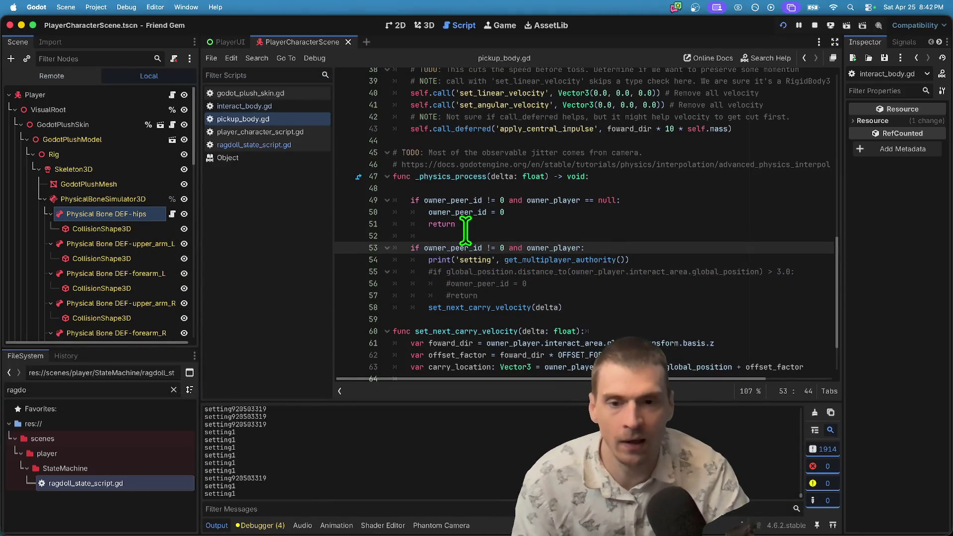
# - Replace line 54's print arguments with owner_peer_id, owner_player
pyautogui.click(467, 245)
pyautogui.tripleClick(648, 257)
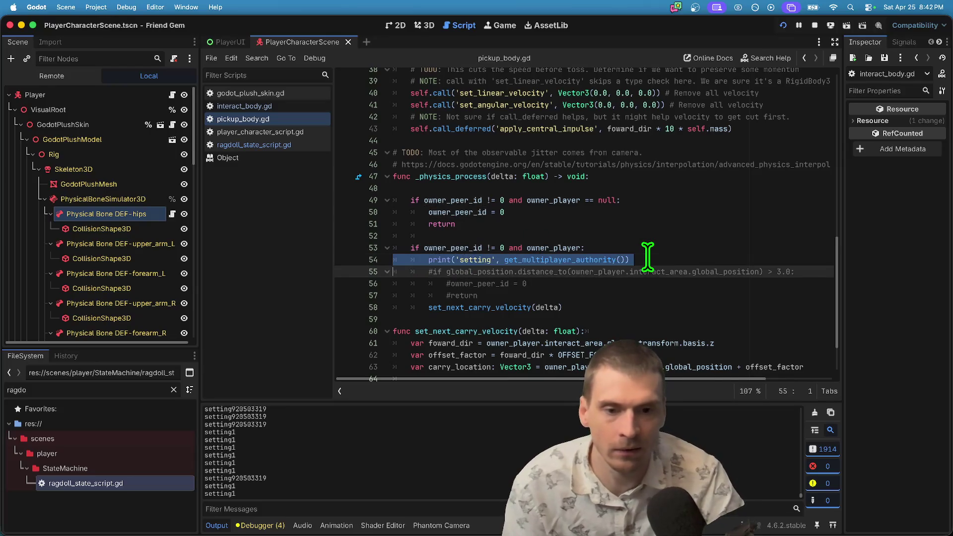
pyautogui.click(450, 247)
pyautogui.moveTo(456, 260); pyautogui.dragTo(622, 258)
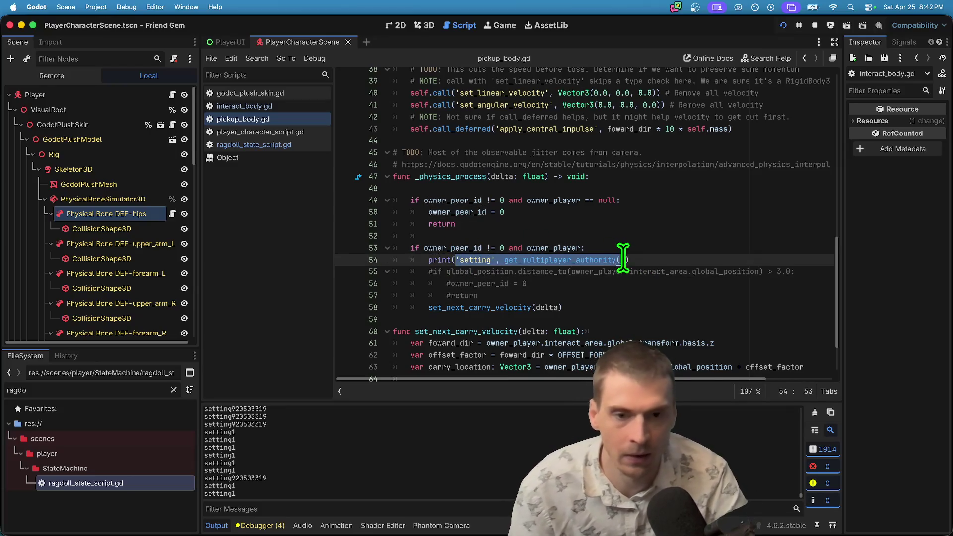
pyautogui.press('BackSpace')
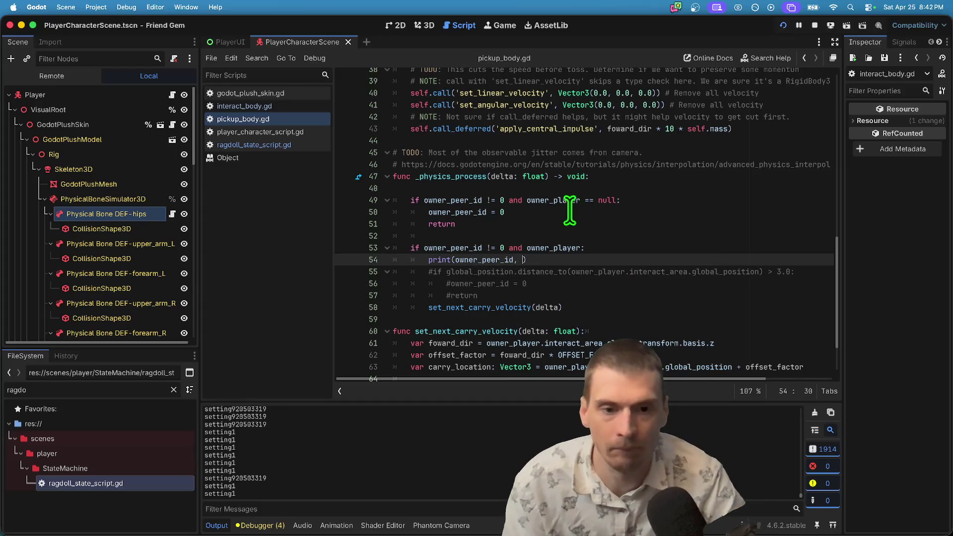
pyautogui.press('Right')
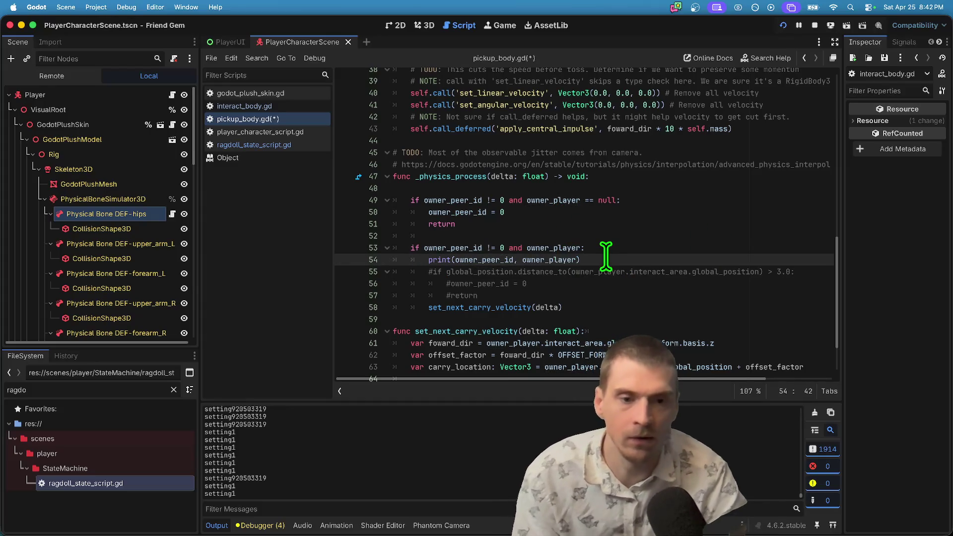
# - Copy that print line above the owner check, remove the leftover blank line, and save pickup_body.gd
pyautogui.tripleClick(606, 257)
pyautogui.hotkey('ctrl', 'c')
pyautogui.press('Up')
pyautogui.press('Up')
pyautogui.hotkey('ctrl', 'v')
pyautogui.press('Down')
pyautogui.press('Delete')
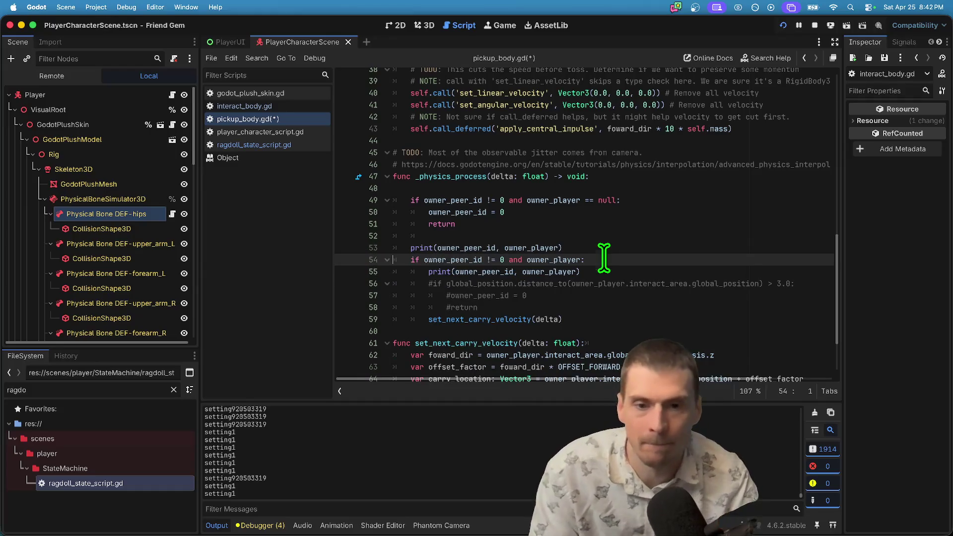
pyautogui.hotkey('ctrl', 's')
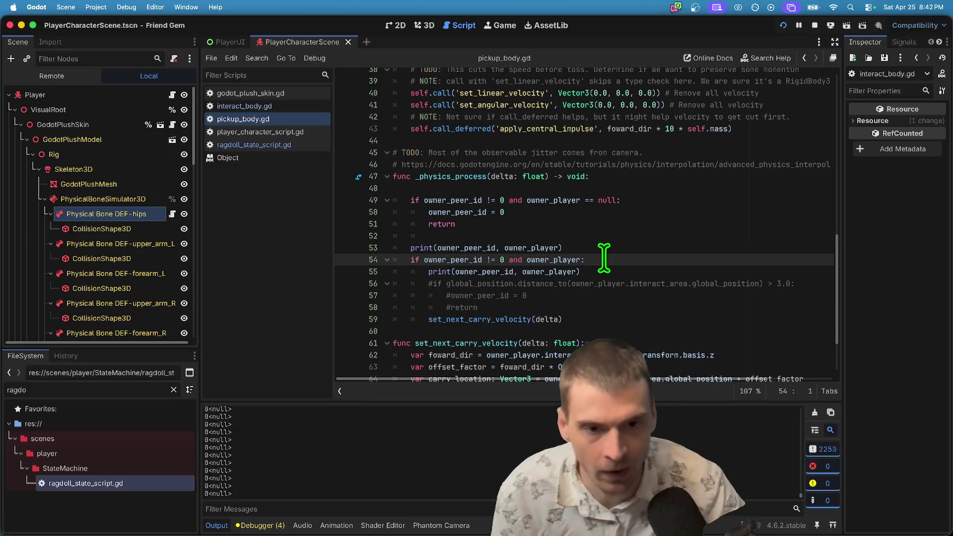
# - Highlight and review every owner_player use in pickup_body.gd, then bring up interact_body.gd
pyautogui.doubleClick(578, 258)
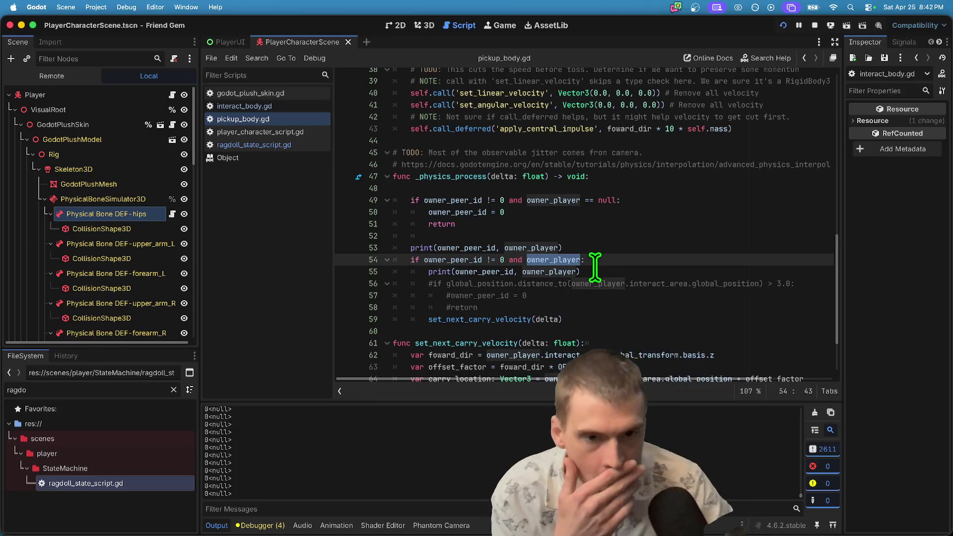
pyautogui.scroll(2, 595, 267)
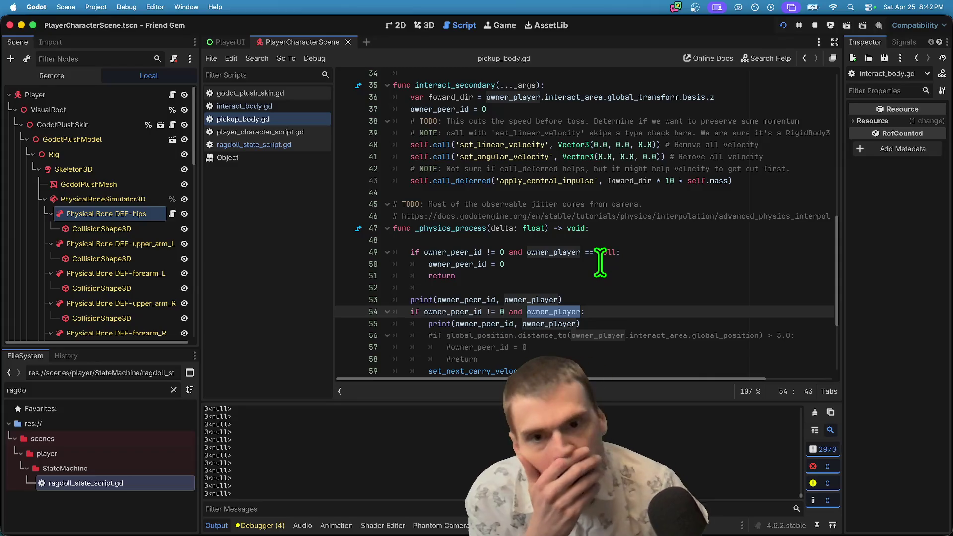
pyautogui.scroll(2, 600, 261)
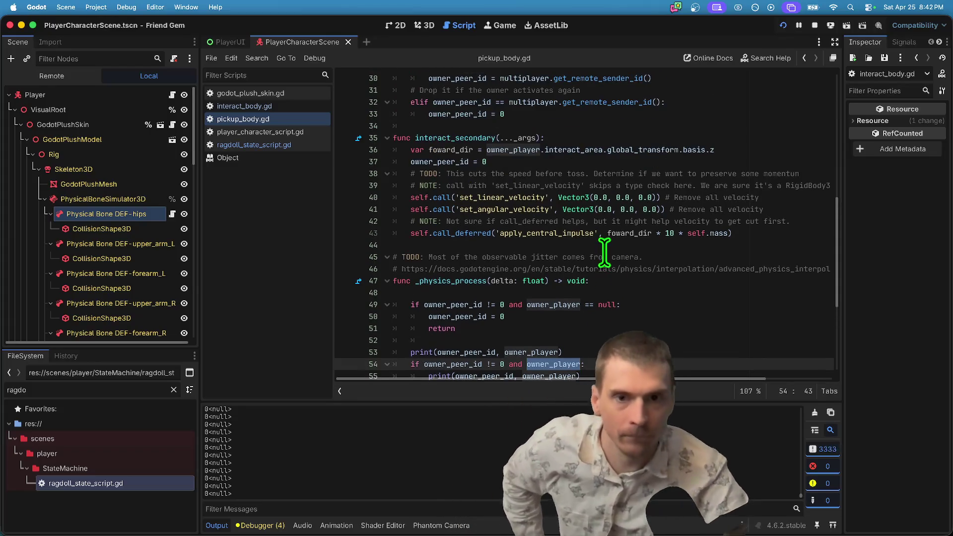
pyautogui.scroll(9, 605, 252)
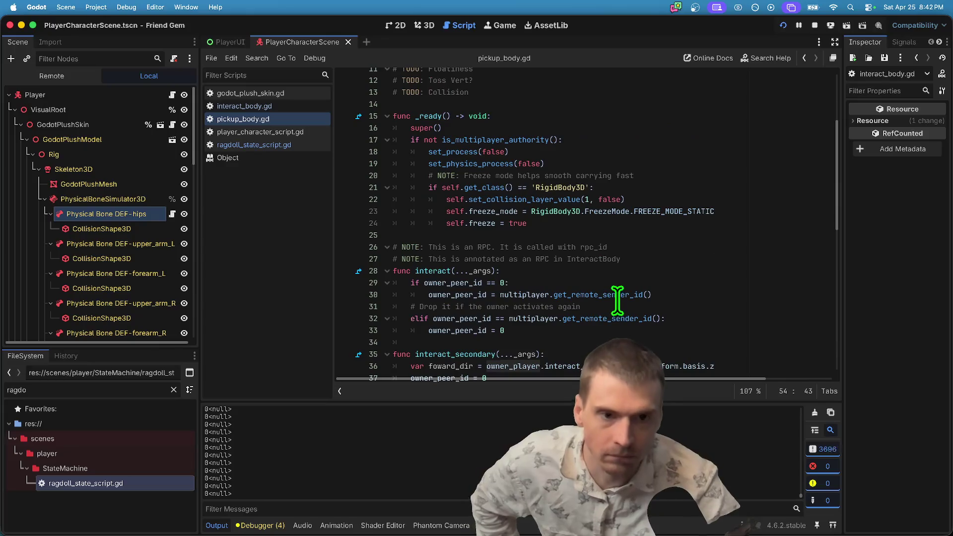
pyautogui.scroll(-12, 617, 302)
pyautogui.scroll(-3, 616, 303)
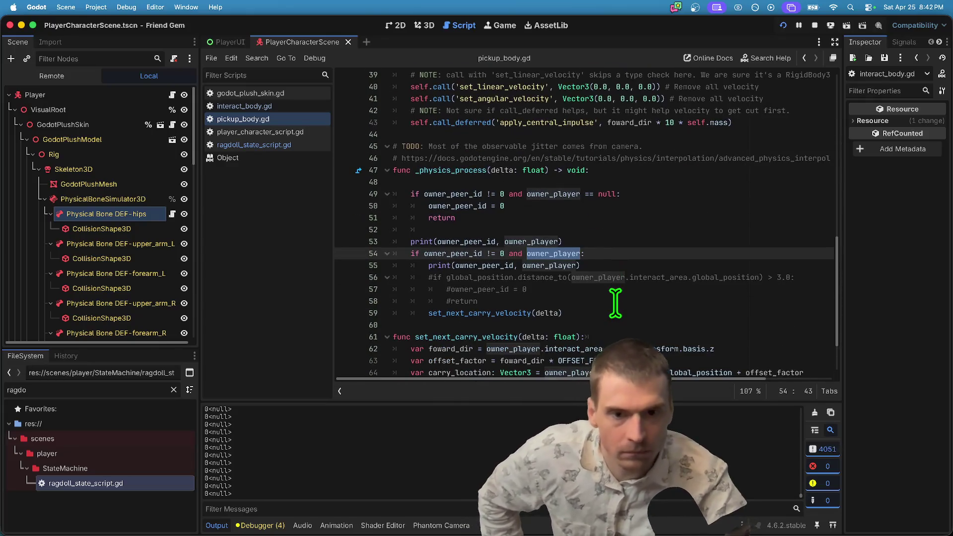
pyautogui.scroll(-2, 616, 303)
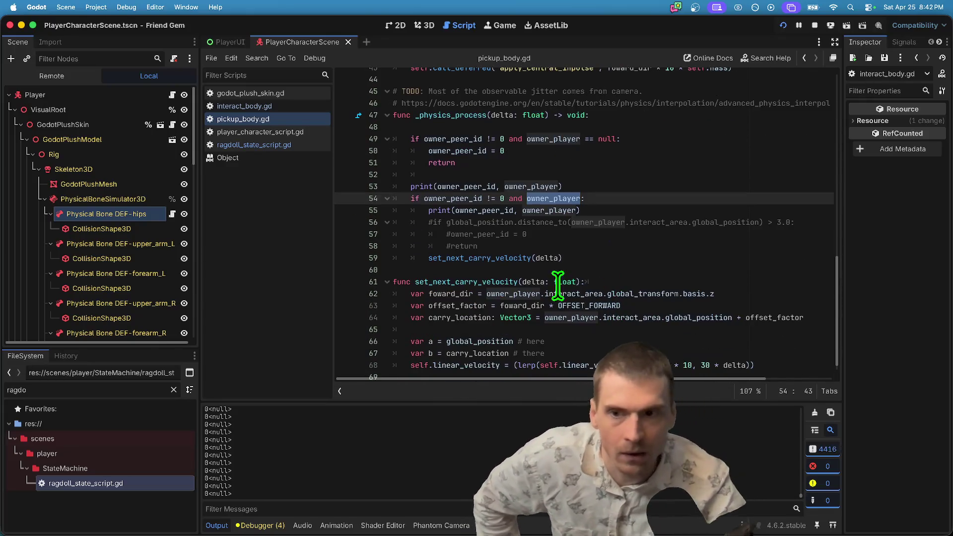
pyautogui.click(316, 106)
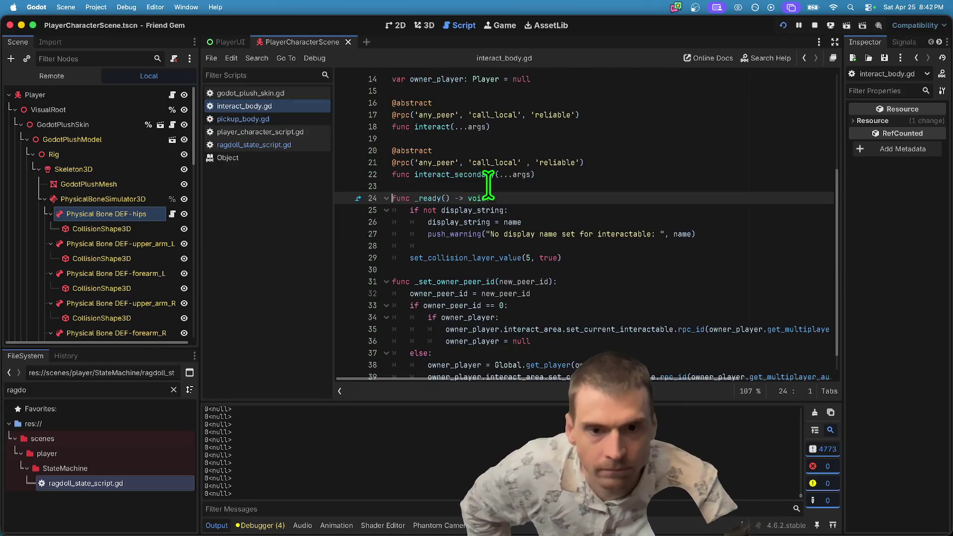
# - Review interact_body.gd's rpc settings, the Global.get_player owner_player assignment and _set_owner_peer_id uses
pyautogui.click(567, 140)
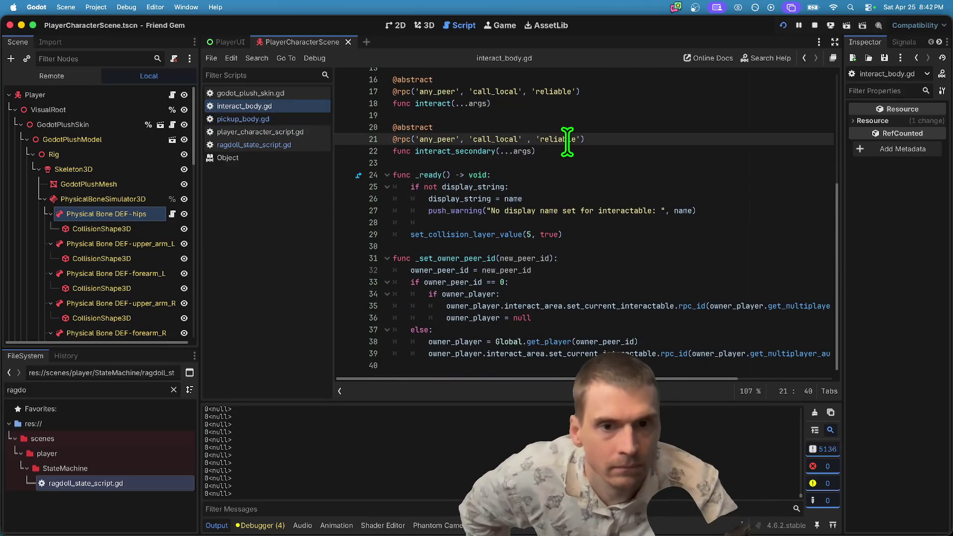
pyautogui.scroll(2, 687, 165)
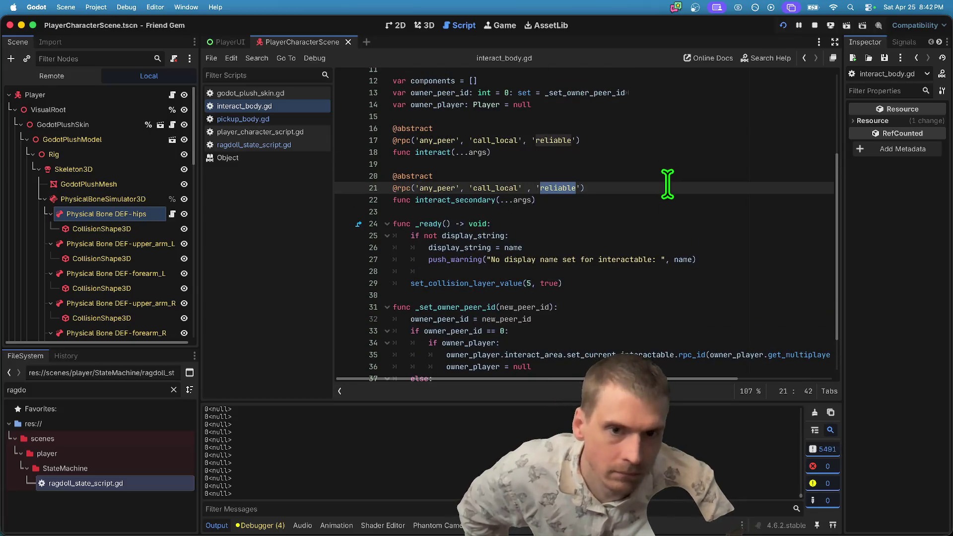
pyautogui.scroll(-2, 667, 184)
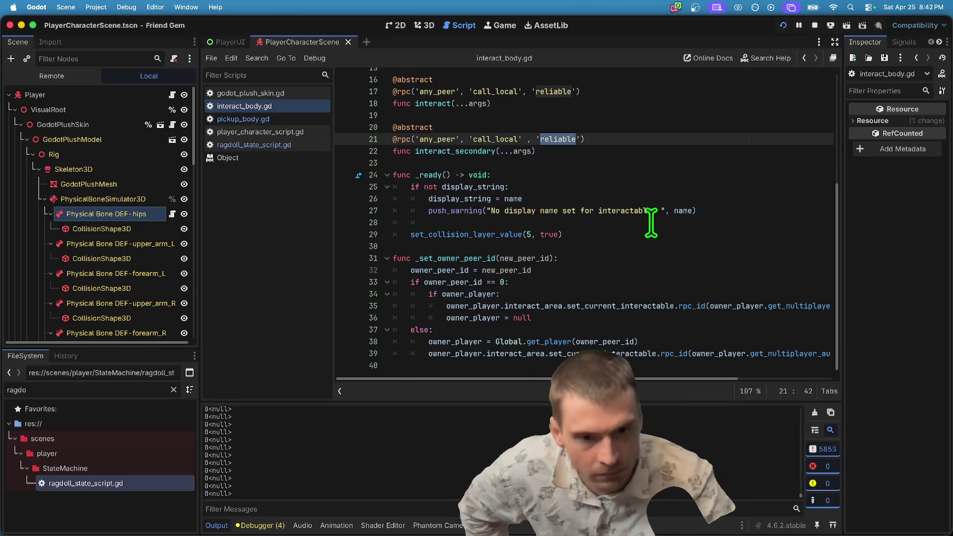
pyautogui.moveTo(428, 342); pyautogui.dragTo(666, 341)
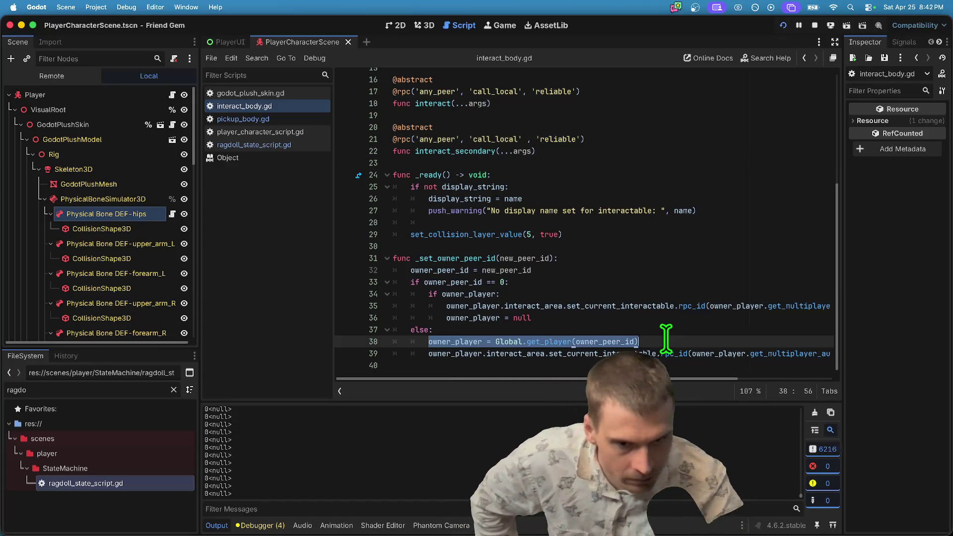
pyautogui.doubleClick(548, 342)
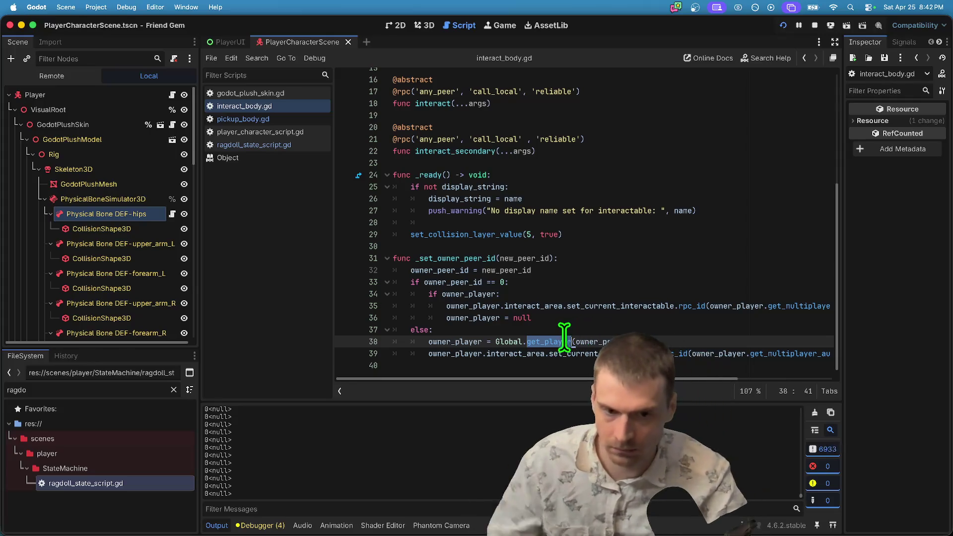
pyautogui.scroll(4, 610, 313)
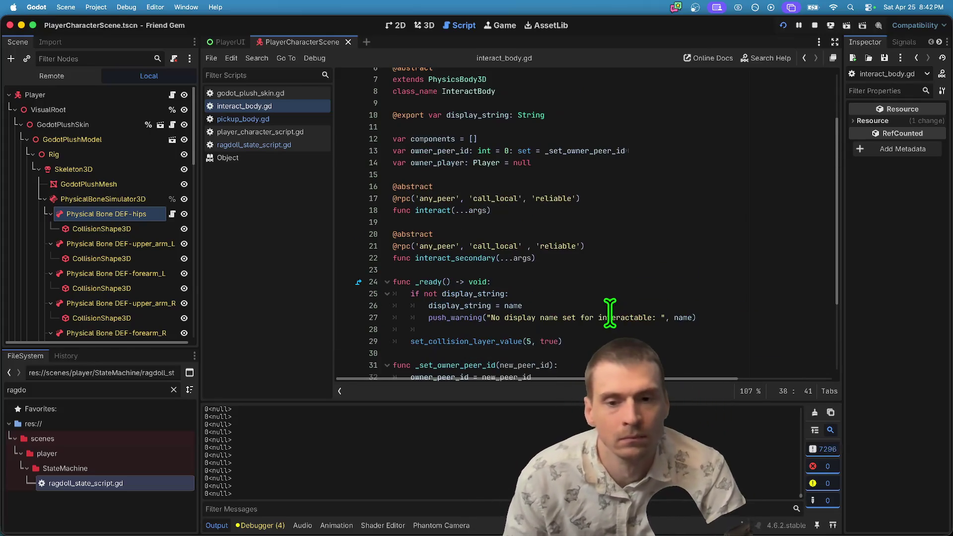
pyautogui.doubleClick(486, 356)
pyautogui.scroll(2, 645, 335)
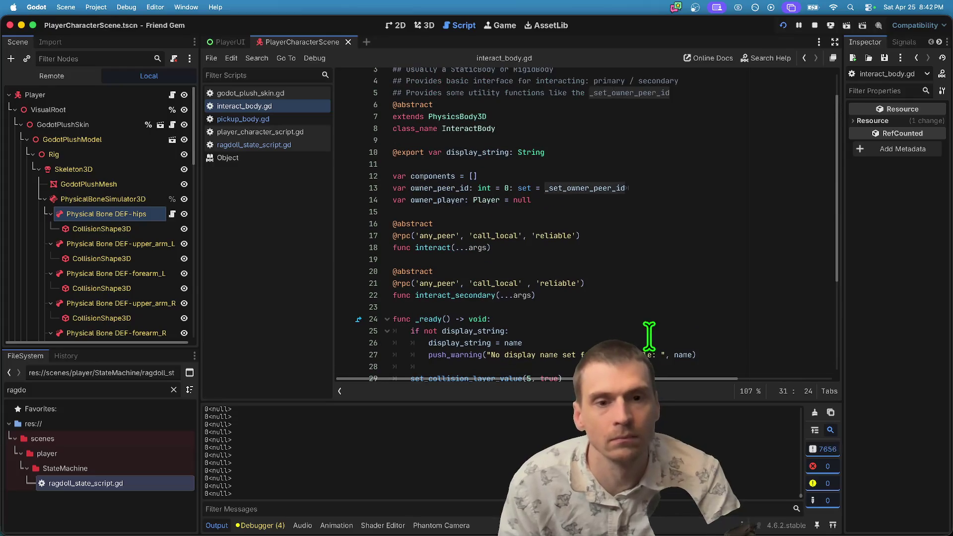
pyautogui.scroll(-6, 650, 252)
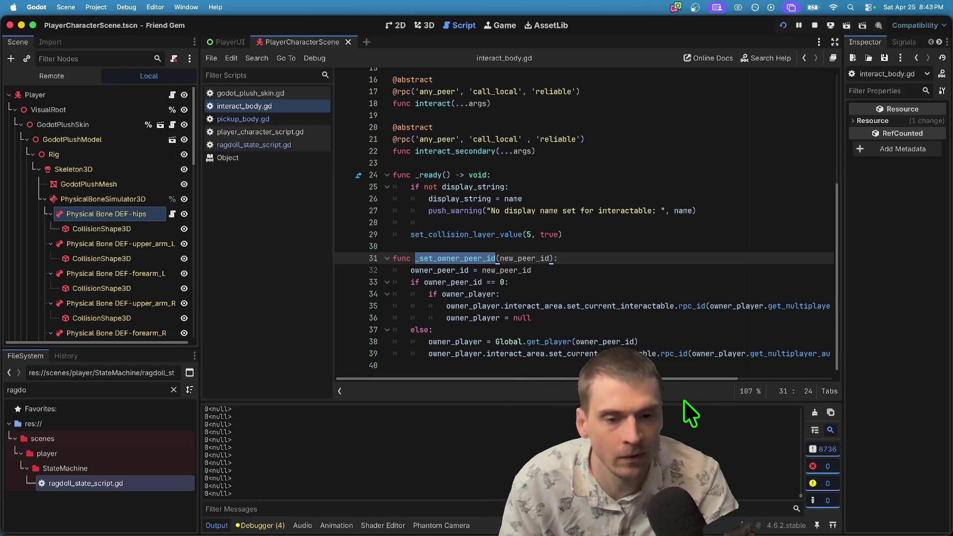
# - Enlarge the code area and inspect the owner_peer_id == 0 check, new_peer_id and owner_player in the setter
pyautogui.moveTo(684, 403); pyautogui.dragTo(679, 425)
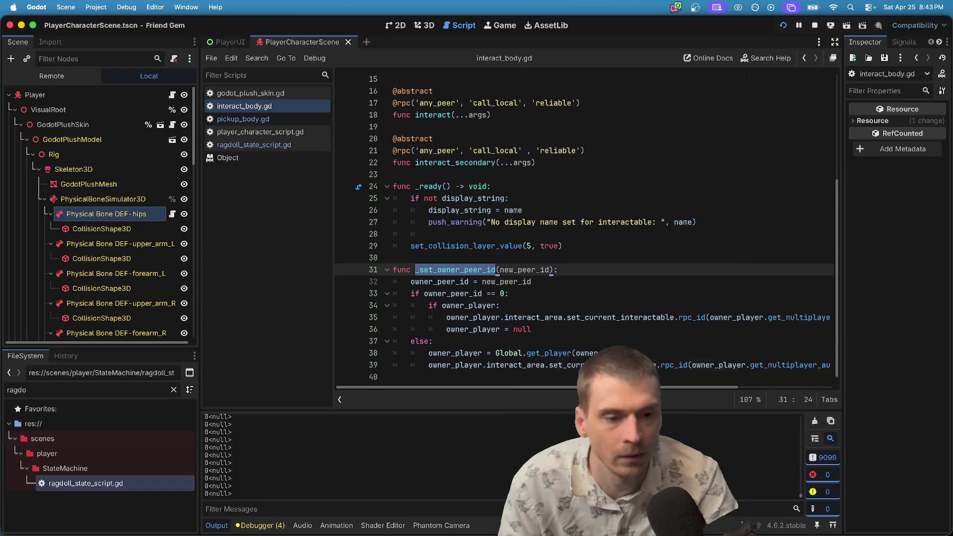
pyautogui.click(690, 380)
pyautogui.hscroll(5, 723, 390)
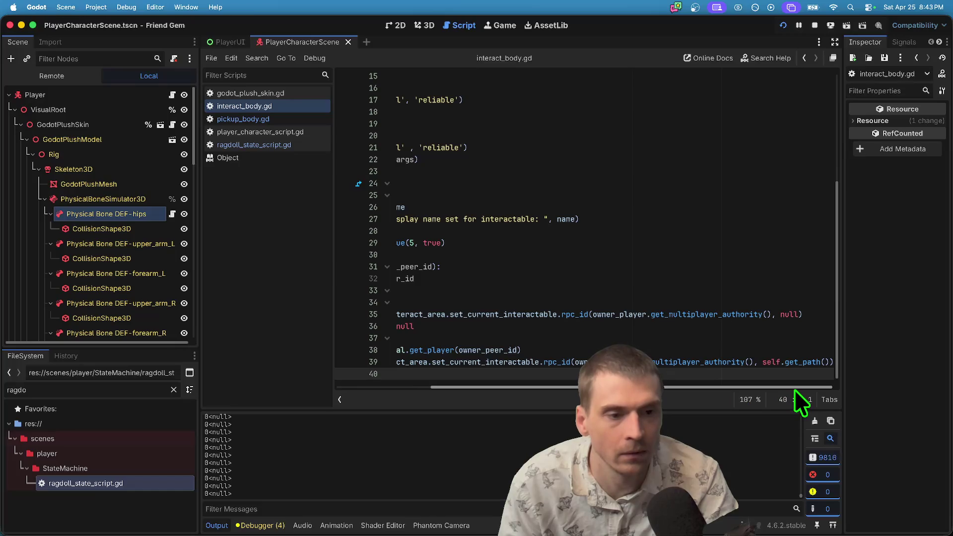
pyautogui.hscroll(-5, 416, 372)
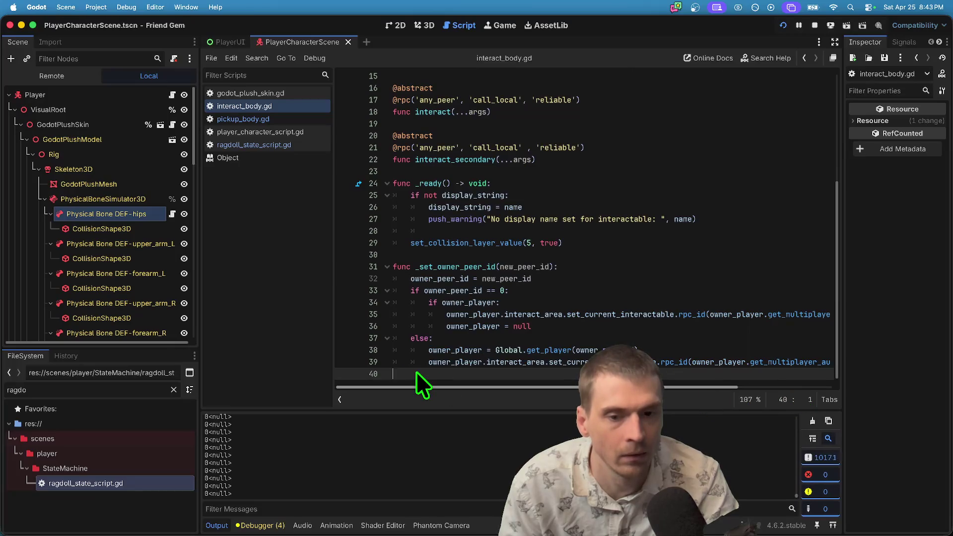
pyautogui.click(472, 290)
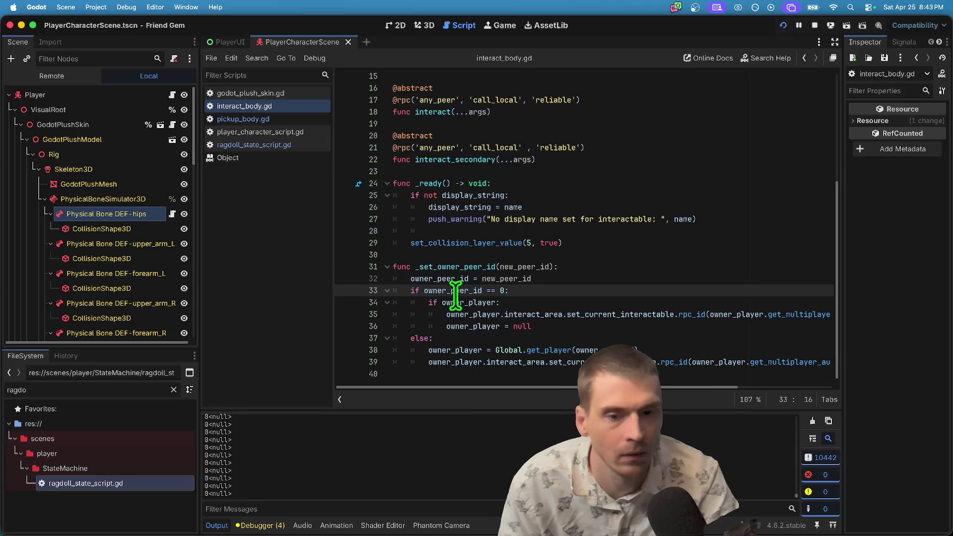
pyautogui.doubleClick(525, 266)
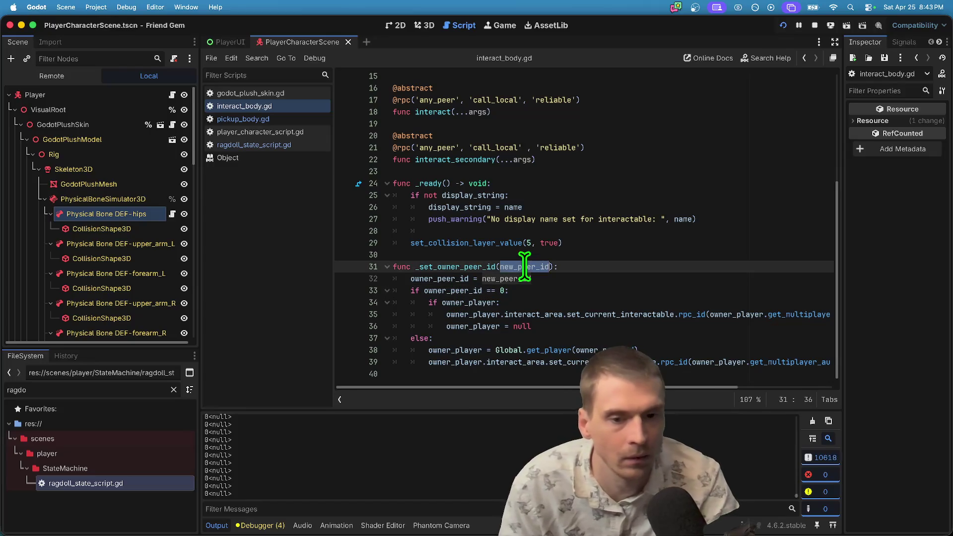
pyautogui.doubleClick(456, 303)
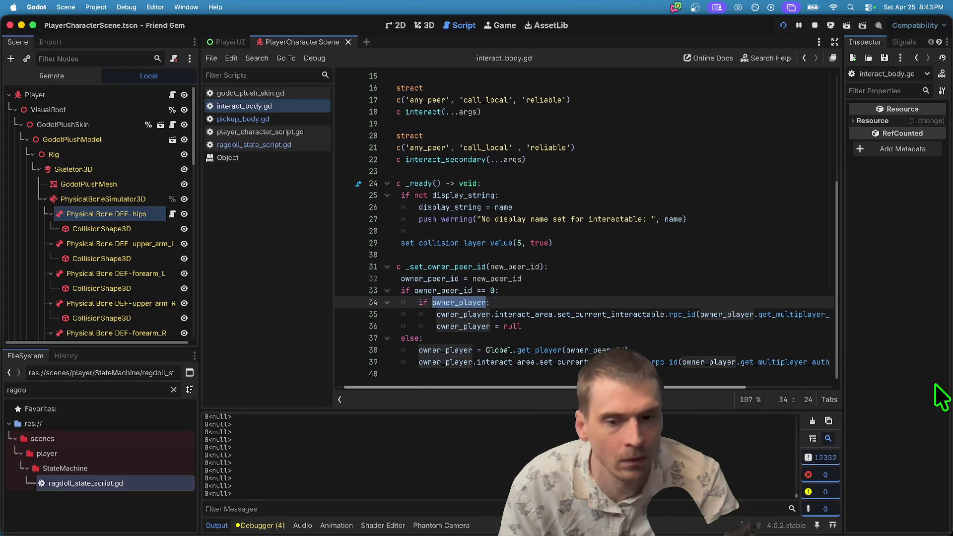
pyautogui.hscroll(3, 586, 224)
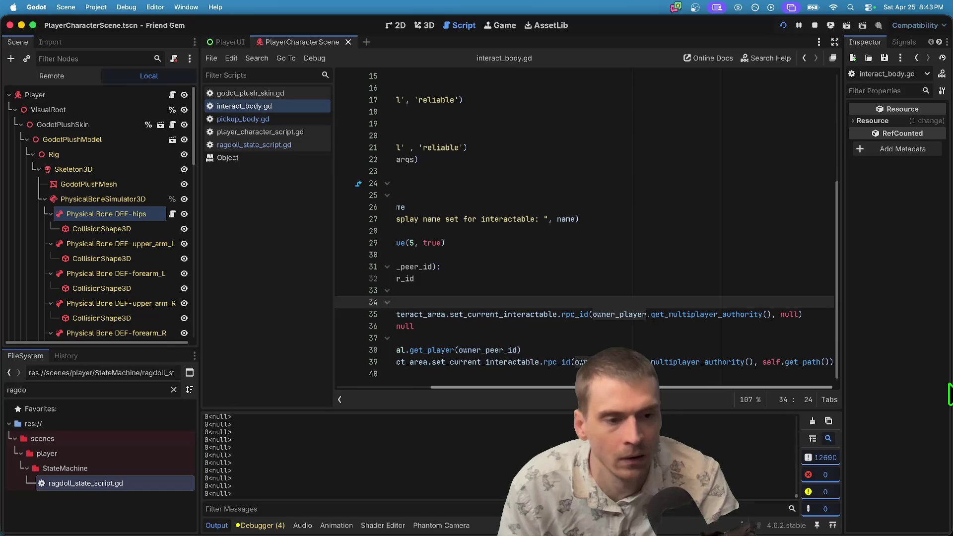
pyautogui.hscroll(-3, 371, 385)
pyautogui.hscroll(3, 371, 385)
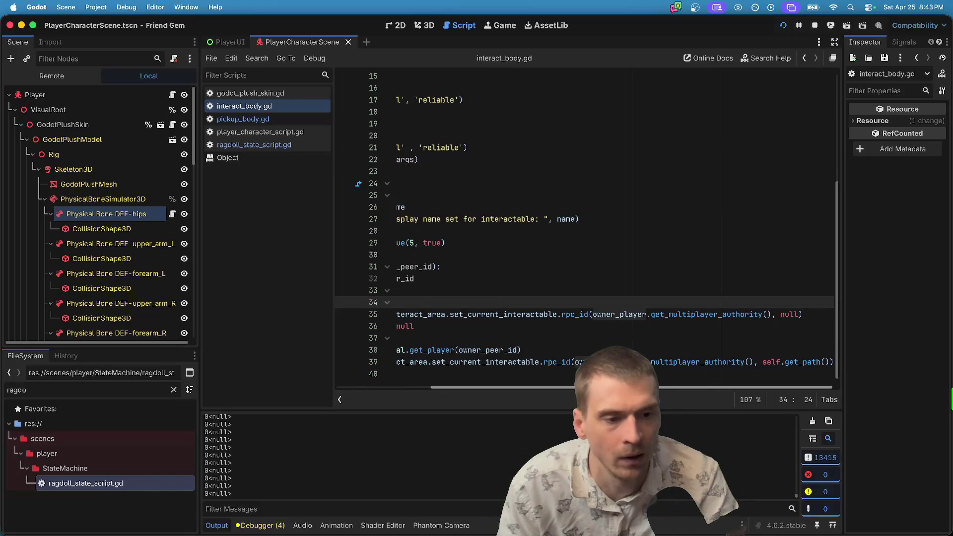
pyautogui.hscroll(-3, 362, 387)
# - Check owner_player and Global on line 38, then paste over the self.get_path() argument on line 39
pyautogui.doubleClick(445, 350)
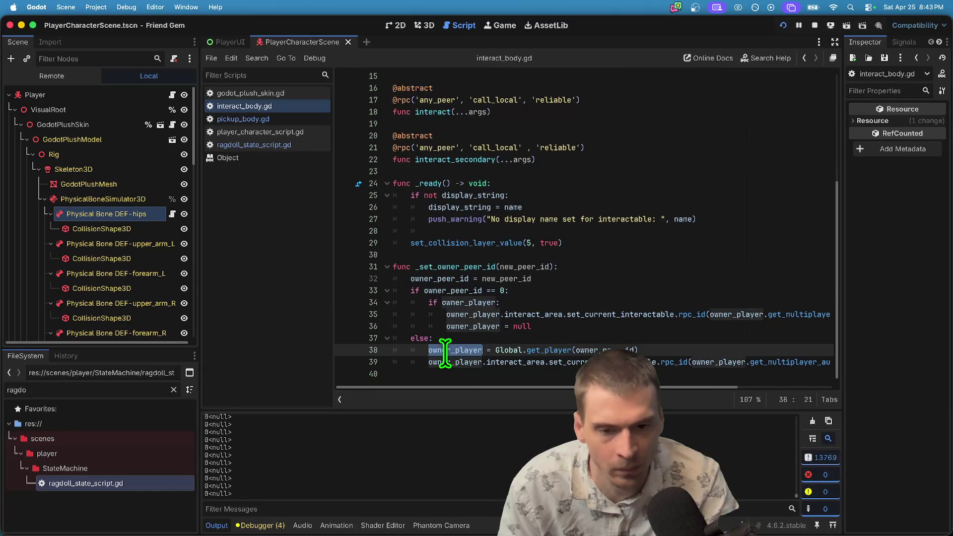
pyautogui.hscroll(3, 511, 397)
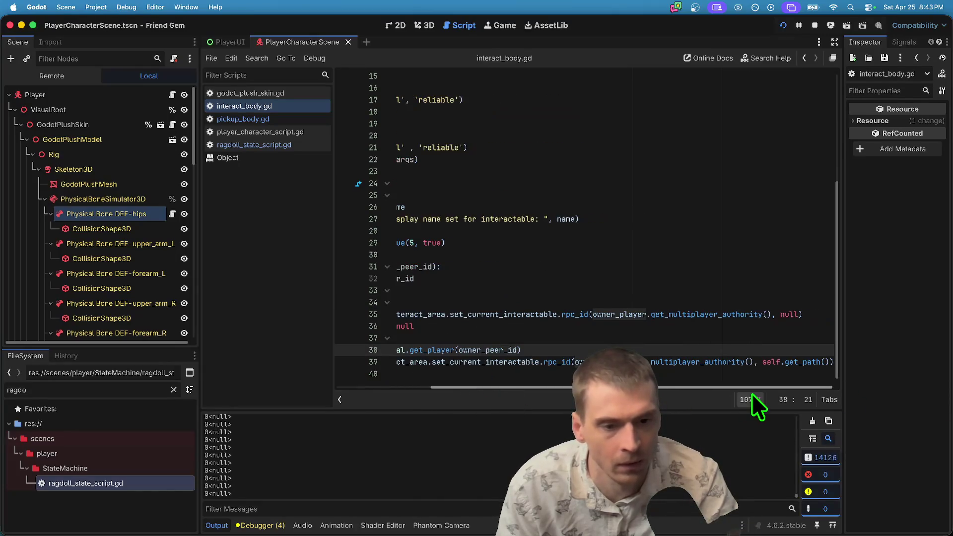
pyautogui.hscroll(-3, 350, 380)
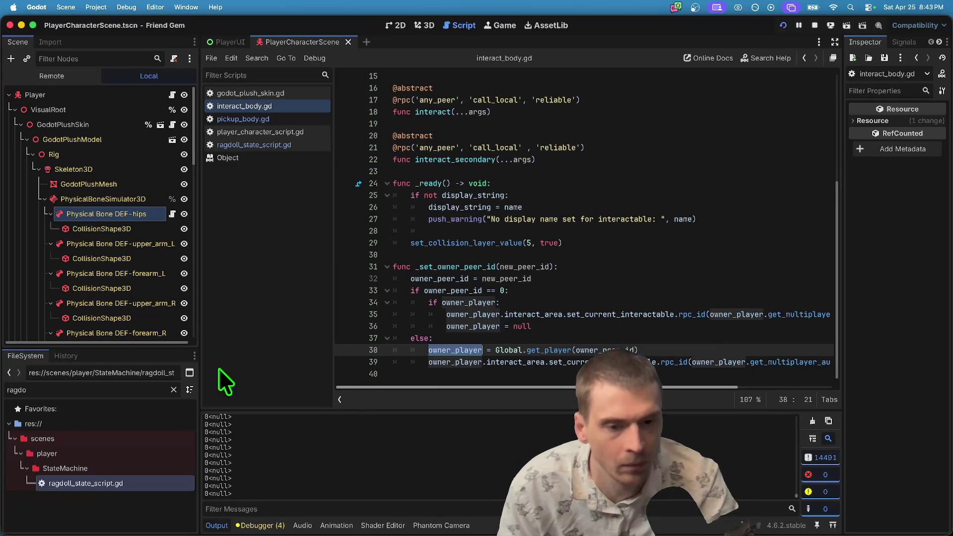
pyautogui.hscroll(3, 496, 383)
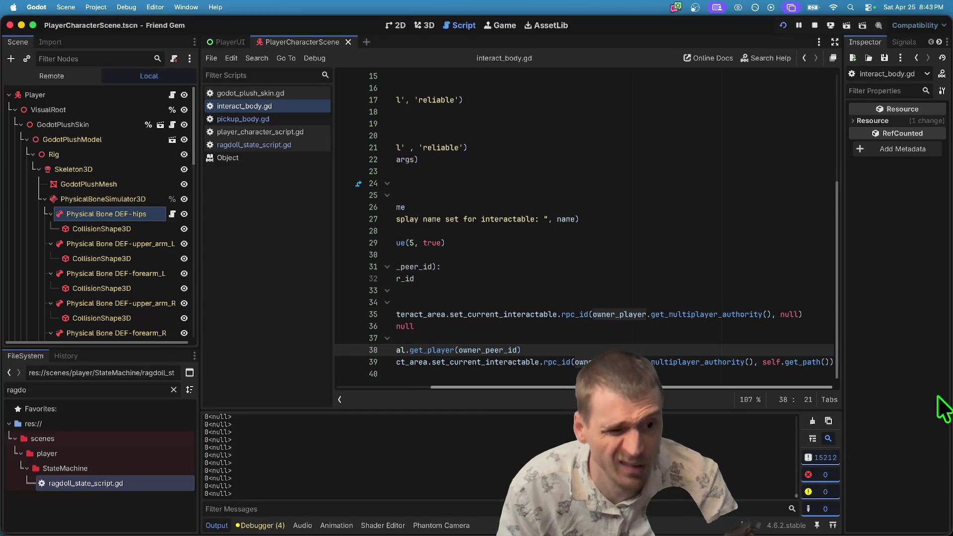
pyautogui.hscroll(-3, 802, 367)
pyautogui.doubleClick(517, 350)
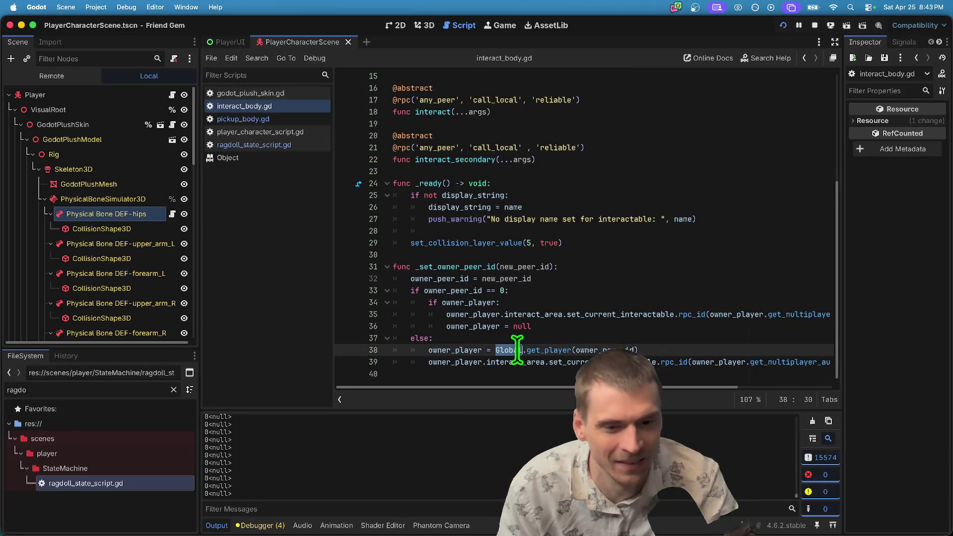
pyautogui.doubleClick(458, 350)
pyautogui.hotkey('ctrl', 'c')
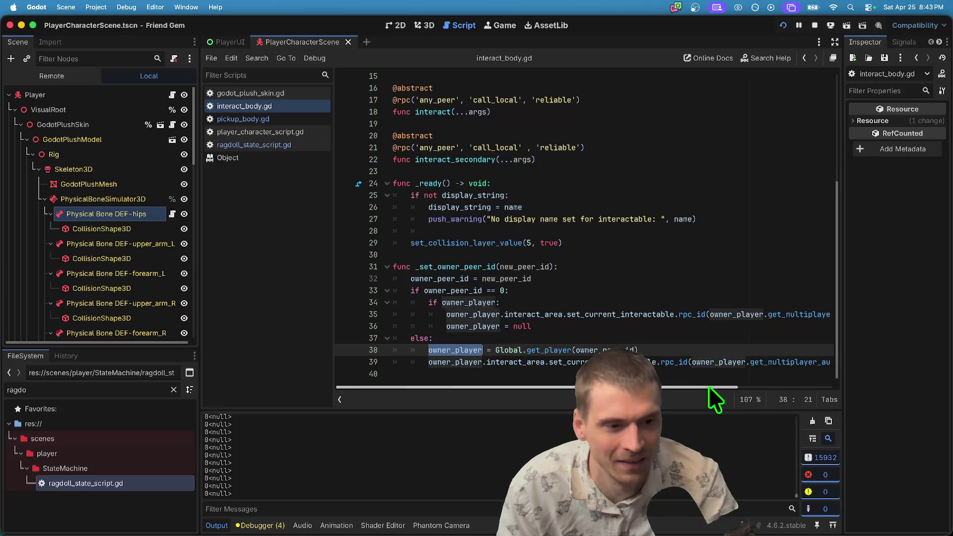
pyautogui.moveTo(709, 388); pyautogui.dragTo(911, 386)
pyautogui.doubleClick(770, 362)
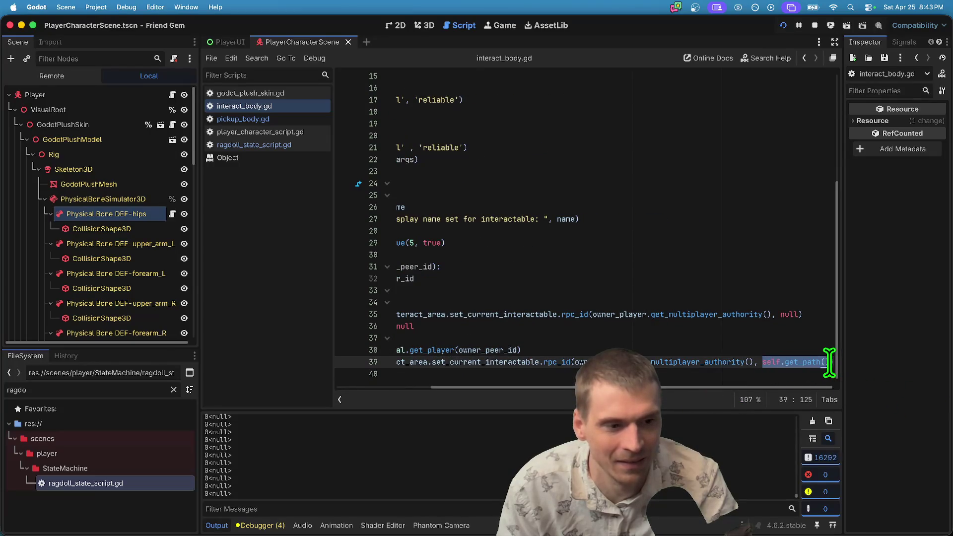
pyautogui.hotkey('ctrl', 'v')
pyautogui.moveTo(766, 368); pyautogui.dragTo(543, 373)
# - Run the game, drop the ragdoll in the host window and try picking it up from the client
pyautogui.hotkey('ctrl', 's')
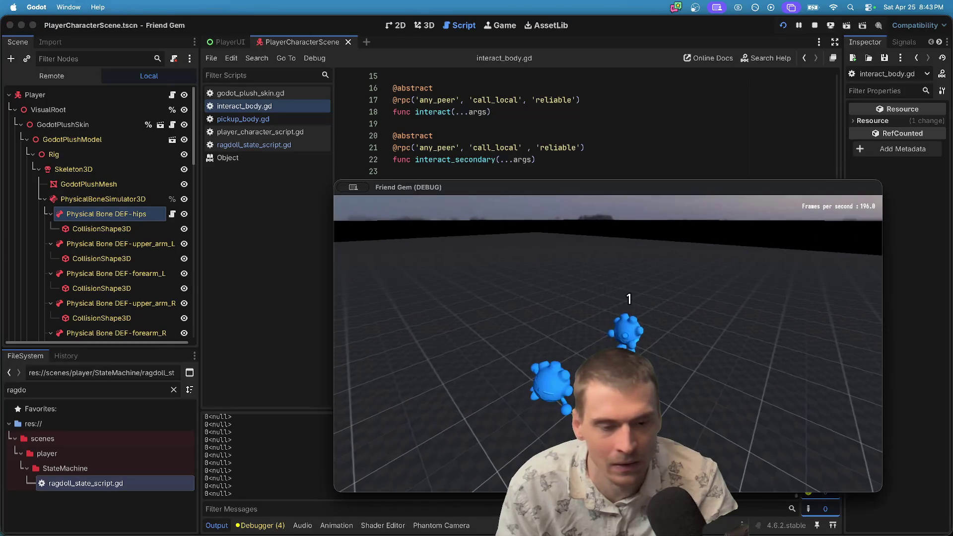
pyautogui.press('e')
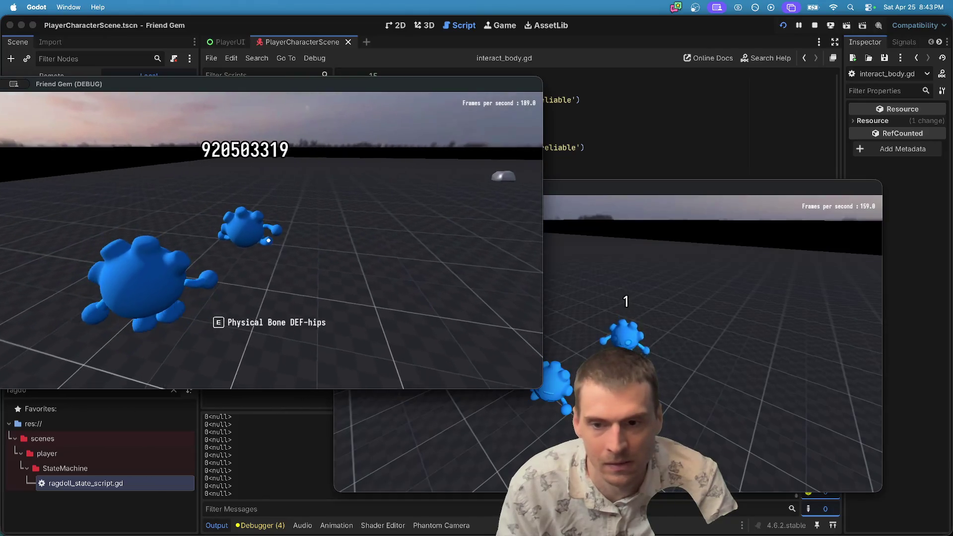
pyautogui.click(679, 317)
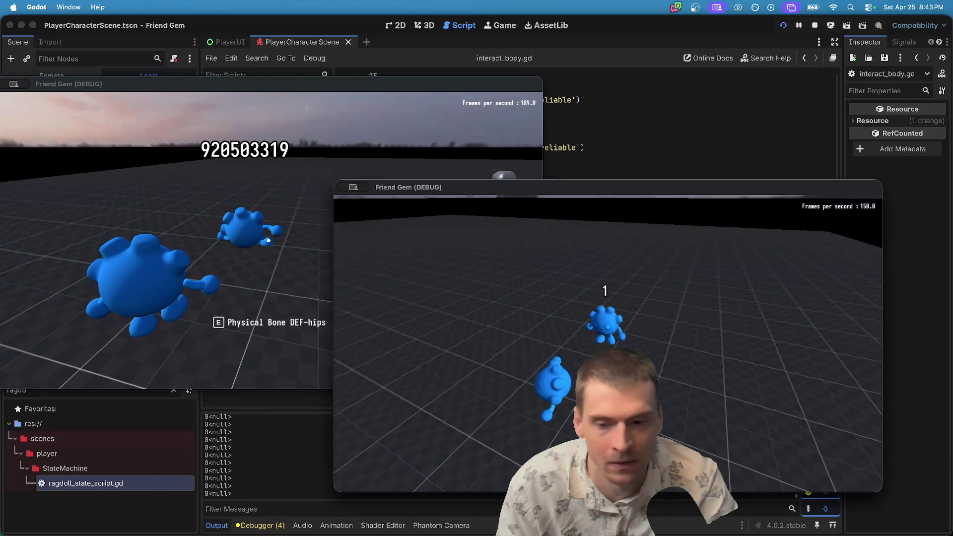
pyautogui.press('super+q')
pyautogui.press('e')
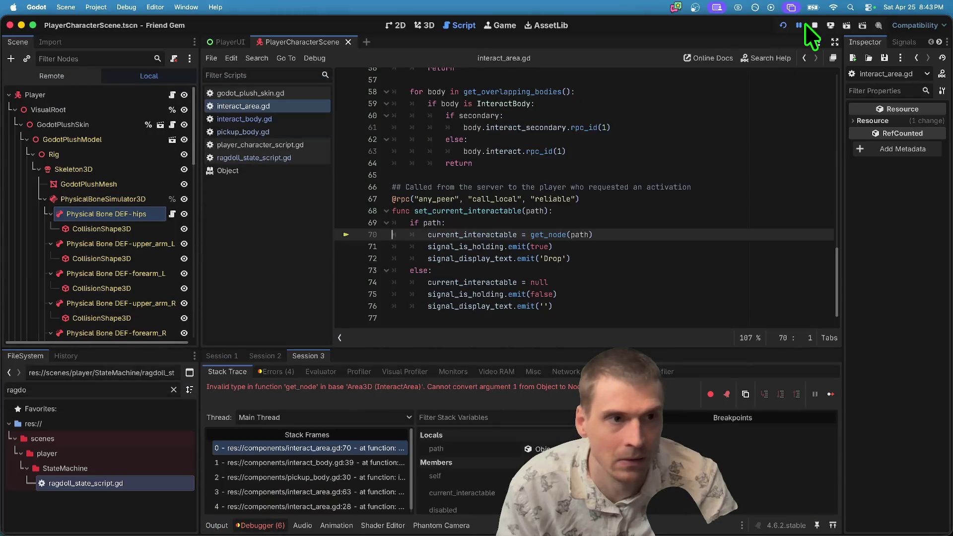
# - After the interact_area.gd get_node error, stop the debug session, save, and relaunch
pyautogui.click(647, 259)
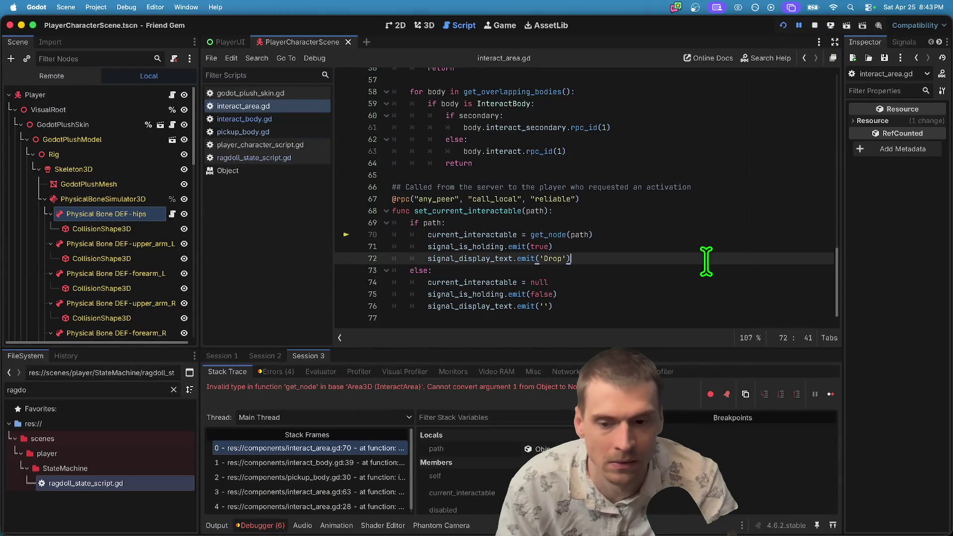
pyautogui.click(815, 26)
pyautogui.press('super+s')
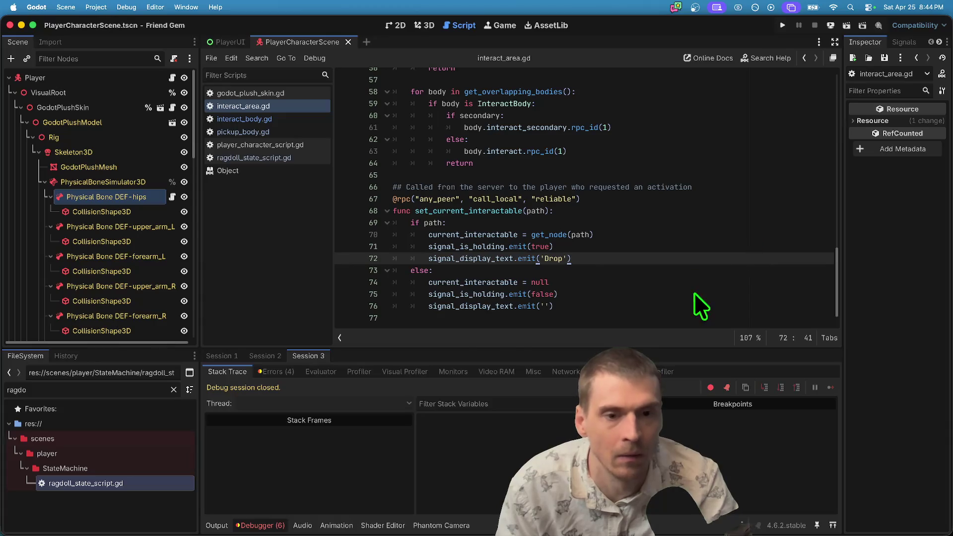
pyautogui.press('super+b')
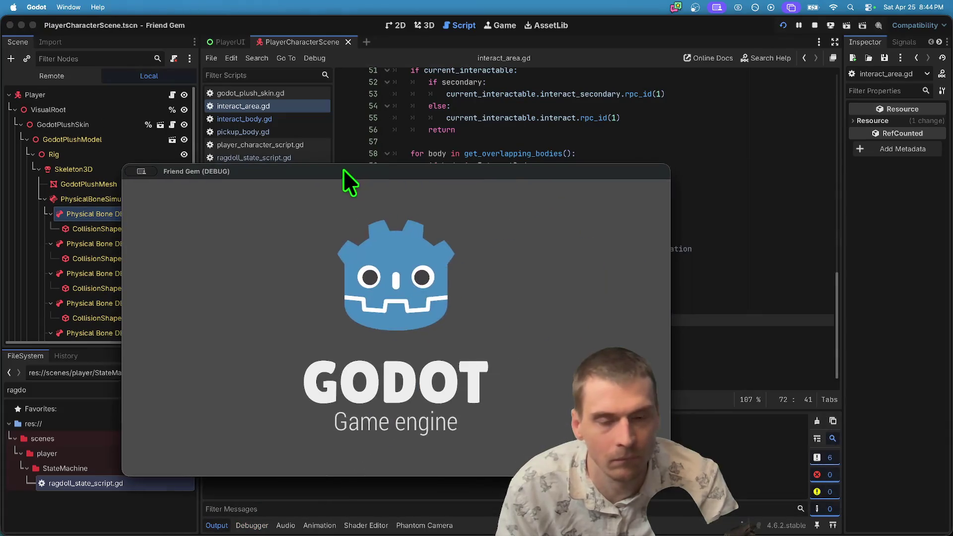
# - Inspect current_interactable on line 70 of interact_area.gd where the error occurred
pyautogui.click(766, 326)
pyautogui.doubleClick(471, 296)
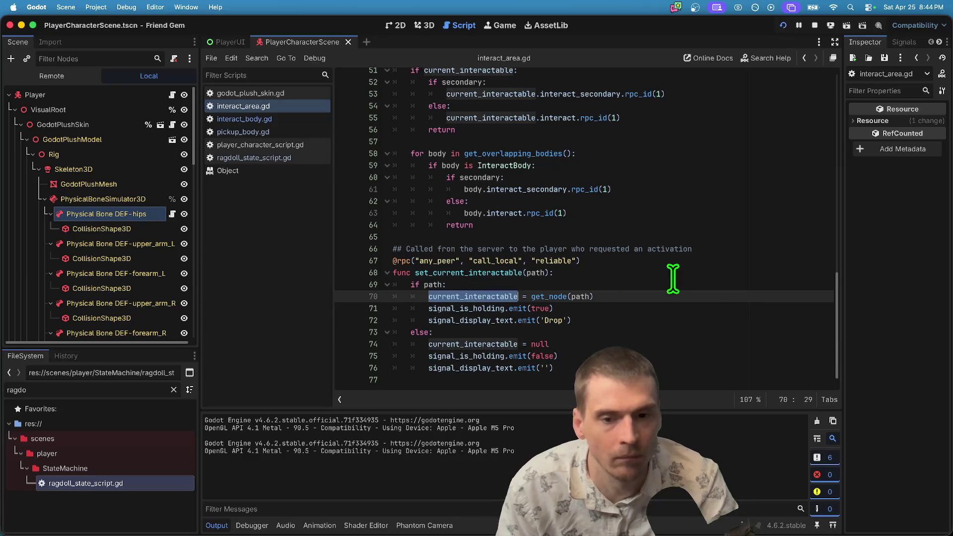
pyautogui.press('Down')
pyautogui.press('Down')
pyautogui.scroll(3, 530, 322)
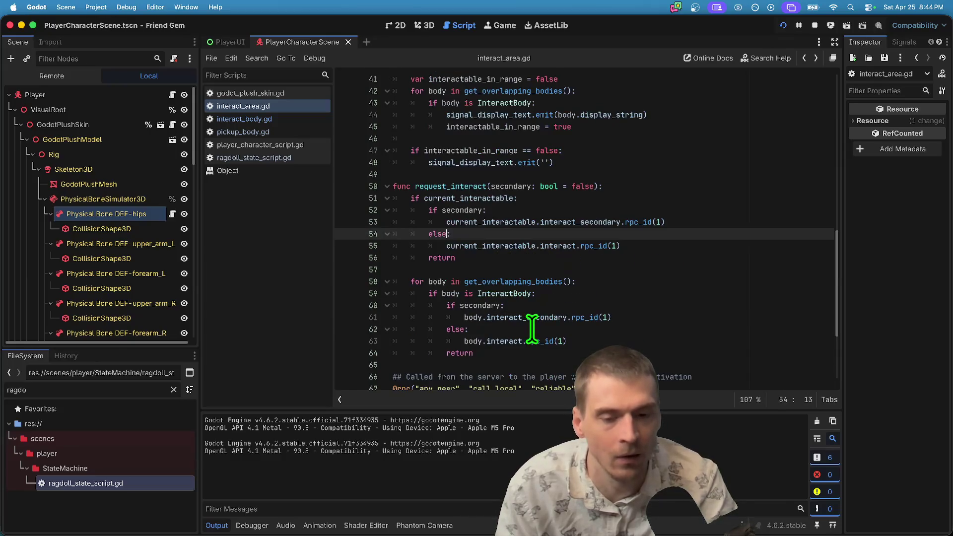
pyautogui.scroll(-3, 549, 348)
# - In interact_body.gd, undo the line 39 edit to restore self.get_path(), then check the _set_owner_peer_id setter on line 13
pyautogui.click(244, 119)
pyautogui.click(685, 294)
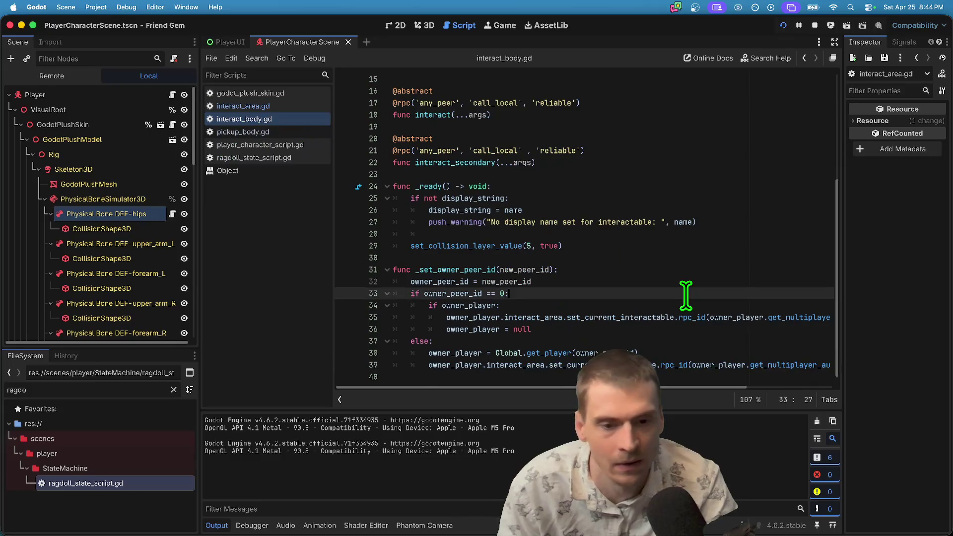
pyautogui.hotkey('ctrl', 'z')
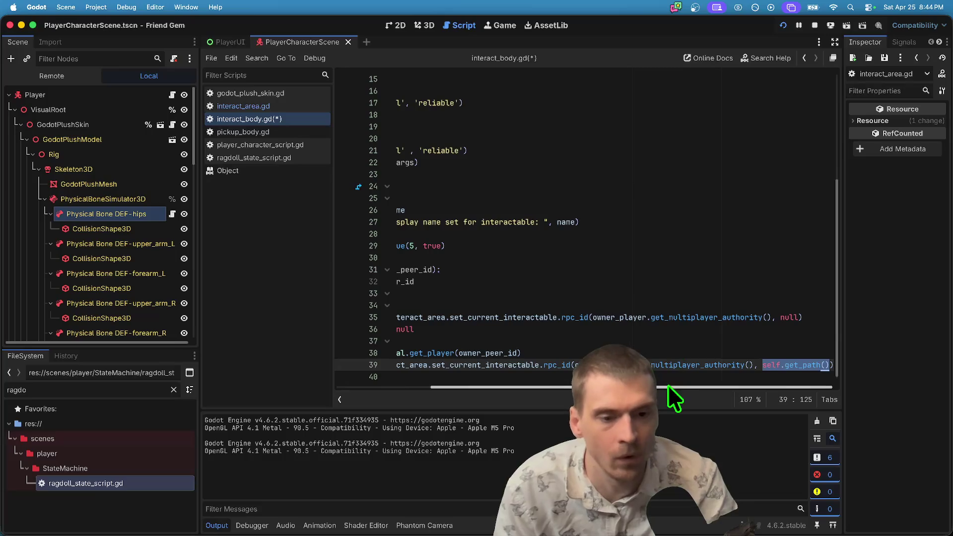
pyautogui.moveTo(662, 388); pyautogui.dragTo(330, 397)
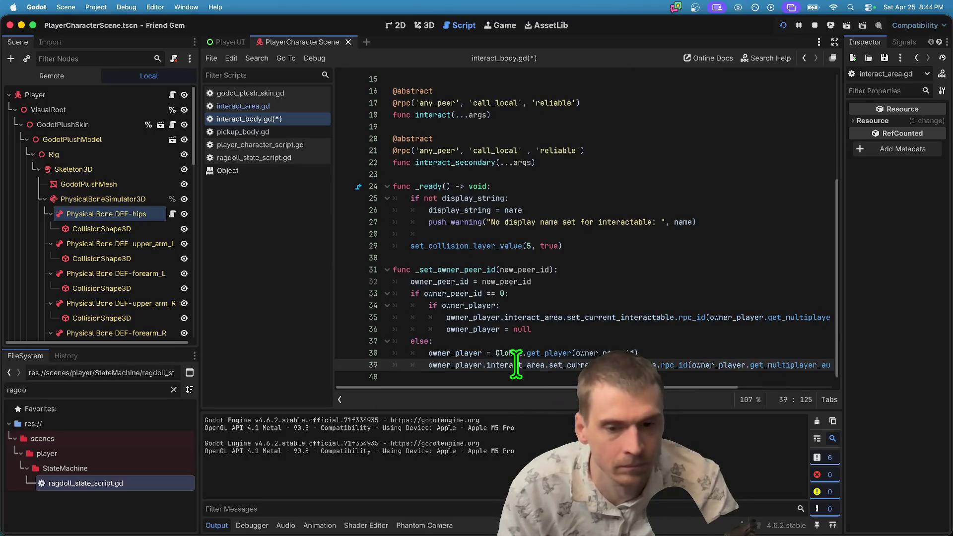
pyautogui.doubleClick(459, 353)
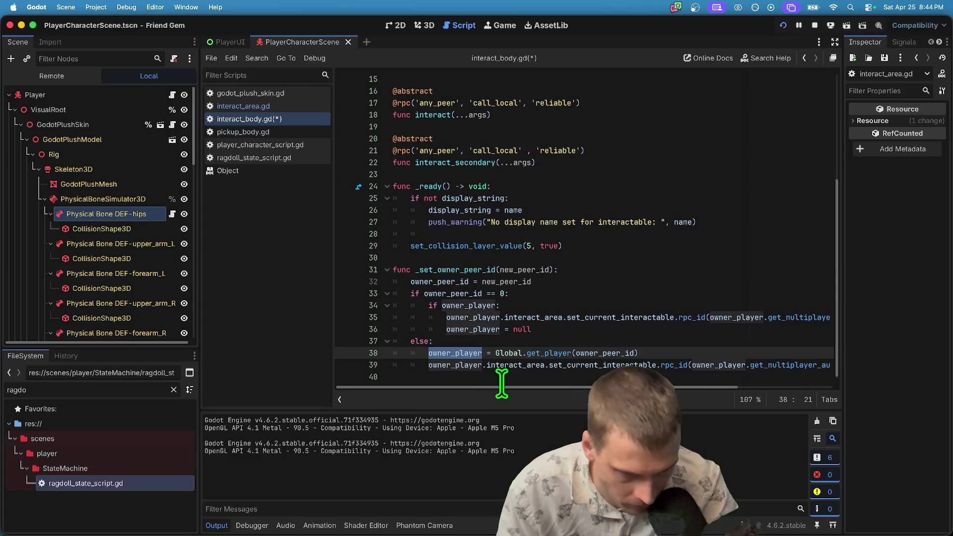
pyautogui.click(463, 270)
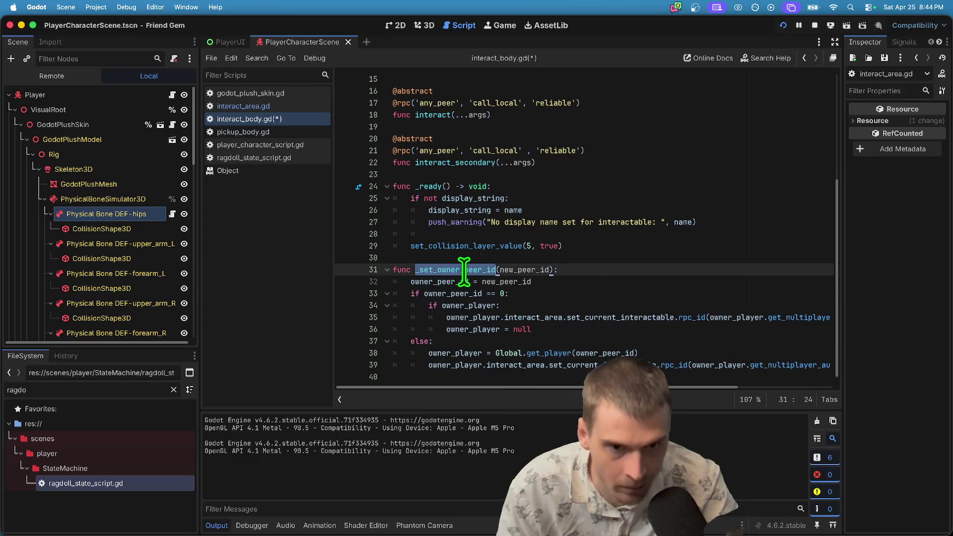
pyautogui.scroll(5, 599, 248)
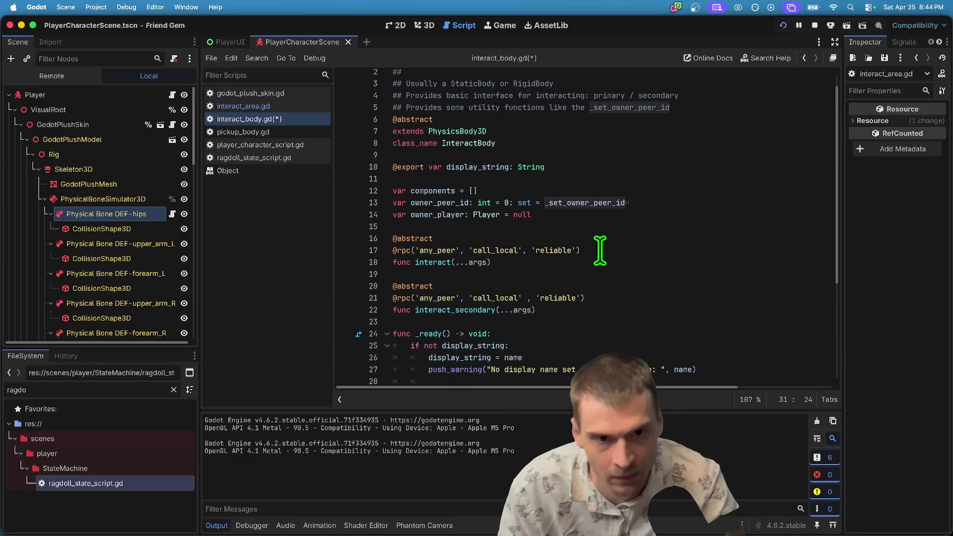
pyautogui.doubleClick(583, 202)
pyautogui.scroll(-5, 639, 298)
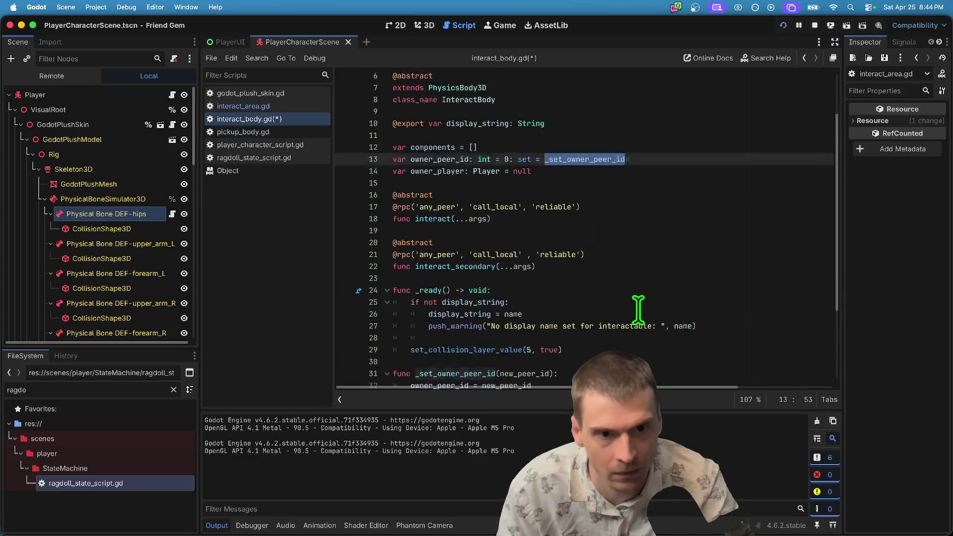
# - Find _set_owner_peer_id across the project and jump to its line 31 and line 13 matches in interact_body.gd
pyautogui.press('super+shift+f')
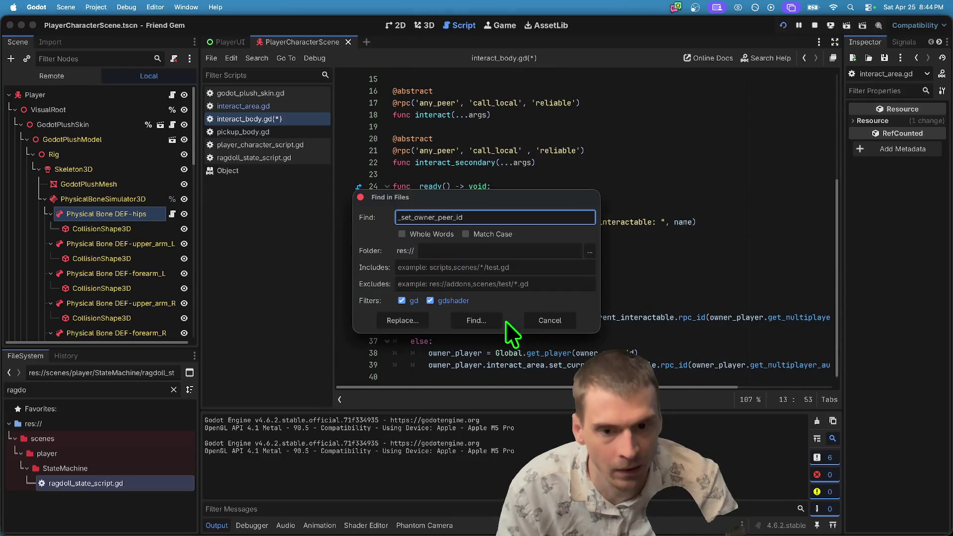
pyautogui.click(501, 321)
pyautogui.click(469, 425)
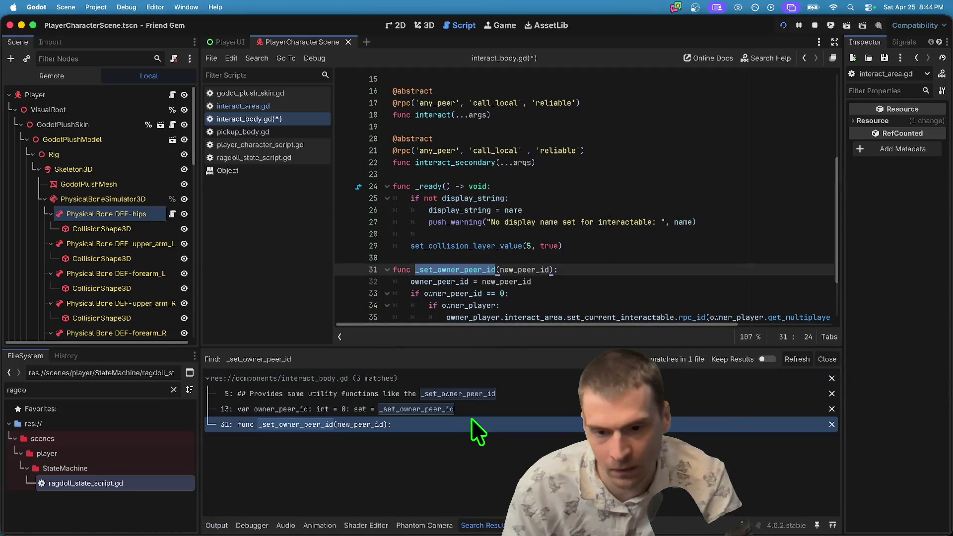
pyautogui.click(475, 411)
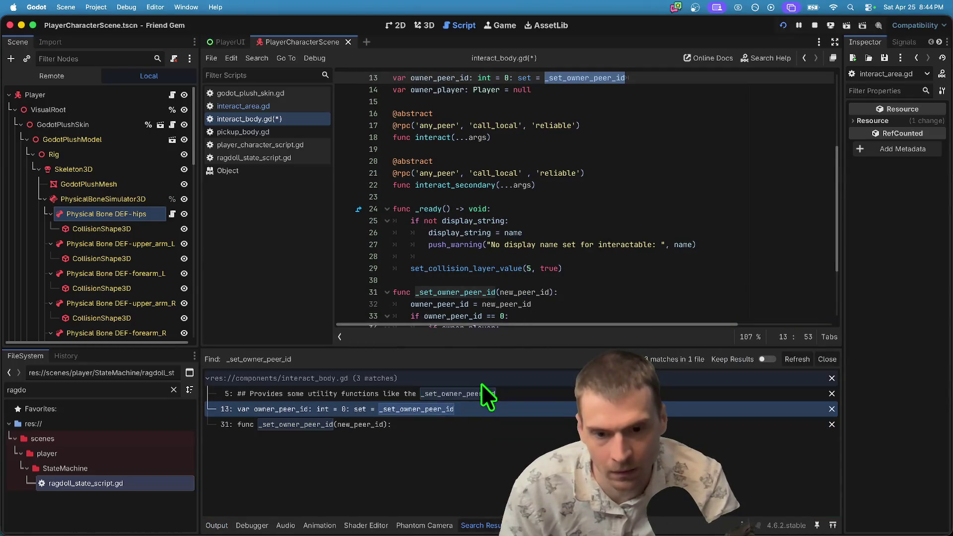
pyautogui.scroll(1, 551, 224)
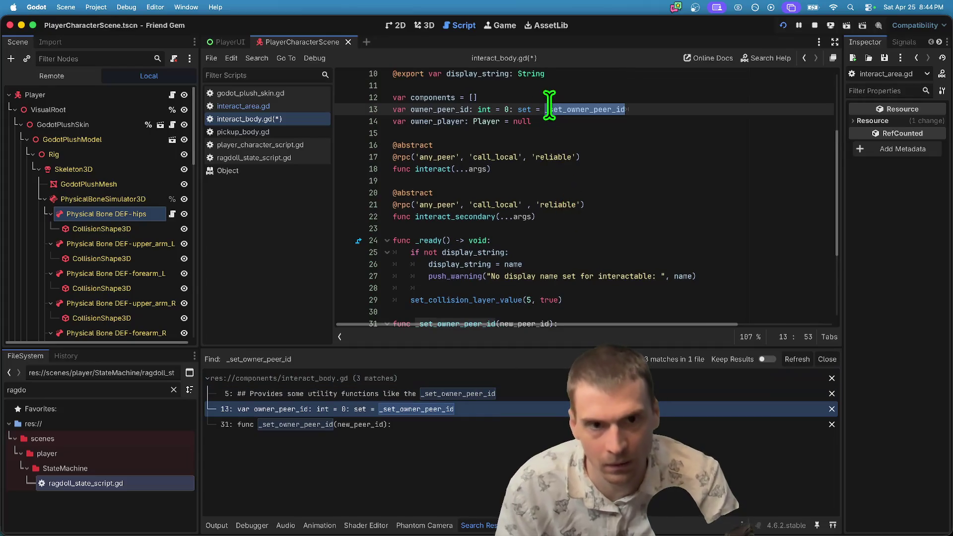
pyautogui.scroll(-3, 546, 129)
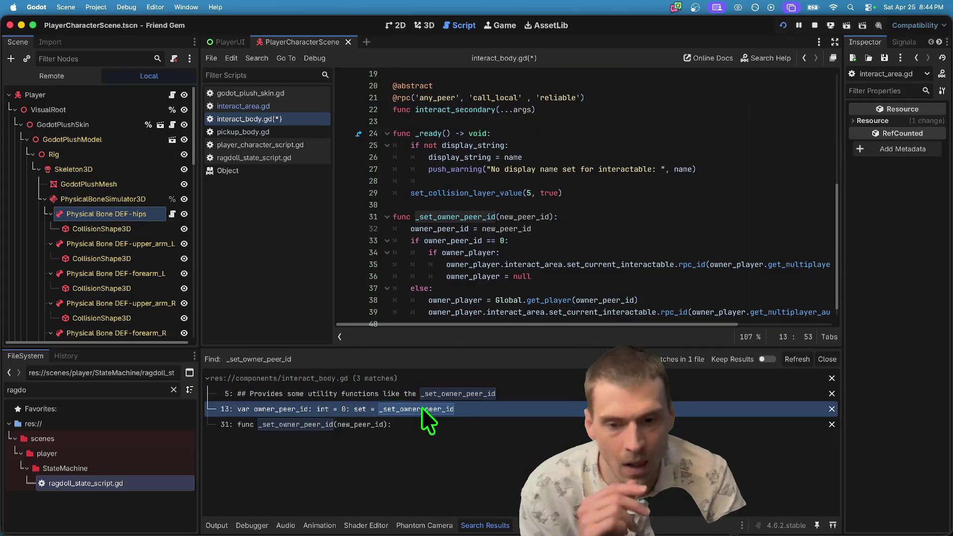
pyautogui.scroll(-1, 551, 278)
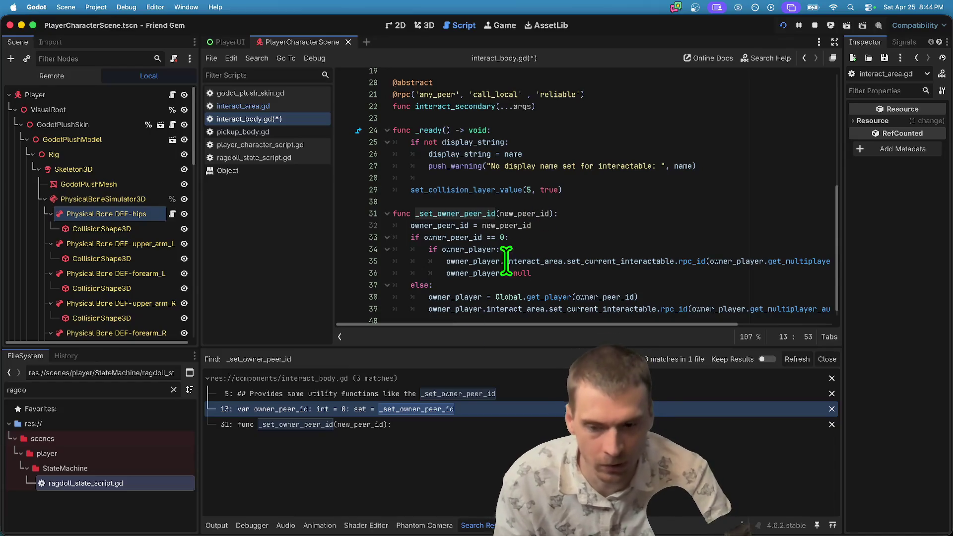
pyautogui.scroll(2, 506, 198)
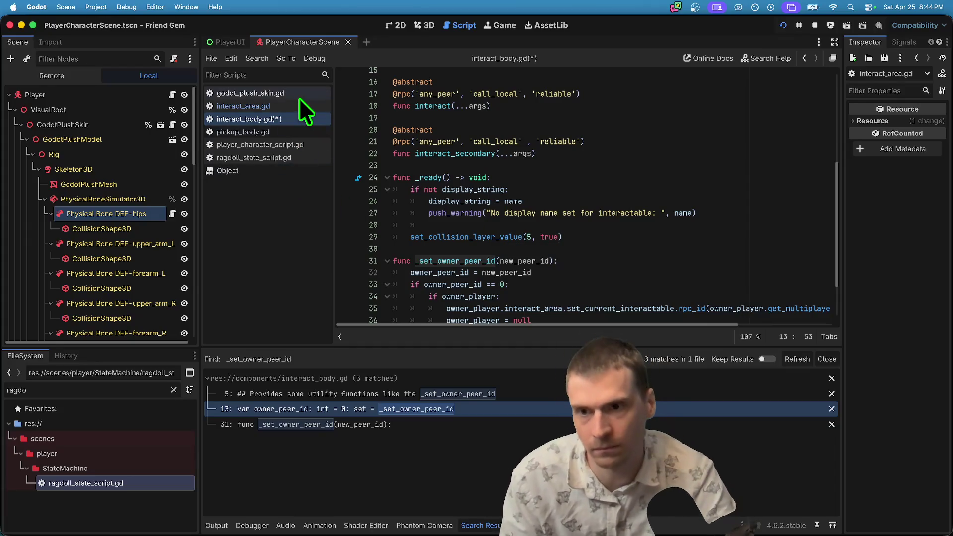
# - Review how interact_area.gd uses current_interactable and interact_secondary
pyautogui.click(282, 105)
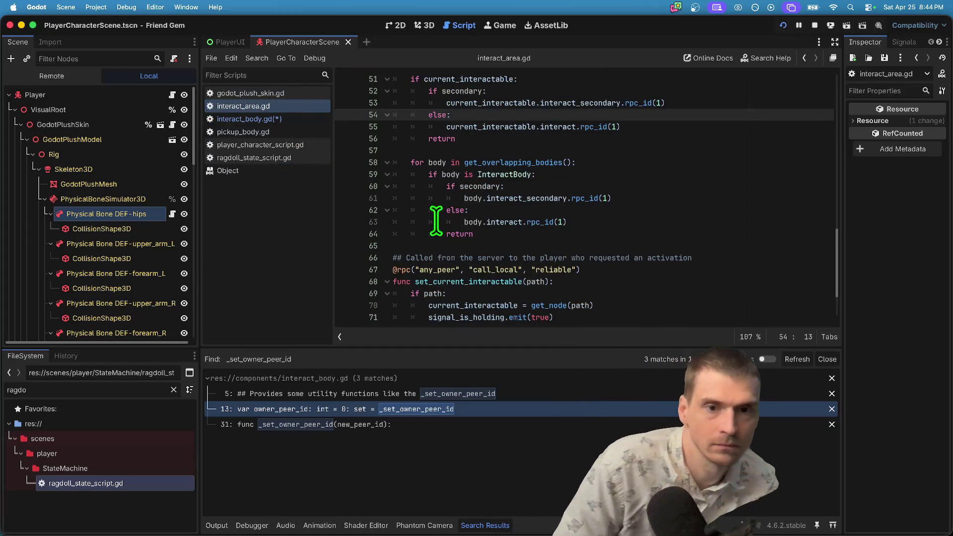
pyautogui.scroll(3, 436, 214)
pyautogui.scroll(-4, 598, 300)
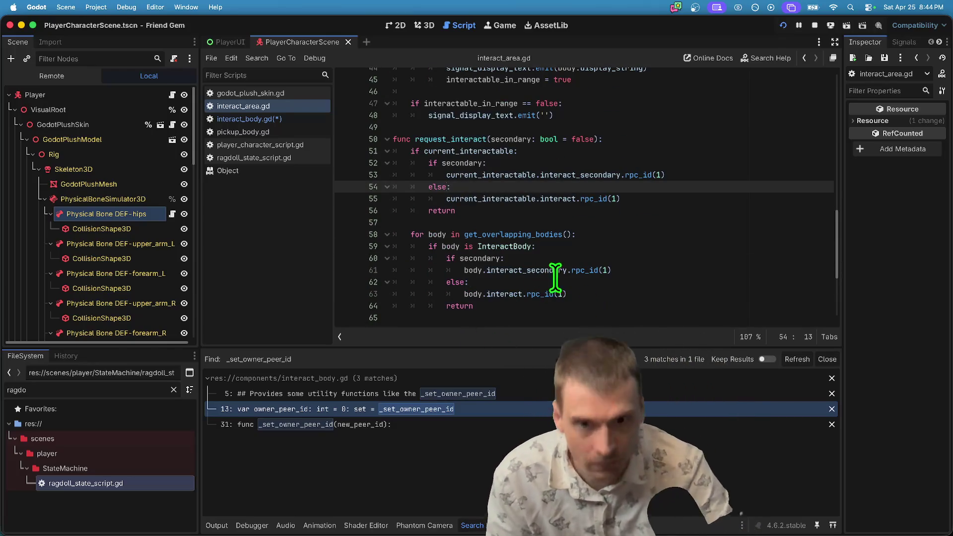
pyautogui.scroll(1, 549, 145)
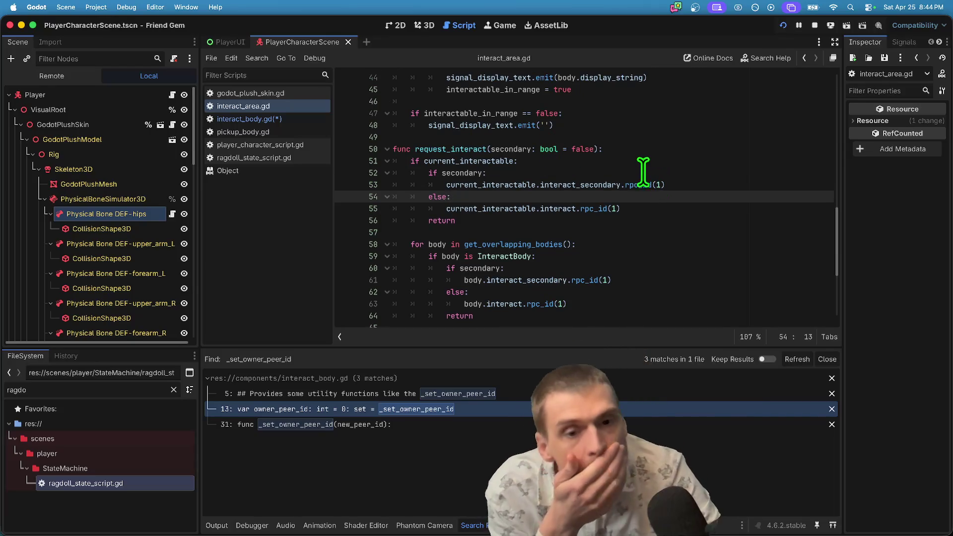
pyautogui.doubleClick(526, 209)
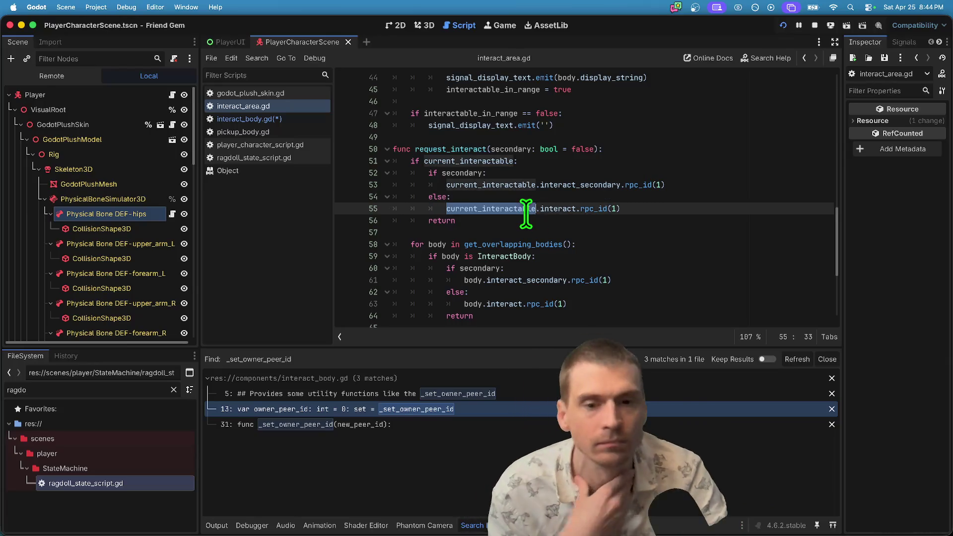
pyautogui.scroll(-3, 589, 218)
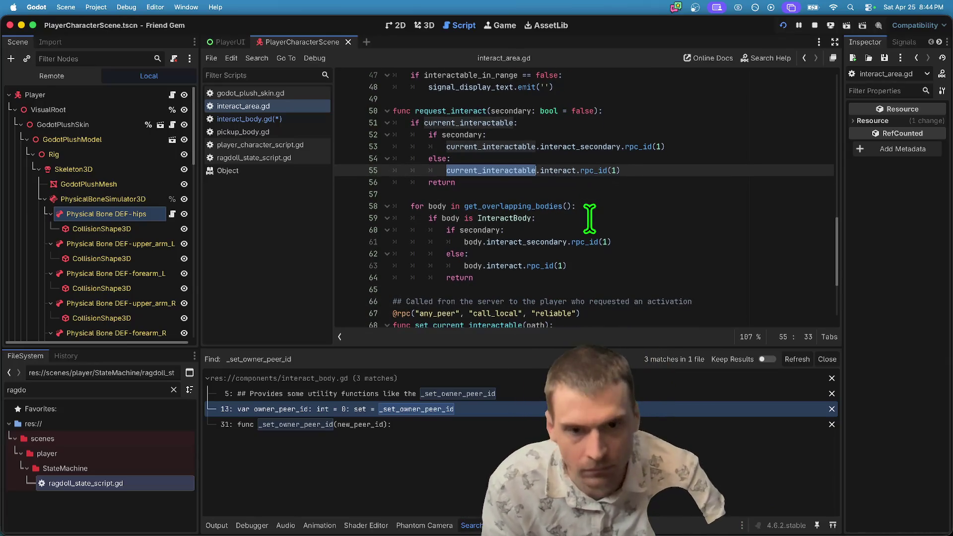
pyautogui.scroll(-4, 589, 218)
pyautogui.scroll(-2, 590, 217)
pyautogui.scroll(-2, 592, 206)
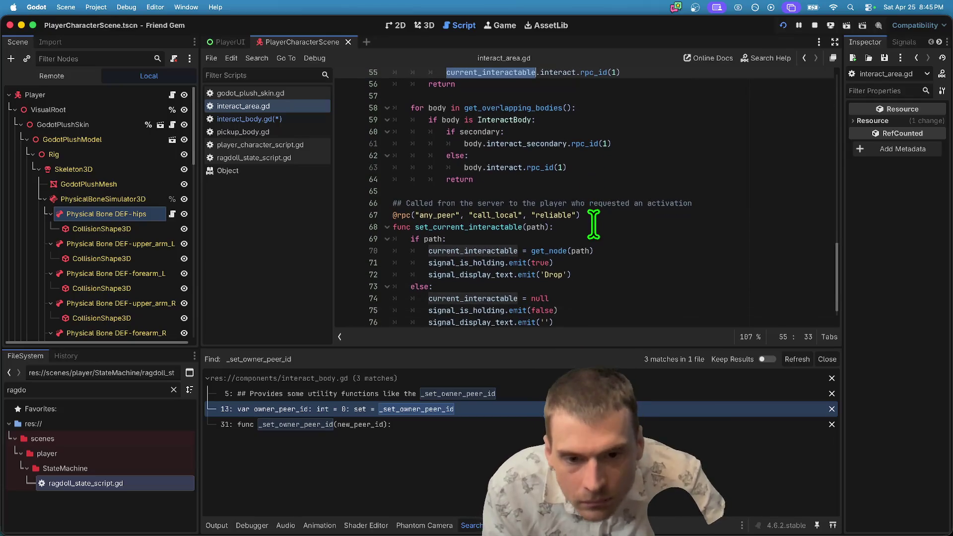
pyautogui.scroll(7, 587, 205)
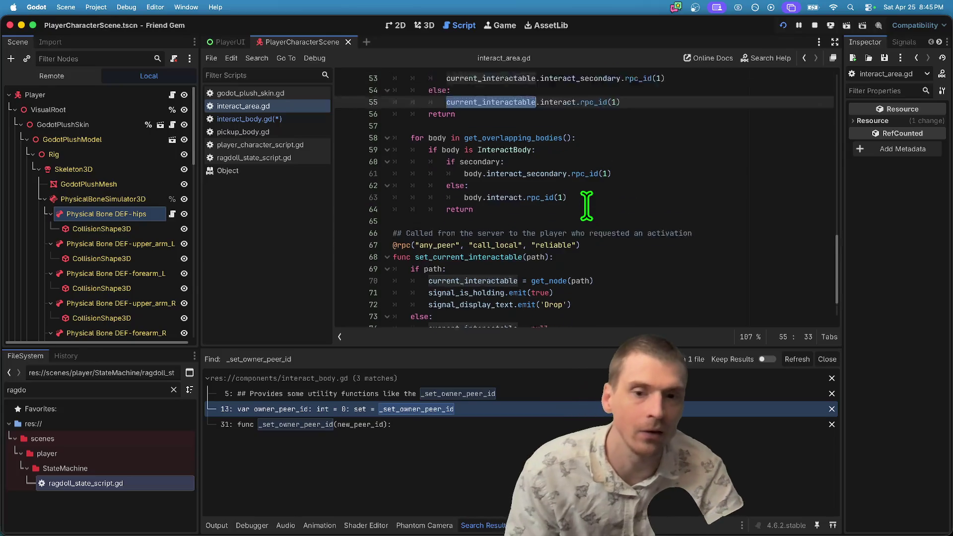
pyautogui.doubleClick(601, 125)
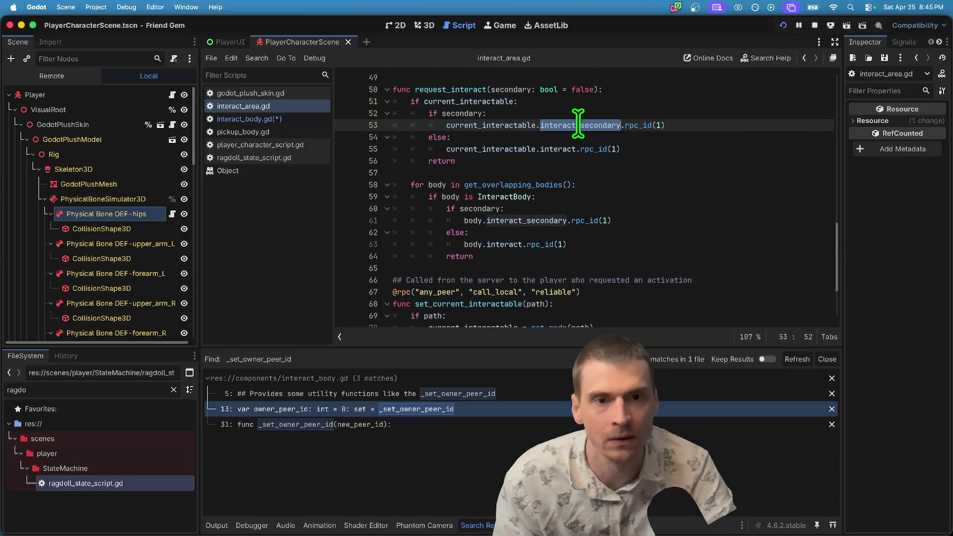
pyautogui.scroll(2, 728, 122)
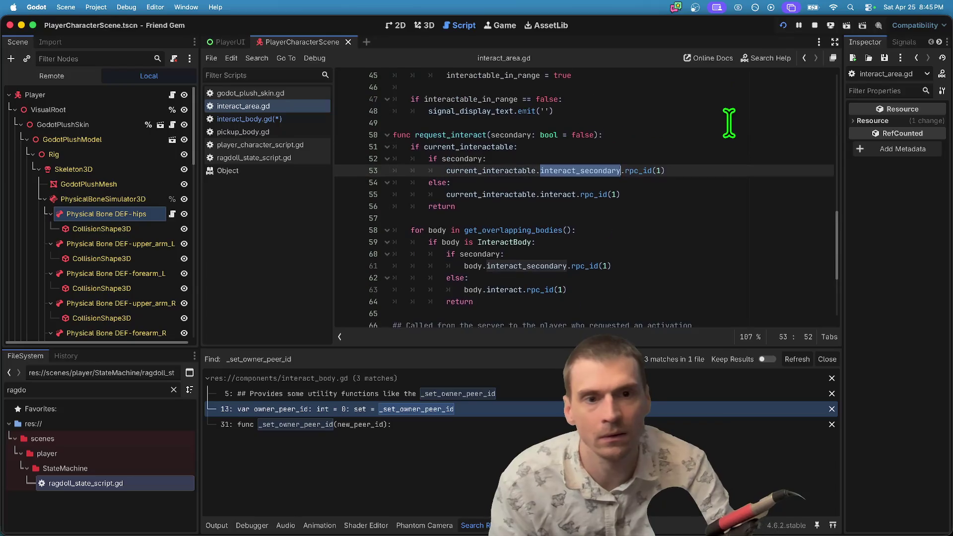
# - Glance over interact_body.gd, then go to line 53 of pickup_body.gd's _physics_process
pyautogui.click(267, 119)
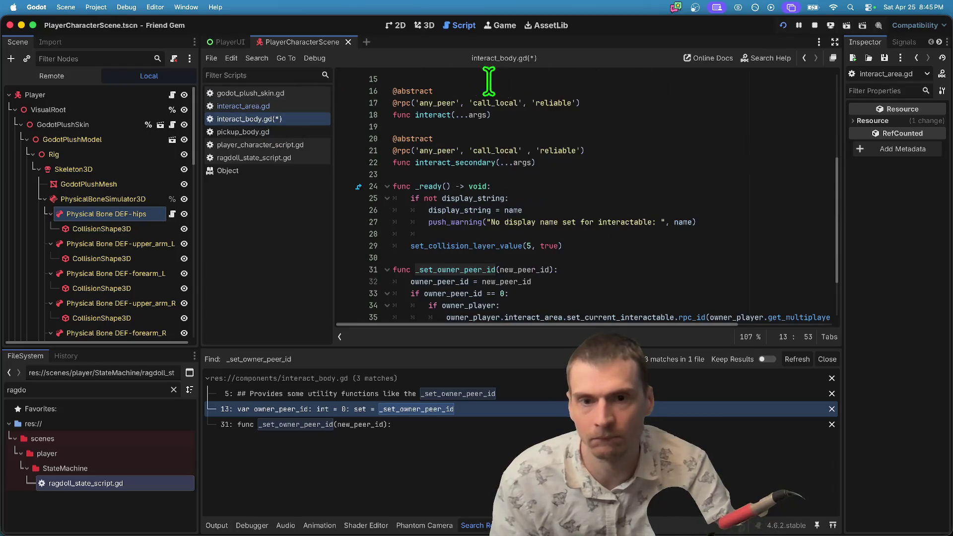
pyautogui.scroll(1, 687, 251)
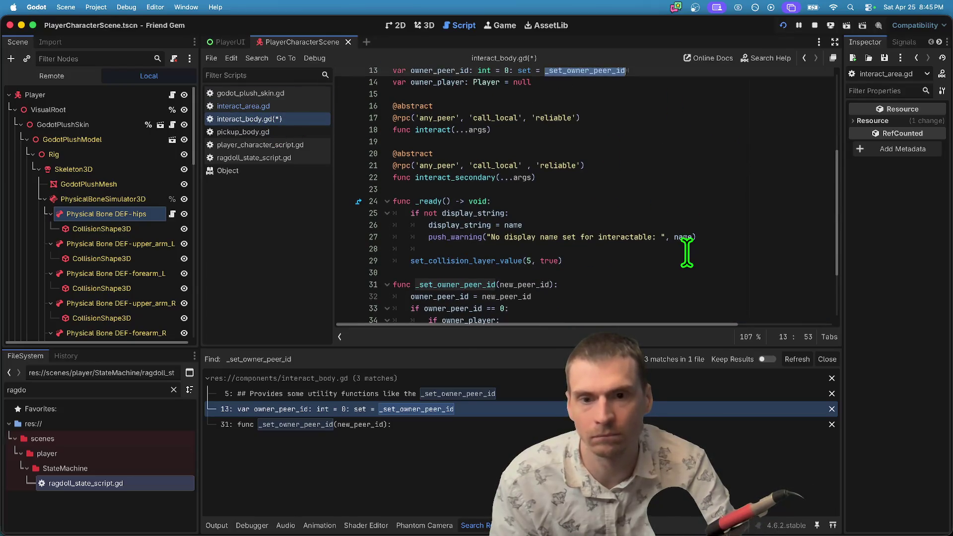
pyautogui.scroll(1, 702, 165)
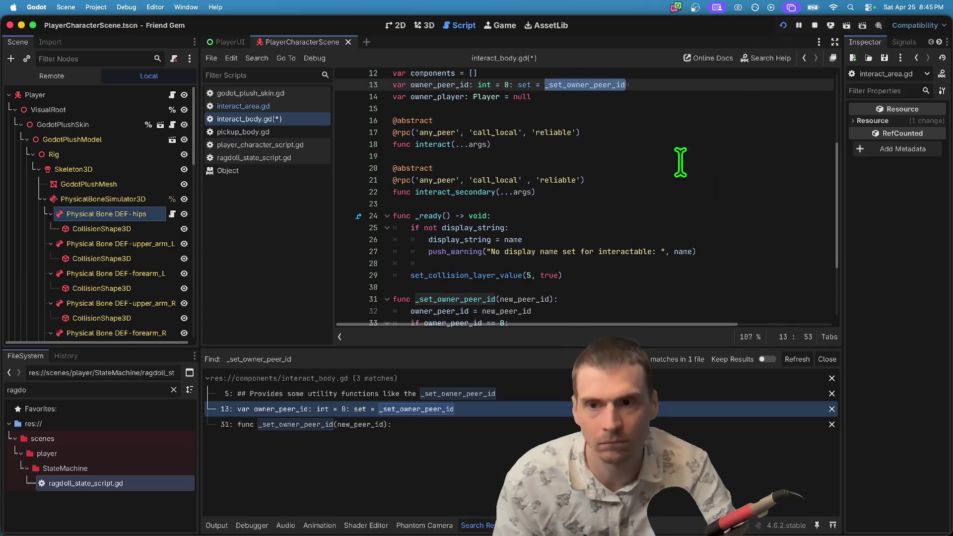
pyautogui.click(251, 131)
pyautogui.click(710, 195)
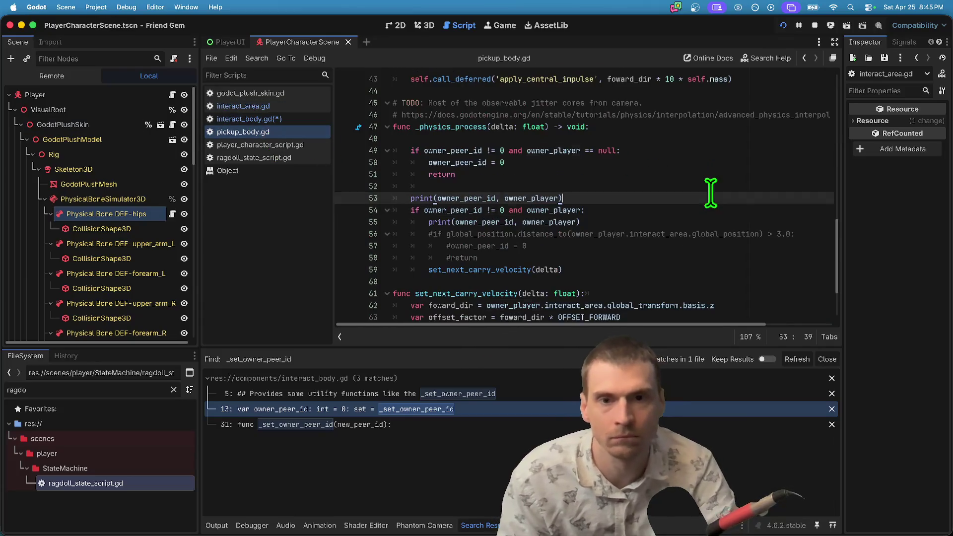
# - Insert a new indented line after the owner_peer_id == 0 check on line 29 of interact()
pyautogui.scroll(-6, 690, 232)
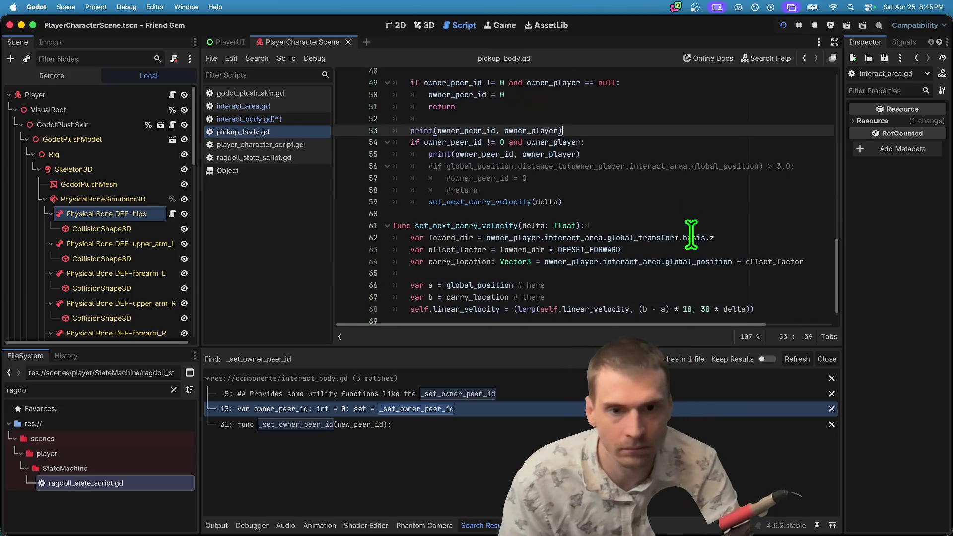
pyautogui.scroll(5, 711, 206)
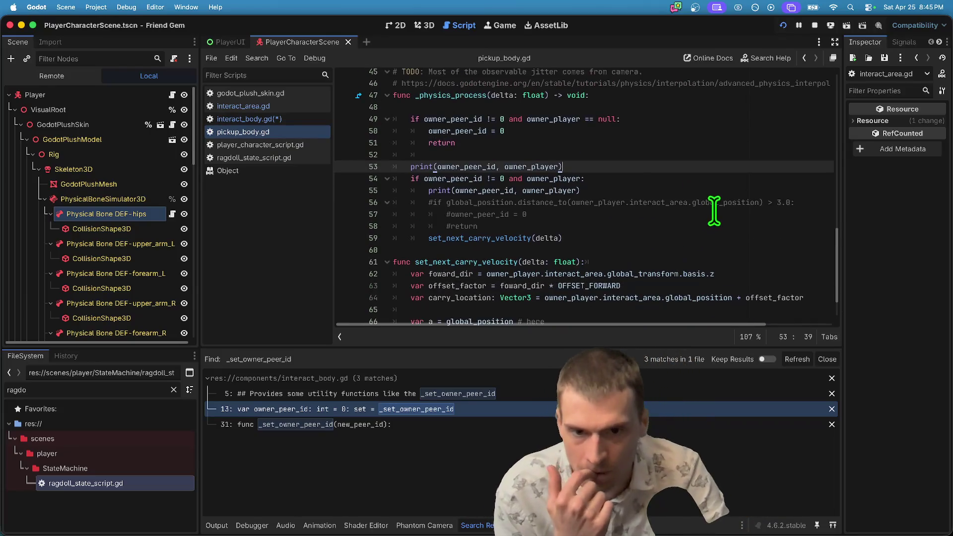
pyautogui.scroll(15, 710, 206)
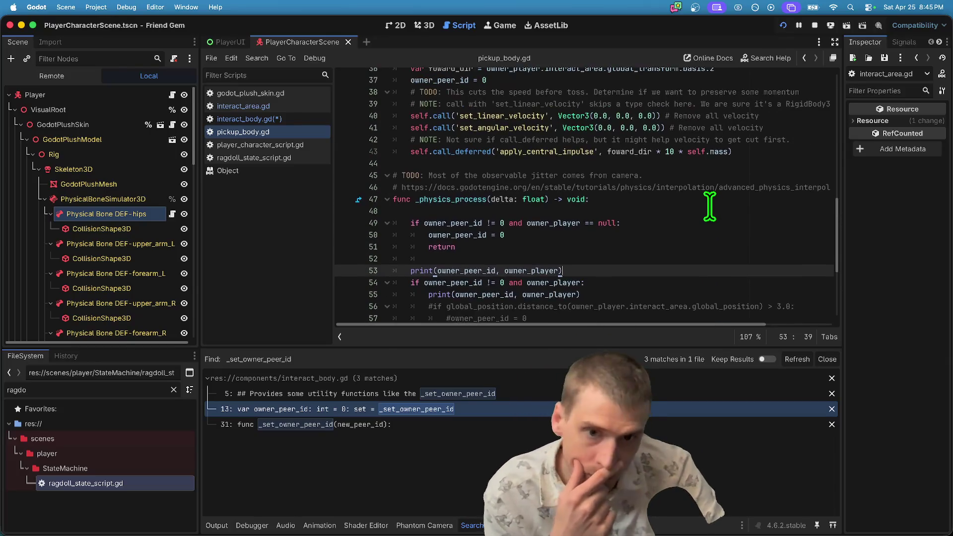
pyautogui.scroll(3, 706, 216)
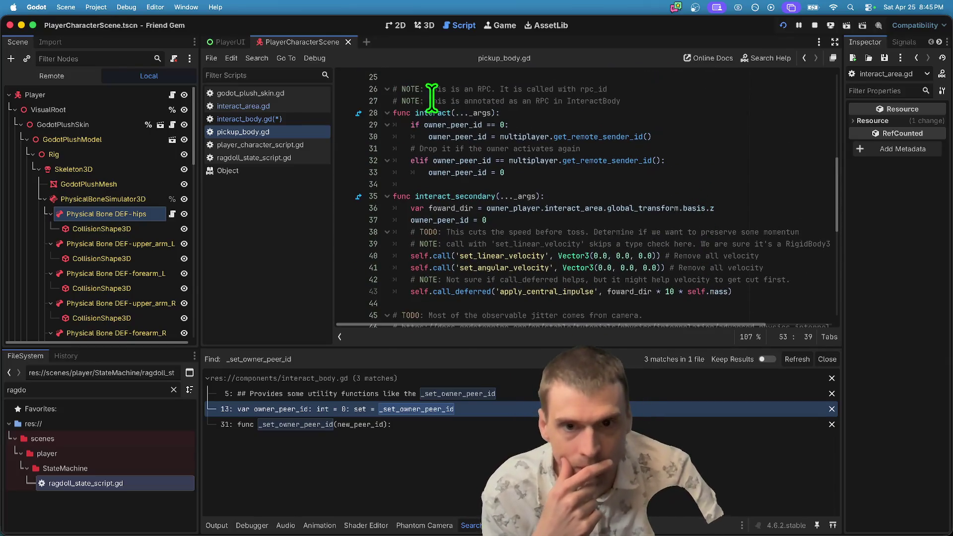
pyautogui.click(438, 112)
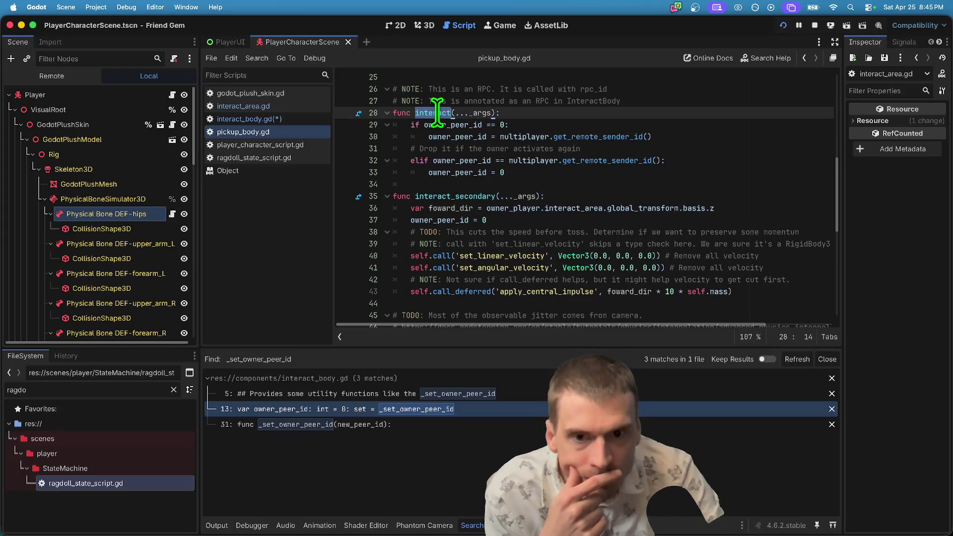
pyautogui.scroll(20, 617, 220)
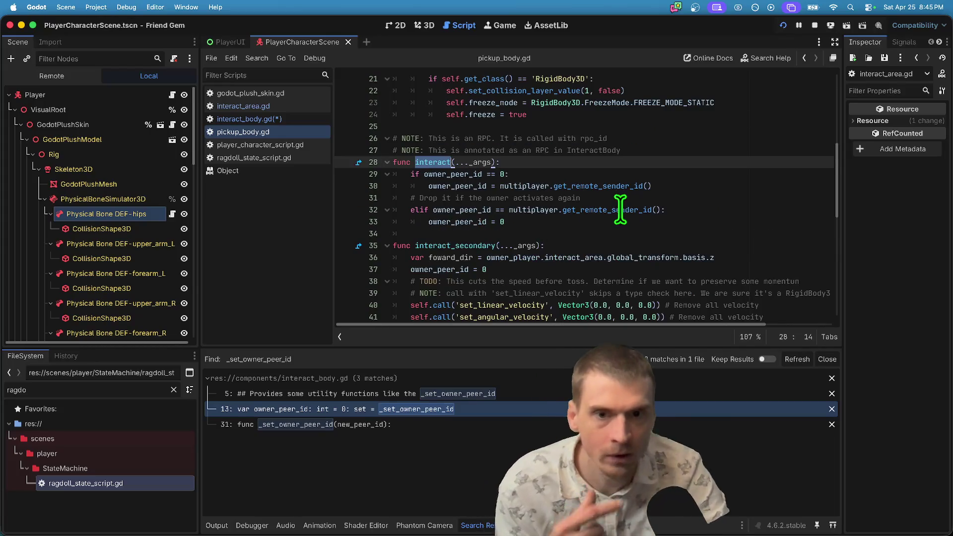
pyautogui.scroll(-15, 530, 142)
pyautogui.click(565, 191)
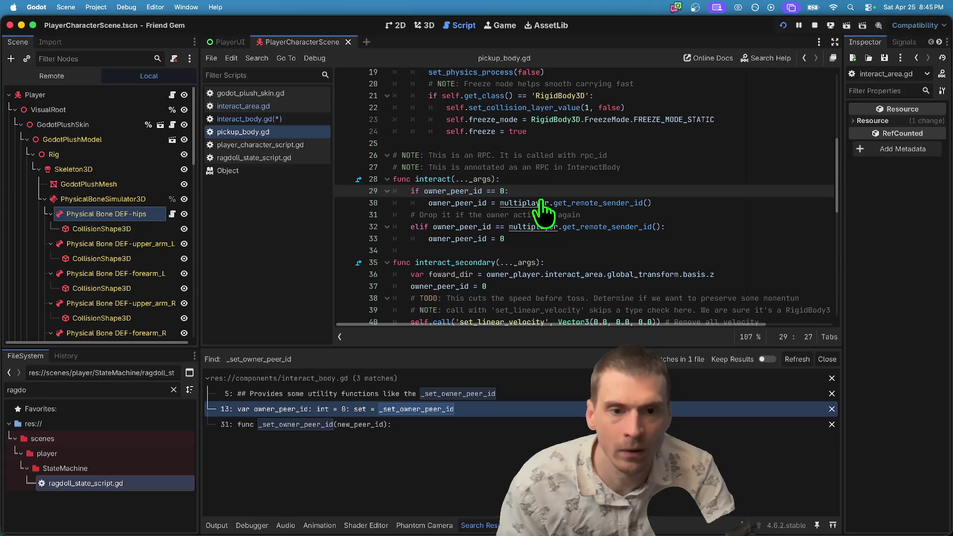
pyautogui.press('Return')
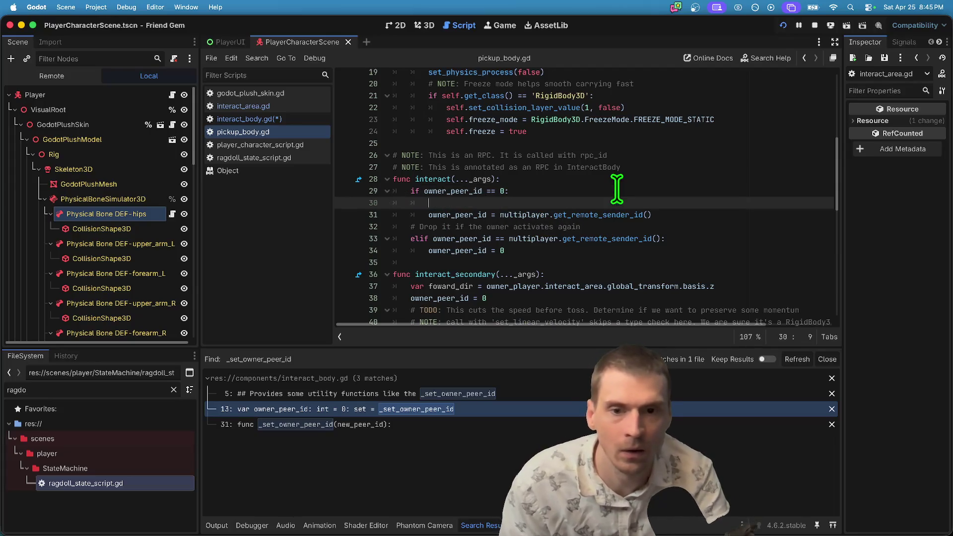
# - Start 'owner =' on line 30 and begin a new owner line in the elif drop branch
pyautogui.press('BackSpace')
pyautogui.press('Down')
pyautogui.press('Down')
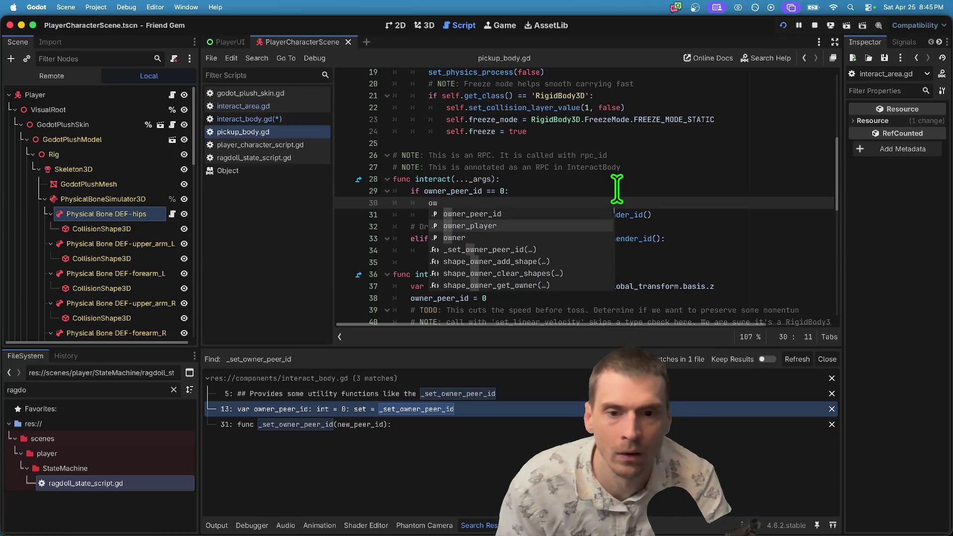
pyautogui.press('Return')
pyautogui.write('=')
pyautogui.press('Escape')
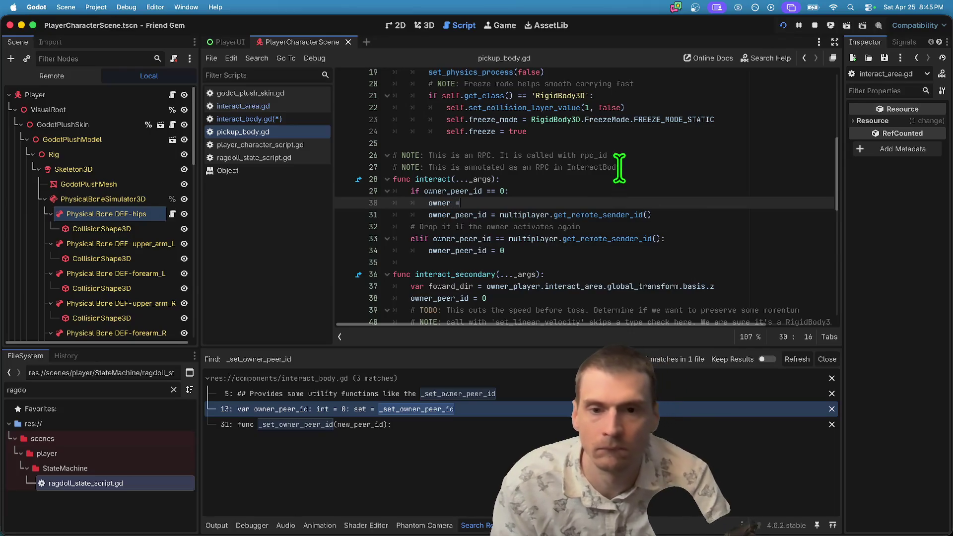
pyautogui.click(693, 237)
pyautogui.press('Return')
pyautogui.write('owner = null')
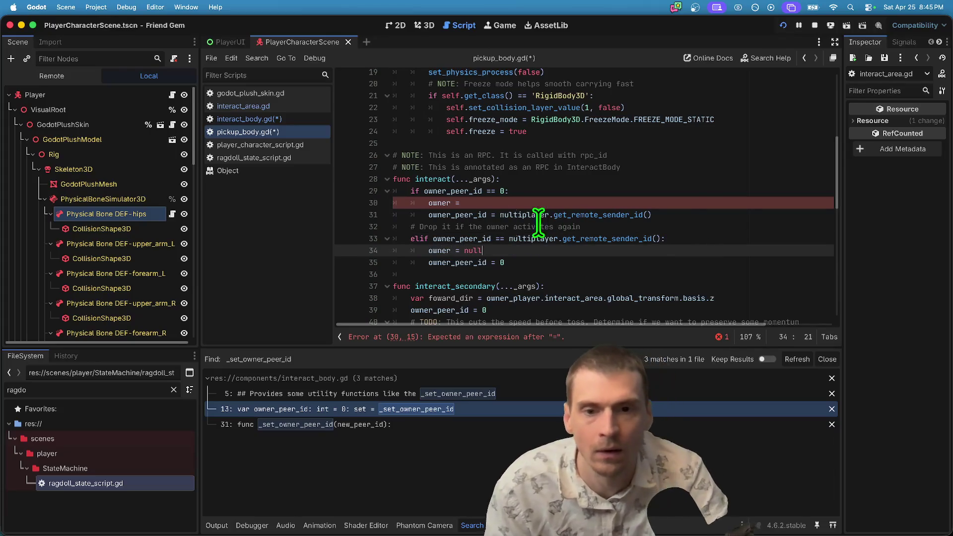
# - Copy owner_player from its line 14 declaration in interact_body.gd and paste it over owner on line 30
pyautogui.click(448, 202)
pyautogui.scroll(5, 615, 196)
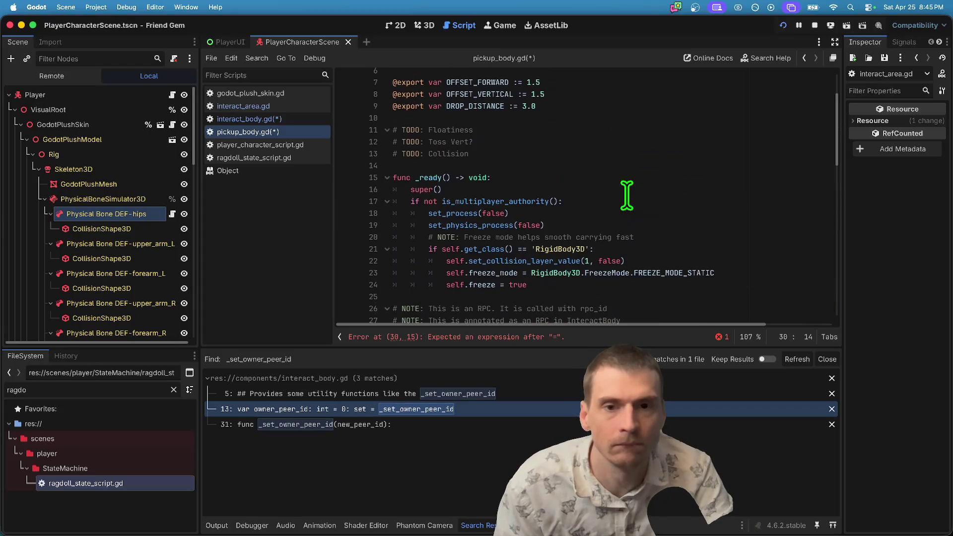
pyautogui.scroll(-4, 627, 195)
pyautogui.scroll(4, 627, 194)
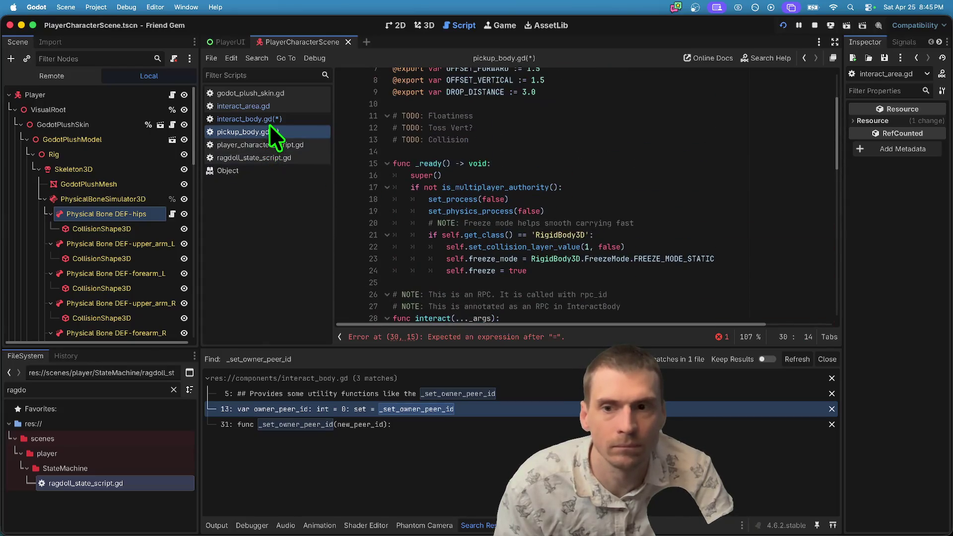
pyautogui.click(273, 118)
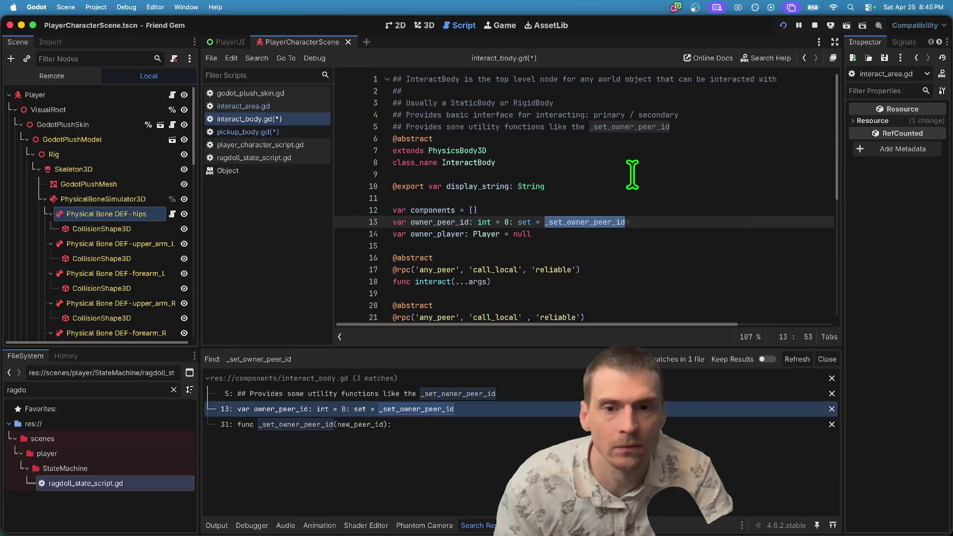
pyautogui.click(425, 236)
pyautogui.doubleClick(427, 233)
pyautogui.press('super+c')
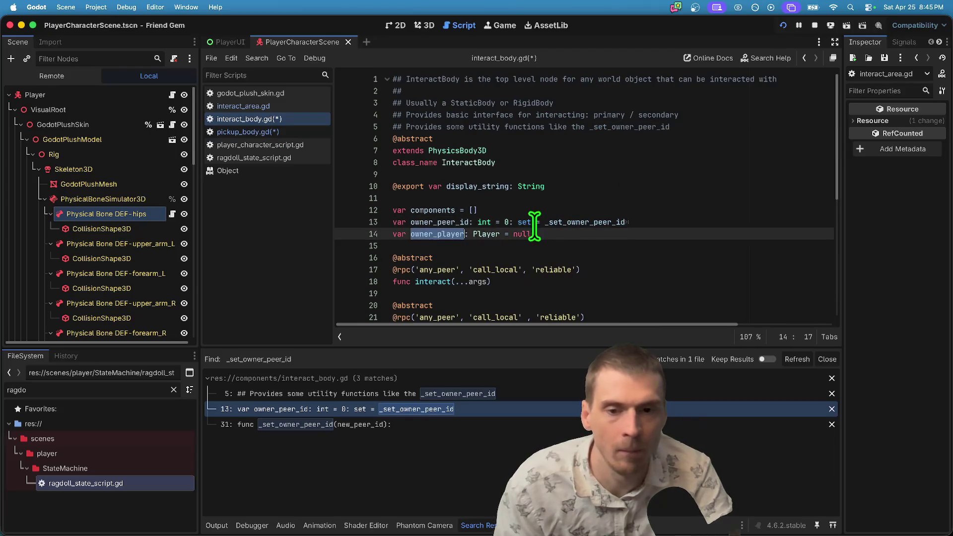
pyautogui.hotkey('alt', 'Left')
pyautogui.scroll(-6, 496, 272)
pyautogui.press('super+v')
pyautogui.scroll(2, 475, 174)
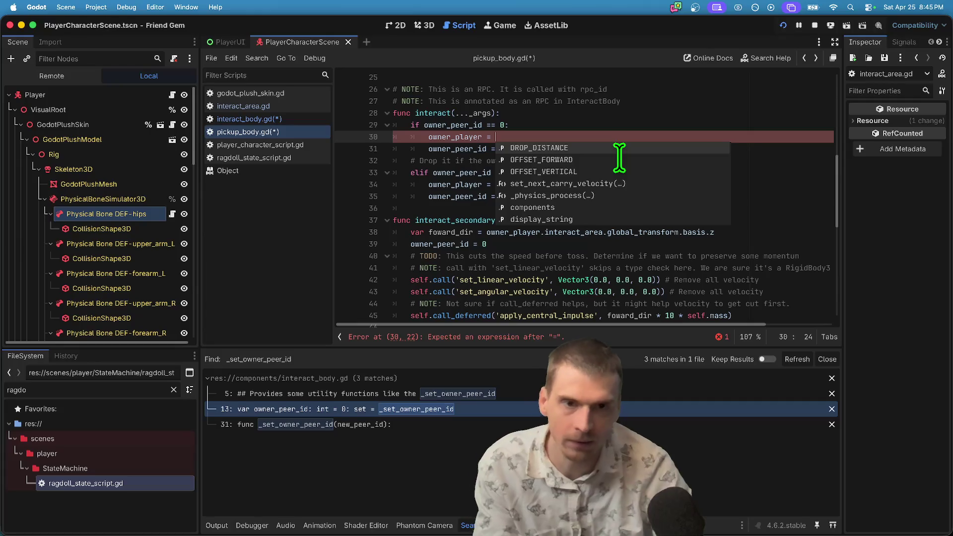
# - Complete line 30 as owner_player = Global.get_player(owner_peer_id)
pyautogui.press('Escape')
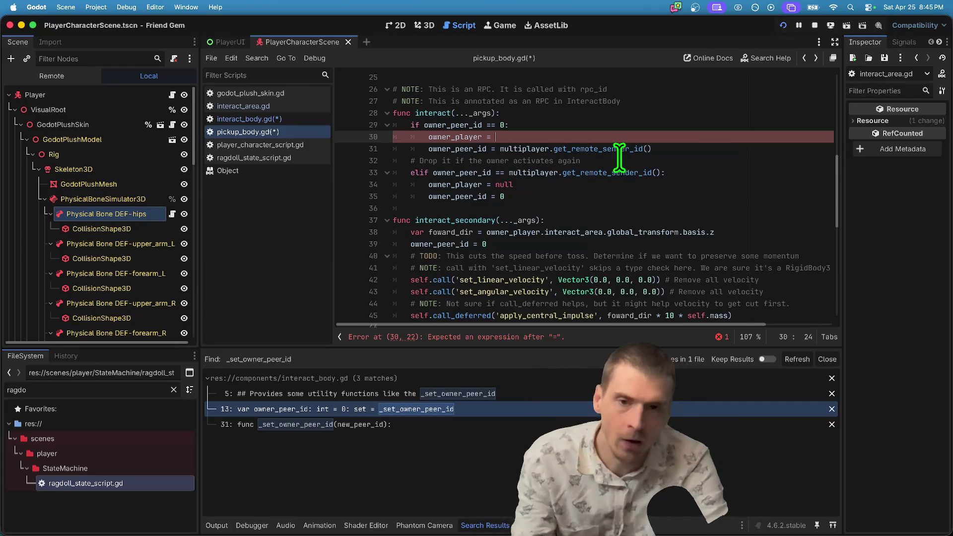
pyautogui.press('BackSpace')
pyautogui.press('BackSpace')
pyautogui.press('BackSpace')
pyautogui.write('Global.get_')
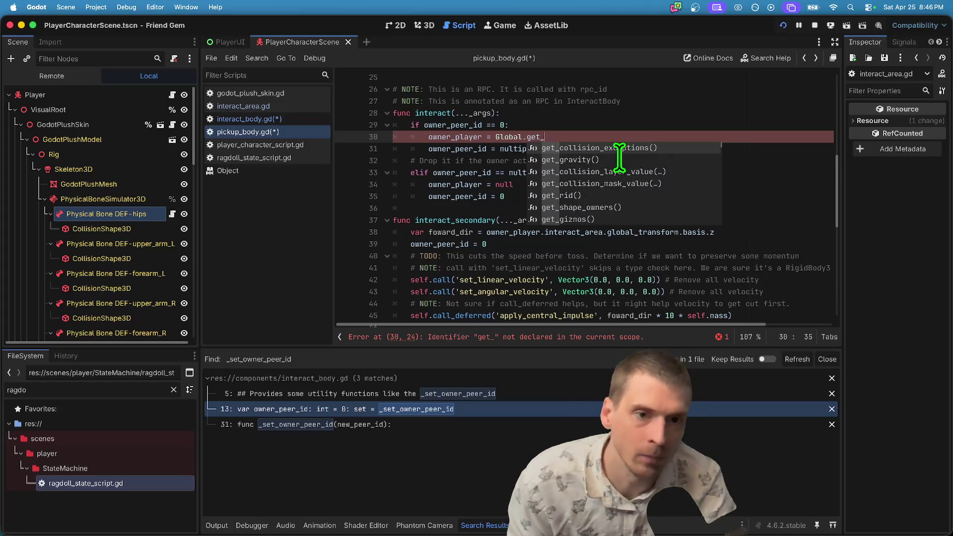
pyautogui.write('pl')
pyautogui.press('Return')
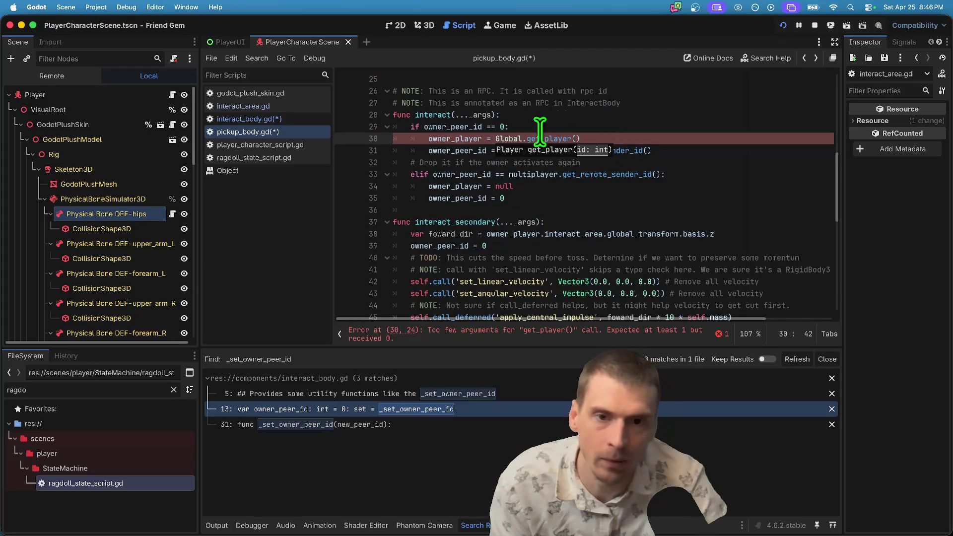
pyautogui.write('owner_peer_id')
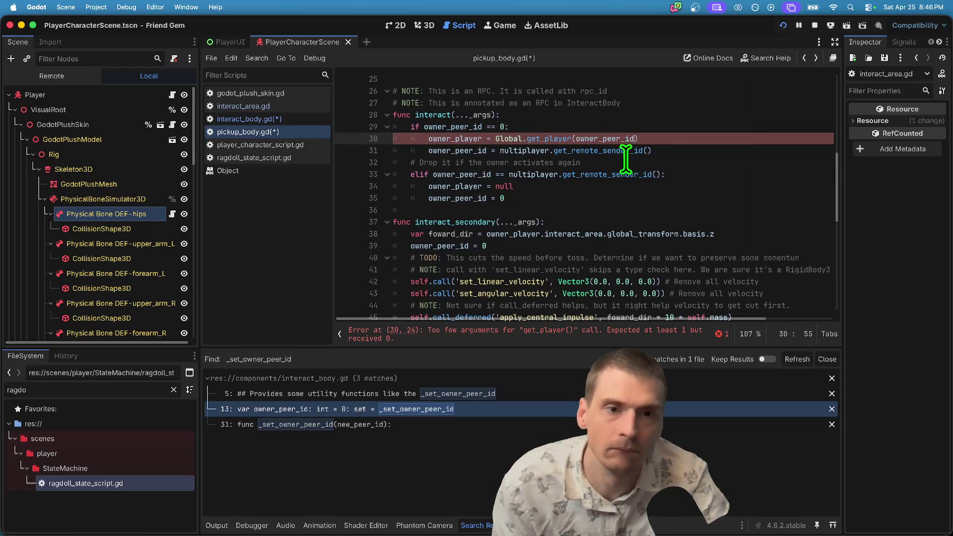
# - Move the get_player line into the drop branch and select multiplayer.get_remote_sender_id() on line 33
pyautogui.tripleClick(685, 139)
pyautogui.press('BackSpace')
pyautogui.press('Down')
pyautogui.press('Down')
pyautogui.press('Down')
pyautogui.write('owner_player = Global.get_player(owner_peer_id)')
pyautogui.press('shift+super+k')
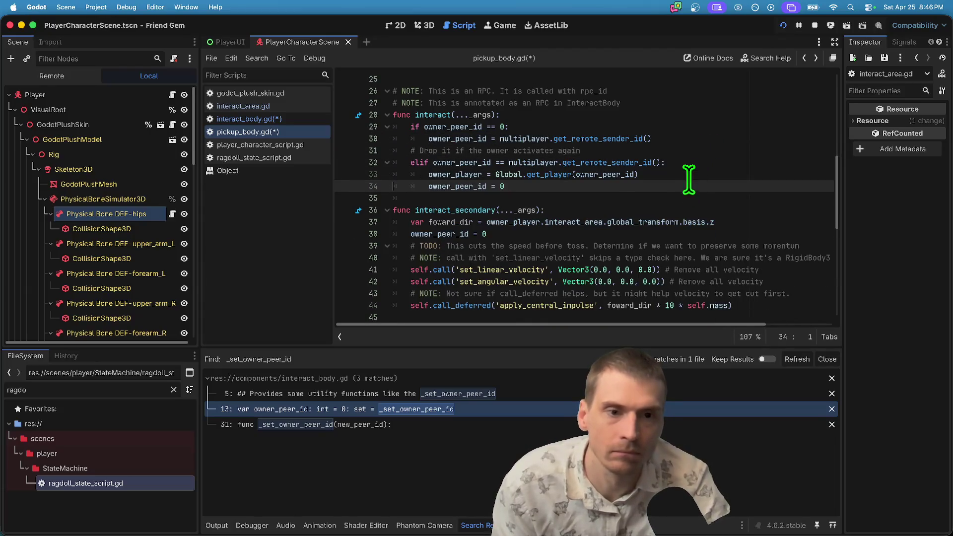
pyautogui.press('super+z')
pyautogui.press('super+z')
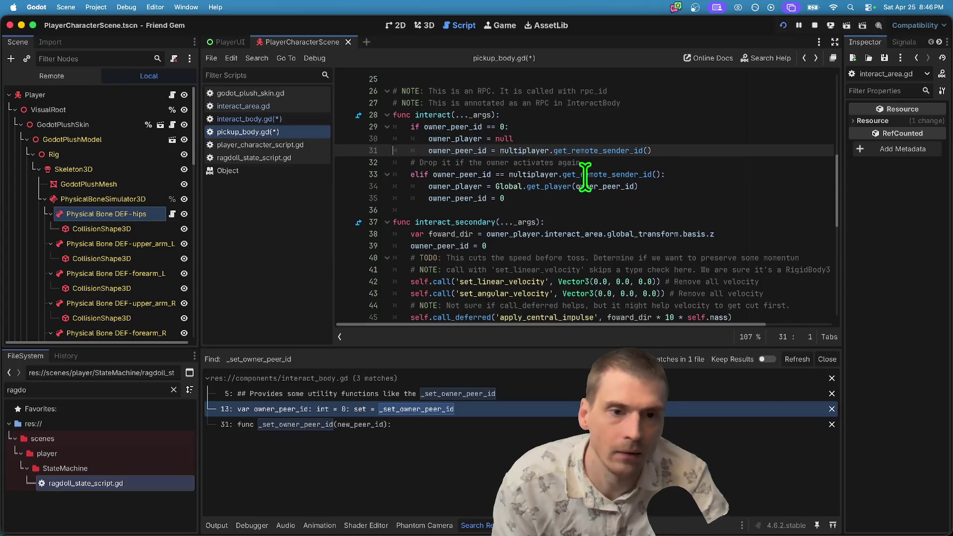
pyautogui.doubleClick(521, 174)
pyautogui.doubleClick(471, 174)
pyautogui.moveTo(509, 174); pyautogui.dragTo(663, 174)
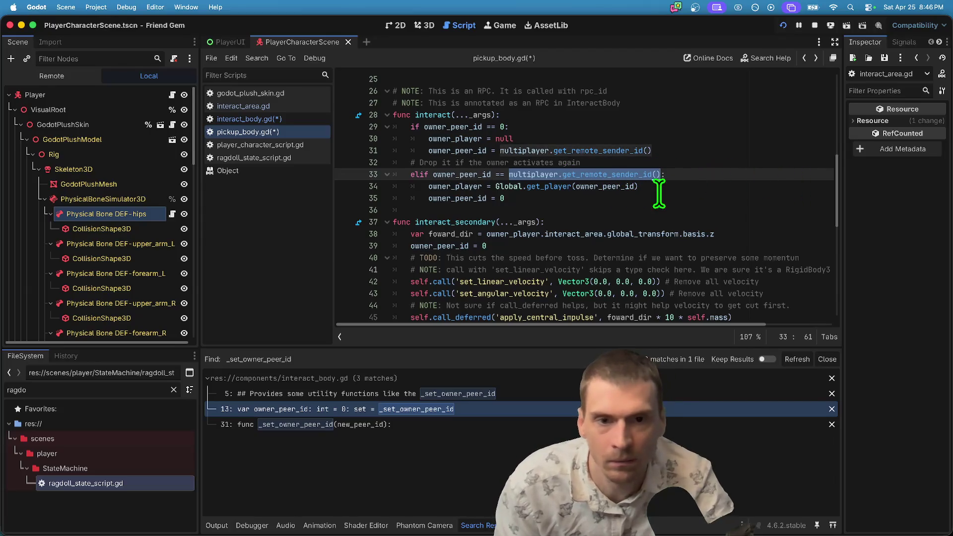
# - Put get_player(multiplayer.get_remote_sender_id()) in the pickup branch, keep owner_player = null on drop, save and run
pyautogui.doubleClick(605, 186)
pyautogui.hotkey('alt', 'Up')
pyautogui.hotkey('alt', 'Up')
pyautogui.hotkey('alt', 'Up')
pyautogui.hotkey('ctrl', 'x')
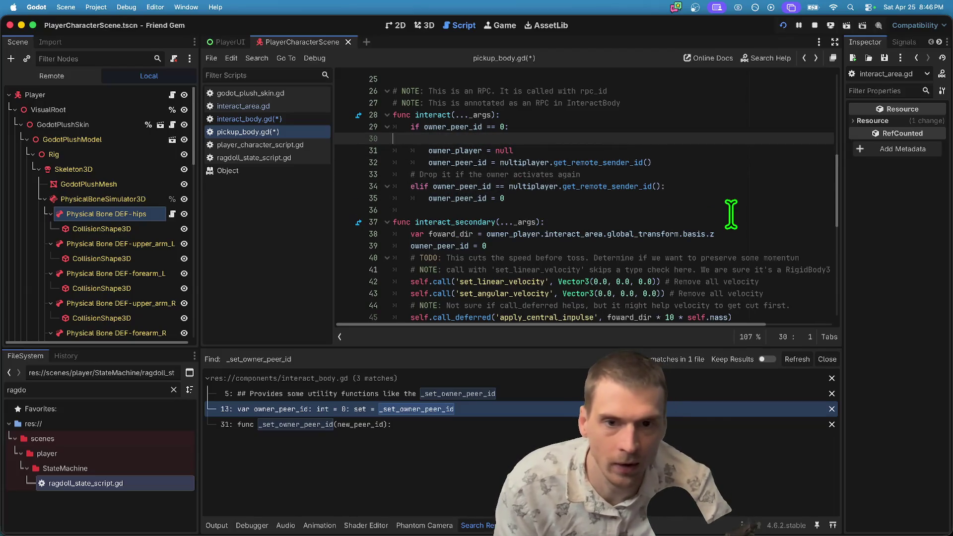
pyautogui.hotkey('ctrl', 'v')
pyautogui.hotkey('ctrl', 'shift', 'k')
pyautogui.press('Down')
pyautogui.press('Down')
pyautogui.press('Down')
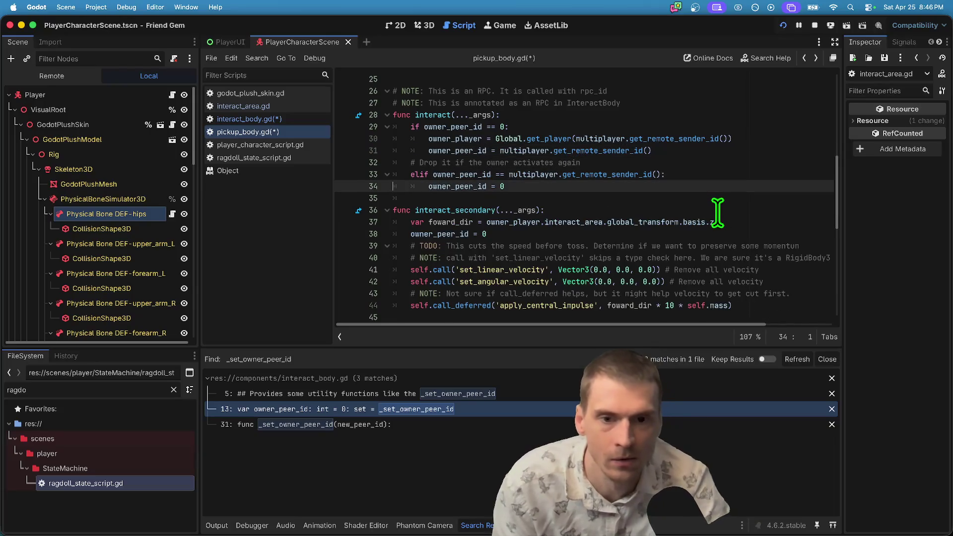
pyautogui.hotkey('ctrl', 'v')
pyautogui.press('Down')
pyautogui.press('super+b')
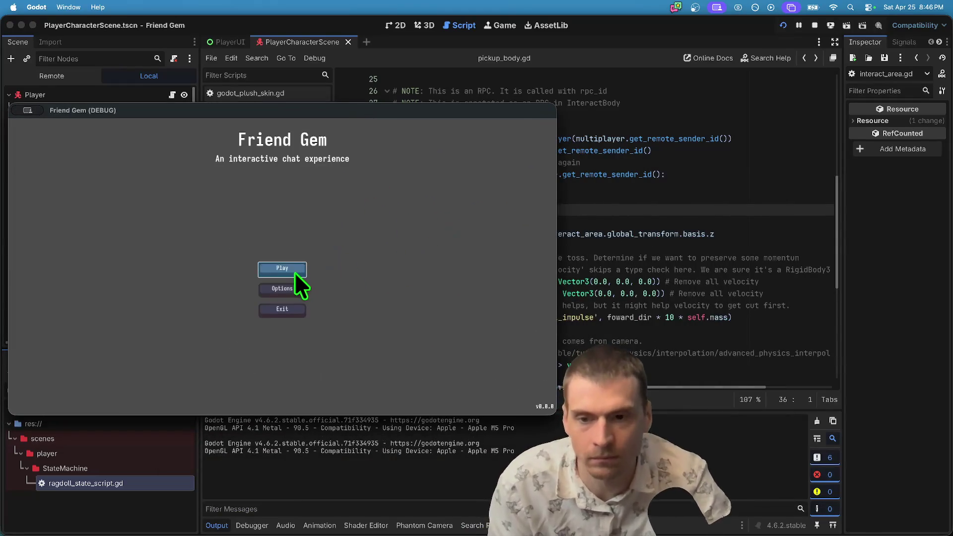
# - Host a game from the first debug window and join it from the second
pyautogui.click(294, 272)
pyautogui.click(308, 219)
pyautogui.click(255, 337)
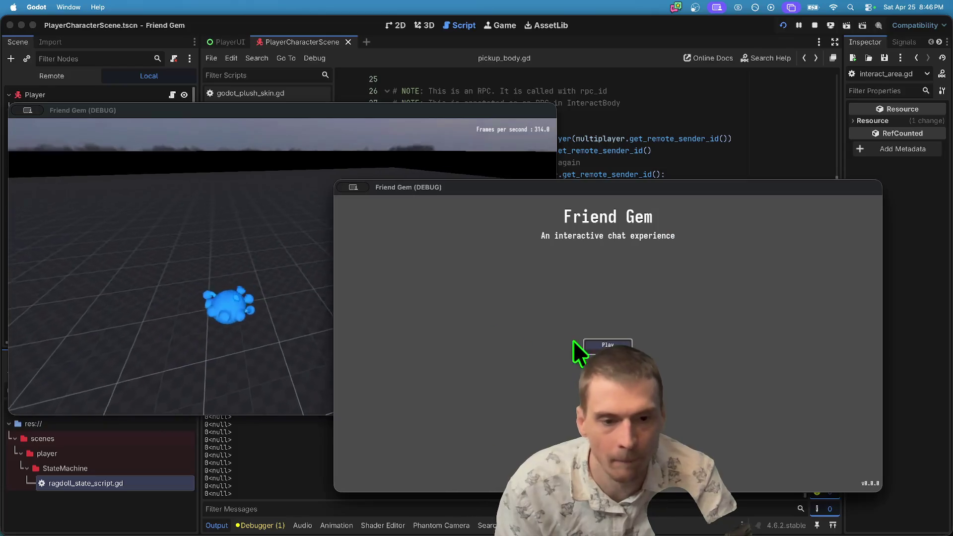
pyautogui.click(603, 344)
pyautogui.click(603, 339)
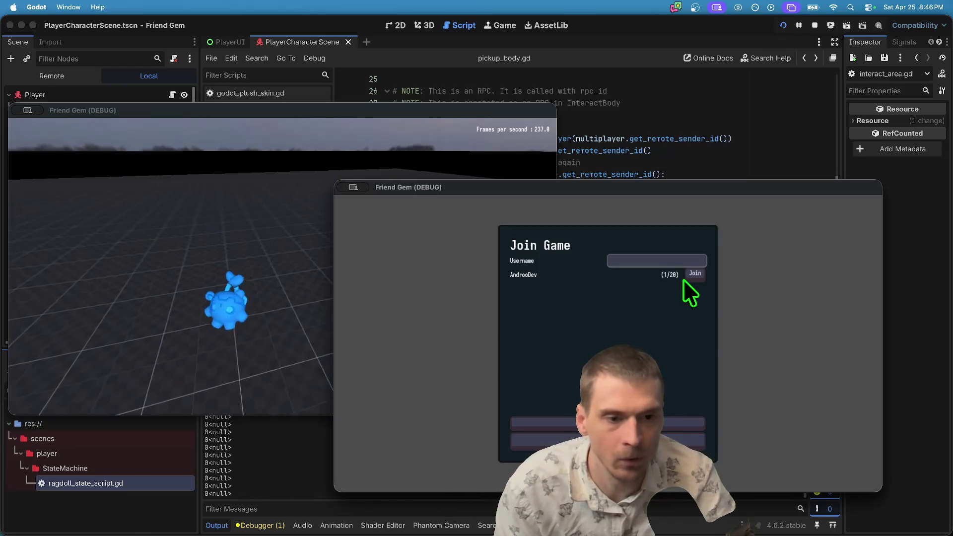
pyautogui.click(688, 276)
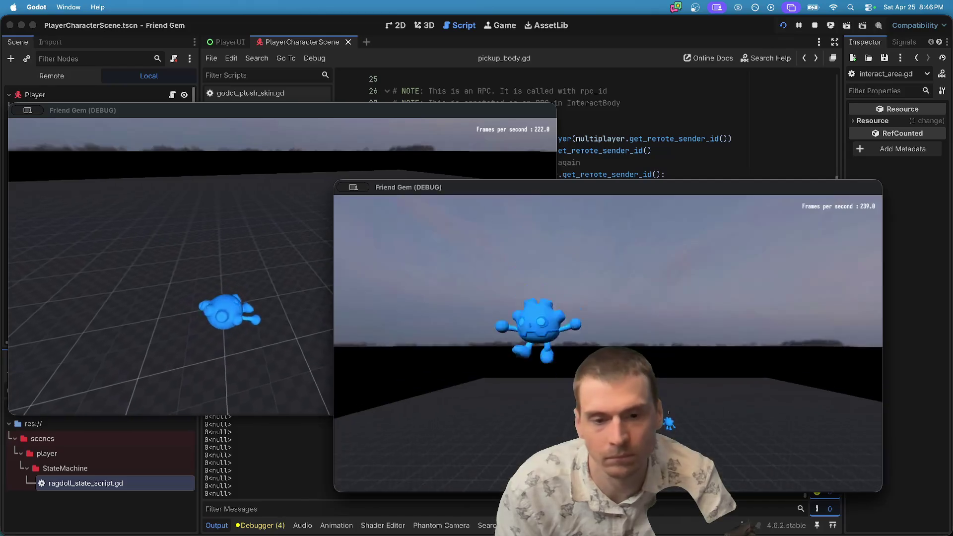
# - Walk to the other player's ragdoll, pick it up with E, carry it away, then stop the game
pyautogui.press('super+Tab')
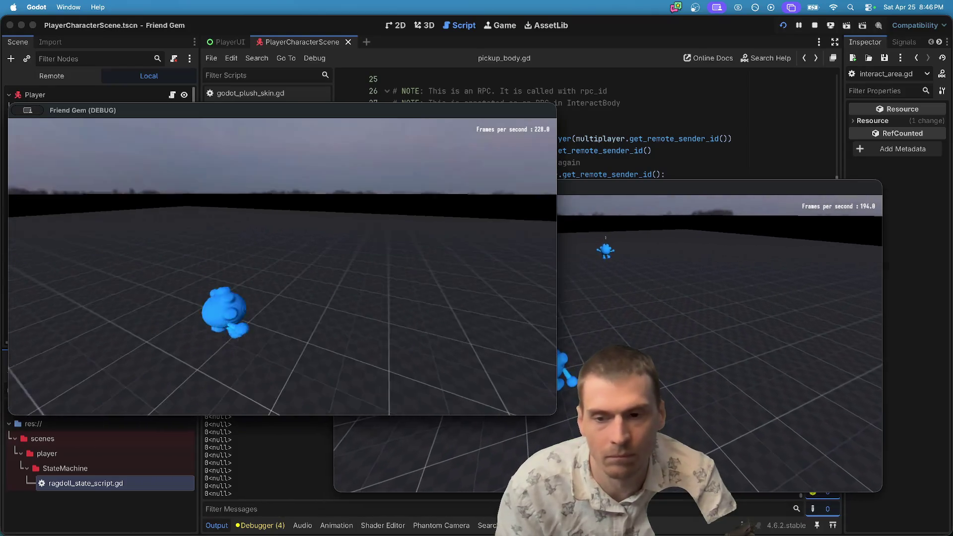
pyautogui.press('super+Tab')
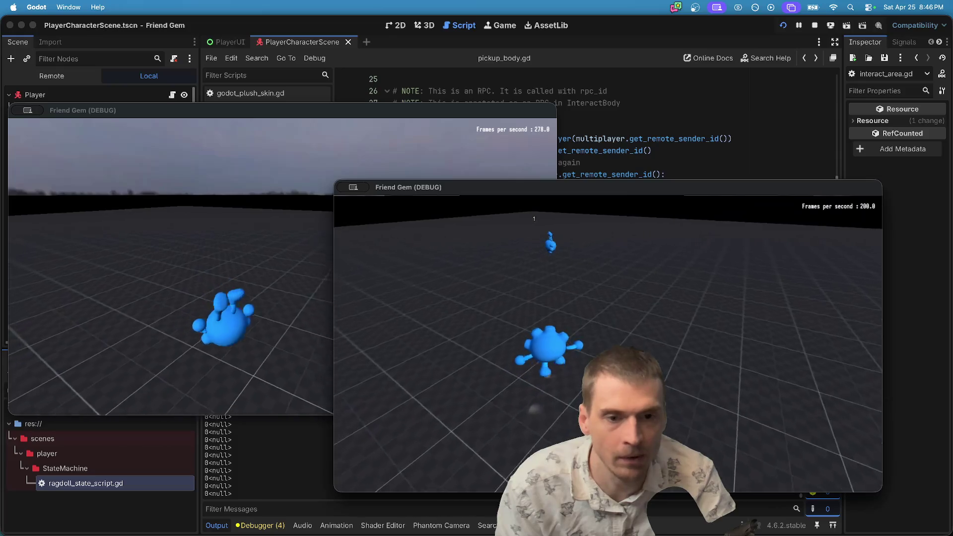
pyautogui.press('w')
pyautogui.press('w')
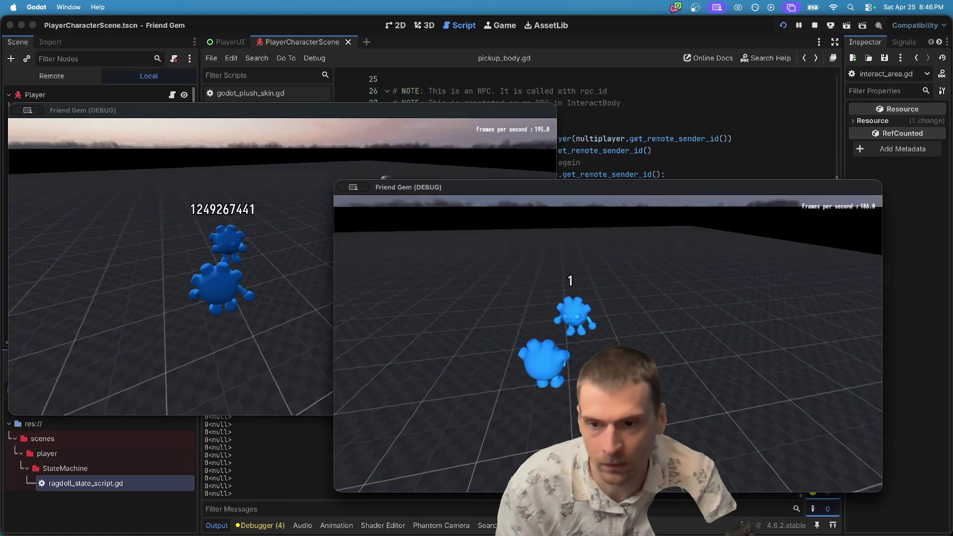
pyautogui.press('w')
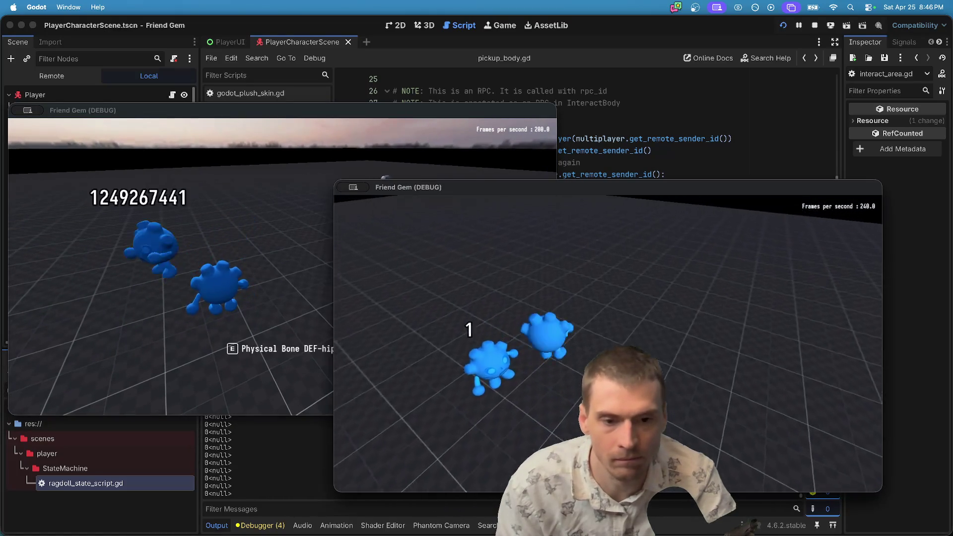
pyautogui.press('w')
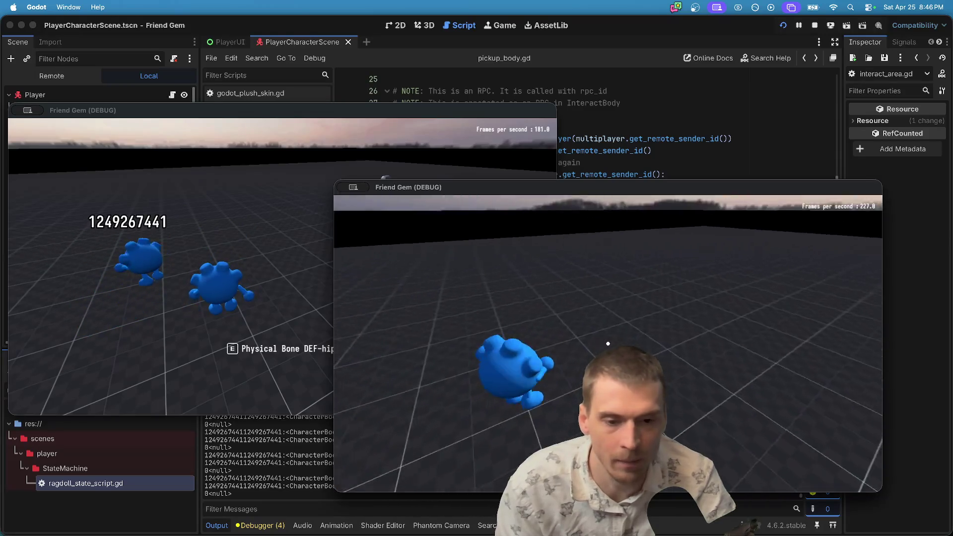
pyautogui.press('super+Tab')
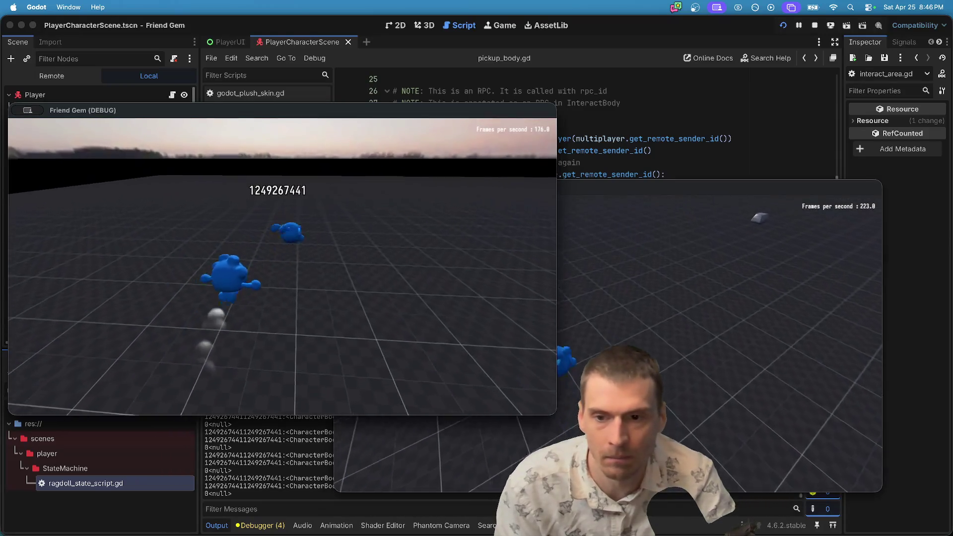
pyautogui.press('w')
pyautogui.press('e')
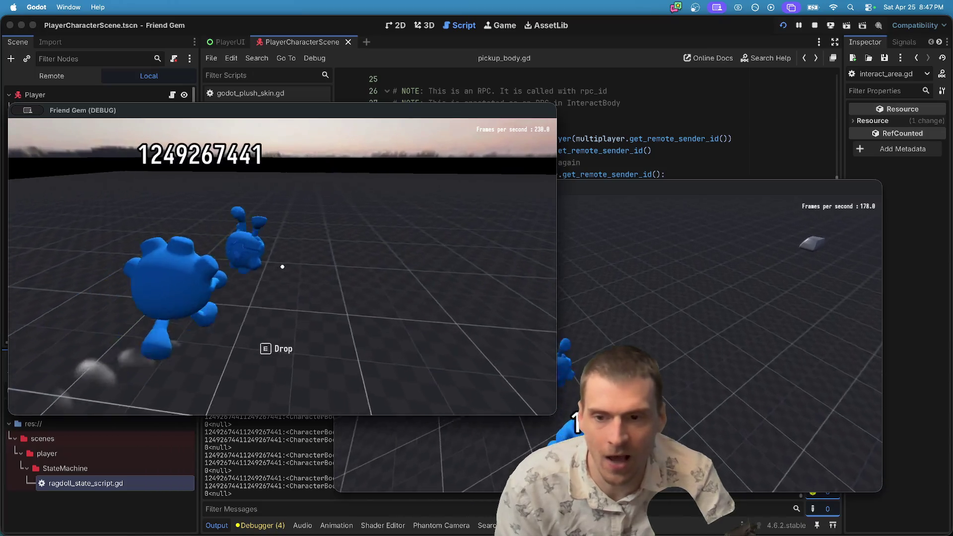
pyautogui.press('s')
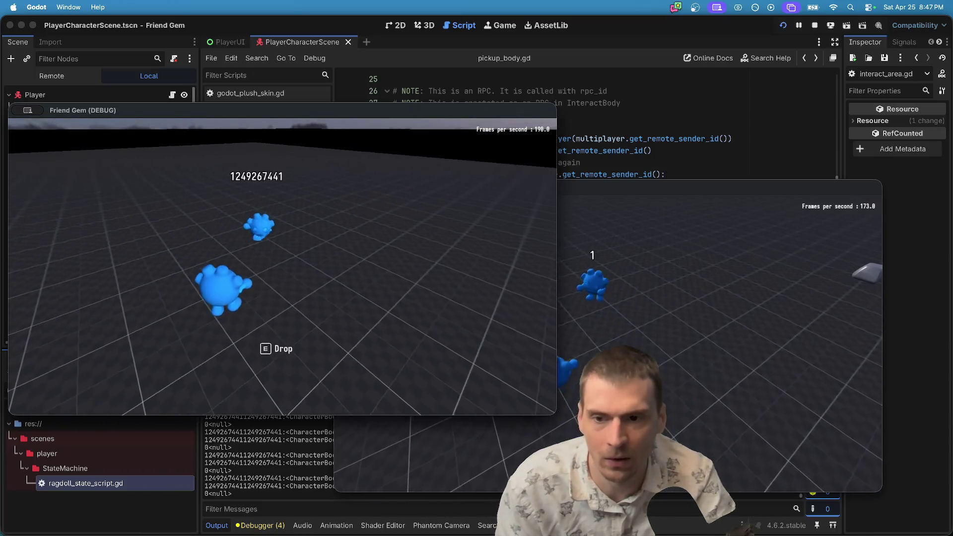
pyautogui.click(863, 211)
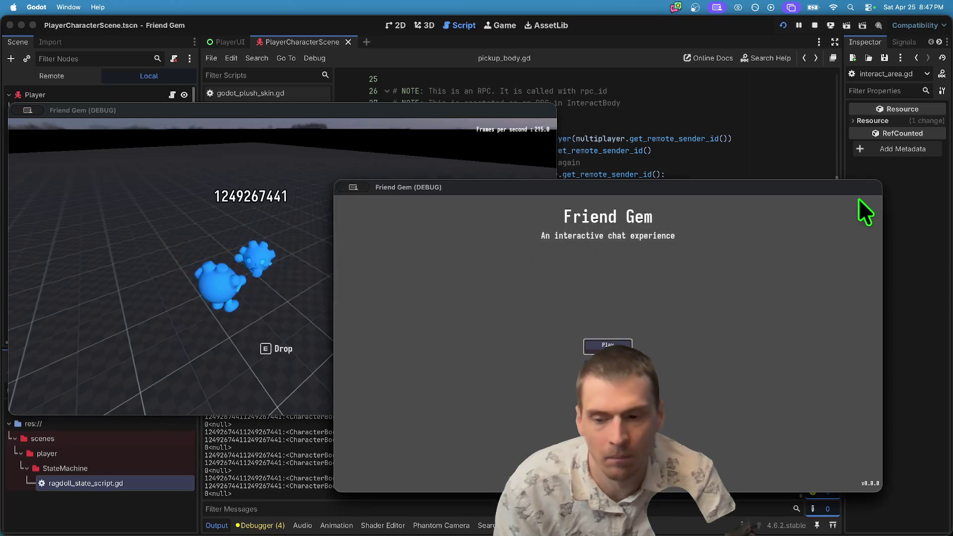
pyautogui.click(815, 25)
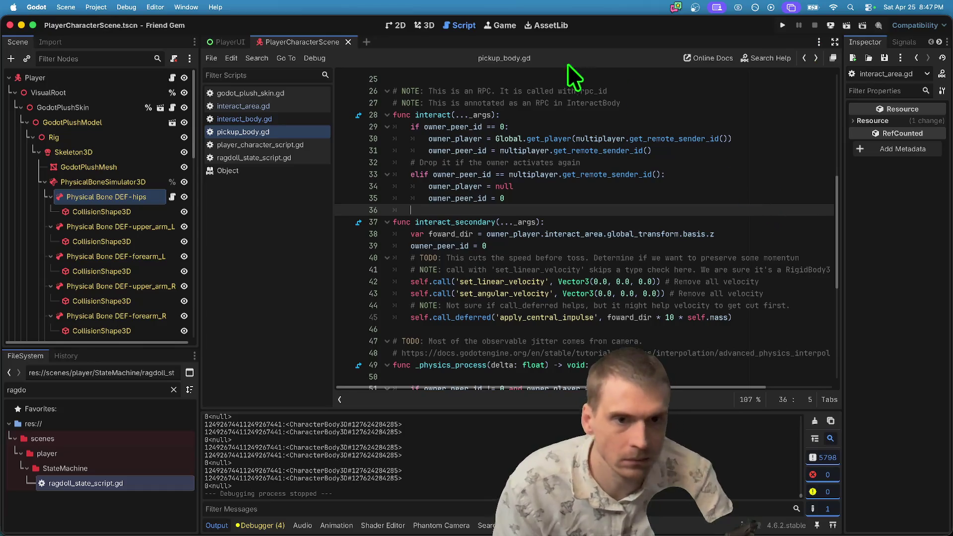
# - Delete the owner_player assignment lines from interact() in pickup_body.gd
pyautogui.doubleClick(457, 138)
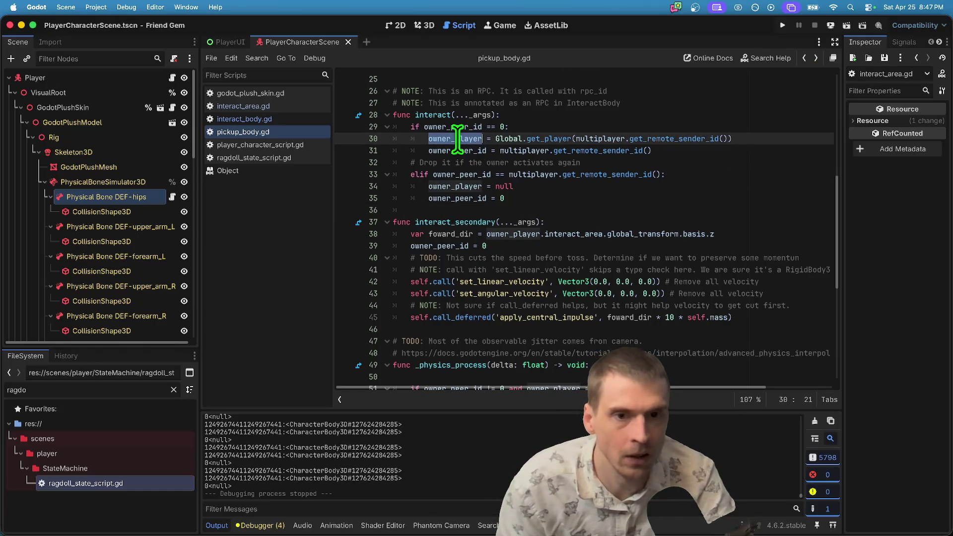
pyautogui.moveTo(449, 137)
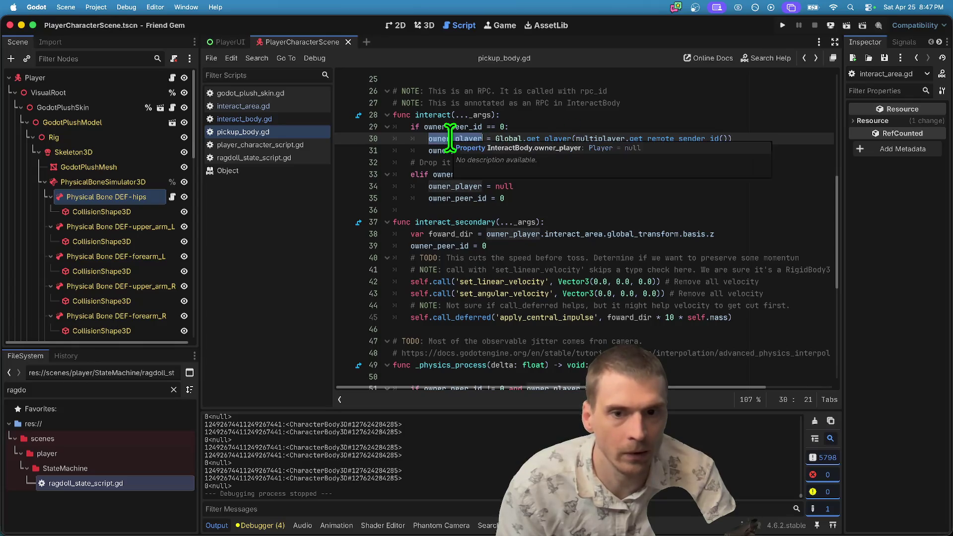
pyautogui.press('Right')
pyautogui.hotkey('ctrl', 'shift', 'k')
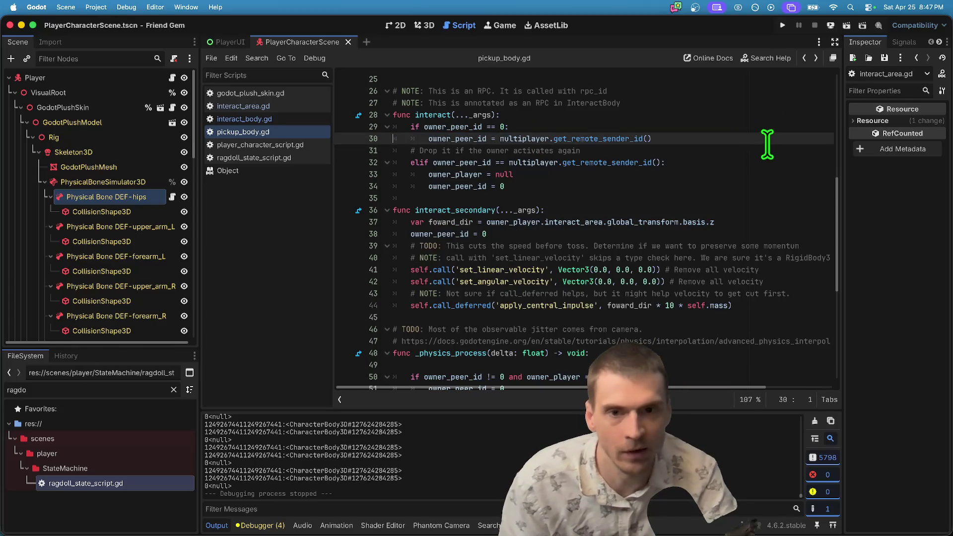
pyautogui.press('Down')
pyautogui.press('Down')
pyautogui.press('Down')
pyautogui.hotkey('ctrl', 'shift', 'k')
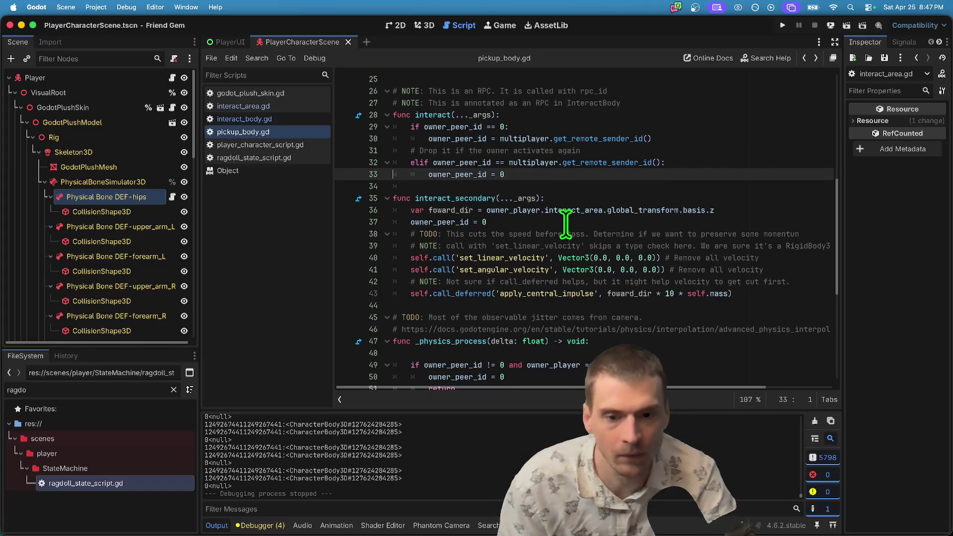
# - Remove the blank first line of _physics_process
pyautogui.scroll(-5, 566, 224)
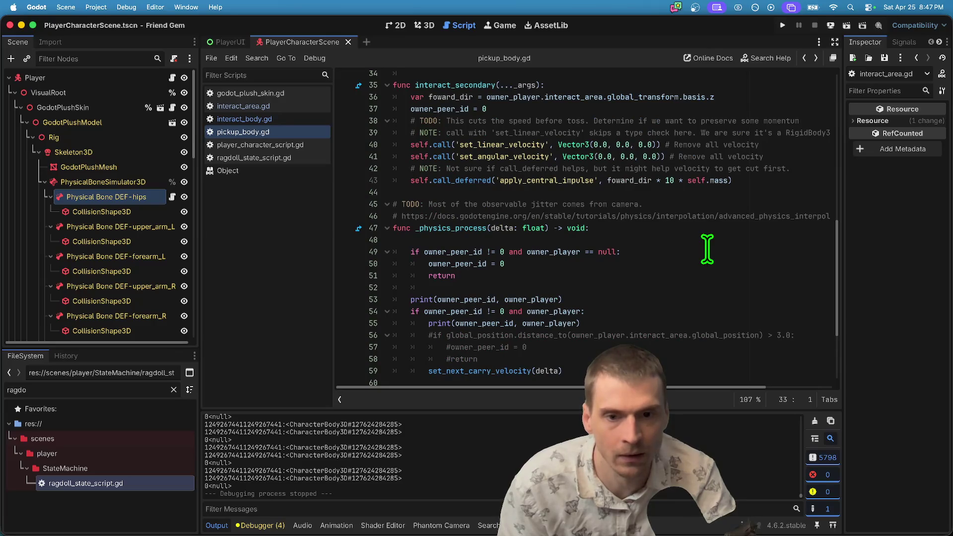
pyautogui.click(705, 241)
pyautogui.press('Delete')
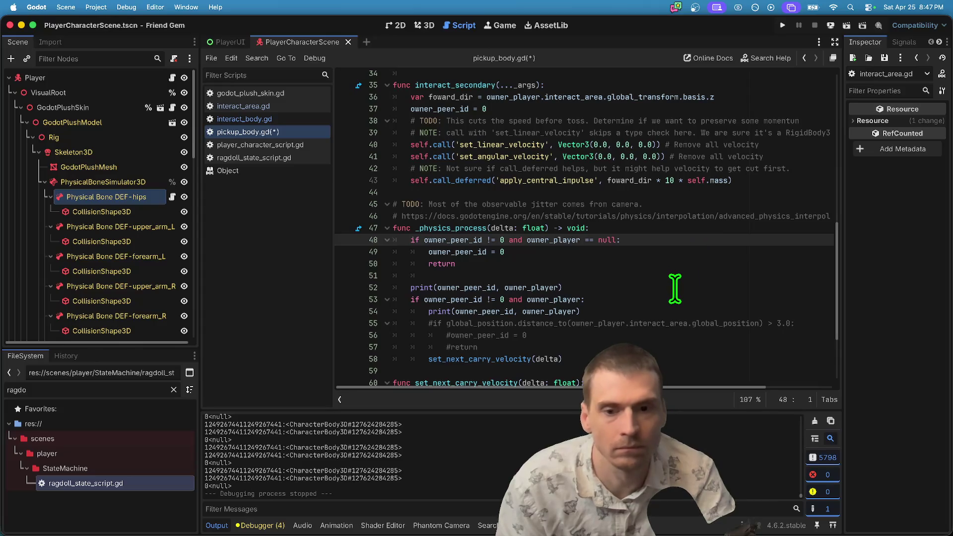
# - Scroll through pickup_body.gd's _physics_process to review the carrying code
pyautogui.scroll(-1, 676, 289)
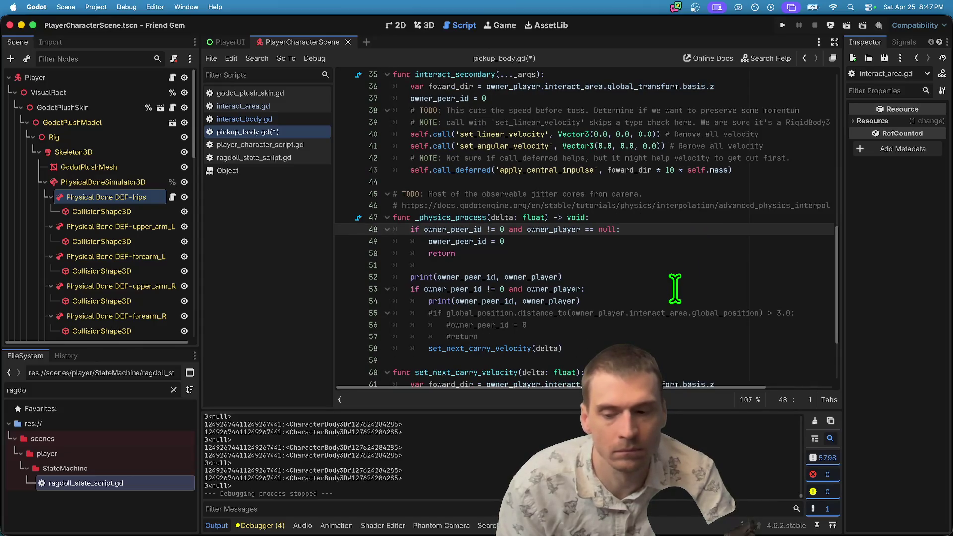
pyautogui.scroll(-4, 675, 289)
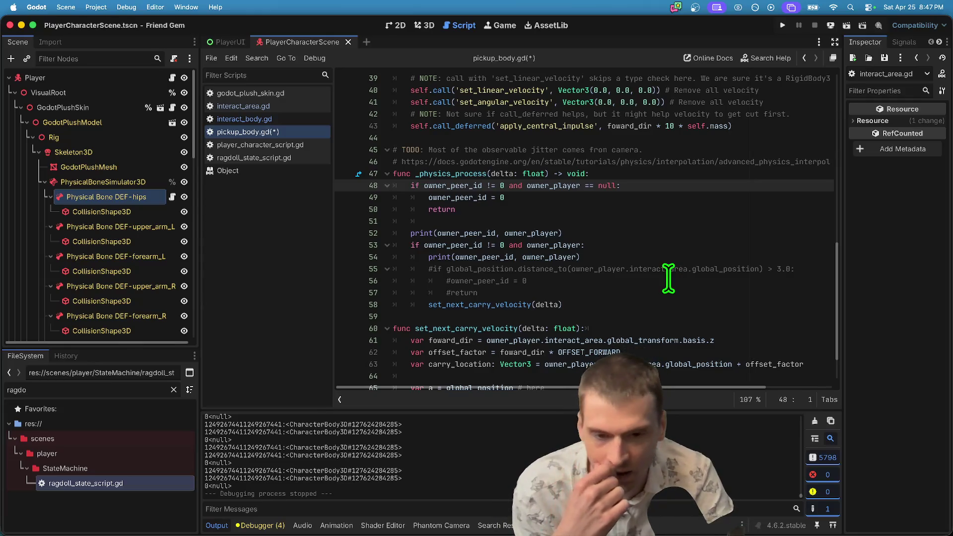
pyautogui.scroll(9, 669, 279)
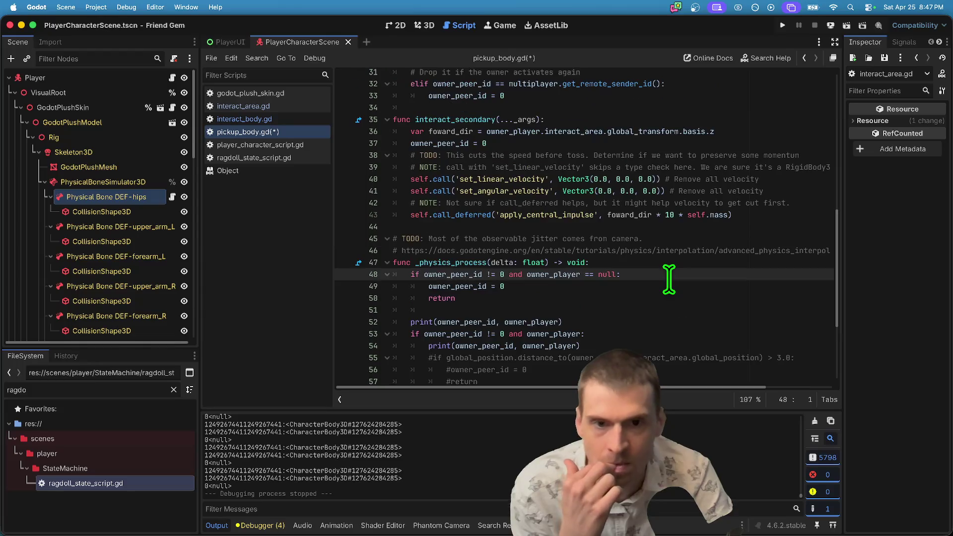
pyautogui.scroll(13, 668, 279)
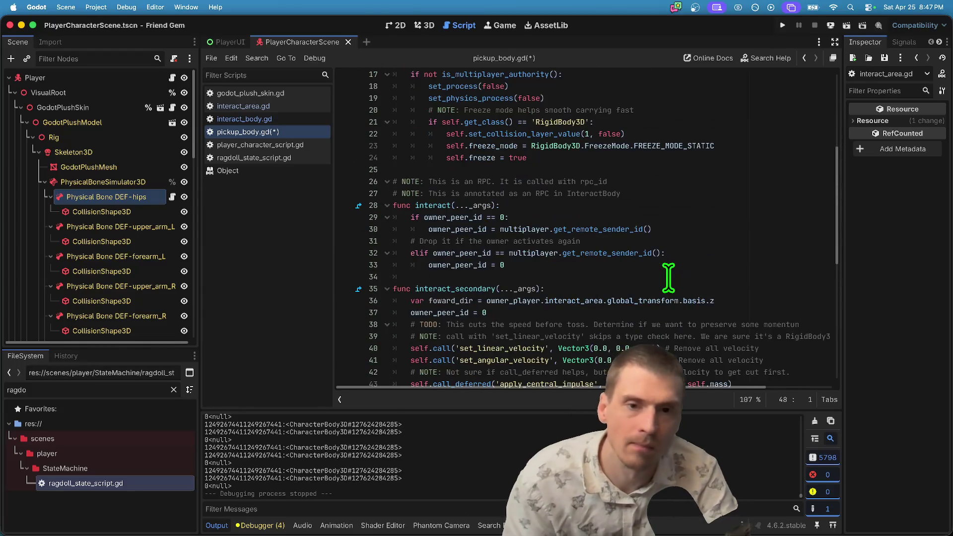
pyautogui.scroll(1, 661, 159)
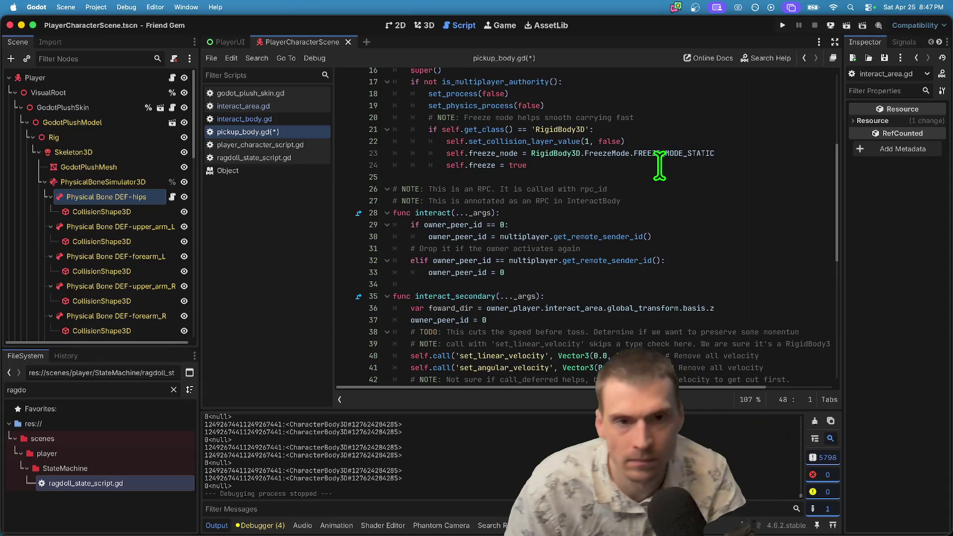
pyautogui.scroll(3, 699, 127)
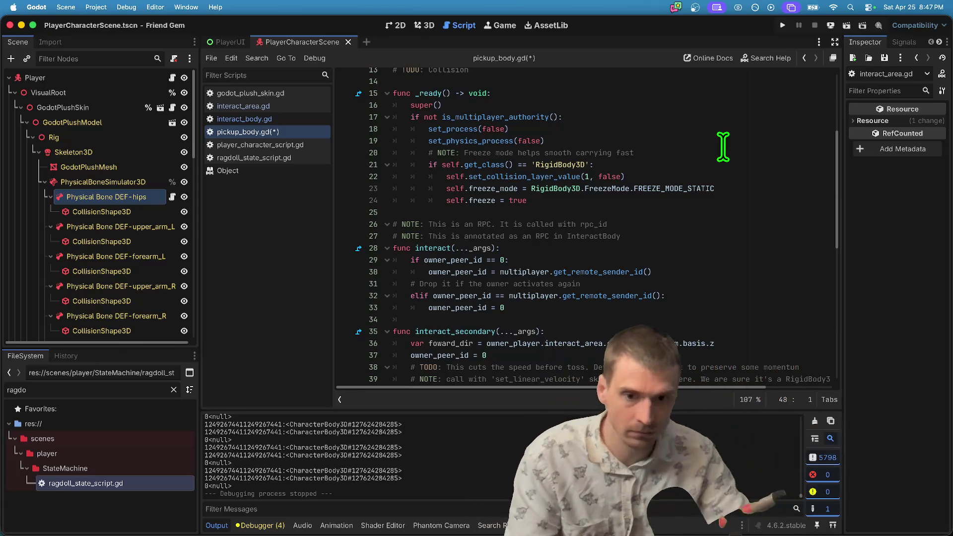
pyautogui.scroll(-7, 570, 330)
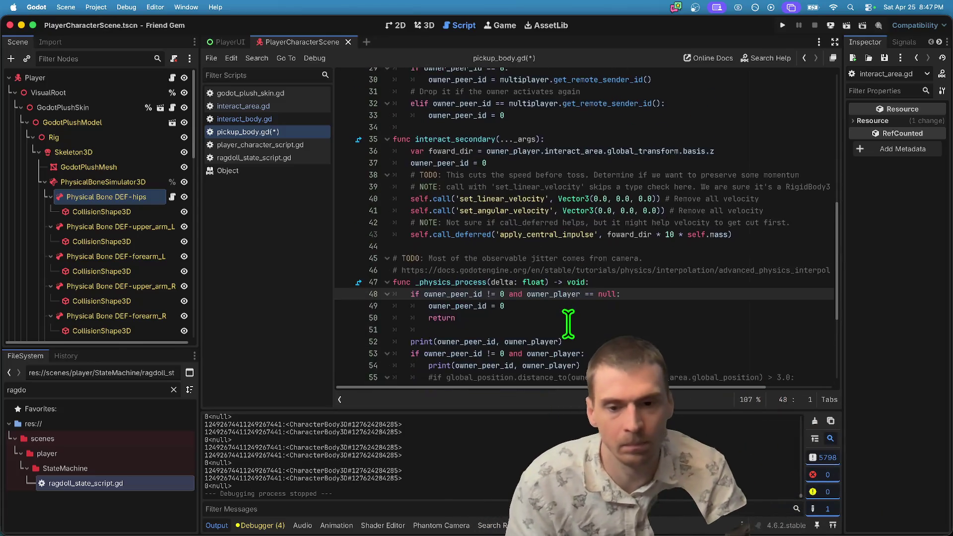
pyautogui.scroll(-1, 630, 305)
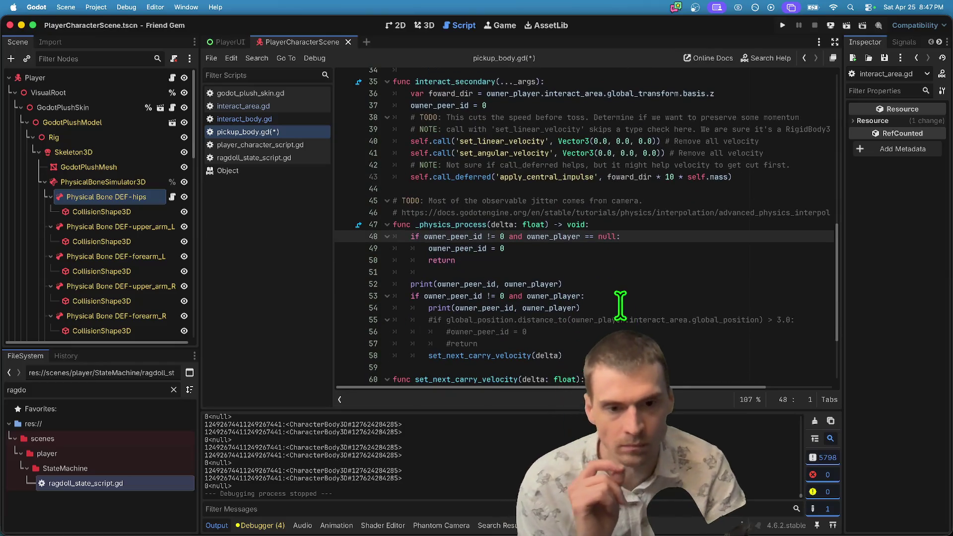
# - Check owner_peer_id usage around lines 53-58, then switch to interact_body.gd
pyautogui.doubleClick(469, 293)
pyautogui.scroll(-3, 734, 271)
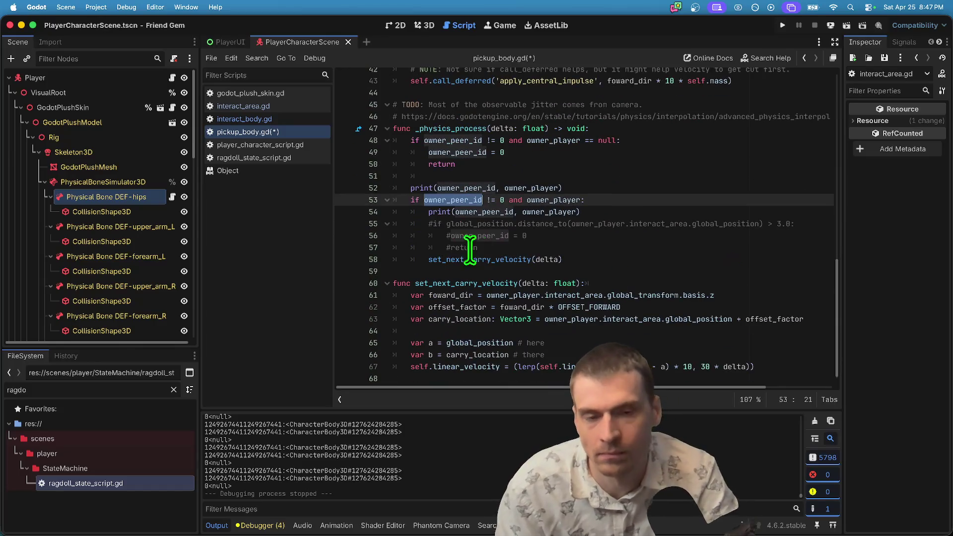
pyautogui.click(640, 260)
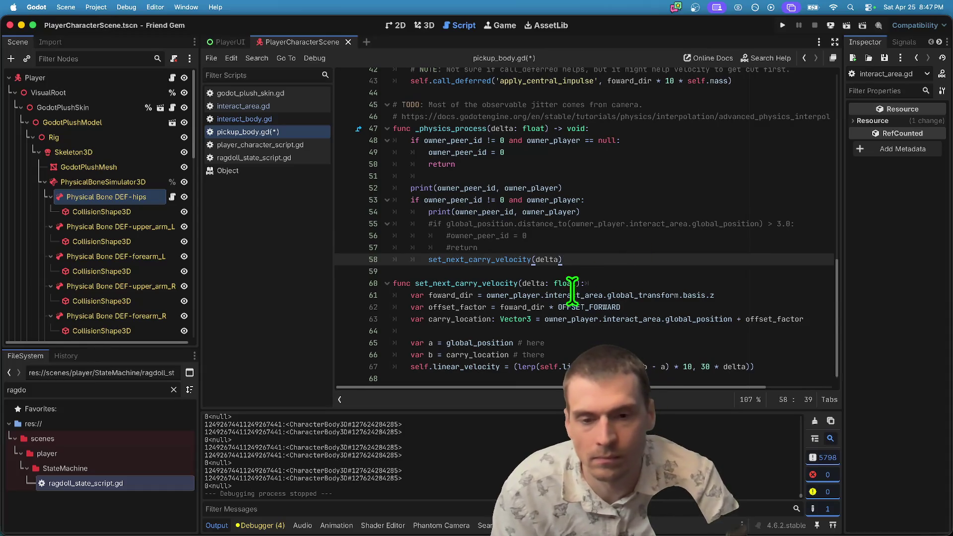
pyautogui.scroll(-1, 581, 296)
pyautogui.click(299, 121)
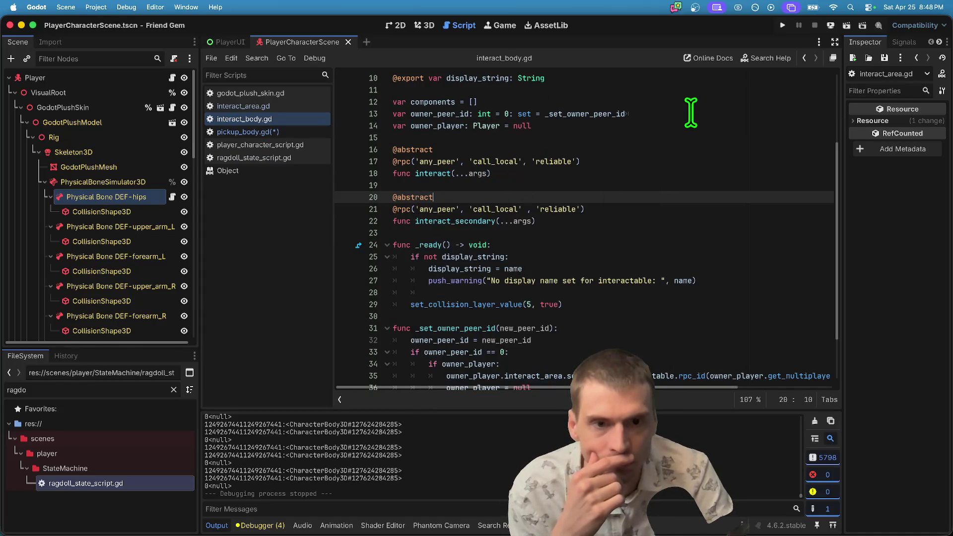
# - Add blank lines below the _set_owner_peer_id setter and place the caret on line 41
pyautogui.scroll(-2, 602, 170)
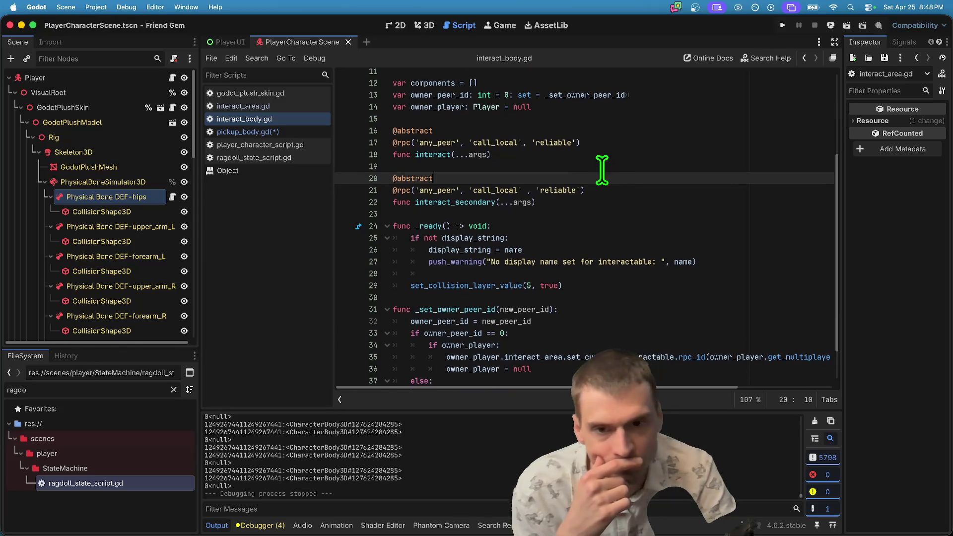
pyautogui.scroll(-2, 602, 170)
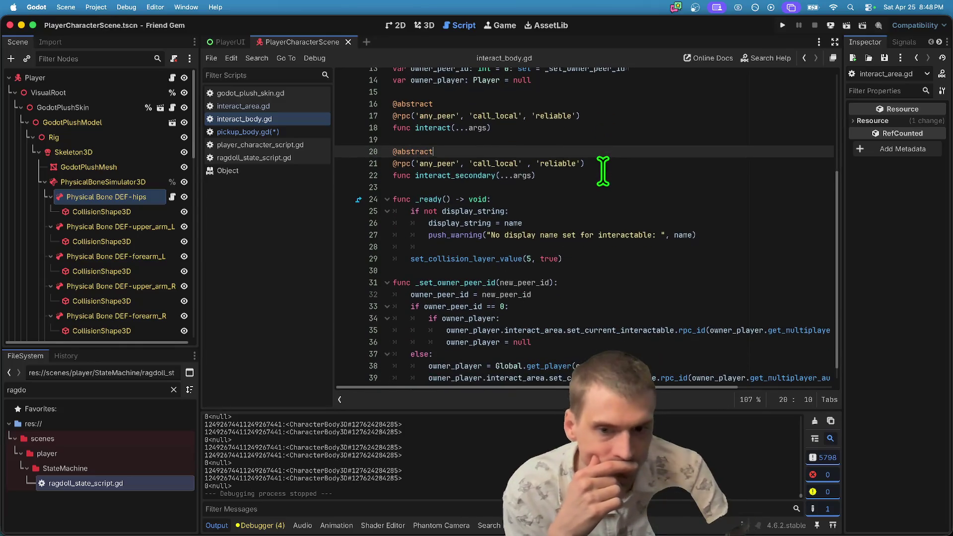
pyautogui.doubleClick(470, 283)
pyautogui.scroll(4, 596, 283)
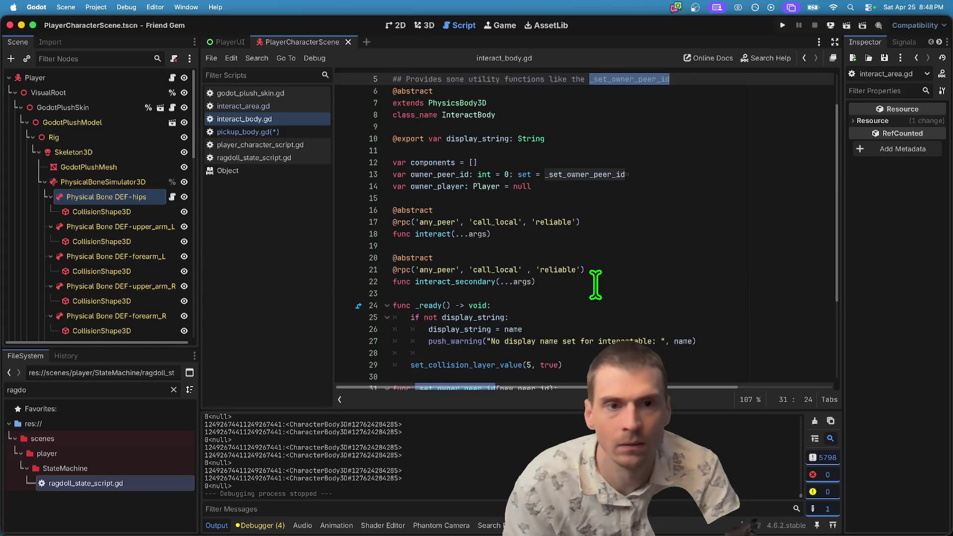
pyautogui.scroll(-5, 596, 284)
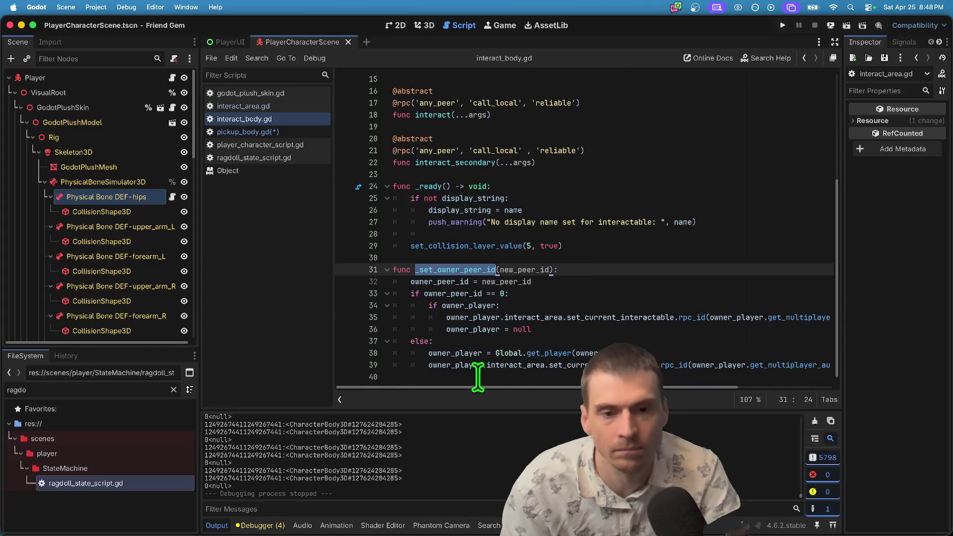
pyautogui.click(488, 376)
pyautogui.press('Return')
pyautogui.press('Return')
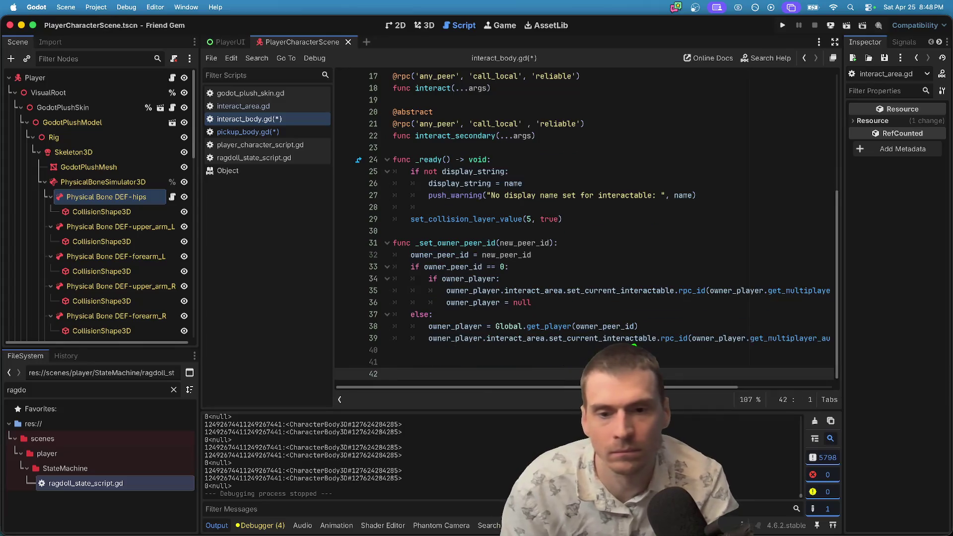
pyautogui.doubleClick(463, 244)
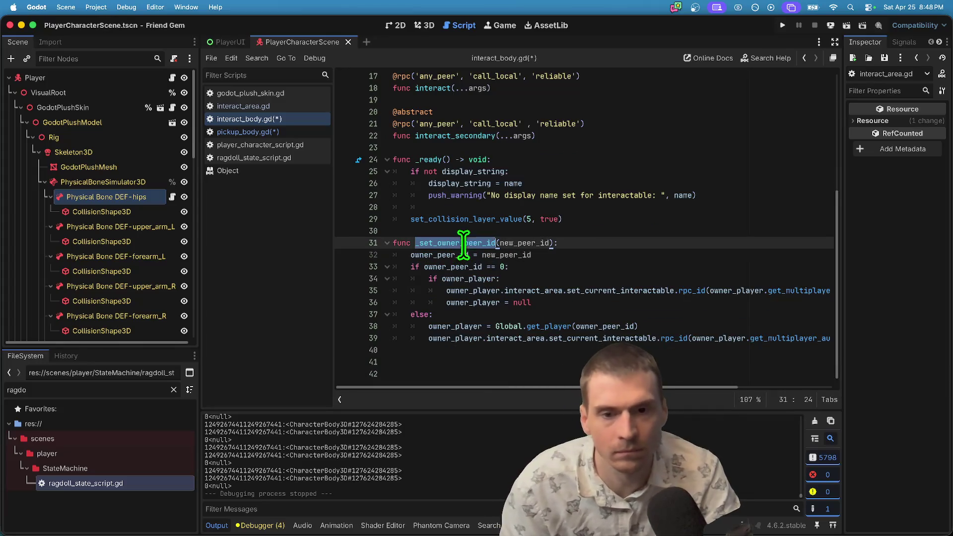
pyautogui.click(565, 360)
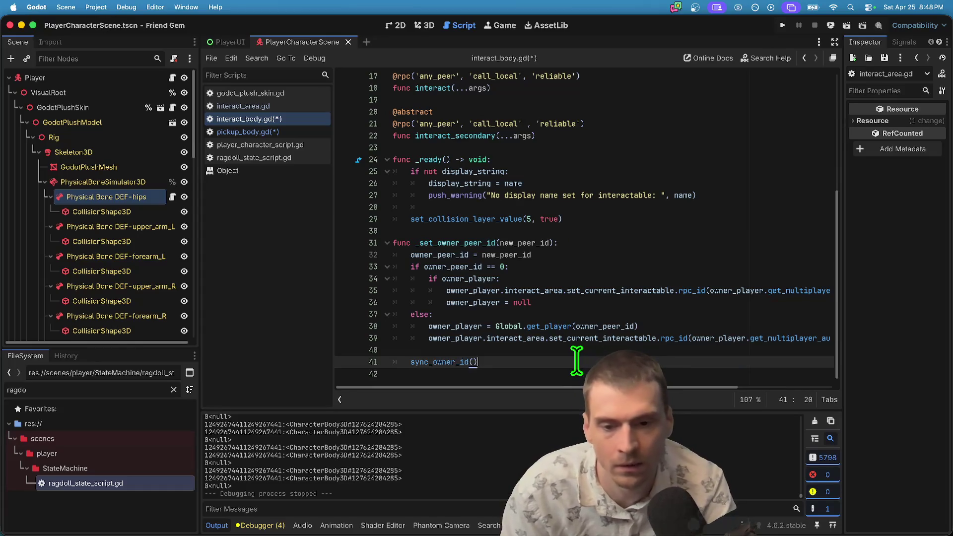
# - Add the sync_owner_id call in the setter and start a func sync_owner_id declaration below
pyautogui.press('BackSpace')
pyautogui.press('Return')
pyautogui.press('Return')
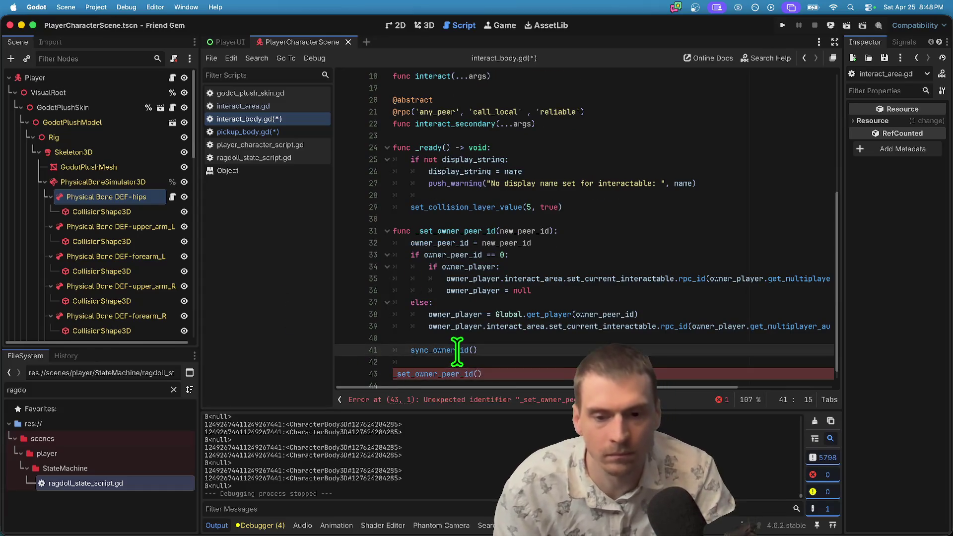
pyautogui.doubleClick(433, 371)
pyautogui.write('func sync')
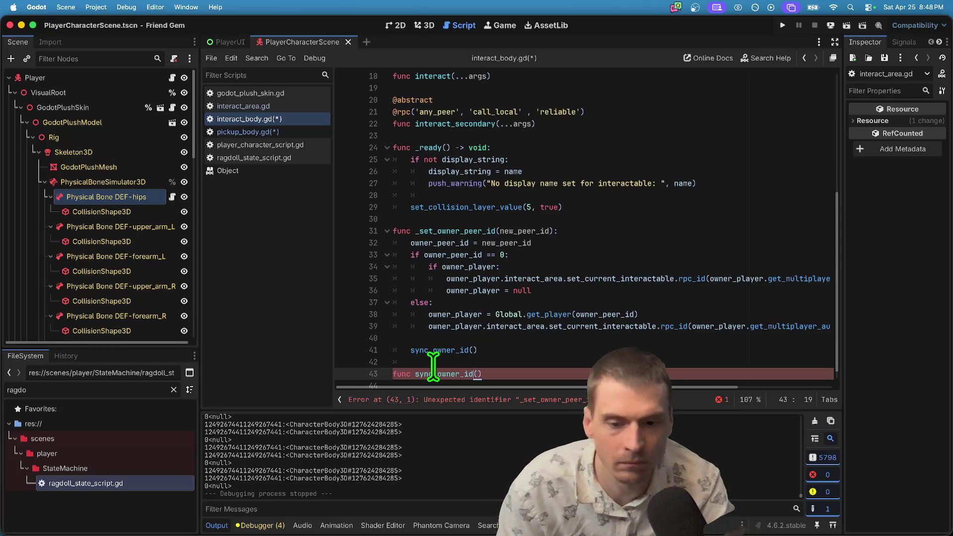
pyautogui.scroll(-1, 433, 368)
pyautogui.click(459, 334)
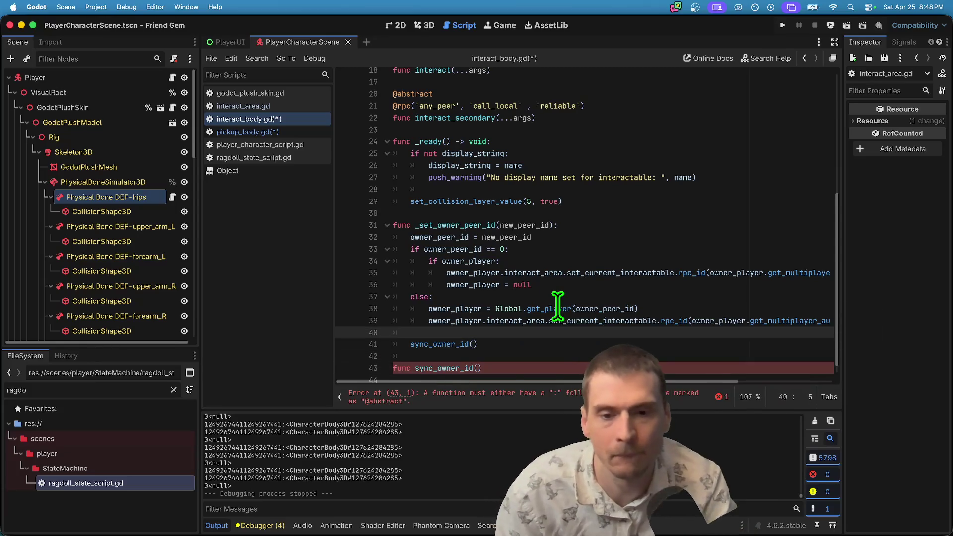
pyautogui.press('Return')
pyautogui.press('Down')
pyautogui.press('Down')
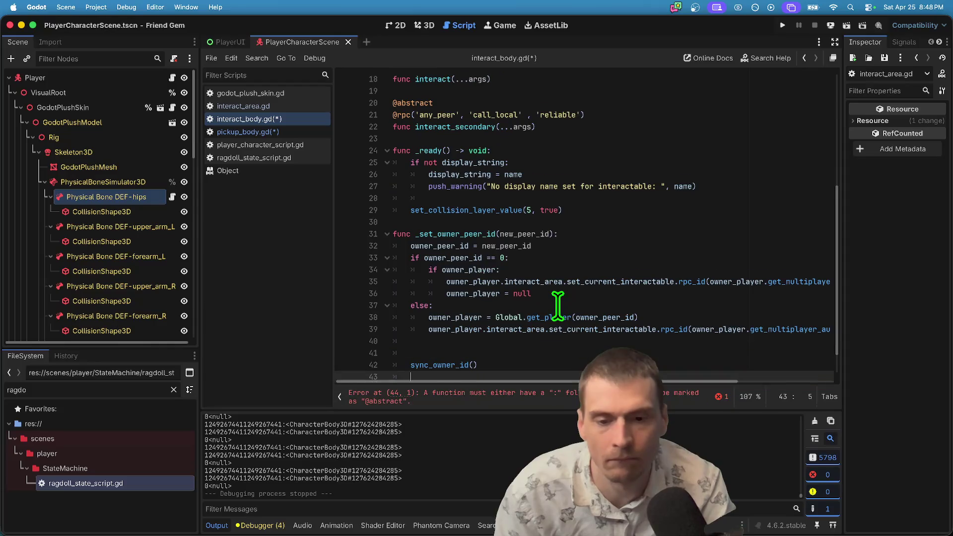
# - Turn the setter's call into sync_owner_id.rpc(peer_id)
pyautogui.scroll(-1, 558, 306)
pyautogui.press('Up')
pyautogui.press('End')
pyautogui.press('Left')
pyautogui.write('pc')
pyautogui.press('Up')
pyautogui.press('BackSpace')
pyautogui.press('Down')
pyautogui.press('Down')
pyautogui.press('Down')
pyautogui.press('Left')
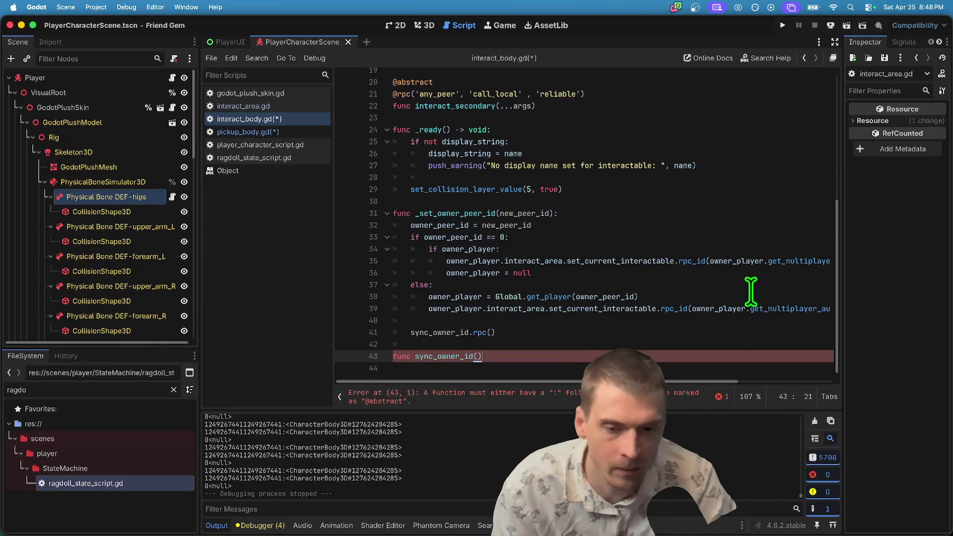
pyautogui.press('Up')
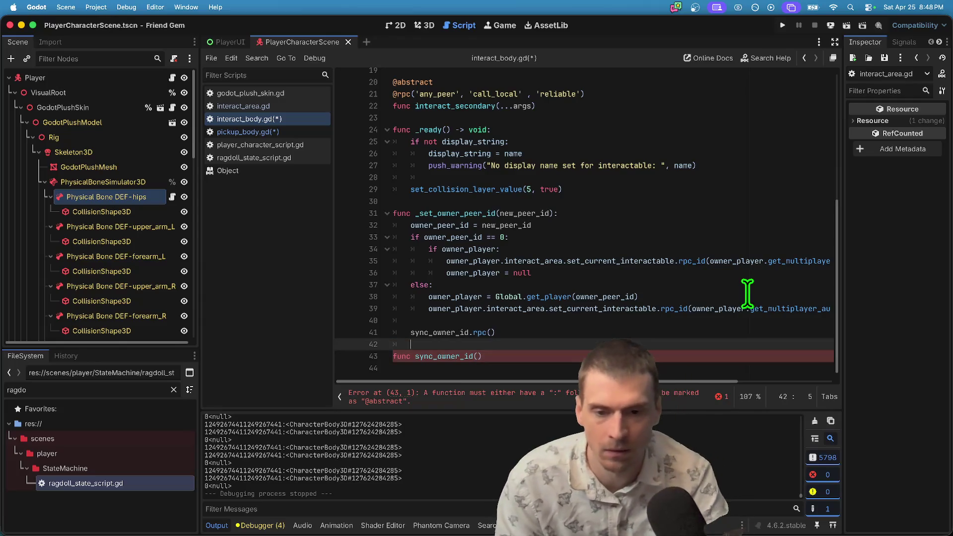
pyautogui.press('Up')
pyautogui.press('End')
pyautogui.press('Left')
pyautogui.write('er_id')
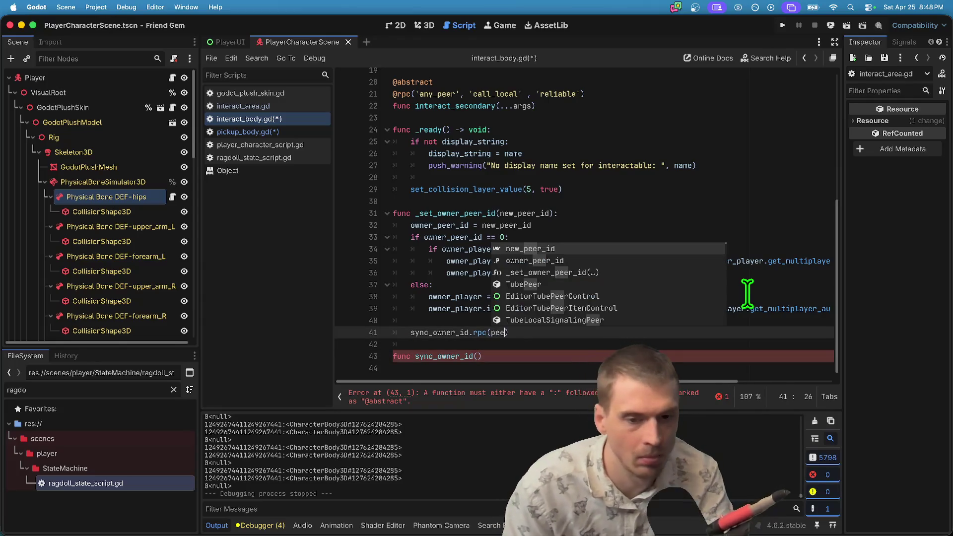
pyautogui.press('Down')
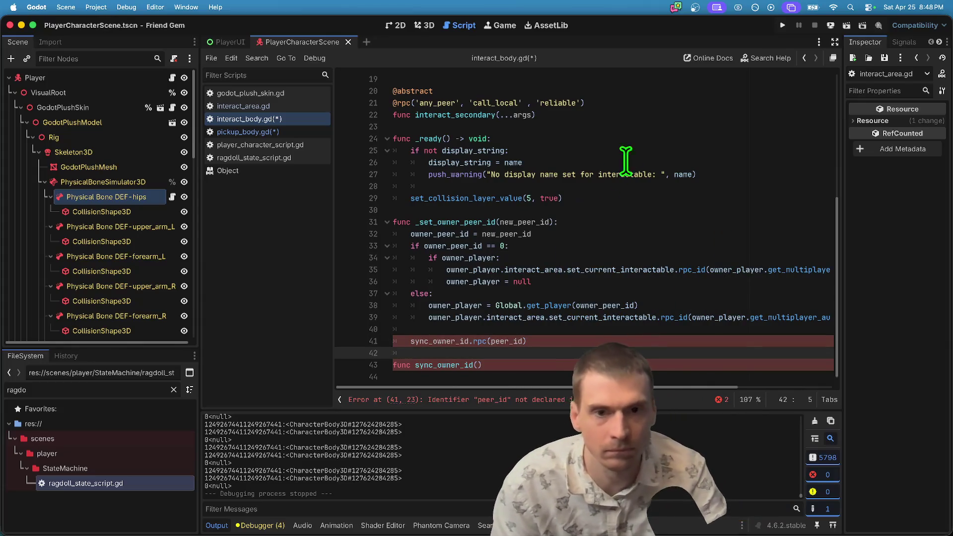
pyautogui.tripleClick(666, 102)
pyautogui.hotkey('ctrl', 'c')
pyautogui.hotkey('ctrl', 'End')
pyautogui.press('Up')
pyautogui.hotkey('ctrl', 'v')
pyautogui.press('Down')
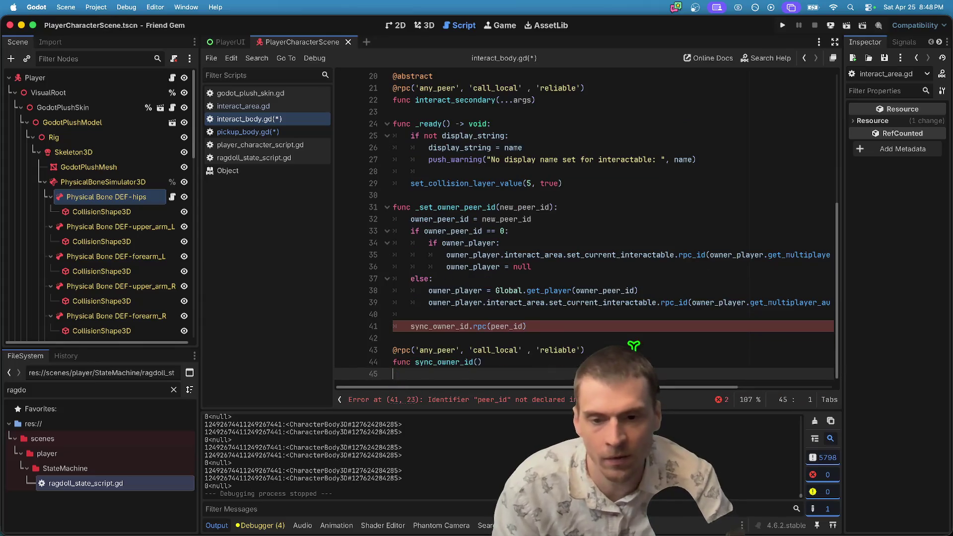
# - Open an empty body line for the new sync_owner_id(peer_id) function
pyautogui.doubleClick(429, 326)
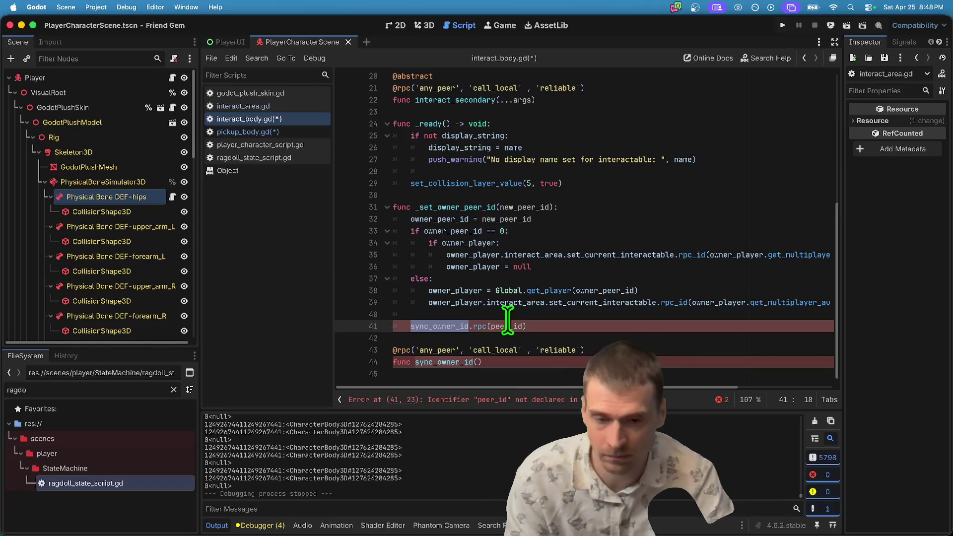
pyautogui.click(519, 331)
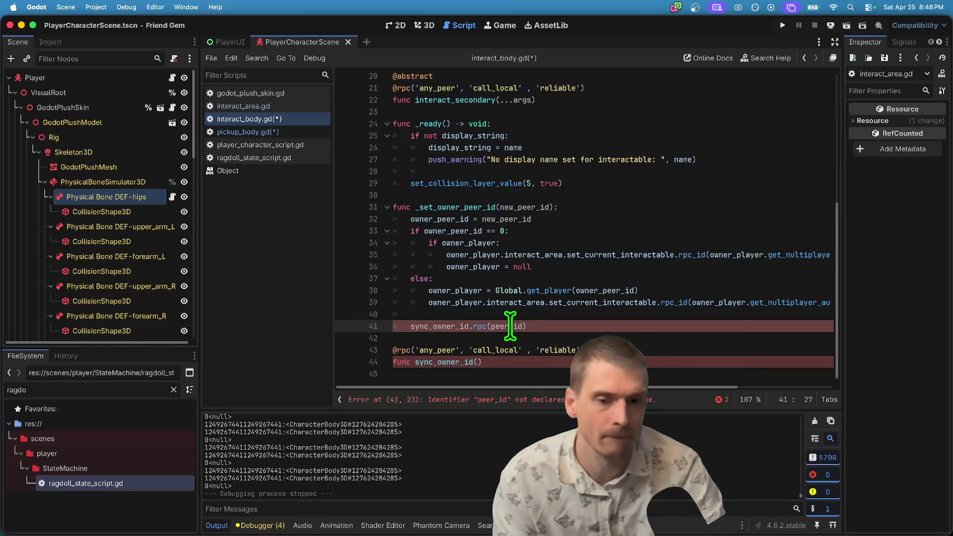
pyautogui.click(520, 362)
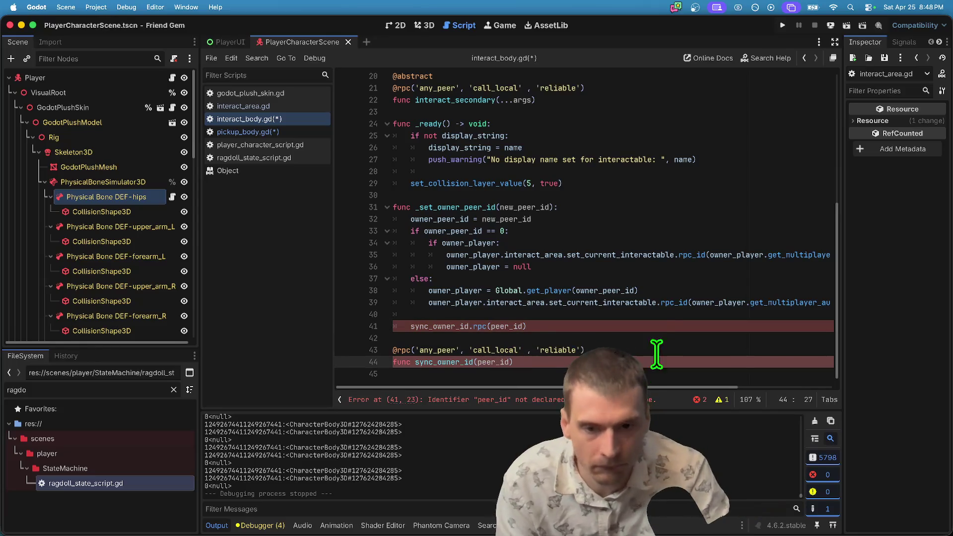
pyautogui.tripleClick(669, 327)
pyautogui.click(665, 364)
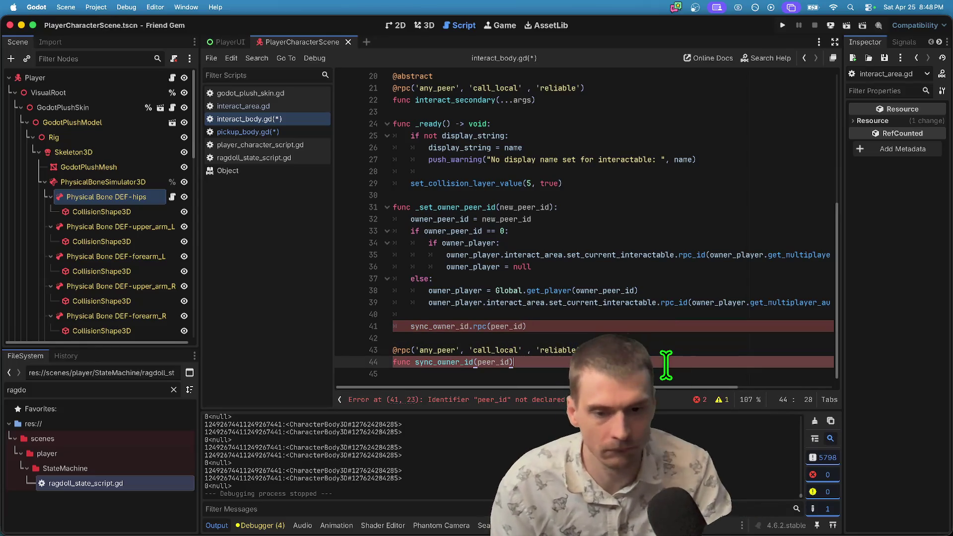
pyautogui.press('Return')
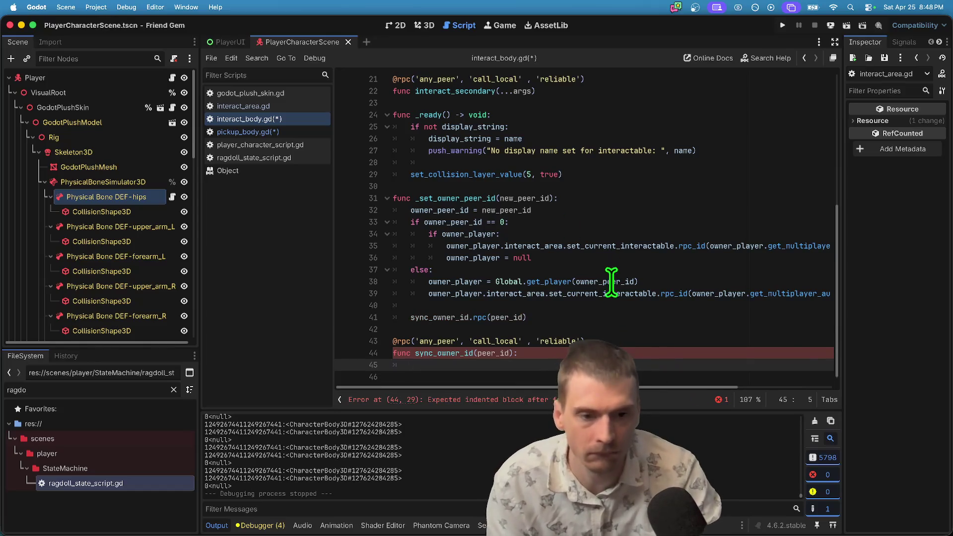
pyautogui.click(481, 199)
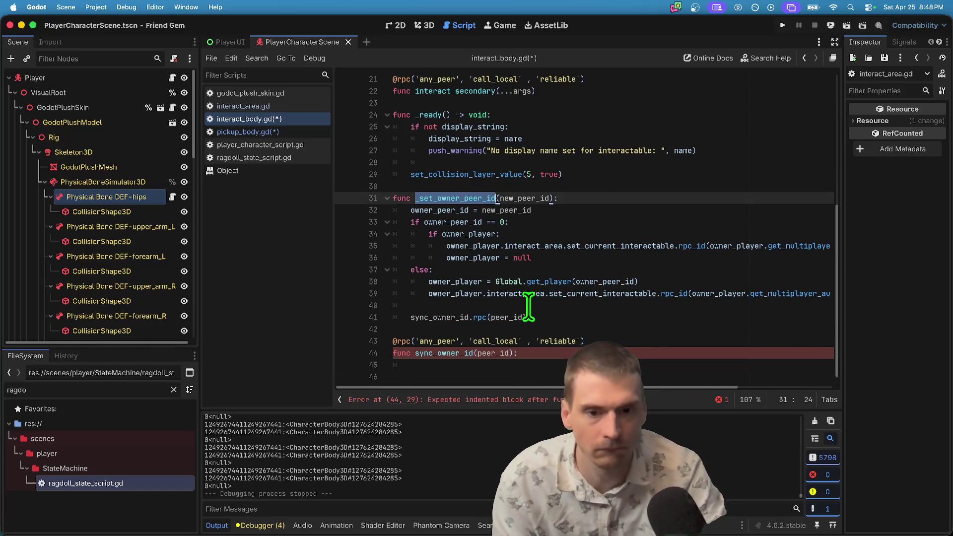
# - Wrap the sync_owner_id.rpc call in an if is_multiplayer_authority() check
pyautogui.click(538, 306)
pyautogui.press('Return')
pyautogui.write('if is_multi')
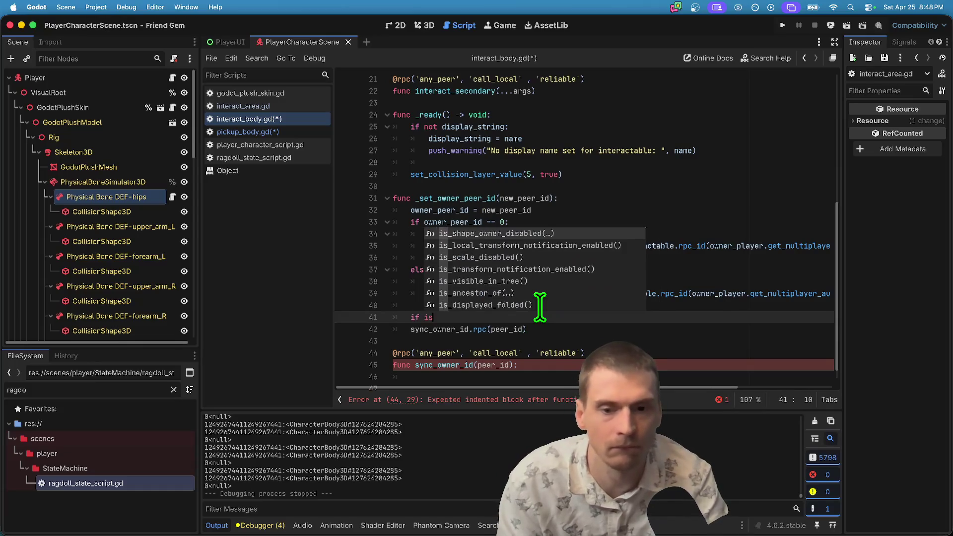
pyautogui.press('Return')
pyautogui.press('Down')
pyautogui.press('Home')
pyautogui.press('Tab')
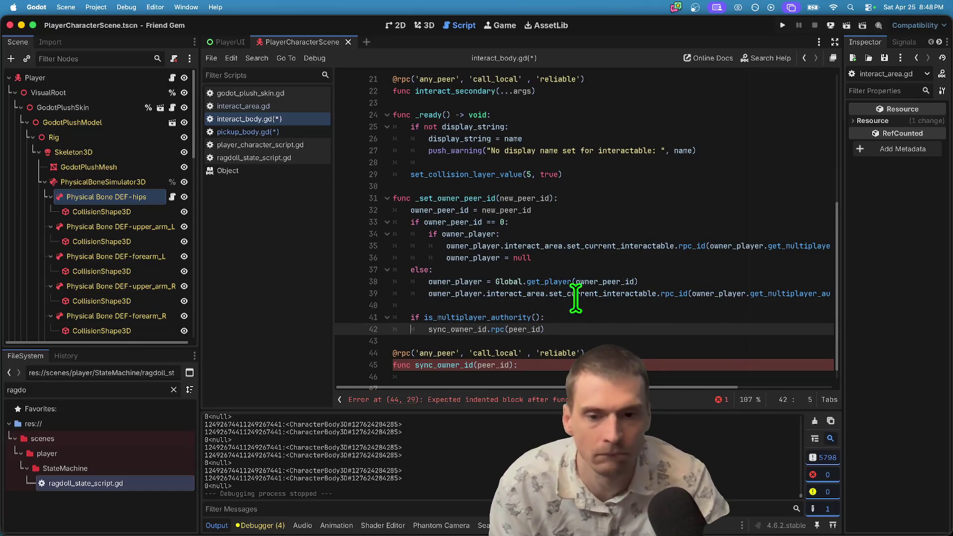
pyautogui.press('Down')
pyautogui.press('Down')
pyautogui.press('Down')
pyautogui.press('End')
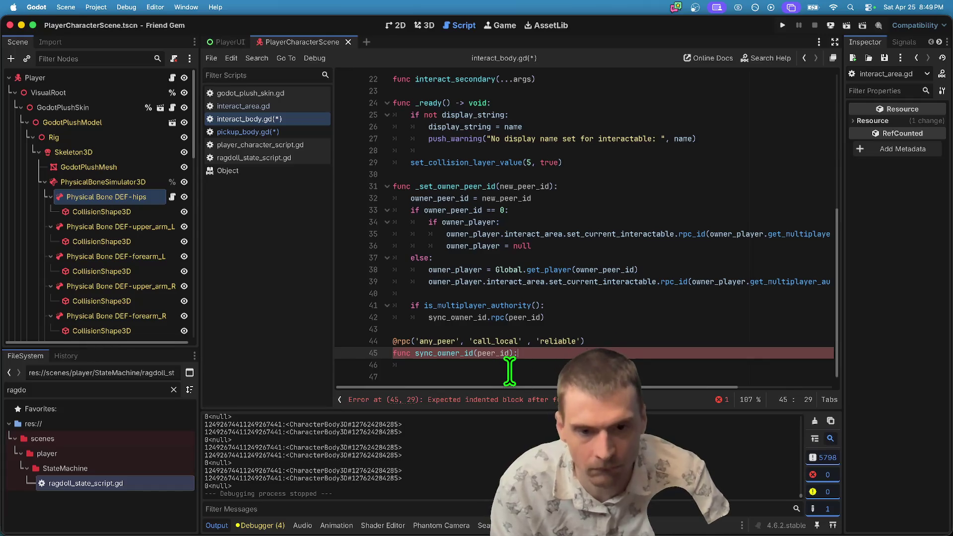
pyautogui.scroll(-1, 537, 351)
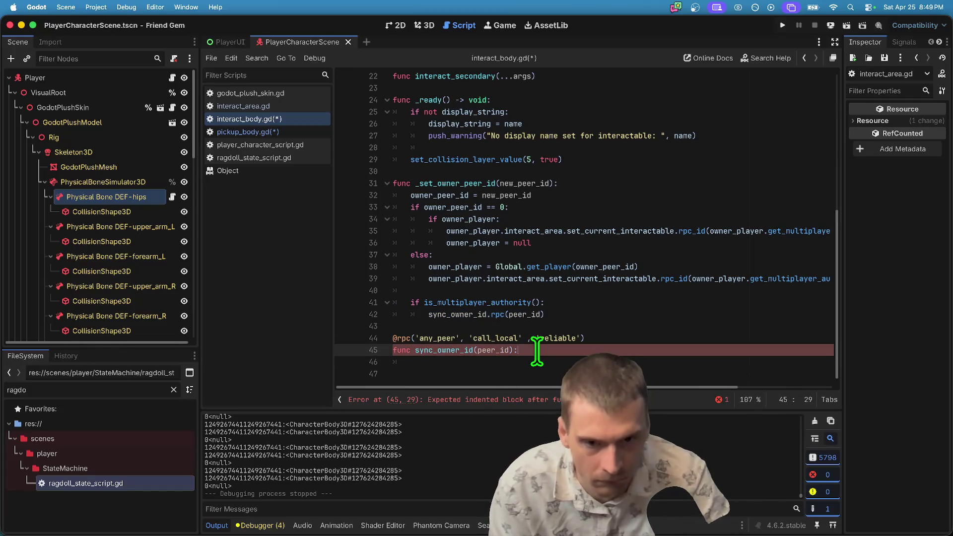
pyautogui.press('Down')
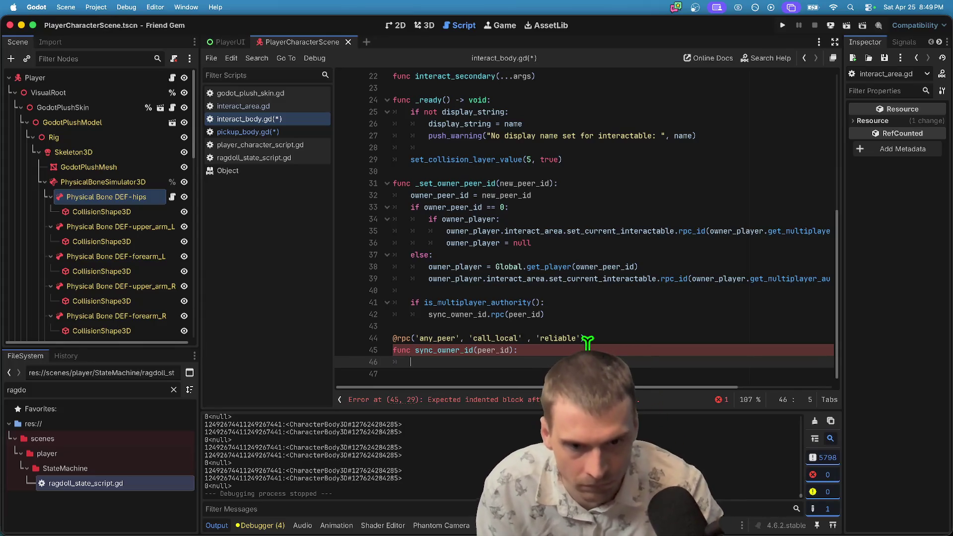
# - Switch the sync_owner_id annotation's call mode from 'call_local' to 'call_remote'
pyautogui.doubleClick(501, 338)
pyautogui.press('super+z')
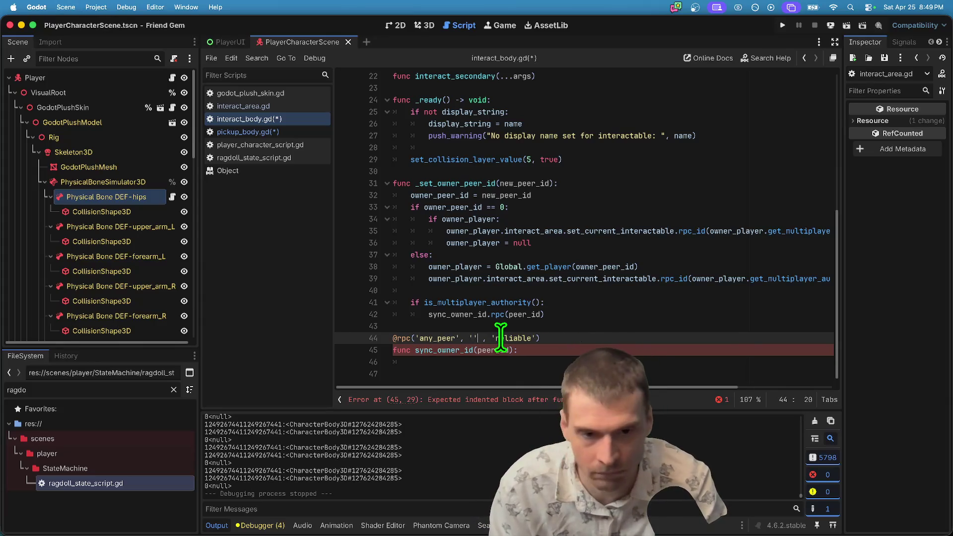
pyautogui.write('cal')
pyautogui.press('Down')
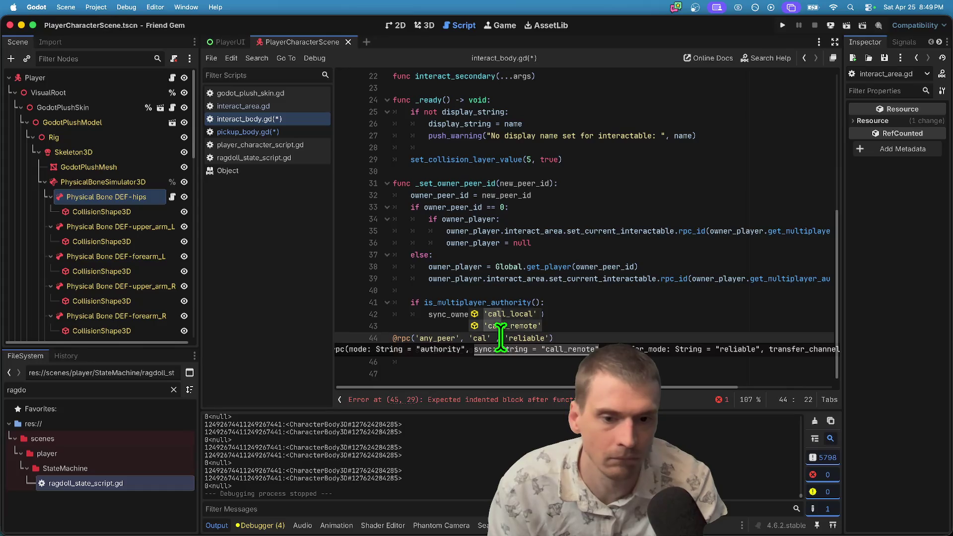
pyautogui.press('Return')
pyautogui.click(653, 362)
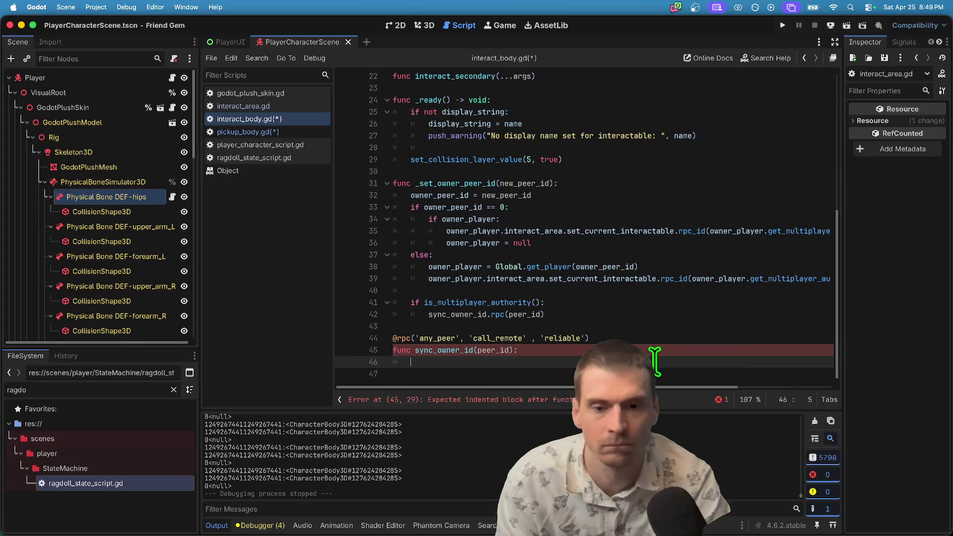
pyautogui.doubleClick(430, 180)
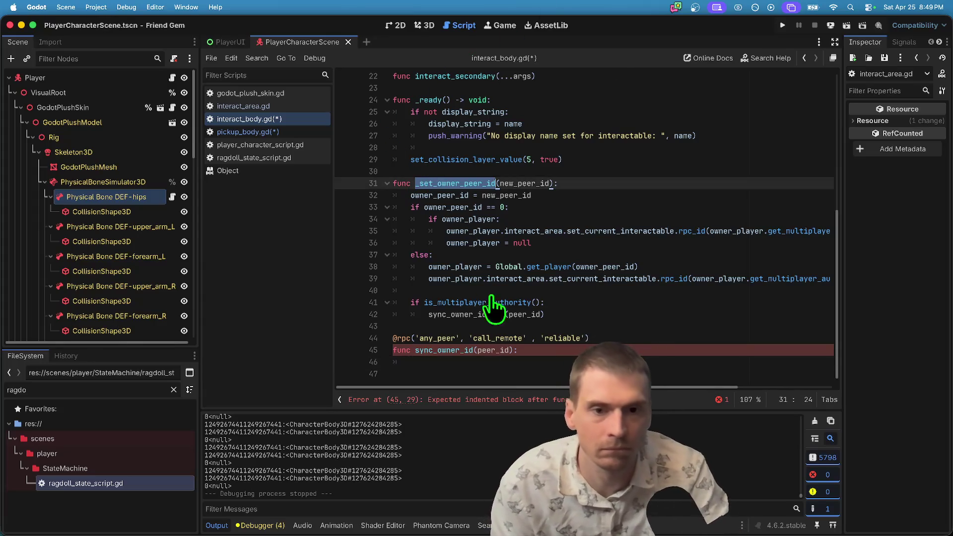
# - Make sync_owner_id's body call _set_owner_peer_id
pyautogui.press('super+c')
pyautogui.click(536, 367)
pyautogui.press('super+v')
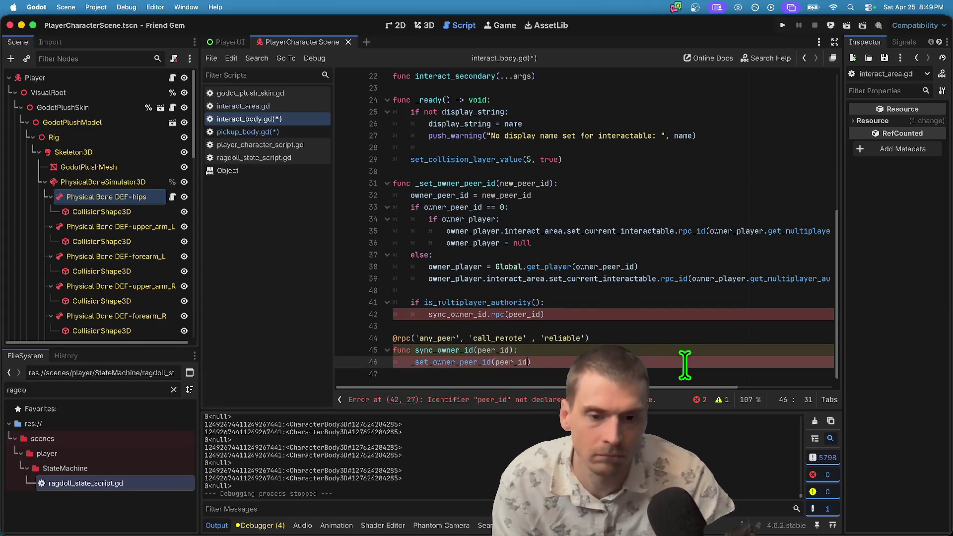
pyautogui.click(587, 323)
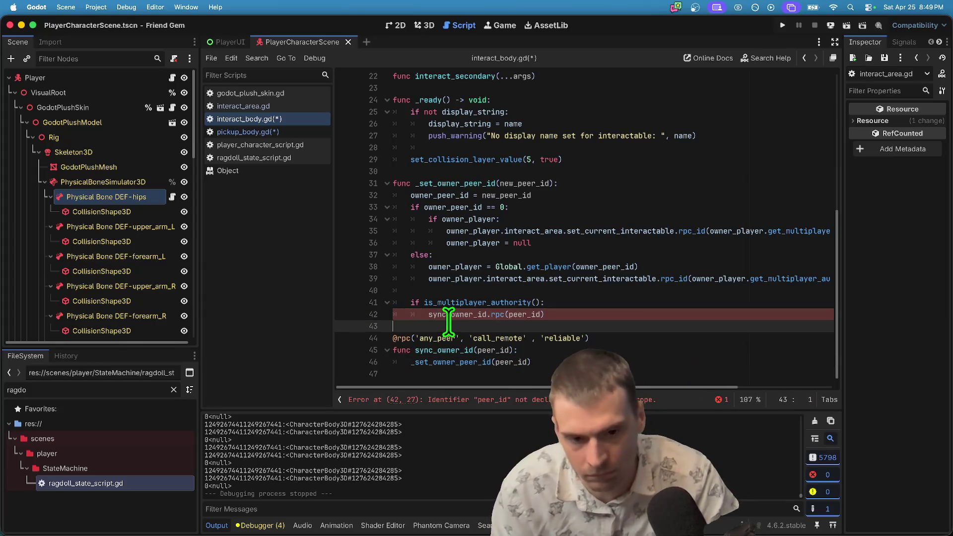
# - Replace peer_id with owner_peer_id in the RPC call on line 42
pyautogui.click(482, 267)
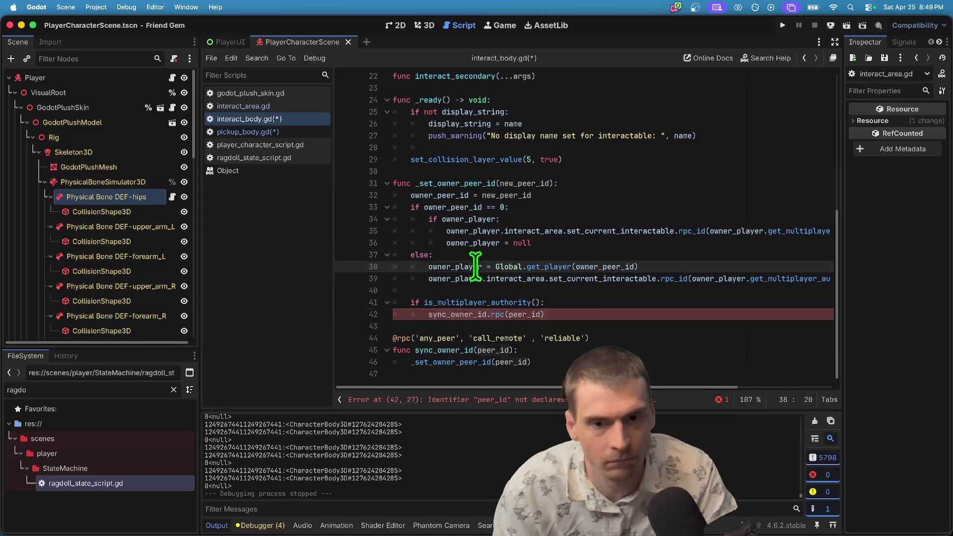
pyautogui.doubleClick(465, 207)
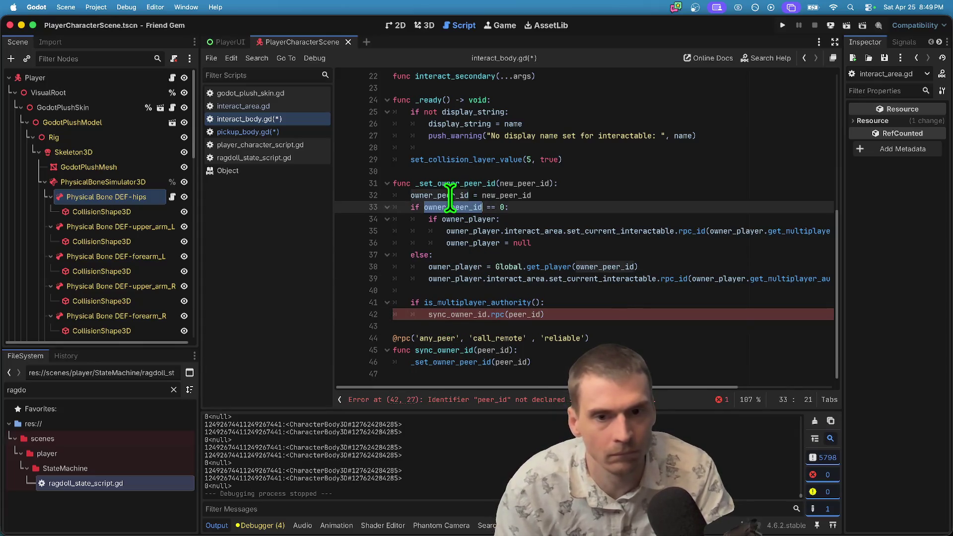
pyautogui.click(483, 194)
pyautogui.doubleClick(431, 195)
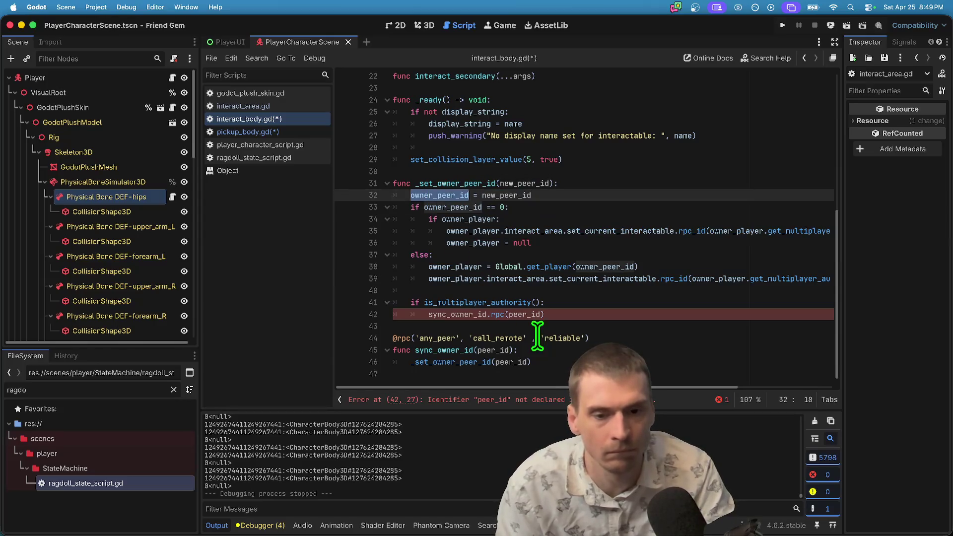
pyautogui.doubleClick(526, 314)
pyautogui.press('super+v')
# - Add a comment line above the authority check, save interact_body.gd and run the project
pyautogui.press('Up')
pyautogui.press('Up')
pyautogui.press('Return')
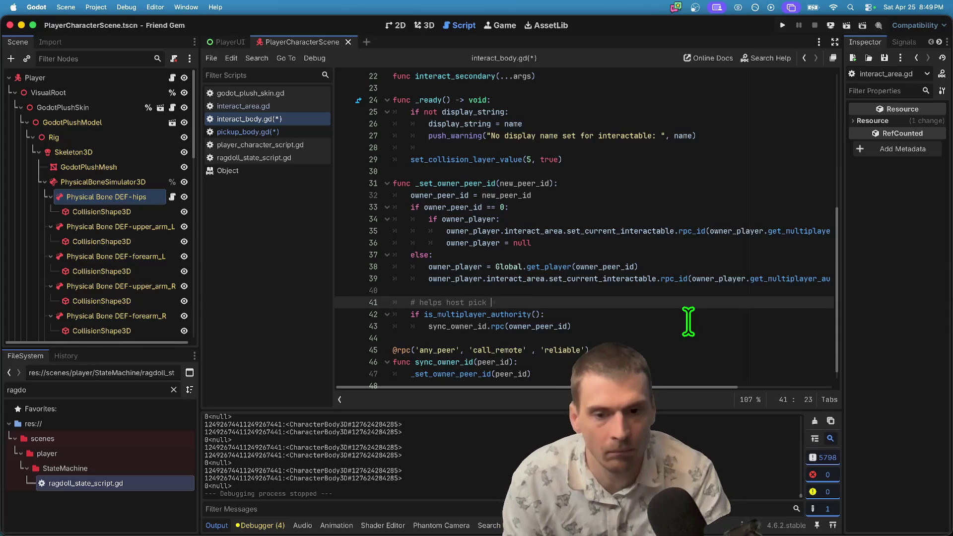
pyautogui.scroll(-1, 689, 322)
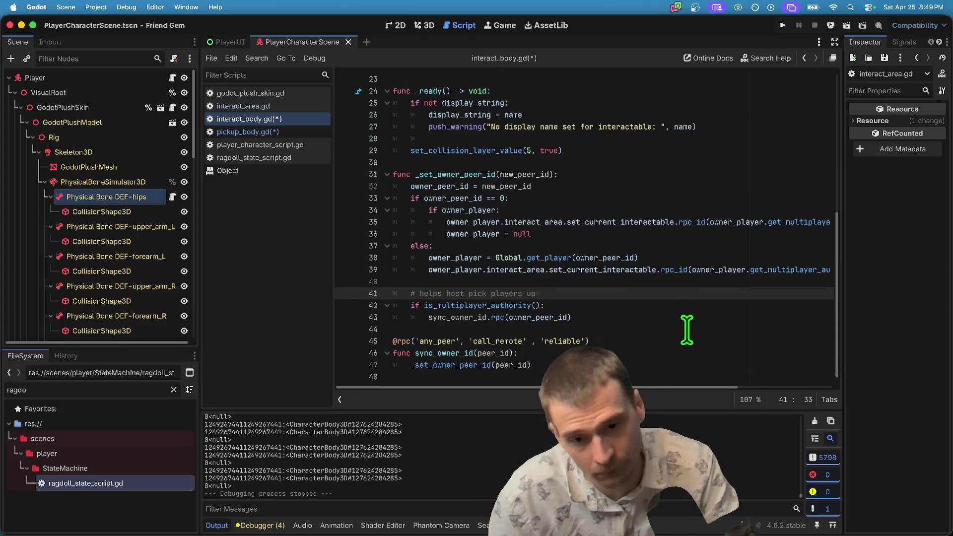
pyautogui.click(670, 365)
pyautogui.press('super+s')
pyautogui.press('super+b')
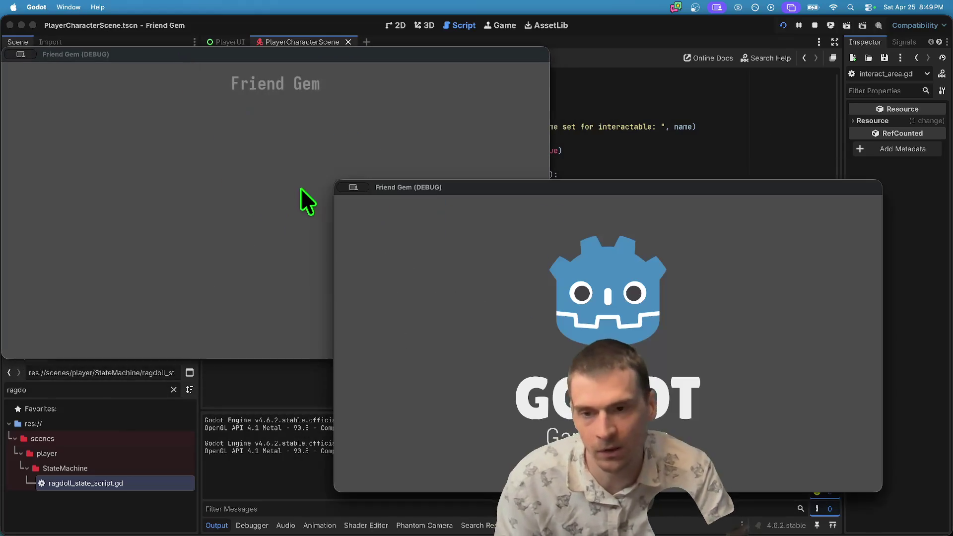
# - Host a session in the first debug window and join it from the second
pyautogui.click(271, 212)
pyautogui.click(271, 166)
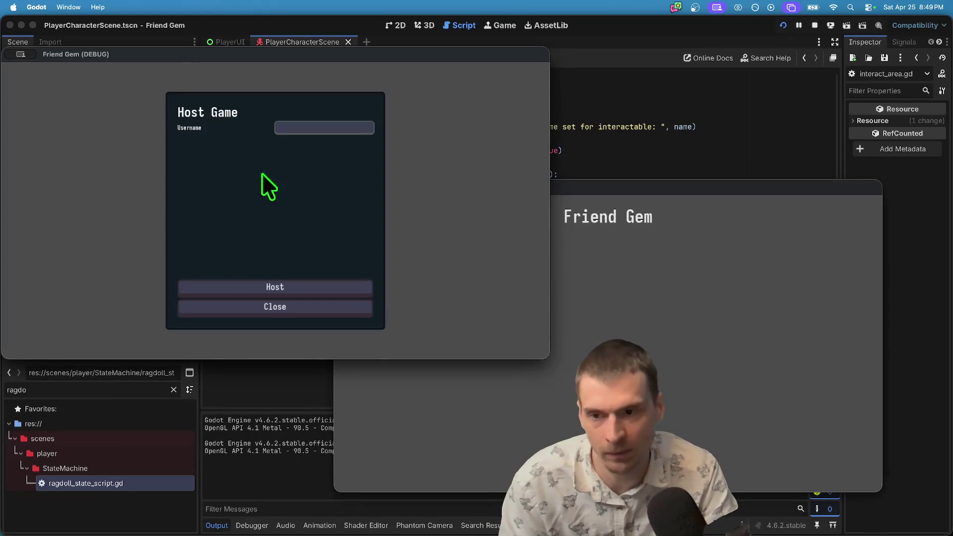
pyautogui.click(231, 286)
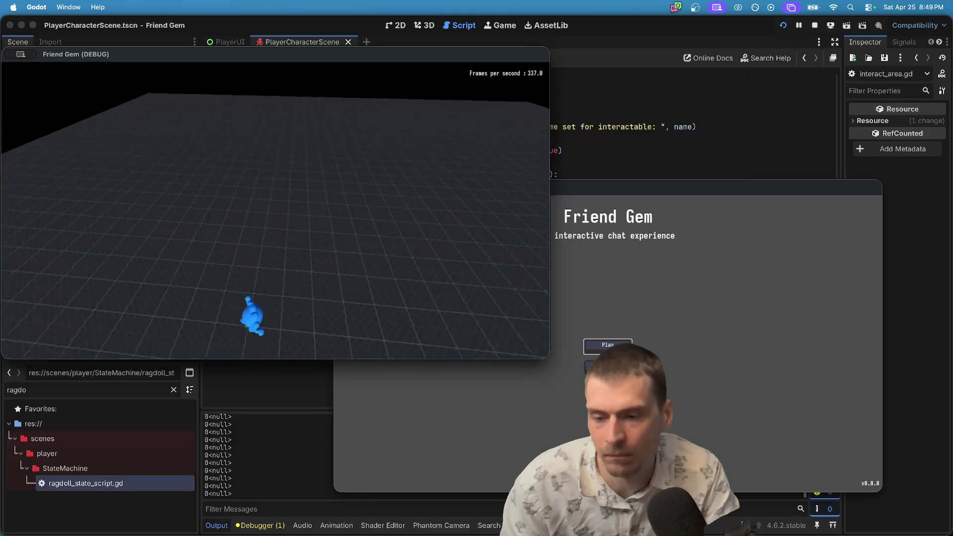
pyautogui.click(645, 397)
pyautogui.click(608, 390)
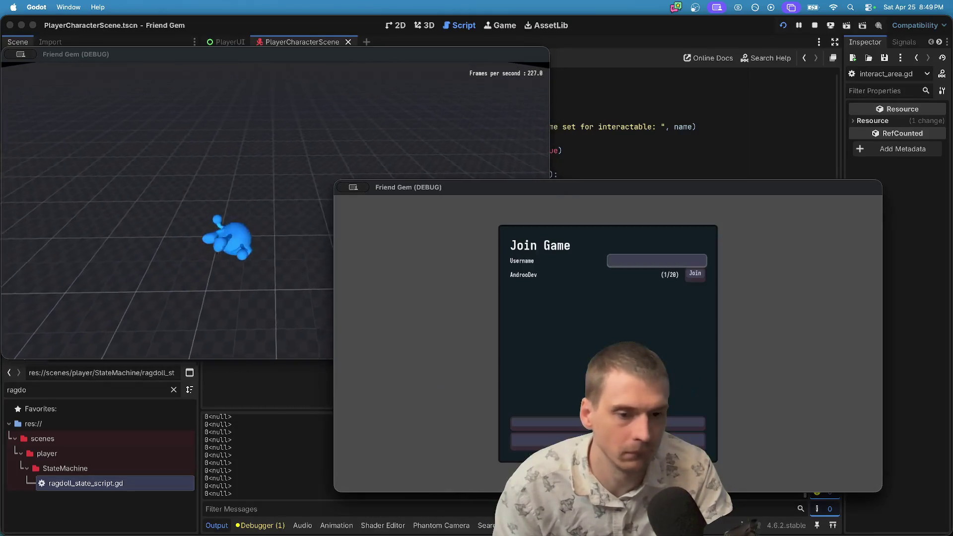
pyautogui.click(693, 274)
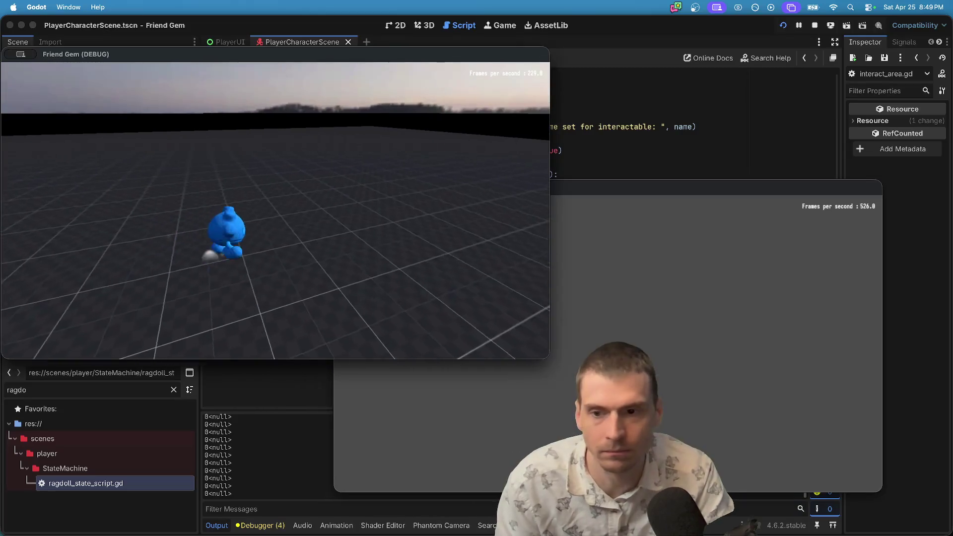
# - From the host window, pick up and drop the client's ragdoll with E, then compare both windows
pyautogui.click(392, 173)
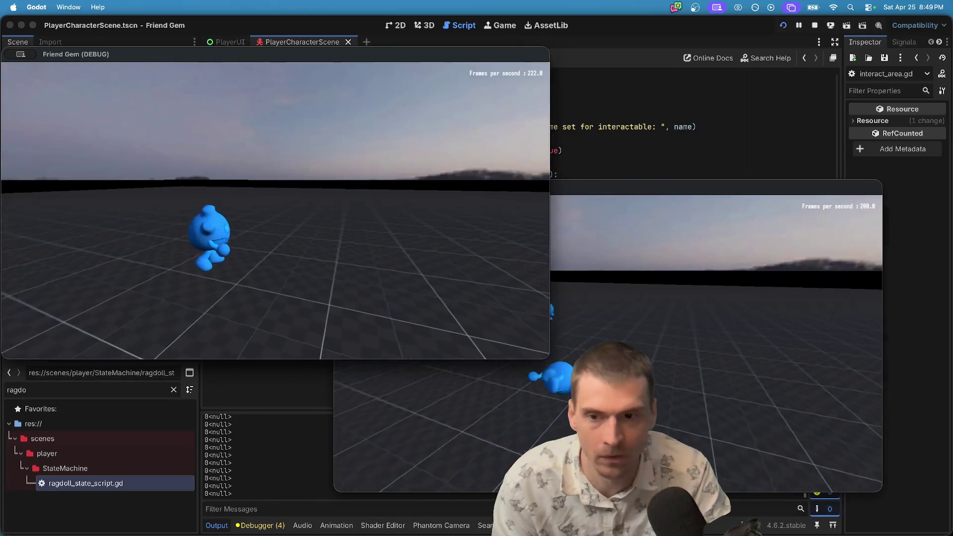
pyautogui.press('e')
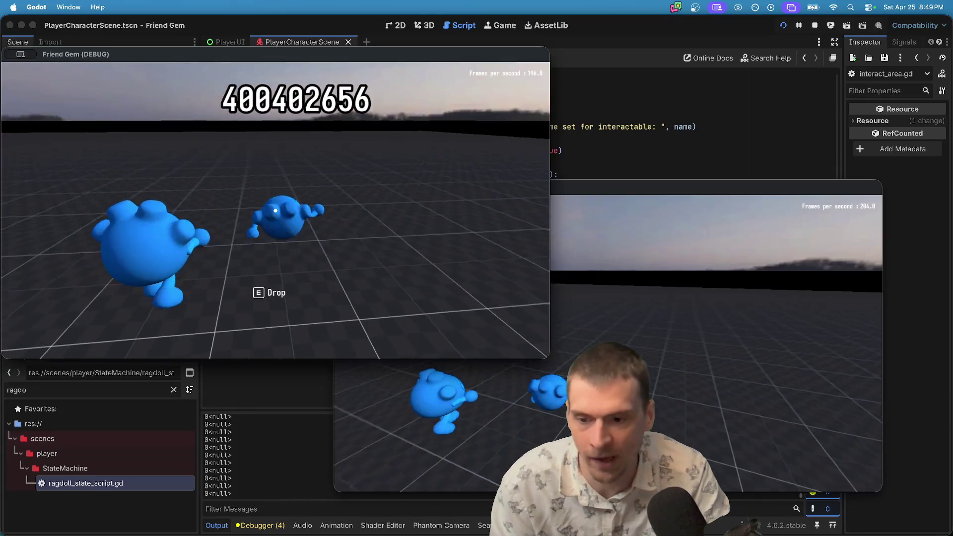
pyautogui.press('e')
pyautogui.press('e')
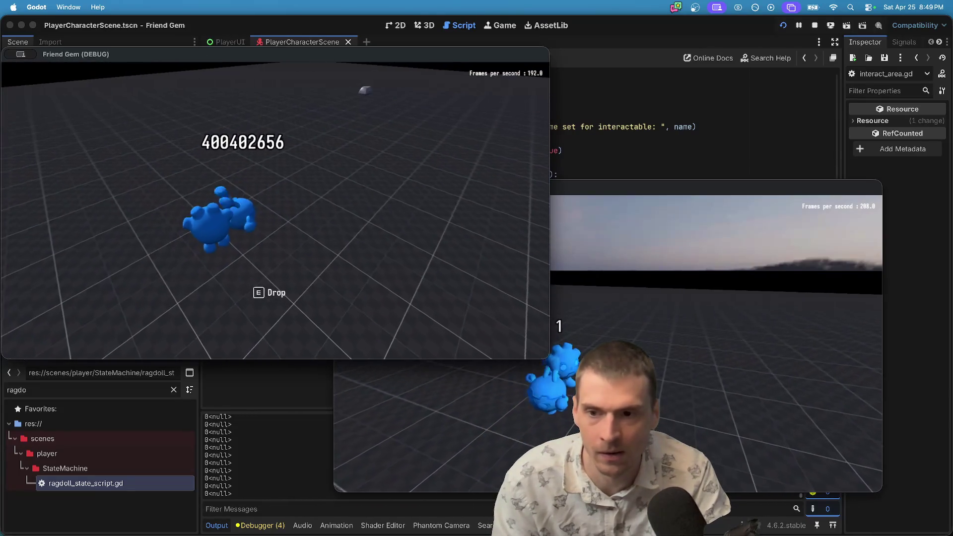
pyautogui.press('e')
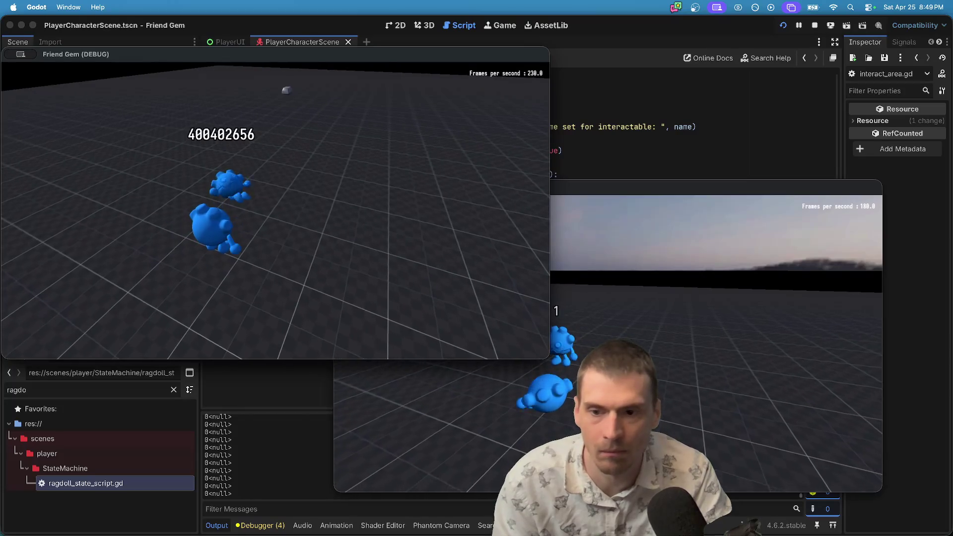
pyautogui.click(715, 234)
pyautogui.click(248, 124)
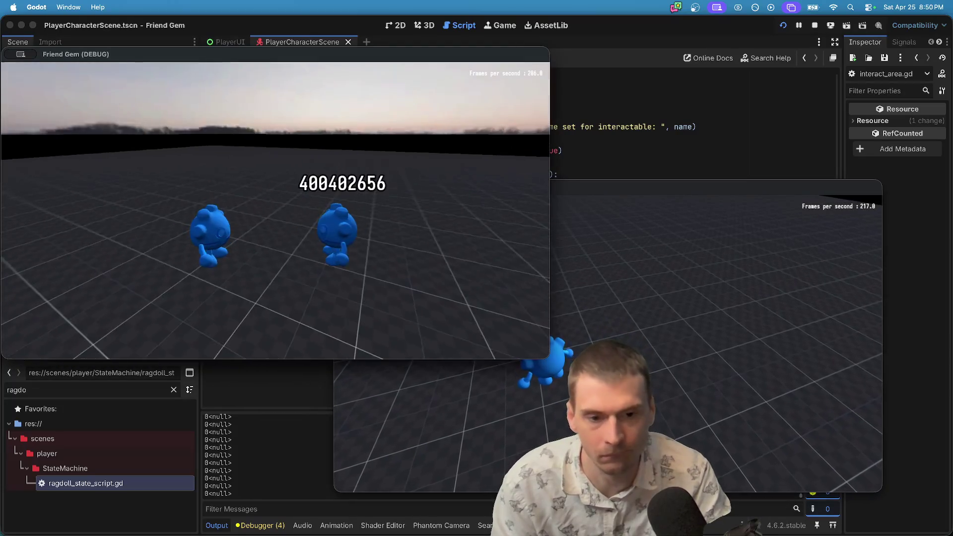
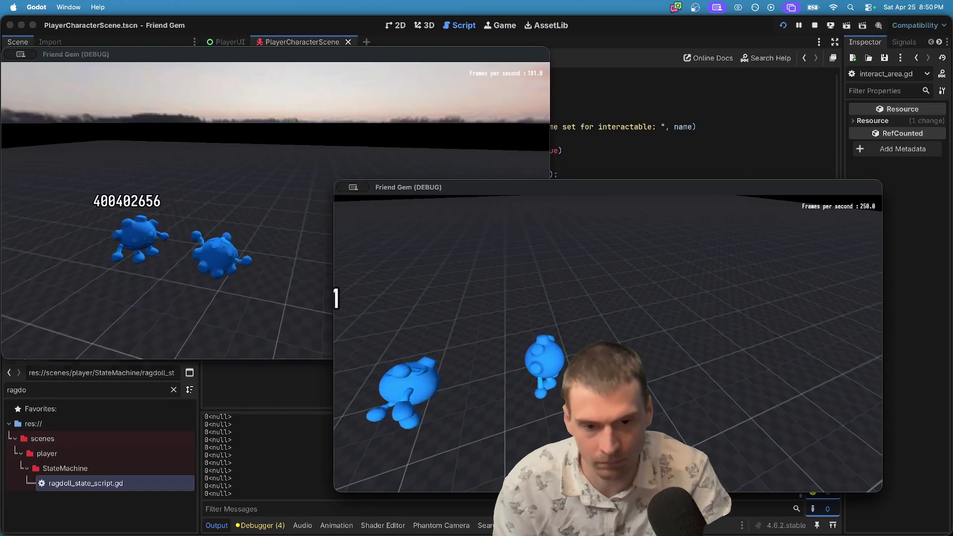
# - Change the sync call to rpc_id(1, owner_peer_id) and delete the is_multiplayer_authority() check line
pyautogui.press('super+grave')
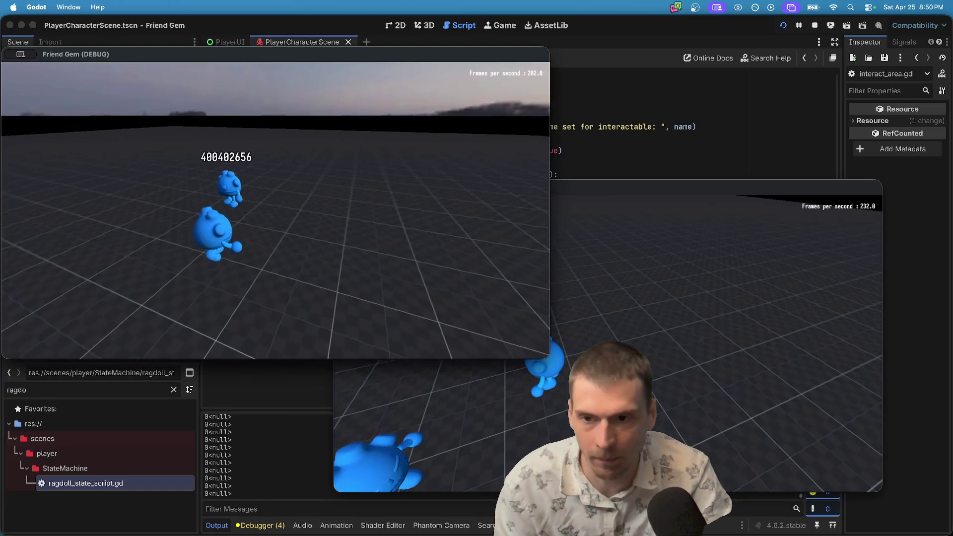
pyautogui.press('super+grave')
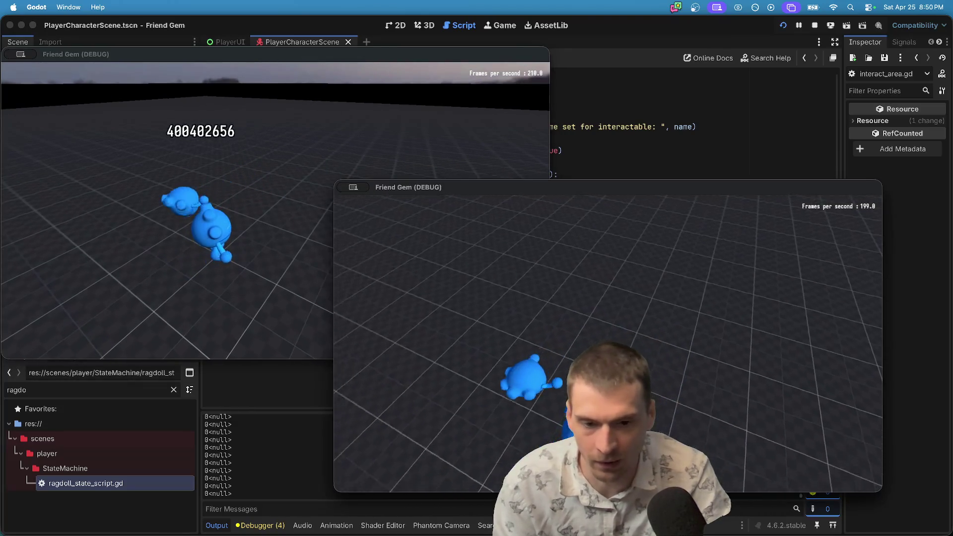
pyautogui.press('super+grave')
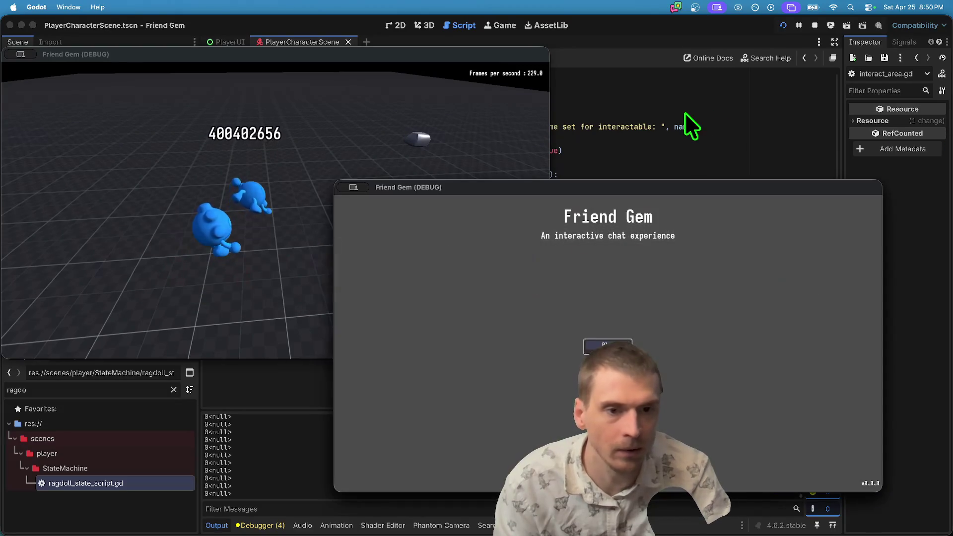
pyautogui.click(684, 112)
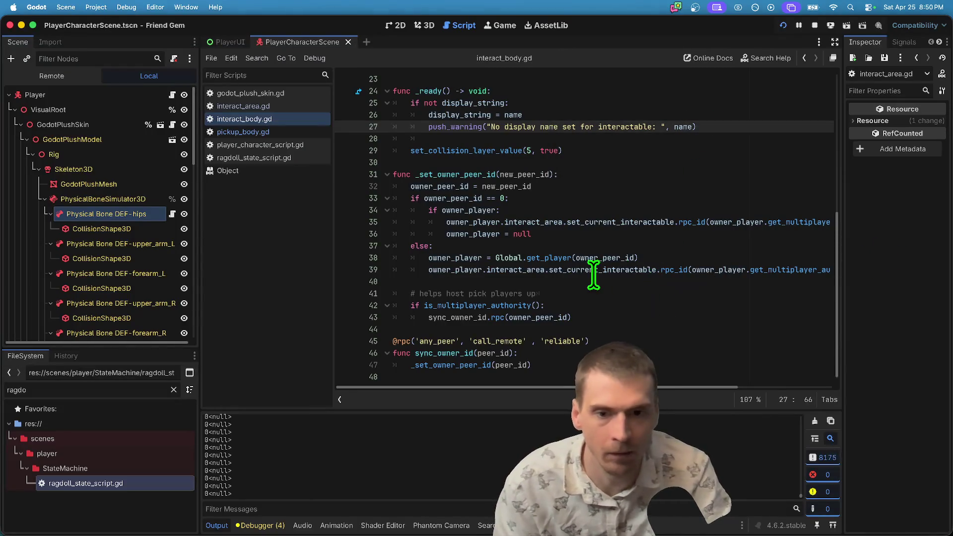
pyautogui.doubleClick(496, 318)
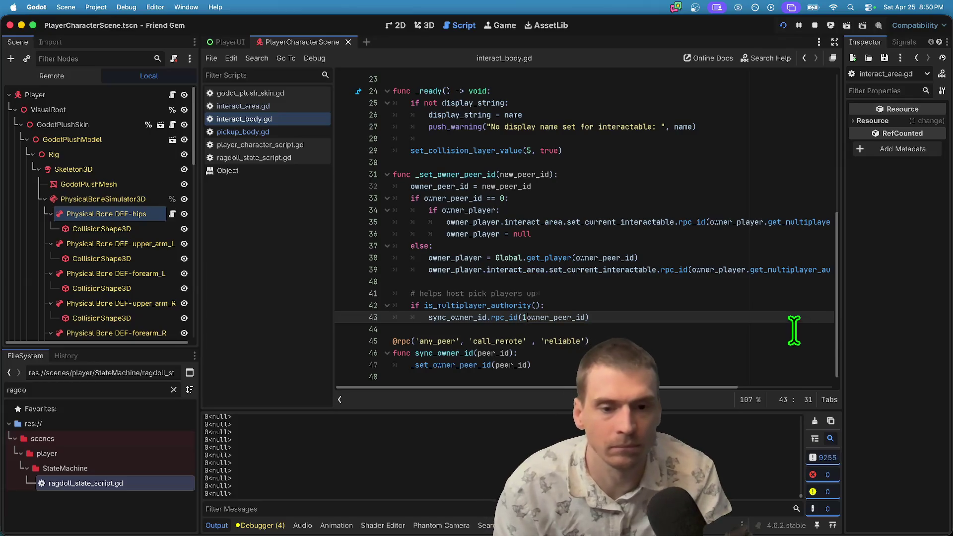
pyautogui.click(788, 305)
pyautogui.press('super+x')
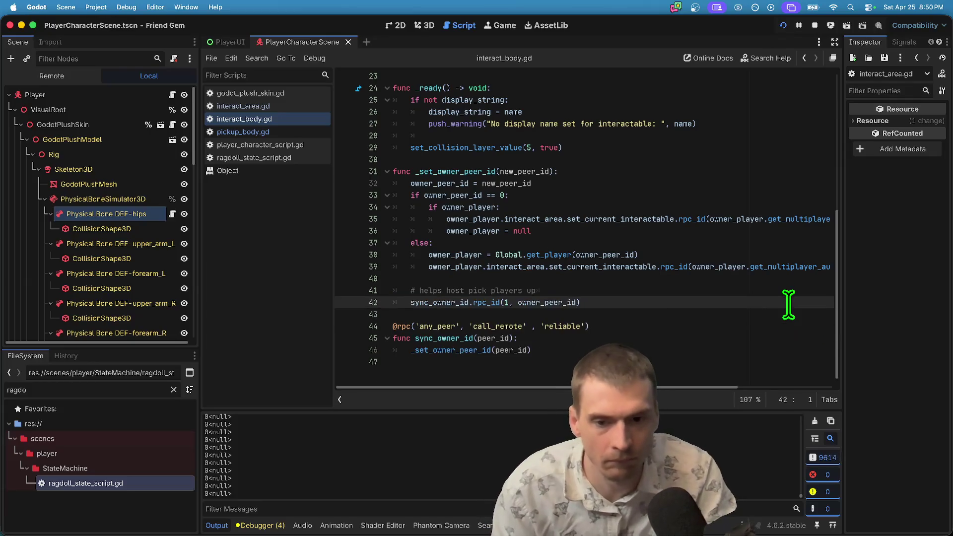
# - Run the game and test pickup across the two running game windows
pyautogui.press('super+Tab')
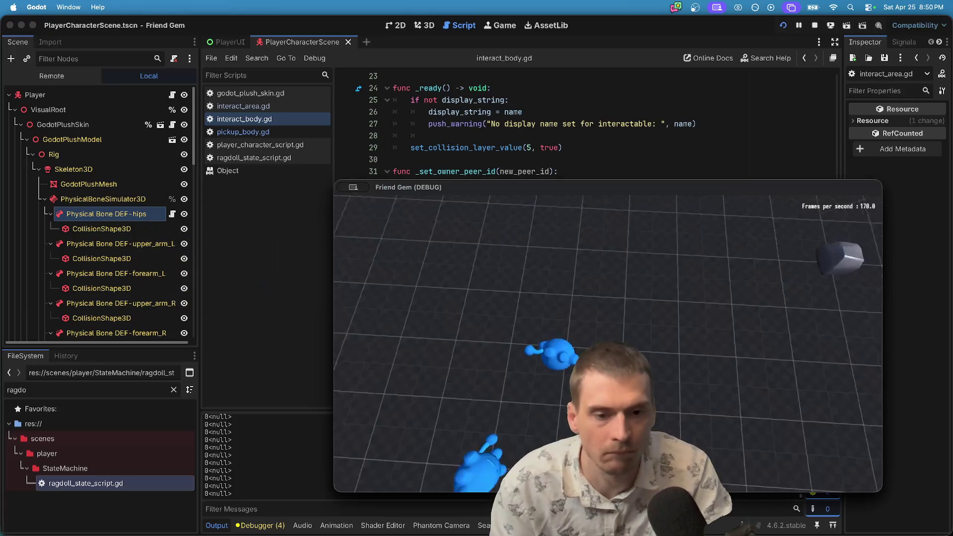
pyautogui.press('super+Tab')
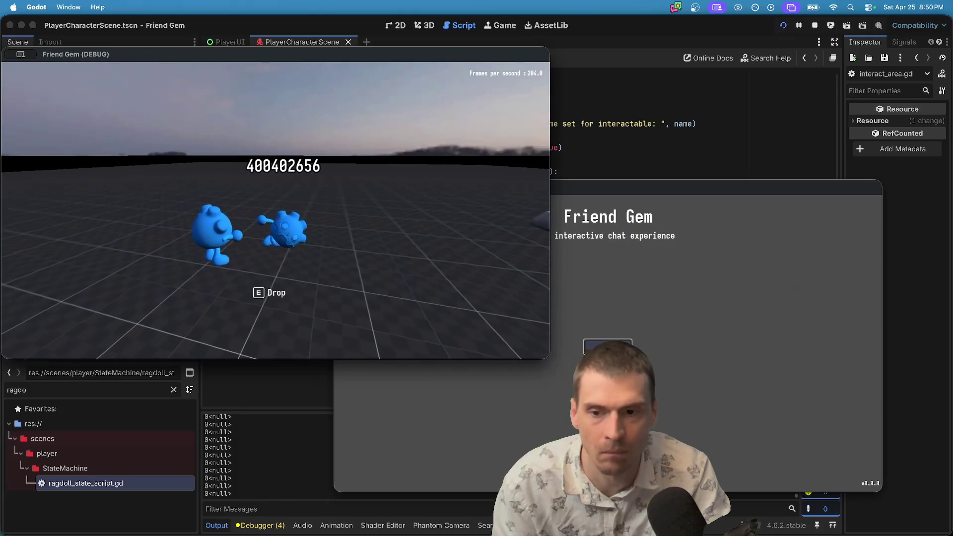
pyautogui.press('super+Tab')
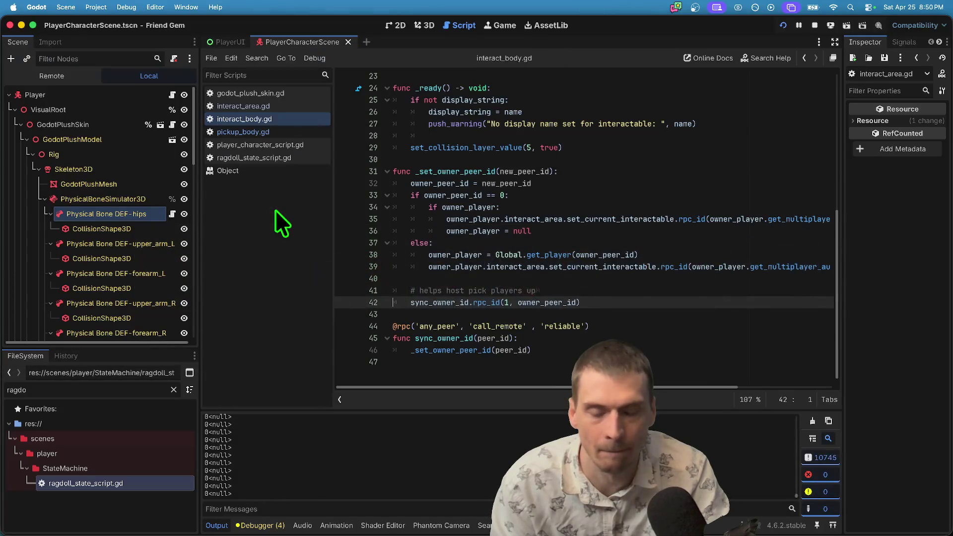
pyautogui.press('super+Tab')
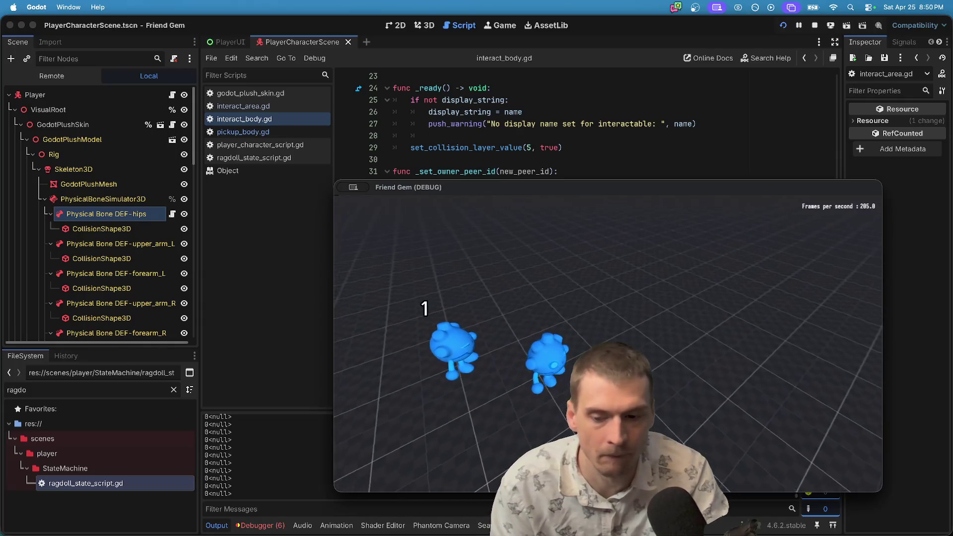
pyautogui.press('super+Tab')
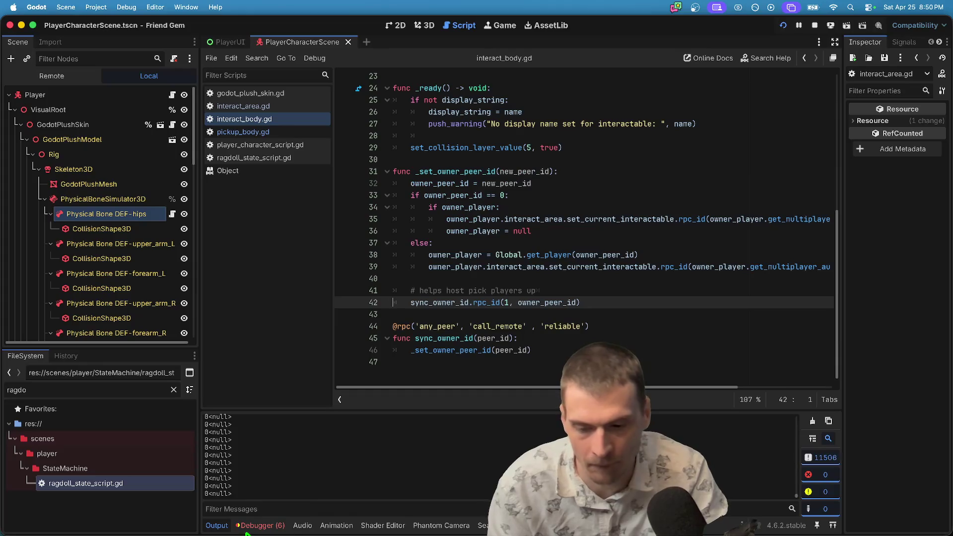
# - Review the Errors list for both debug sessions and jump to the warning's code
pyautogui.click(256, 526)
pyautogui.click(258, 358)
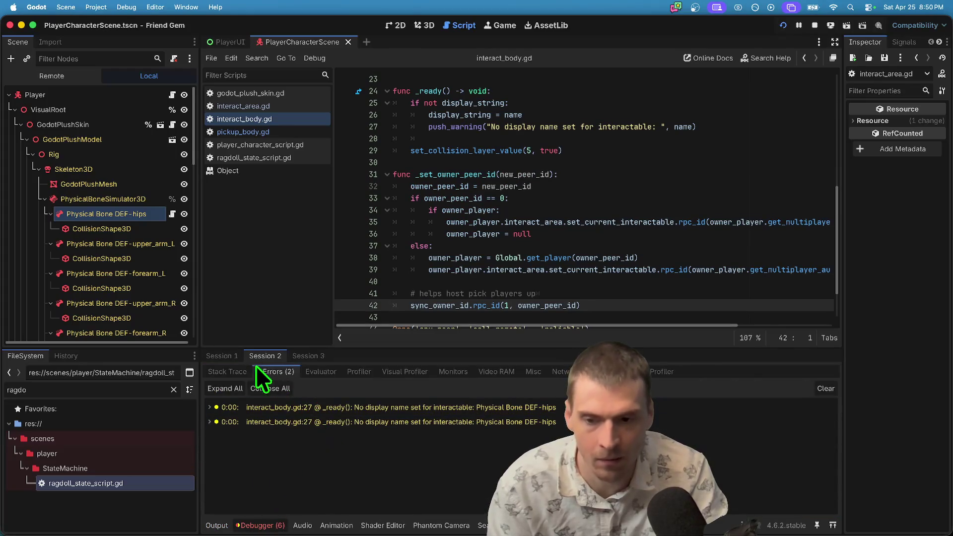
pyautogui.click(222, 356)
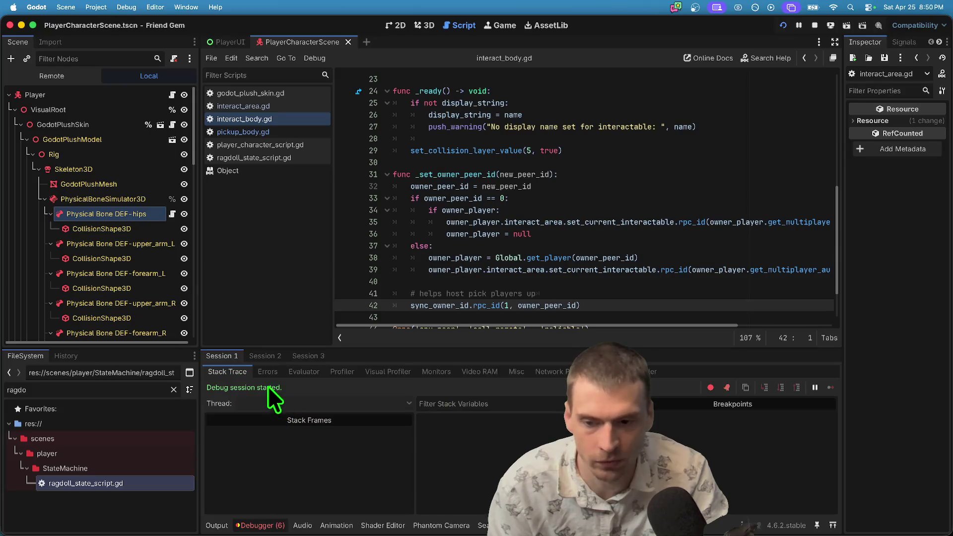
pyautogui.click(268, 372)
pyautogui.click(262, 355)
pyautogui.click(541, 422)
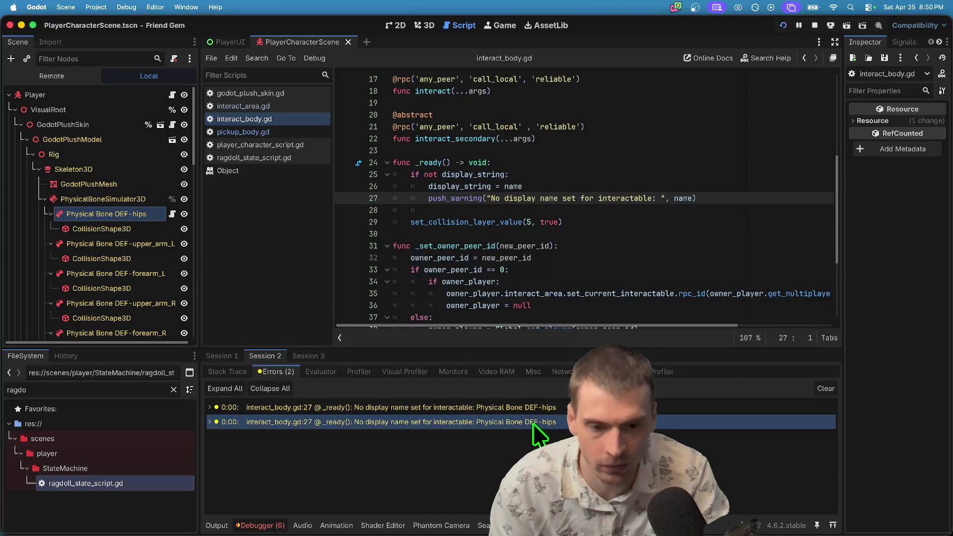
# - Delete lines 41–46, removing the host-sync call and the sync_owner_id function
pyautogui.click(590, 293)
pyautogui.scroll(-4, 591, 281)
pyautogui.moveTo(584, 300)
pyautogui.mouseDown()
pyautogui.moveTo(176, 248)
pyautogui.moveTo(264, 252)
pyautogui.moveTo(263, 236)
pyautogui.mouseUp()
pyautogui.press('BackSpace')
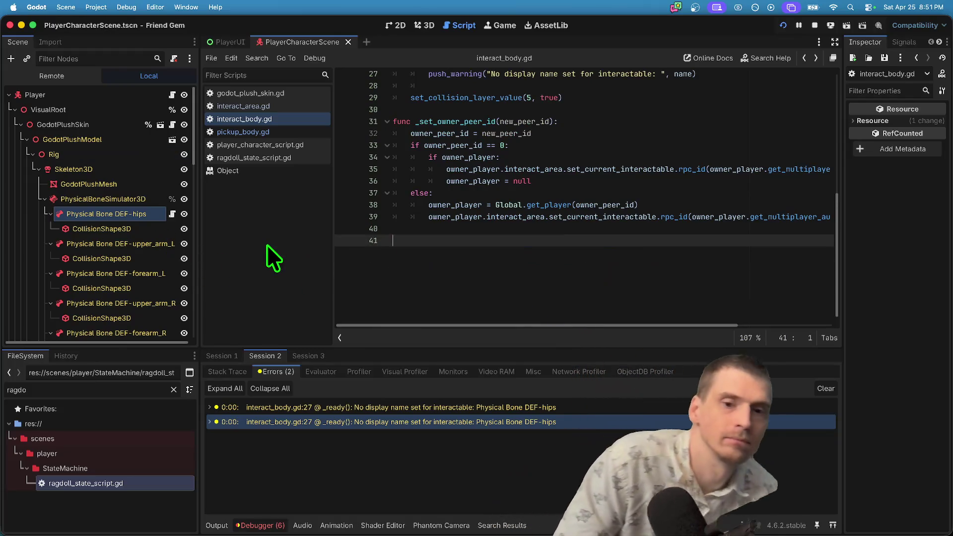
pyautogui.press('BackSpace')
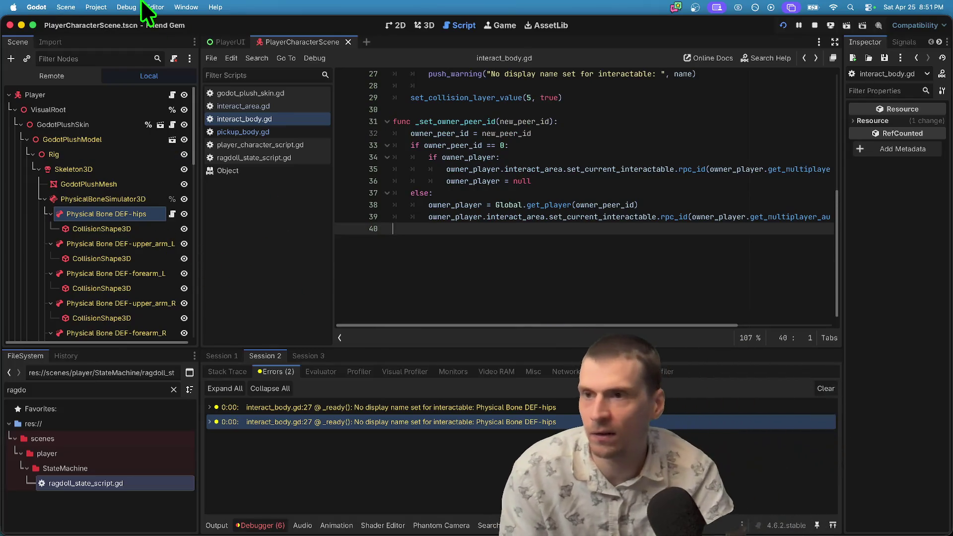
# - Set Debug > Customize Run Instances to 2 instances
pyautogui.click(96, 7)
pyautogui.moveTo(126, 7)
pyautogui.click(159, 164)
pyautogui.doubleClick(513, 167)
pyautogui.write('2')
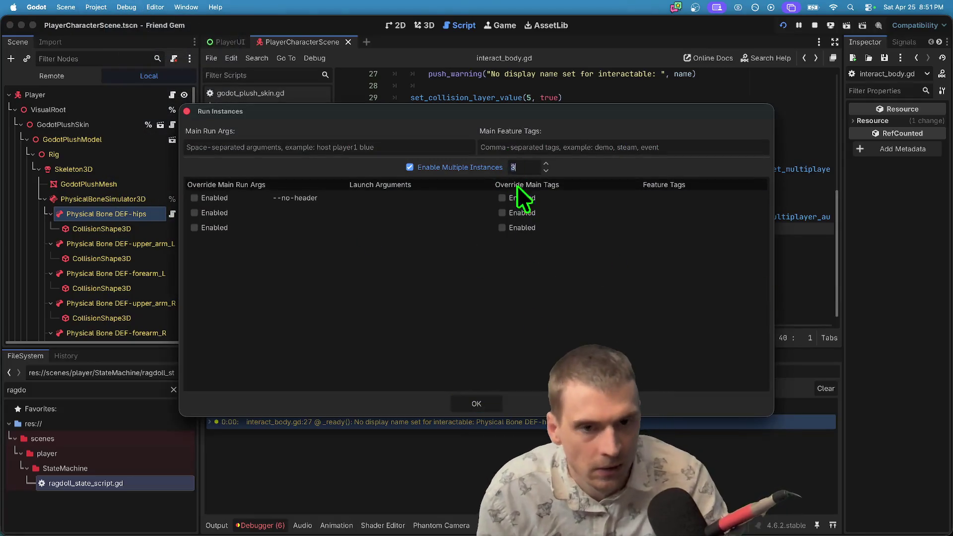
pyautogui.click(475, 404)
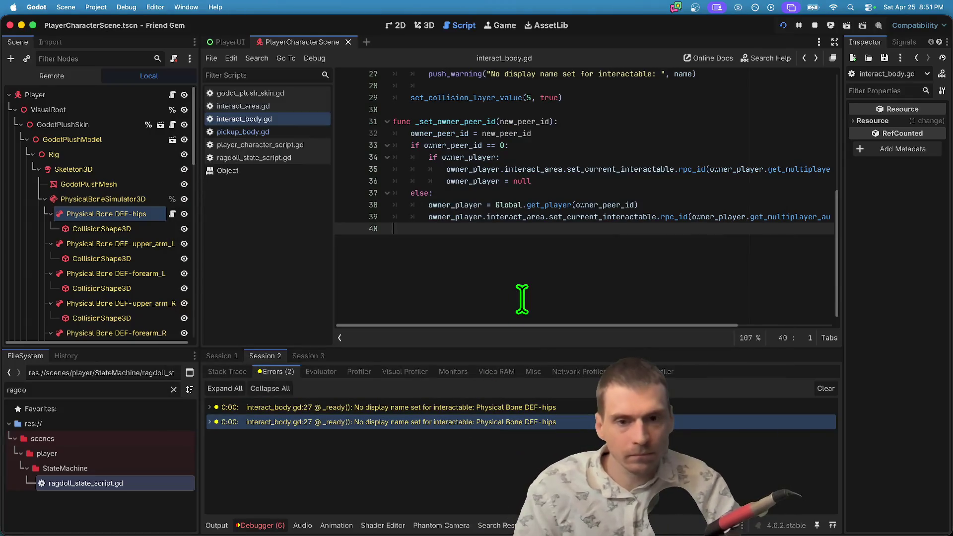
# - Look up where _set_owner_peer_id is defined and used in the project
pyautogui.doubleClick(437, 121)
pyautogui.scroll(5, 697, 212)
pyautogui.scroll(-2, 697, 212)
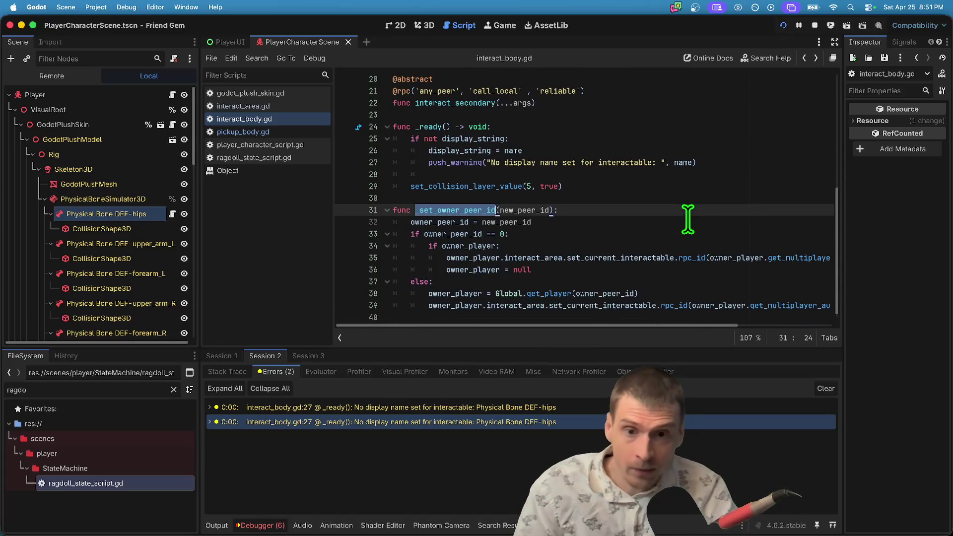
pyautogui.scroll(-2, 664, 216)
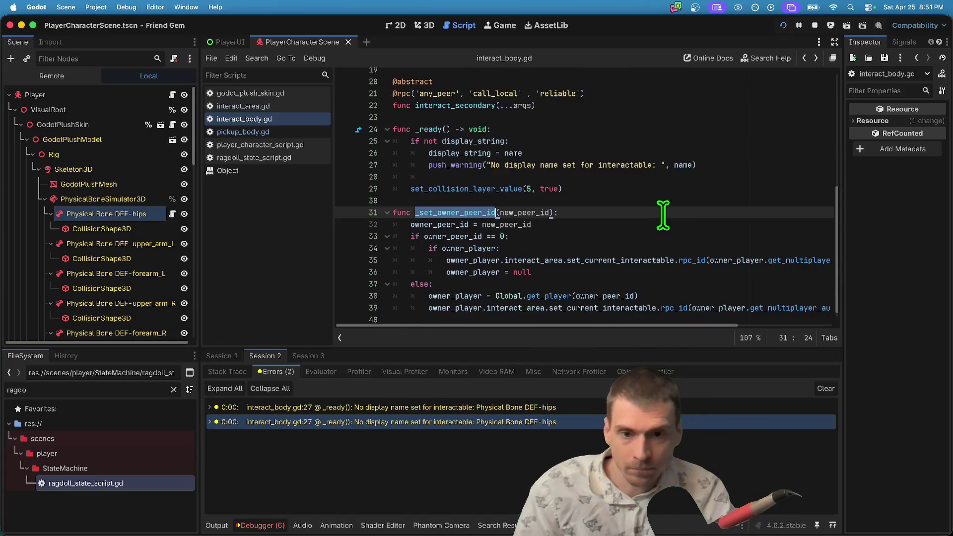
pyautogui.moveTo(574, 350); pyautogui.dragTo(563, 444)
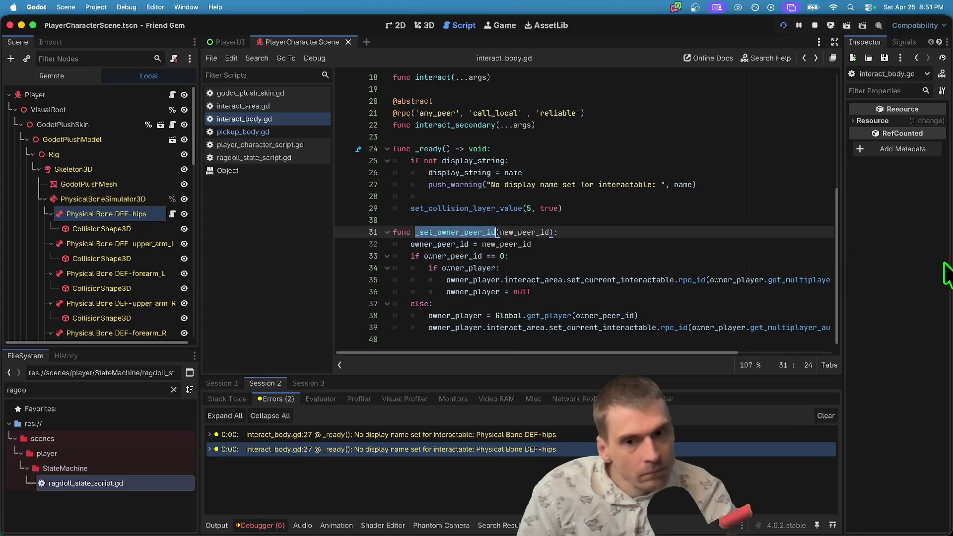
pyautogui.press('super+shift+f')
pyautogui.click(537, 319)
# - Add an 'if multiplayer.is_server():' check printing CALLED inside _set_owner_peer_id, then run the project
pyautogui.click(604, 232)
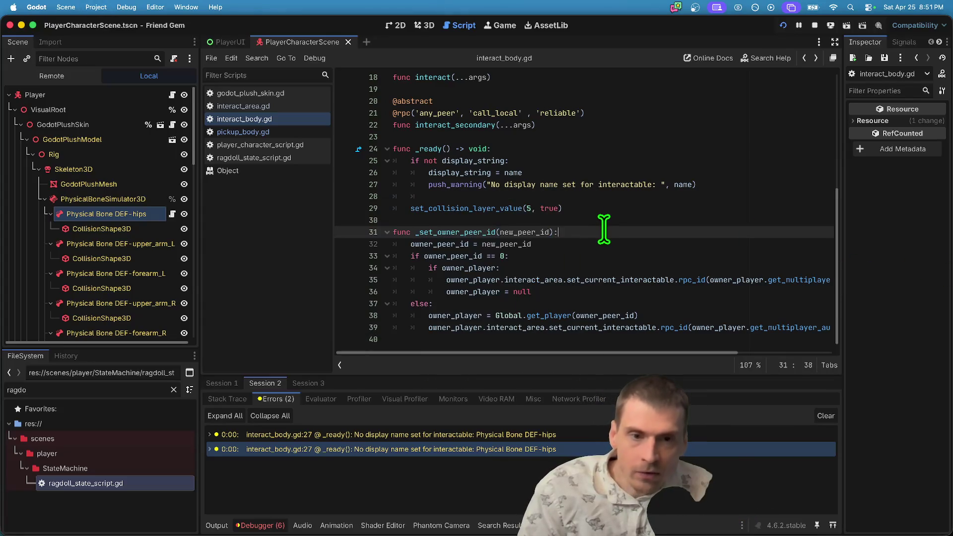
pyautogui.press('Return')
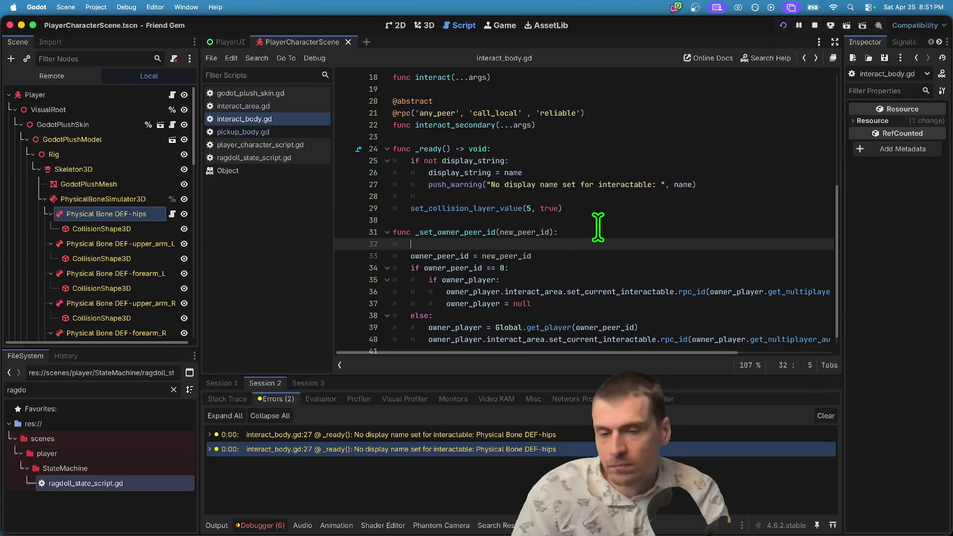
pyautogui.write('print')
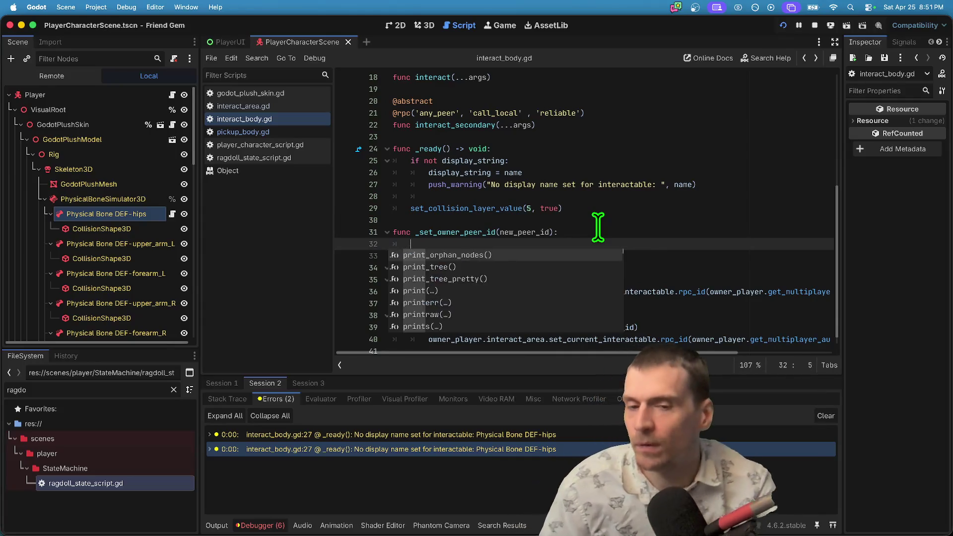
pyautogui.write('if ist_')
pyautogui.press('BackSpace')
pyautogui.press('BackSpace')
pyautogui.press('BackSpace')
pyautogui.write('mu')
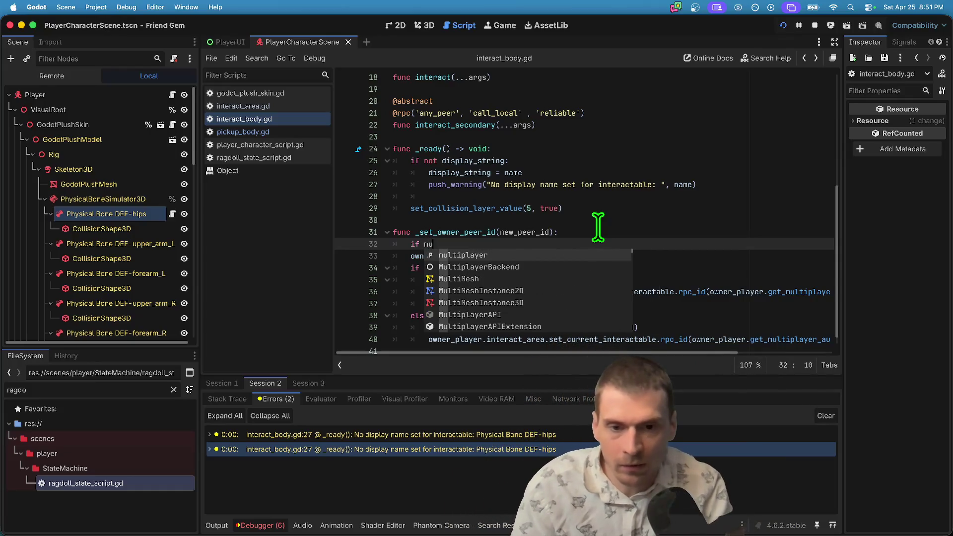
pyautogui.press('Return')
pyautogui.write('.is_s')
pyautogui.press('Return')
pyautogui.write(':')
pyautogui.press('Return')
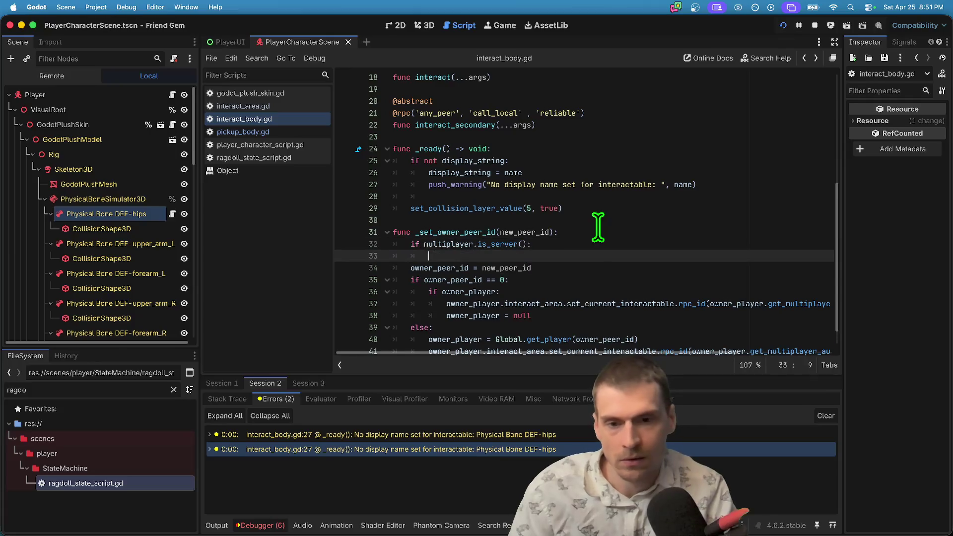
pyautogui.write('ED')
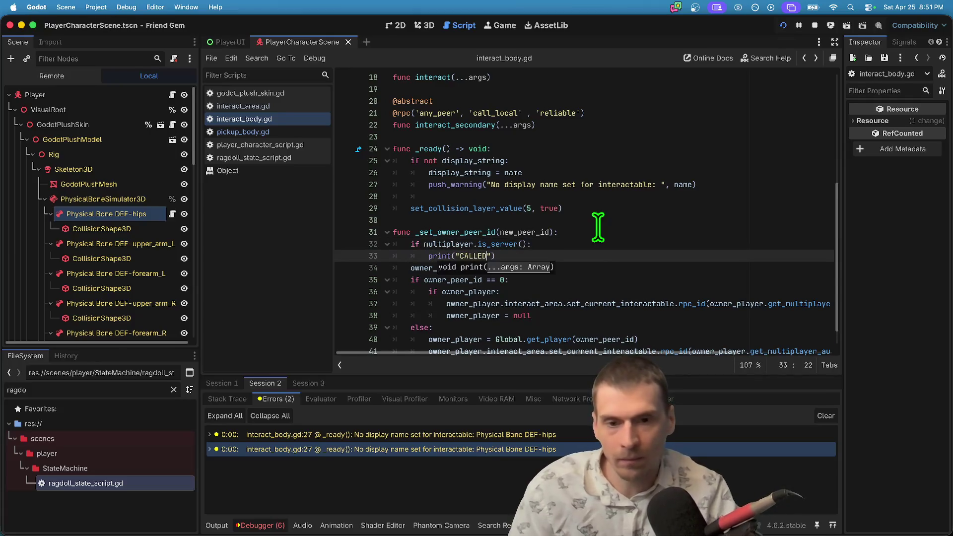
pyautogui.press('super+b')
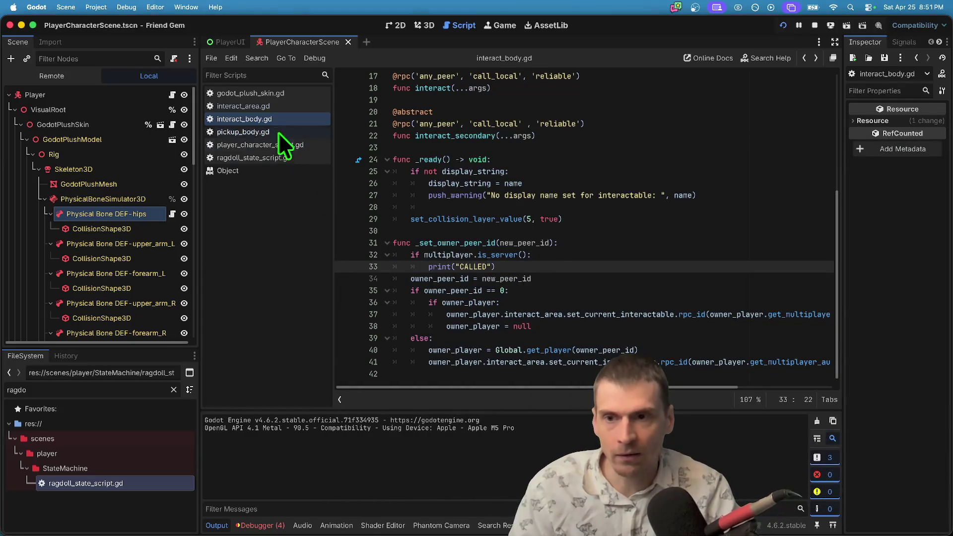
# - Delete both print(owner_peer_id, owner_player) lines in pickup_body.gd and relaunch the game
pyautogui.click(278, 132)
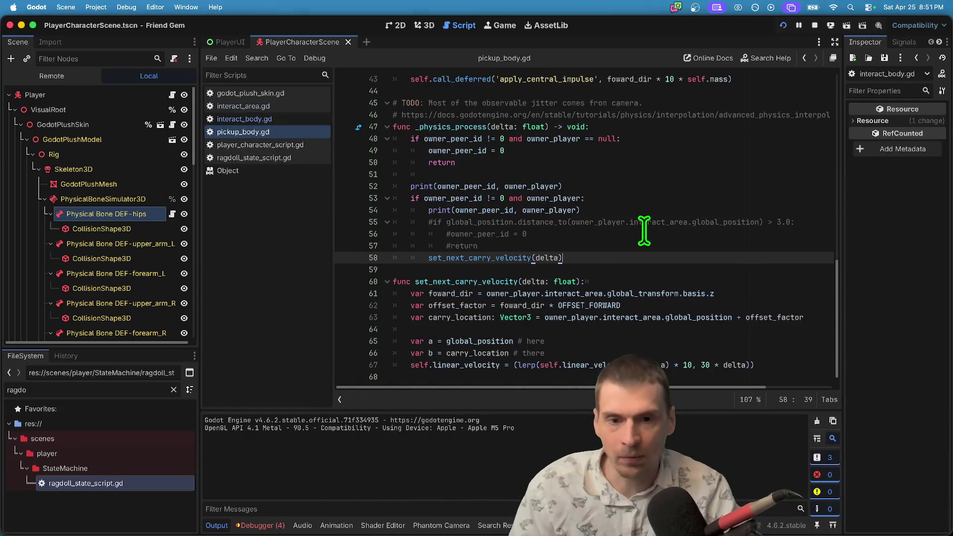
pyautogui.click(655, 209)
pyautogui.press('super+shift+k')
pyautogui.click(663, 187)
pyautogui.press('super+shift+k')
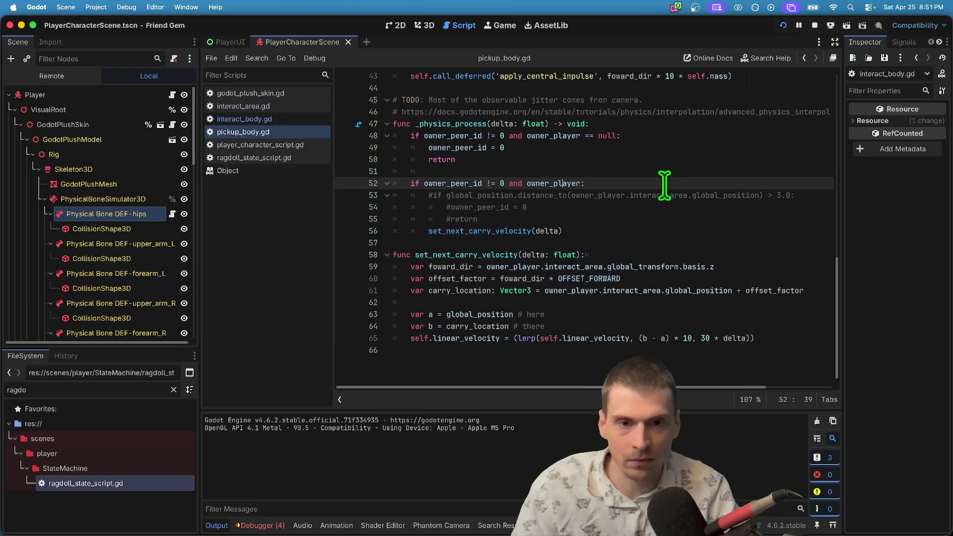
pyautogui.press('super+b')
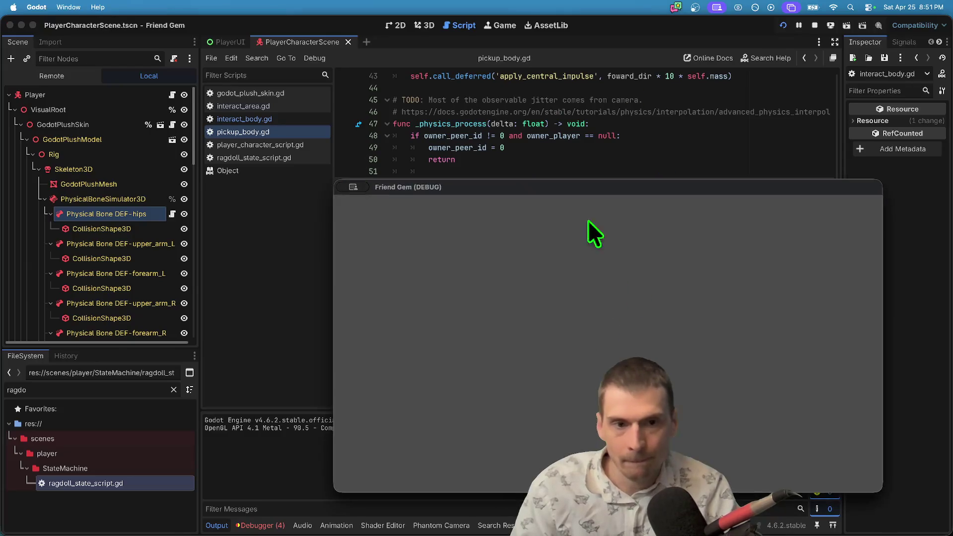
# - Review the four errors from the newest debug session
pyautogui.click(533, 197)
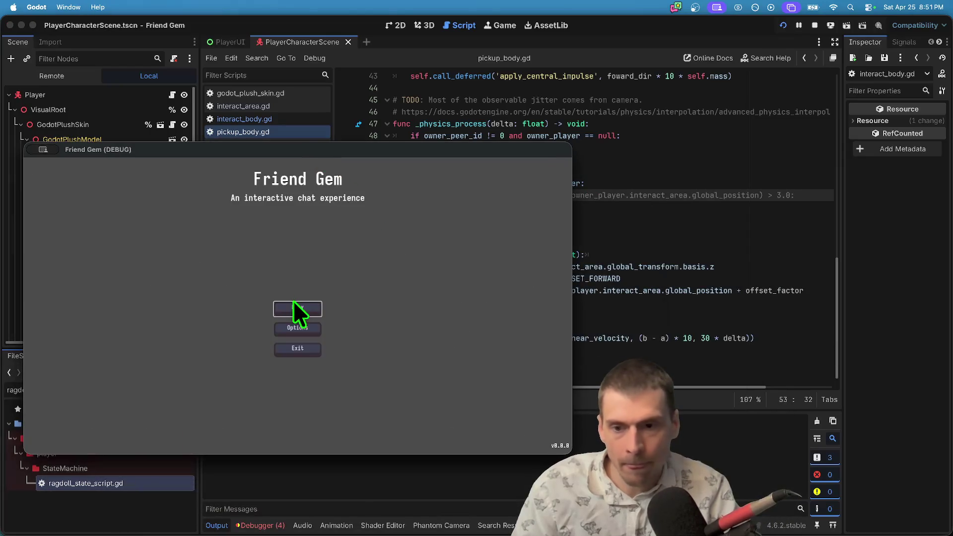
pyautogui.click(293, 303)
pyautogui.click(275, 527)
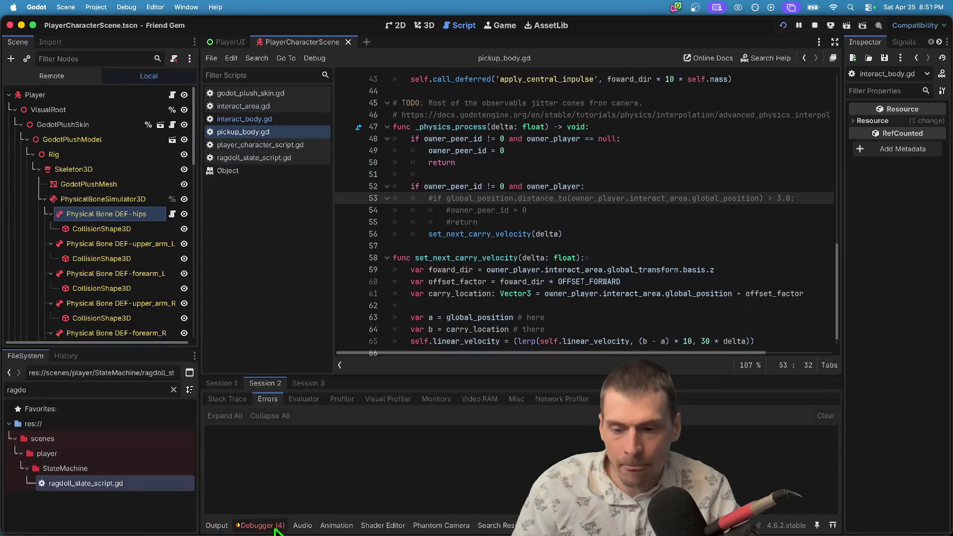
pyautogui.click(298, 386)
pyautogui.click(291, 401)
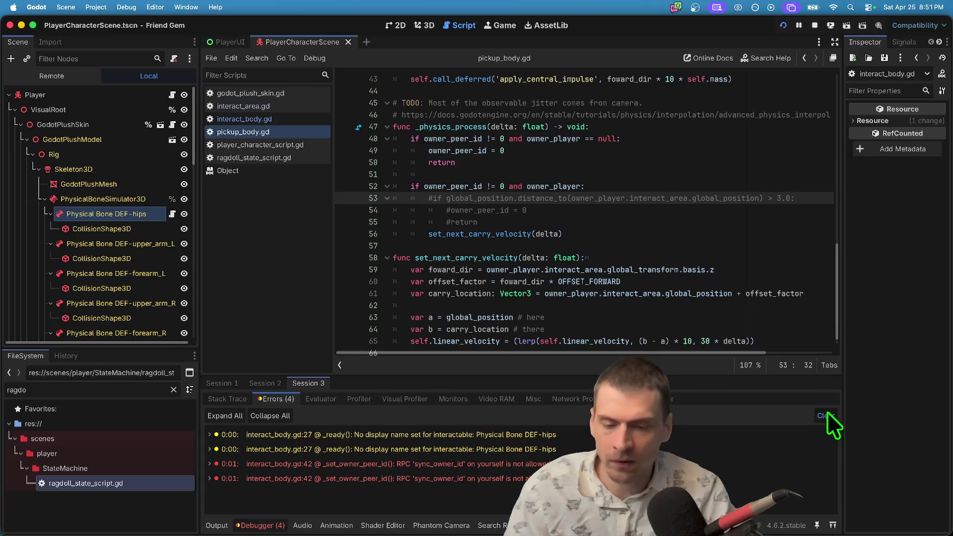
pyautogui.scroll(-1, 695, 272)
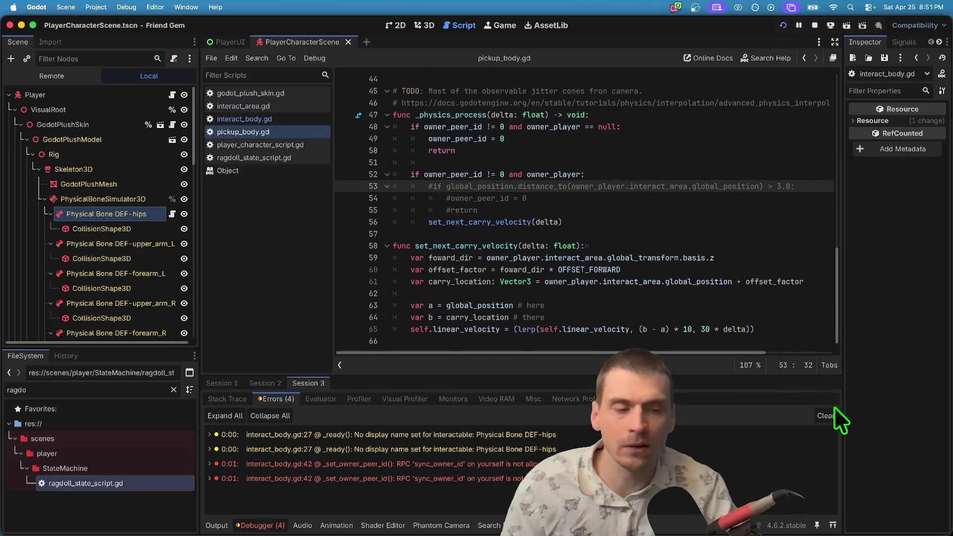
# - Undo the recent edits back to the original _physics_process code without the debug prints
pyautogui.press('super+z')
pyautogui.press('super+z')
pyautogui.press('super+z')
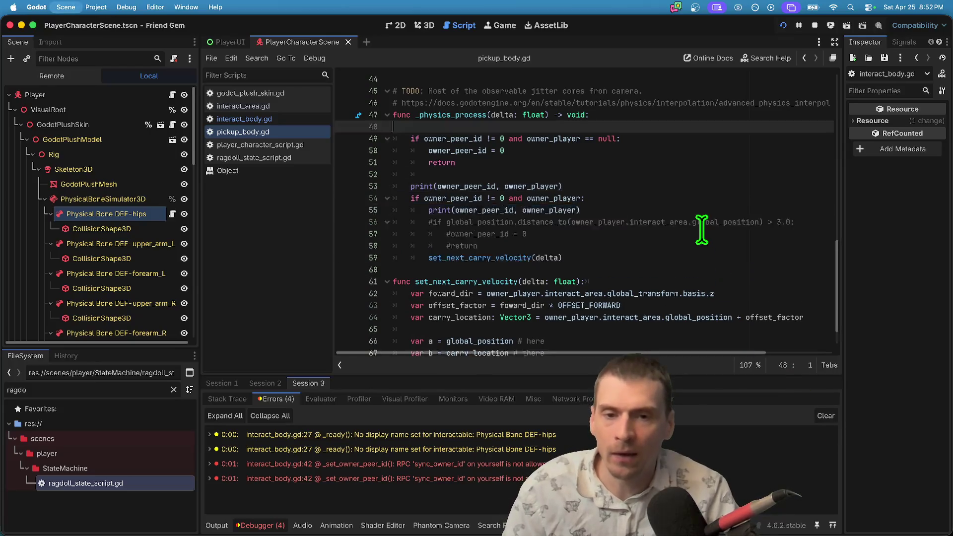
pyautogui.press('super+z')
pyautogui.press('super+z')
pyautogui.press('super+z')
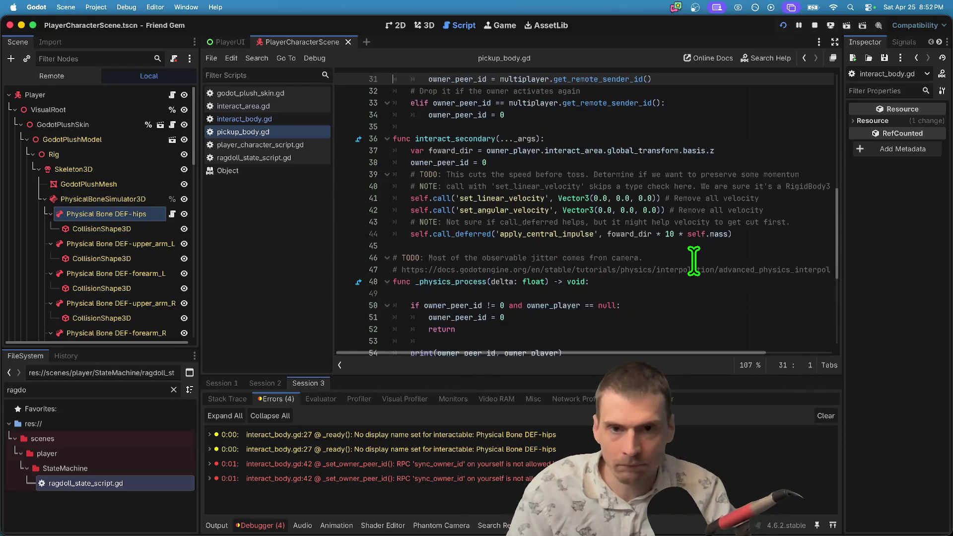
pyautogui.press('super+z')
pyautogui.press('super+z')
pyautogui.press('super+z')
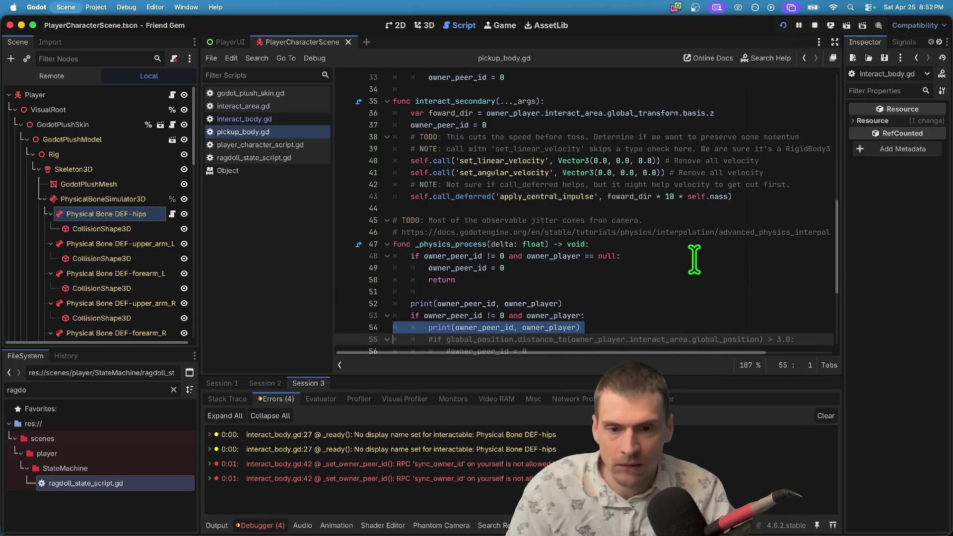
pyautogui.press('super+z')
pyautogui.press('super+z')
pyautogui.press('super+z')
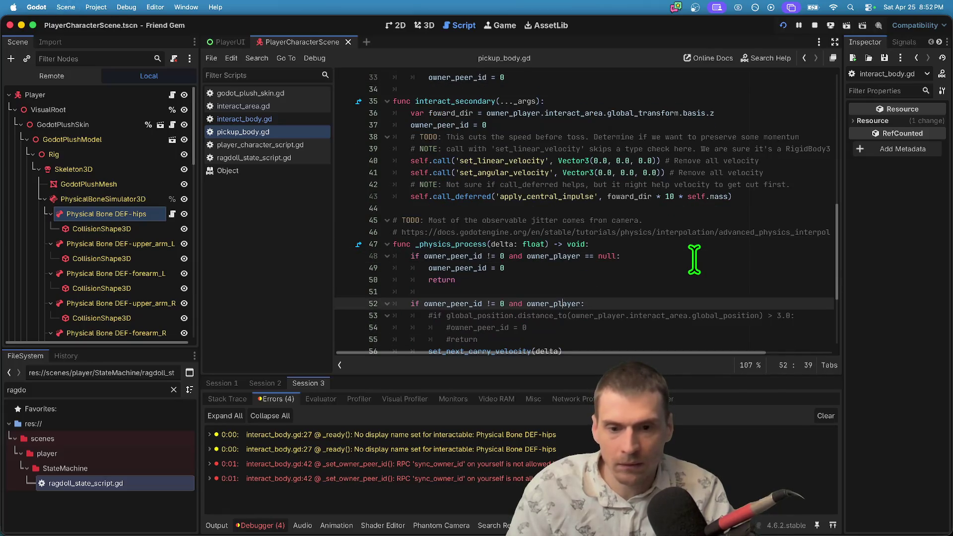
pyautogui.press('super+shift+z')
pyautogui.press('super+shift+z')
pyautogui.press('super+shift+z')
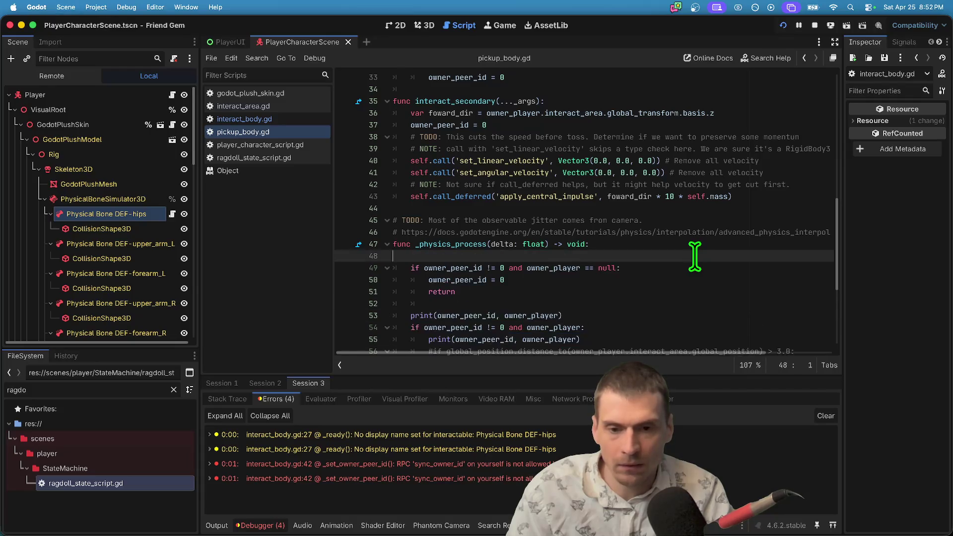
pyautogui.press('super+z')
pyautogui.press('super+z')
pyautogui.press('super+z')
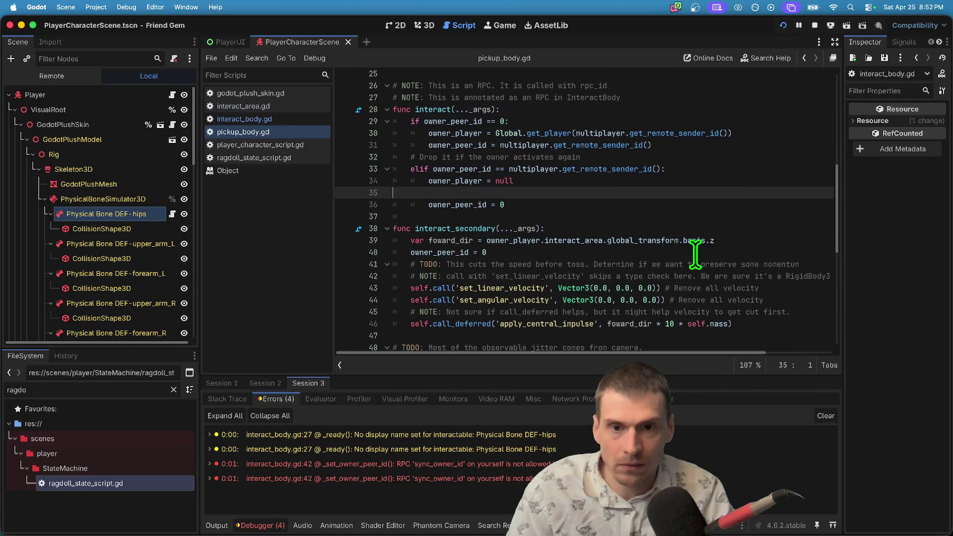
pyautogui.press('super+z')
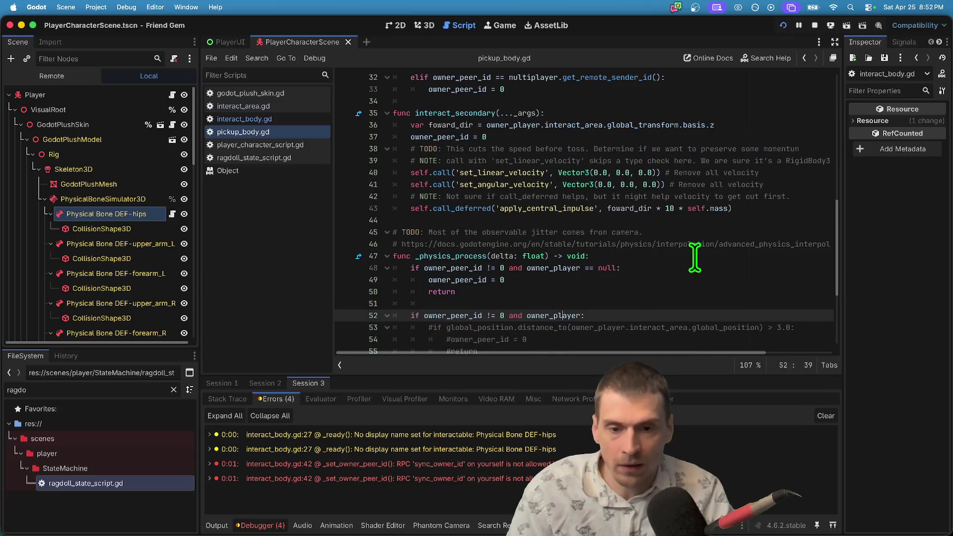
pyautogui.scroll(-3, 695, 257)
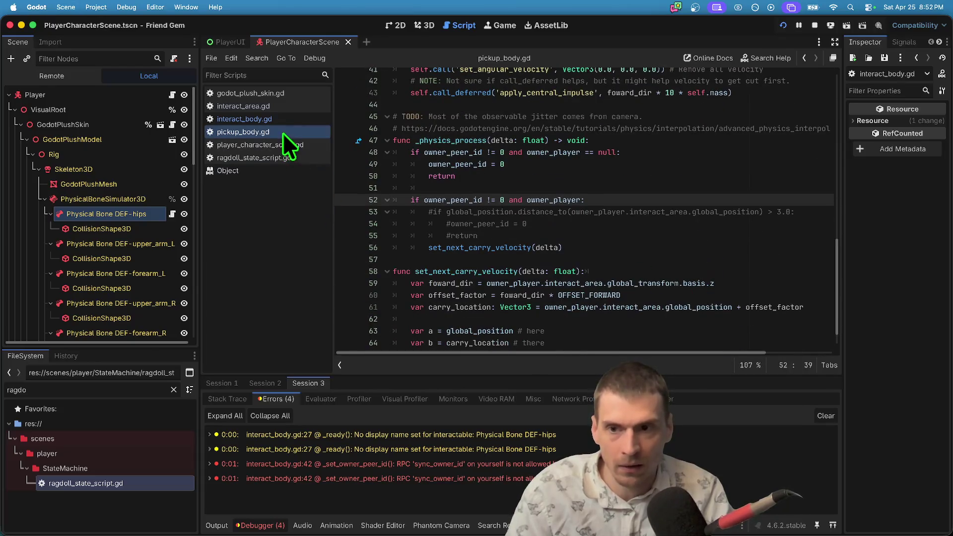
# - In interact_body.gd, tidy the blank lines above the authority check, discarding a trial '# helps host pick' comment
pyautogui.click(291, 119)
pyautogui.scroll(-3, 672, 237)
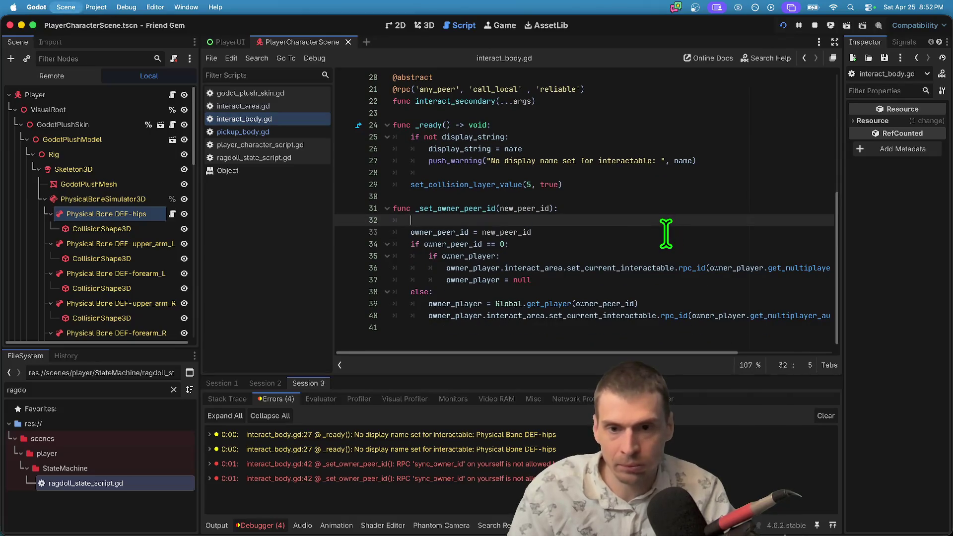
pyautogui.hotkey('alt', 'Down')
pyautogui.hotkey('alt', 'Down')
pyautogui.hotkey('alt', 'Down')
pyautogui.press('Delete')
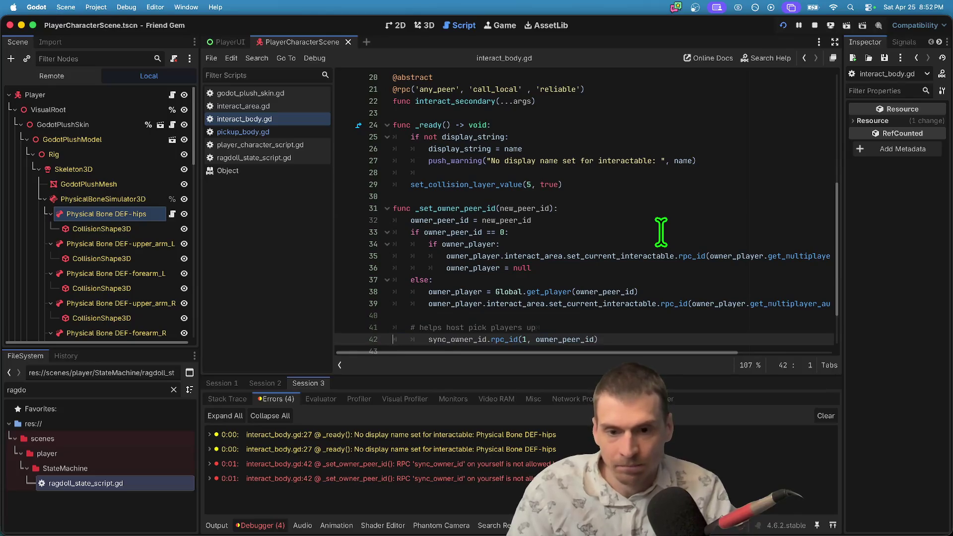
pyautogui.press('Tab')
pyautogui.write('# helps host pick')
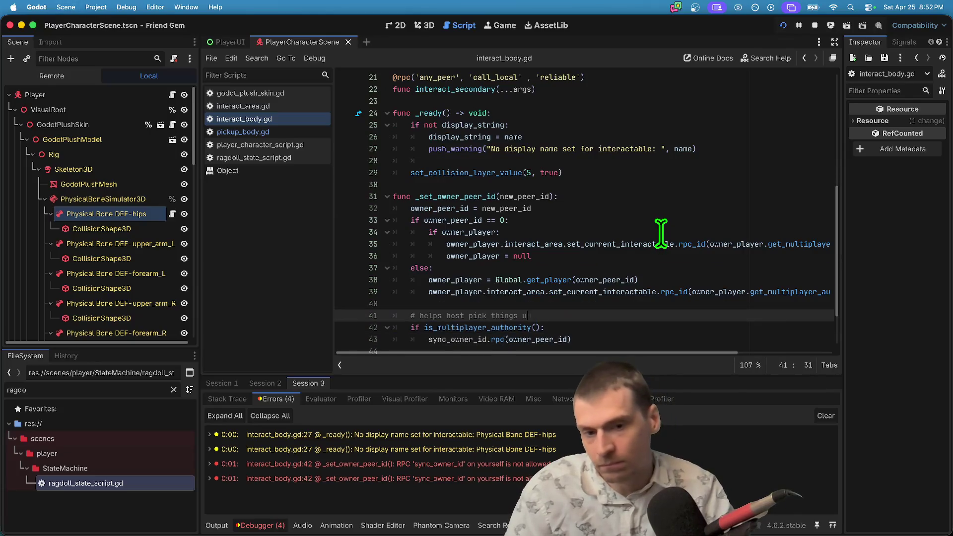
pyautogui.press('super+z')
pyautogui.press('Return')
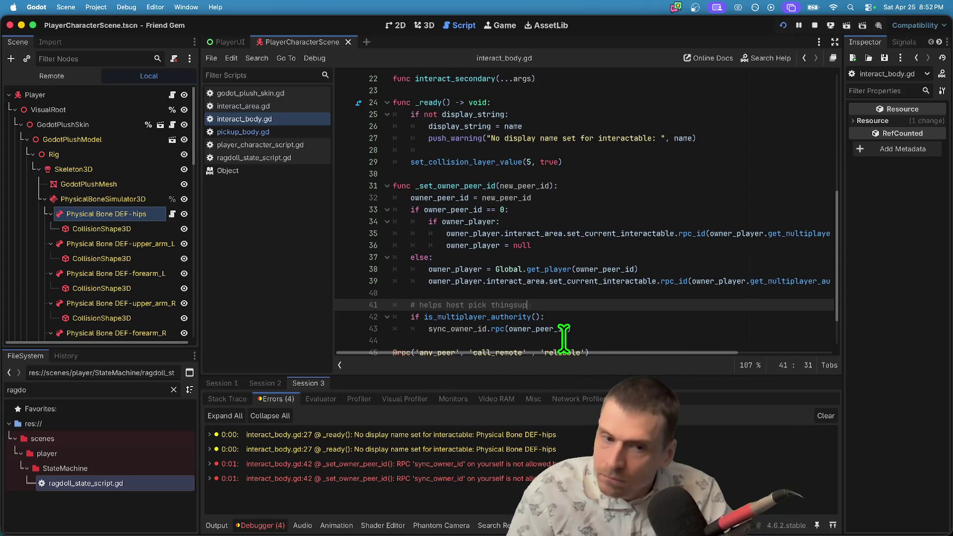
# - Try negating the is_multiplayer_authority check, then undo it
pyautogui.doubleClick(469, 316)
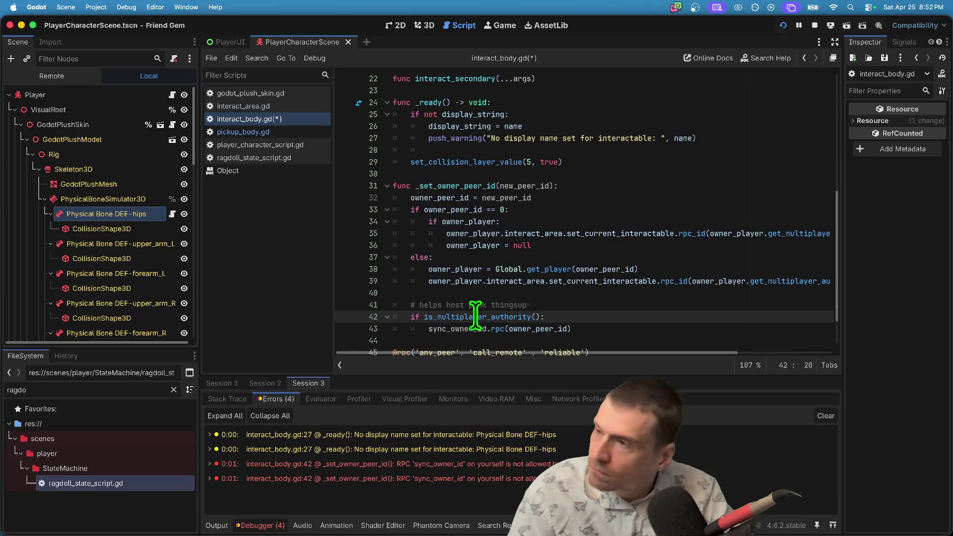
pyautogui.moveTo(514, 317)
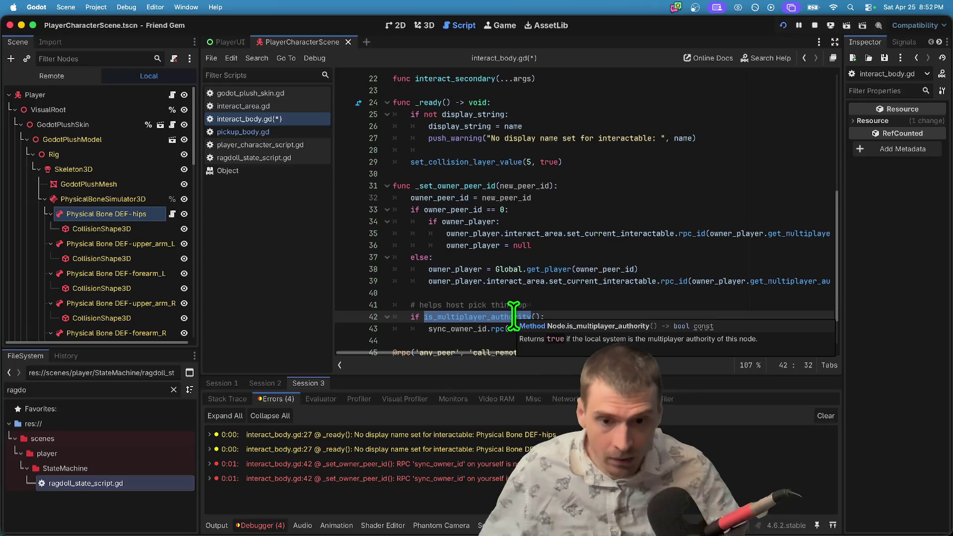
pyautogui.press('Left')
pyautogui.write('not')
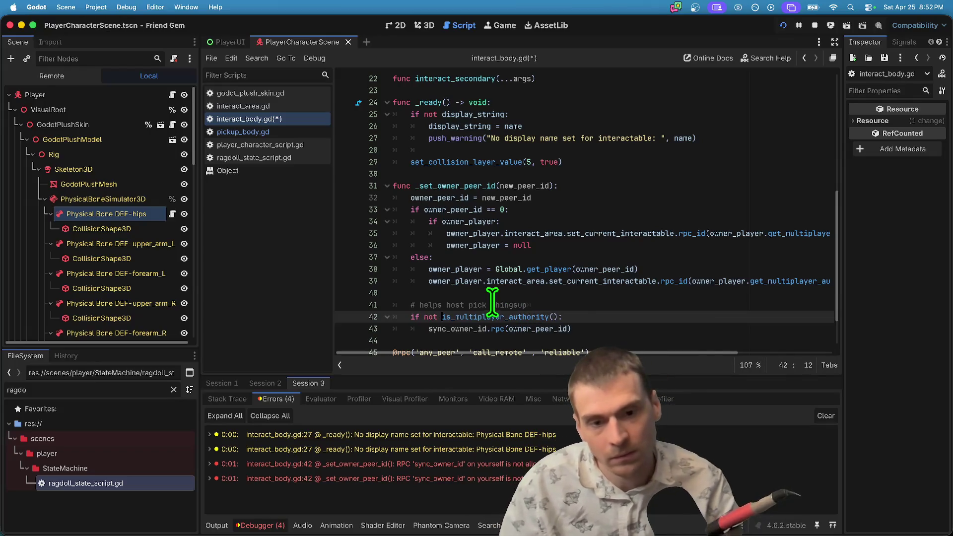
pyautogui.doubleClick(485, 316)
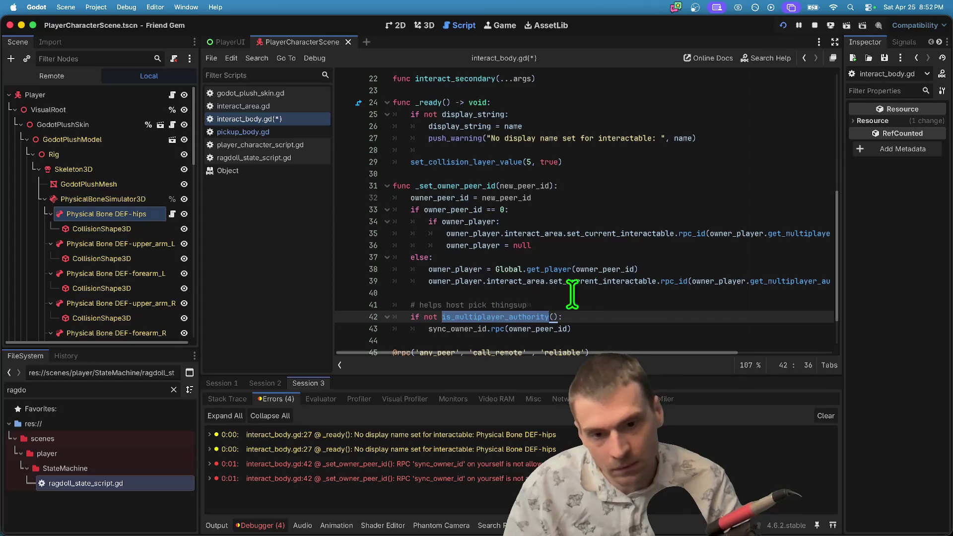
pyautogui.scroll(-2, 596, 317)
pyautogui.click(585, 330)
pyautogui.click(582, 338)
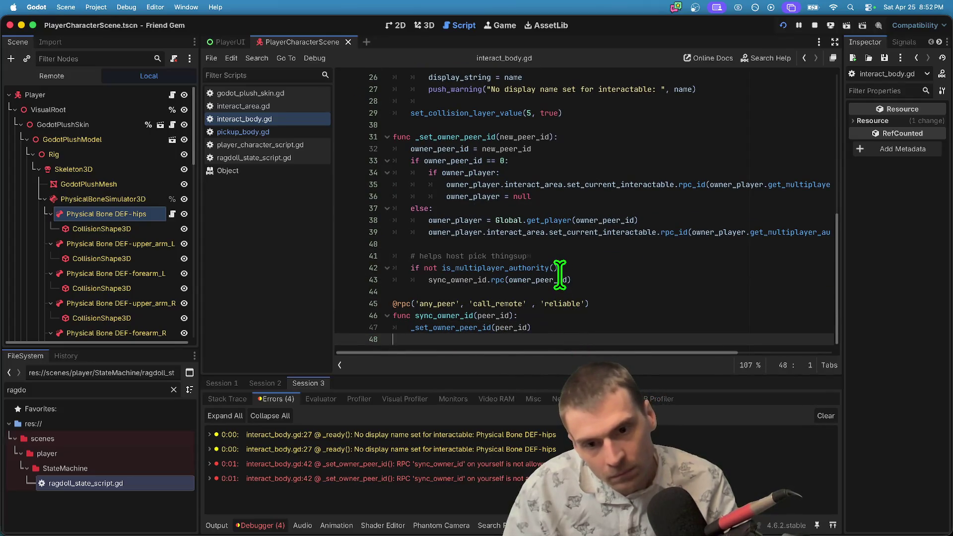
pyautogui.press('super+z')
pyautogui.press('super+z')
pyautogui.press('super+z')
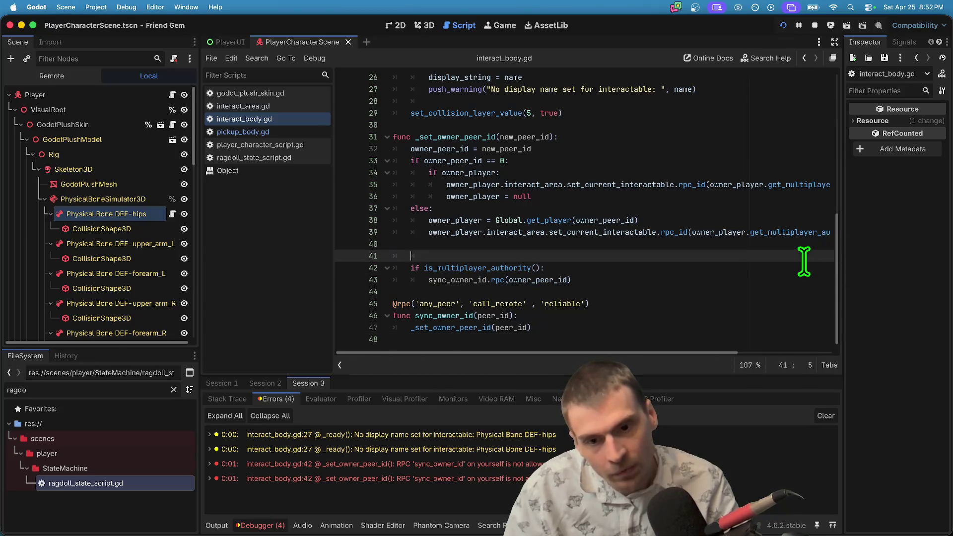
# - Change the sync_owner_id RPC mode from call_remote to call_local and save
pyautogui.doubleClick(489, 300)
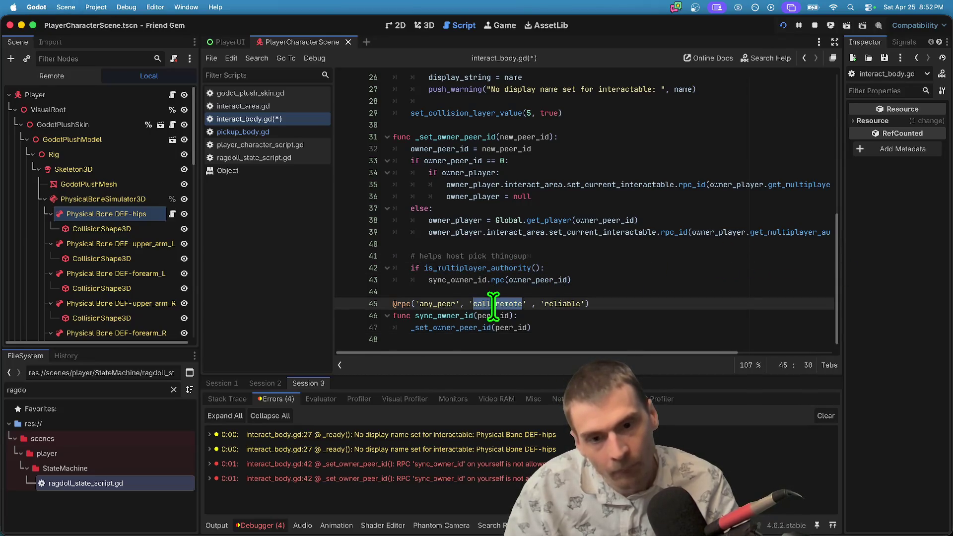
pyautogui.write('call')
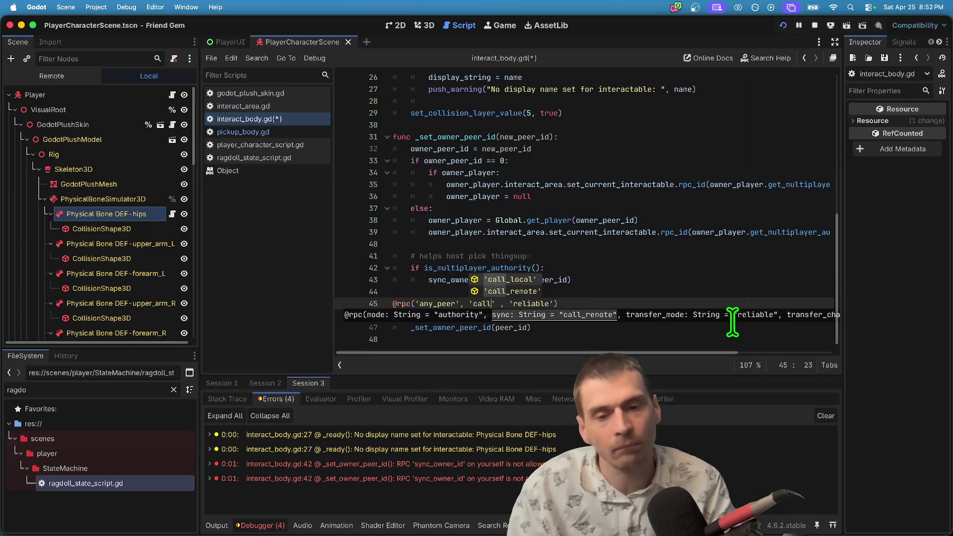
pyautogui.press('Return')
pyautogui.press('Down')
pyautogui.press('Down')
pyautogui.press('Down')
pyautogui.press('super+s')
# - After reviewing the owner_peer_id setter, change the RPC permission from any_peer to 'authority' and run the game
pyautogui.doubleClick(448, 328)
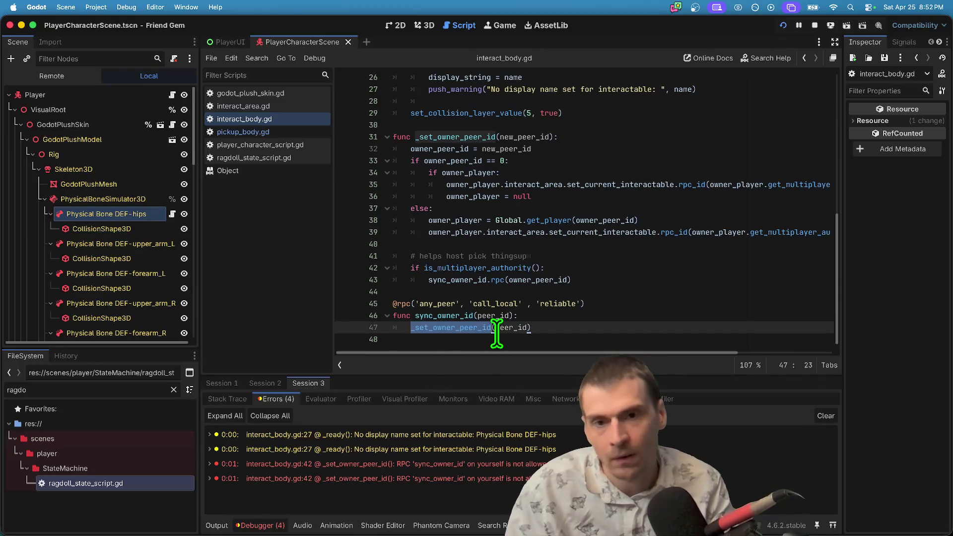
pyautogui.doubleClick(440, 149)
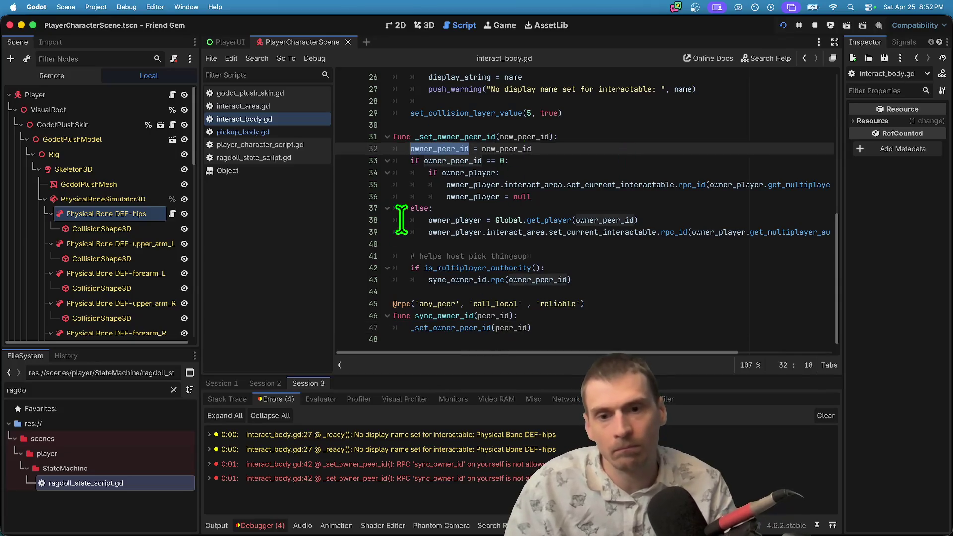
pyautogui.moveTo(411, 149)
pyautogui.mouseDown()
pyautogui.moveTo(457, 132)
pyautogui.moveTo(547, 147)
pyautogui.mouseUp()
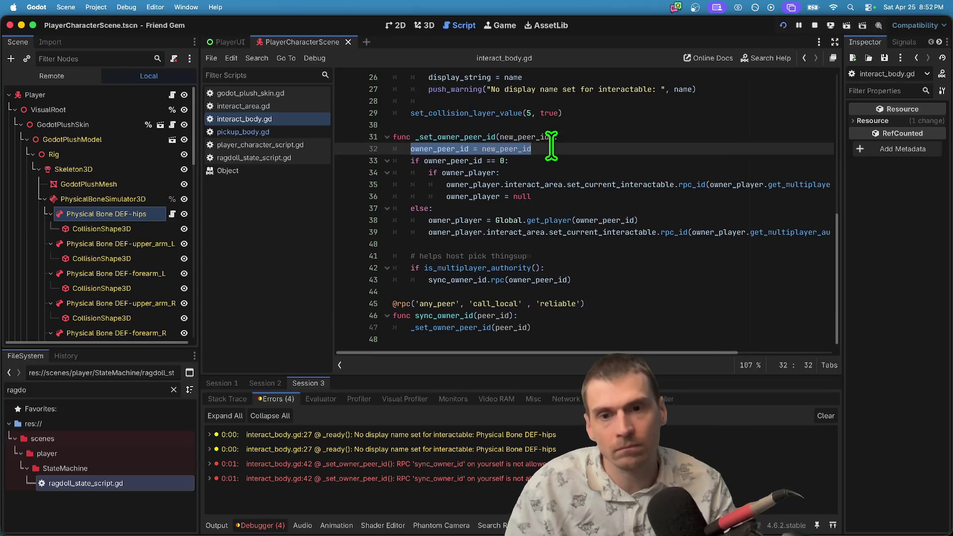
pyautogui.click(623, 331)
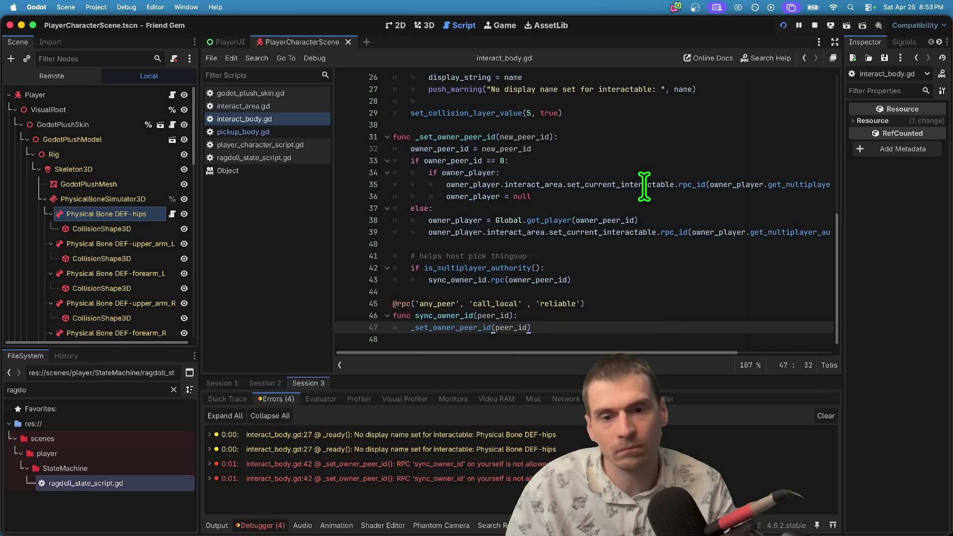
pyautogui.click(499, 270)
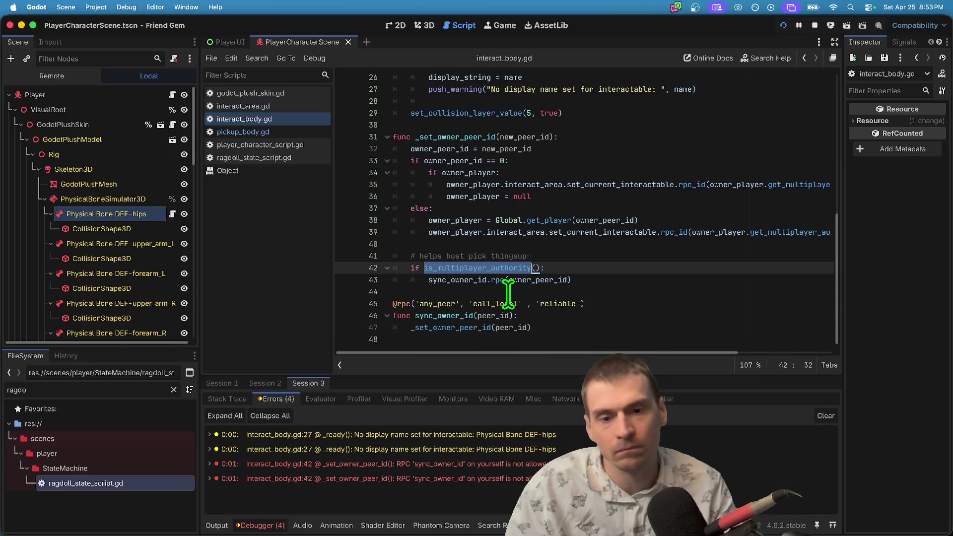
pyautogui.doubleClick(559, 303)
pyautogui.write('au')
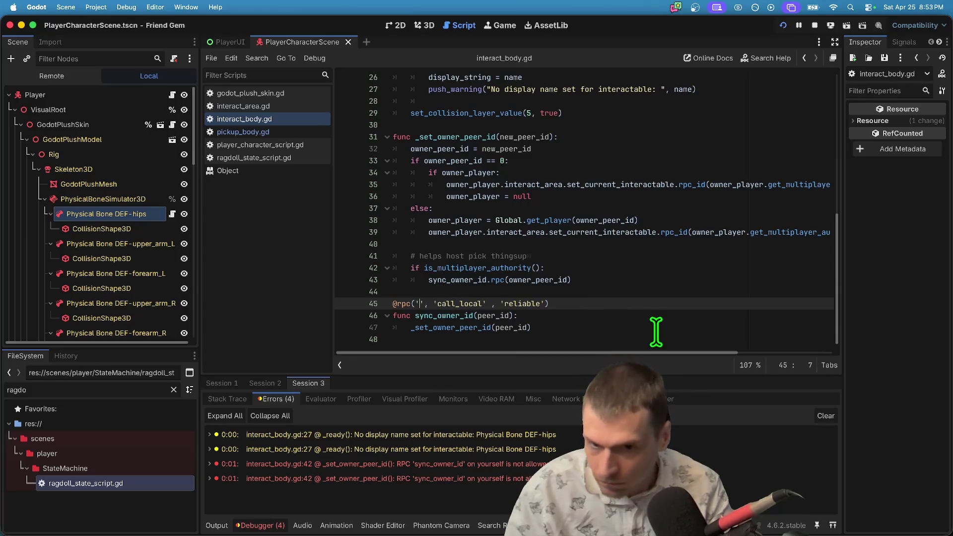
pyautogui.write('thority')
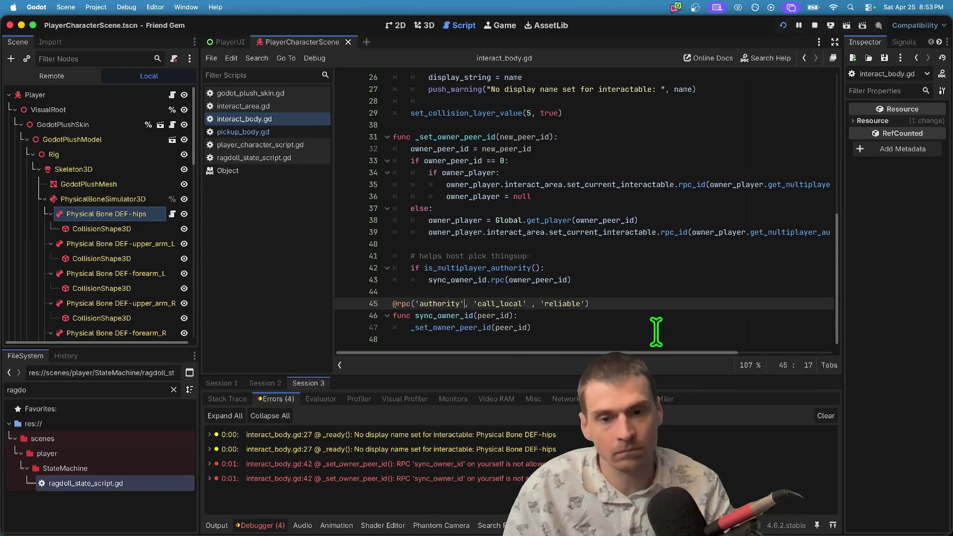
pyautogui.click(698, 330)
pyautogui.press('super+b')
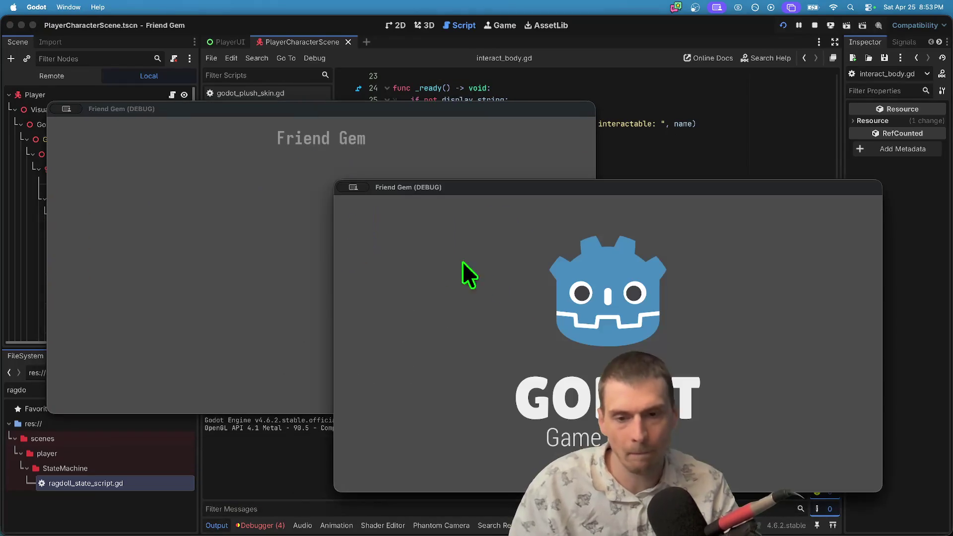
# - Host a game in one instance, inspect the sync_owner_id RPC errors, and clear them
pyautogui.click(308, 267)
pyautogui.click(342, 217)
pyautogui.click(316, 343)
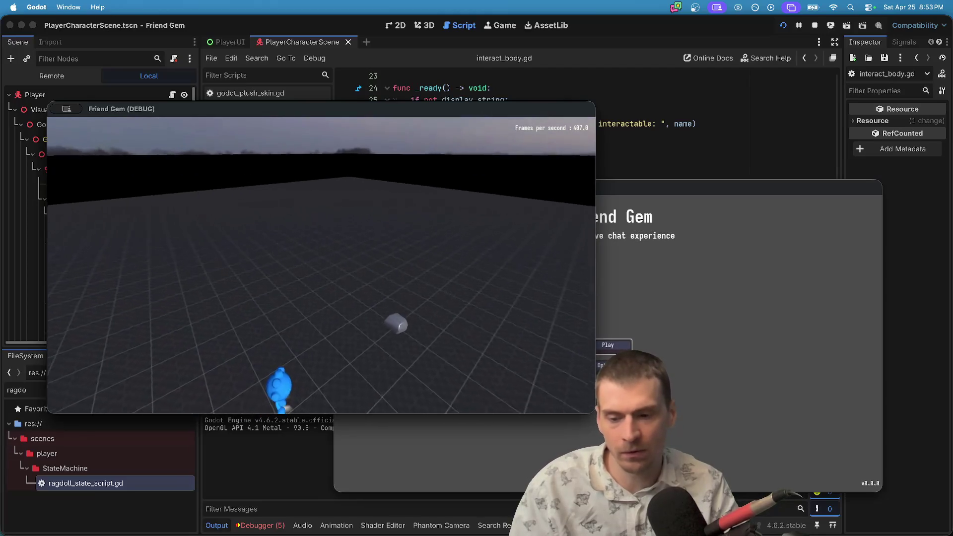
pyautogui.click(266, 504)
pyautogui.click(273, 525)
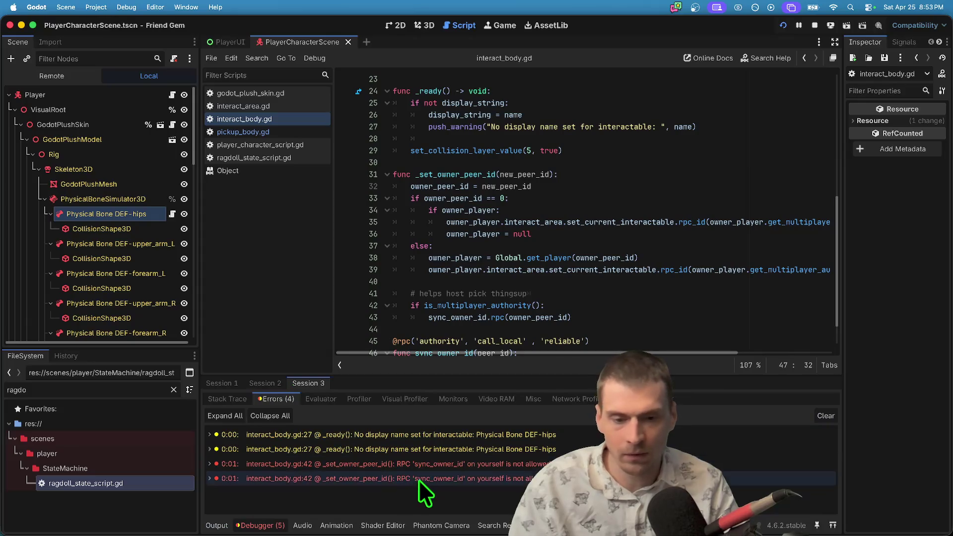
pyautogui.doubleClick(437, 464)
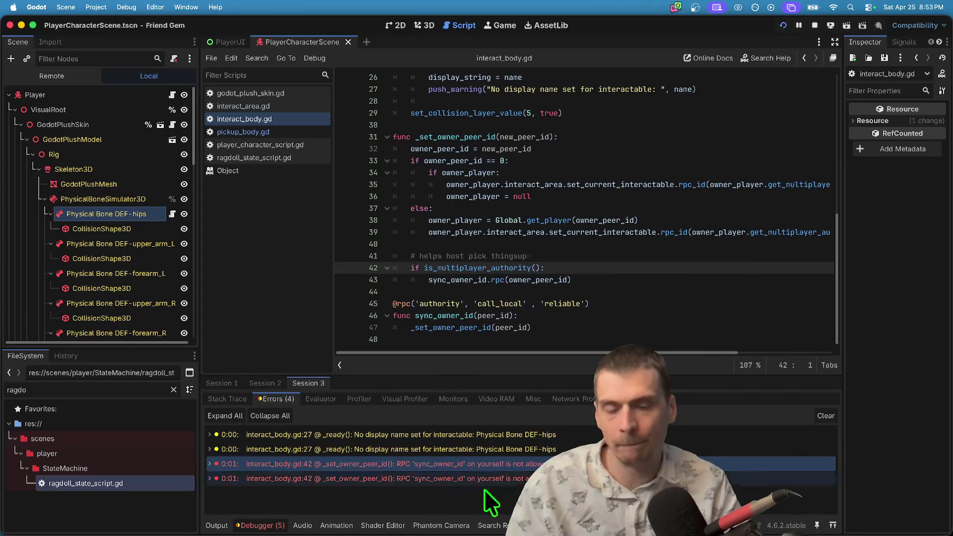
pyautogui.click(525, 480)
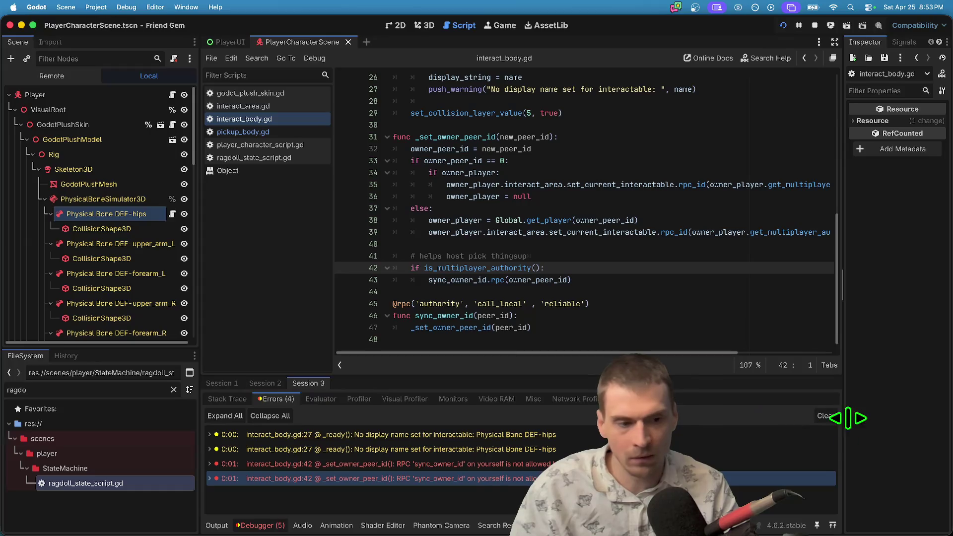
pyautogui.click(826, 416)
# - Join from the other instance and test pickup, triggering a stack overflow at interact_body.gd line 38
pyautogui.click(278, 382)
pyautogui.click(223, 384)
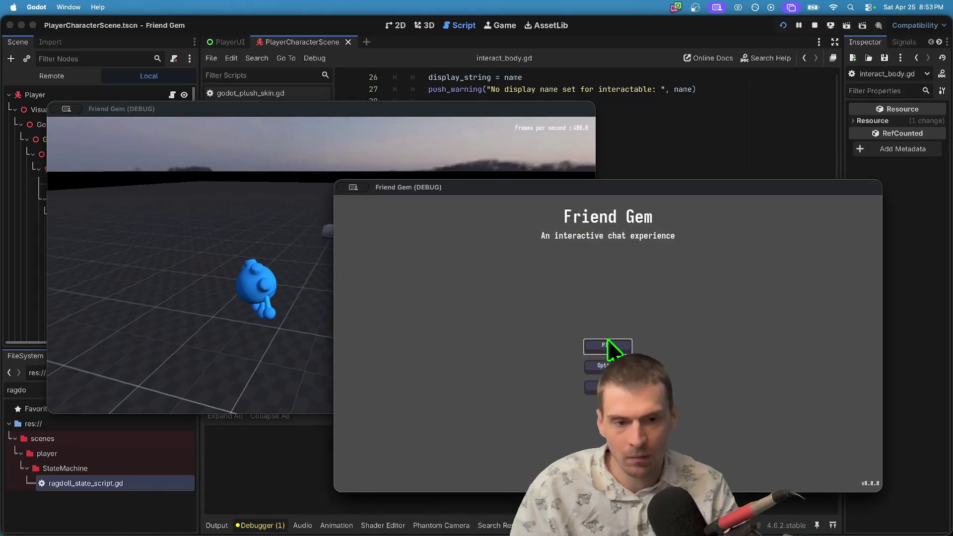
pyautogui.click(607, 346)
pyautogui.click(690, 276)
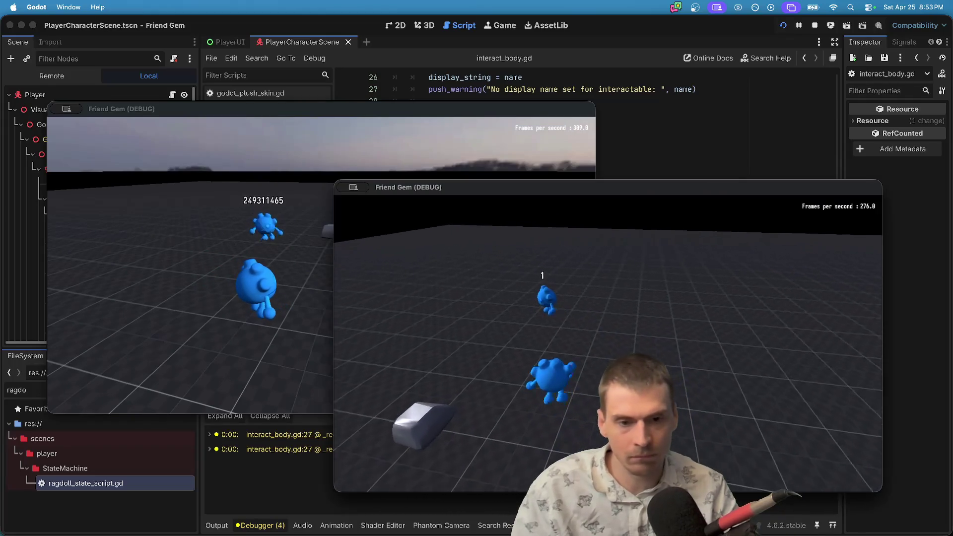
pyautogui.click(199, 249)
pyautogui.press('w')
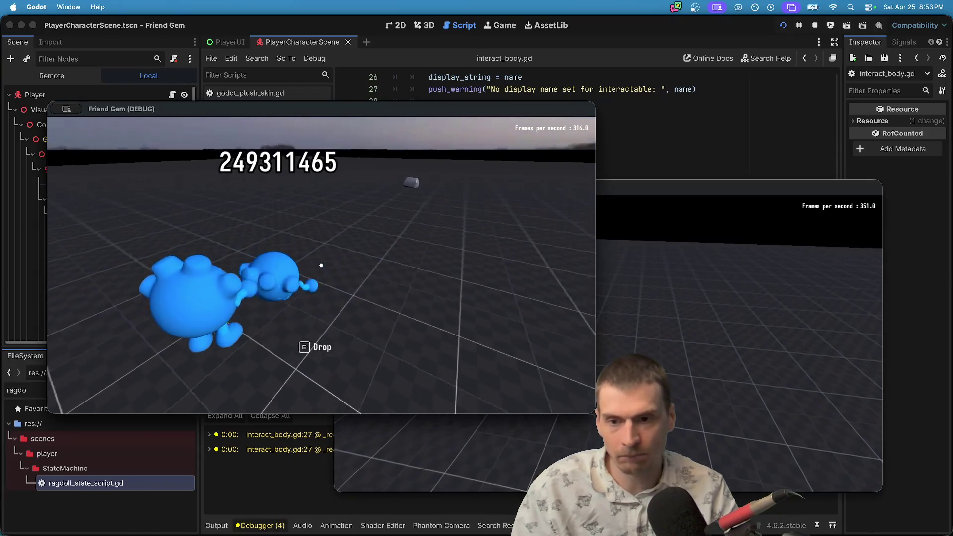
pyautogui.click(720, 298)
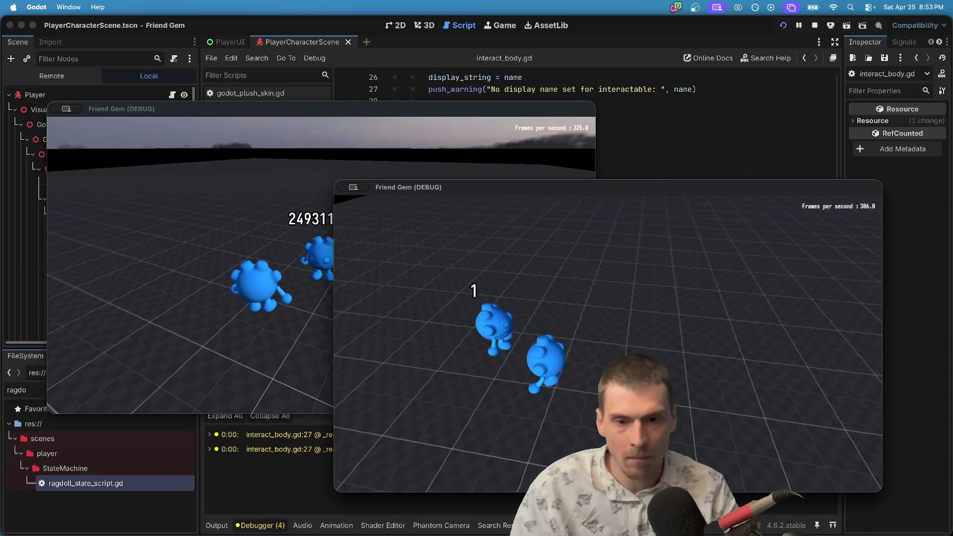
pyautogui.click(188, 263)
pyautogui.click(606, 348)
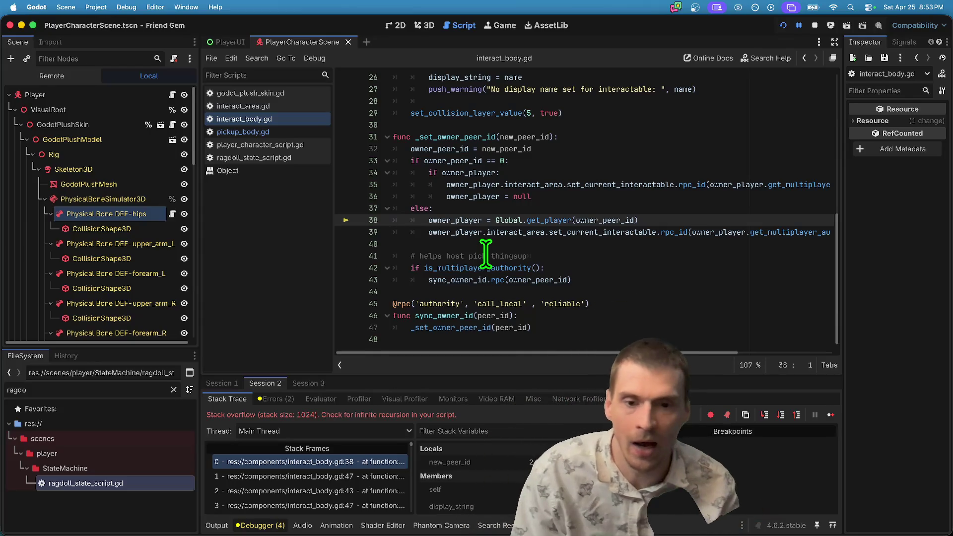
# - Back in the editor, try prefixing the is_multiplayer_authority check with 'not'
pyautogui.press('super+Tab')
pyautogui.press('super+Tab')
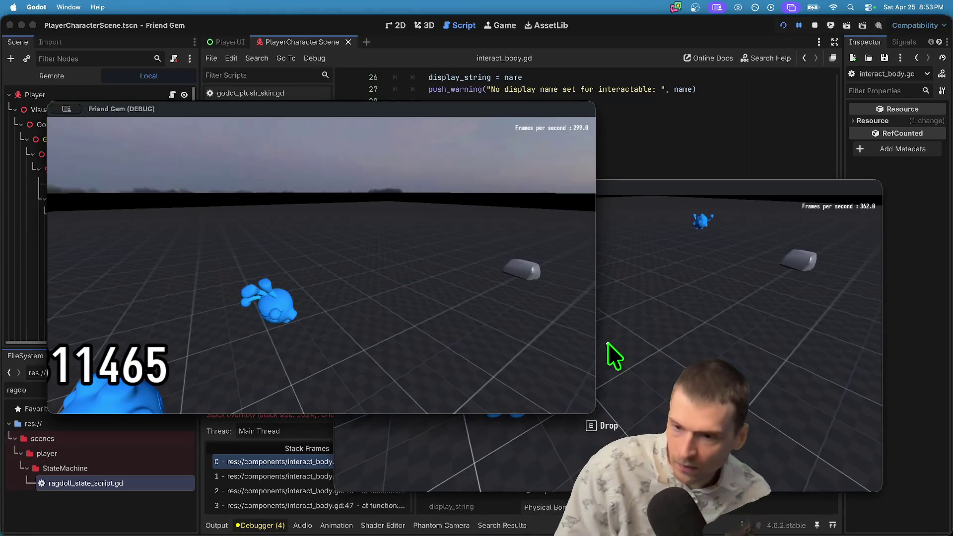
pyautogui.press('super+Tab')
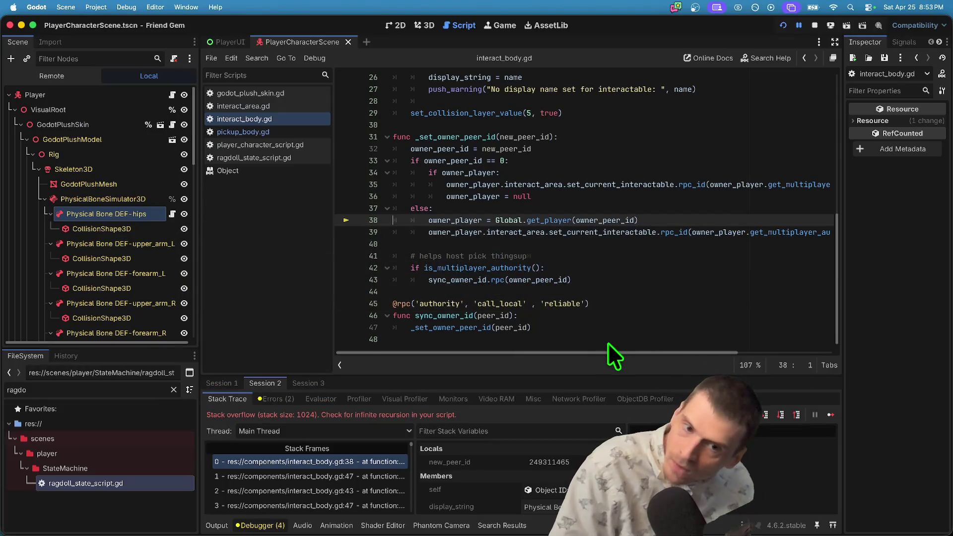
pyautogui.click(425, 268)
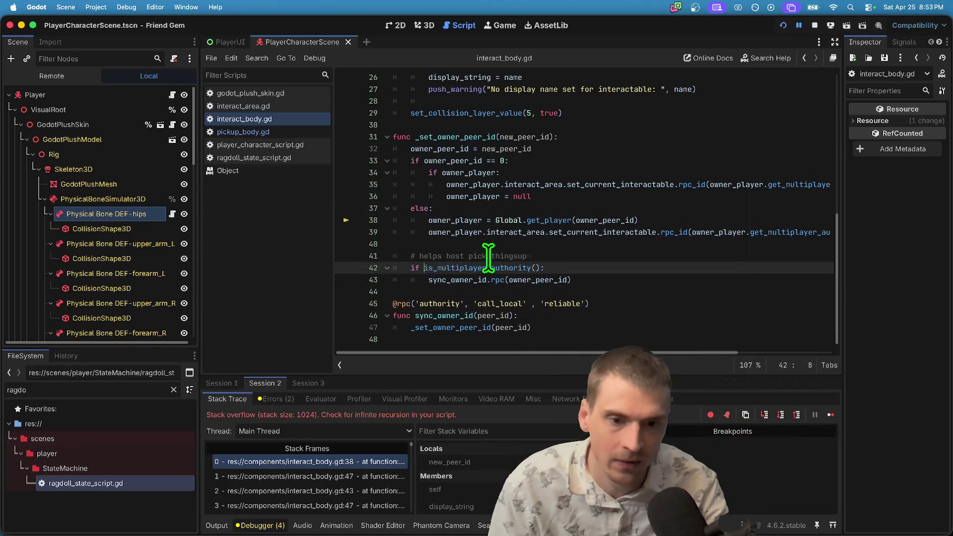
pyautogui.hotkey('ctrl', 'space')
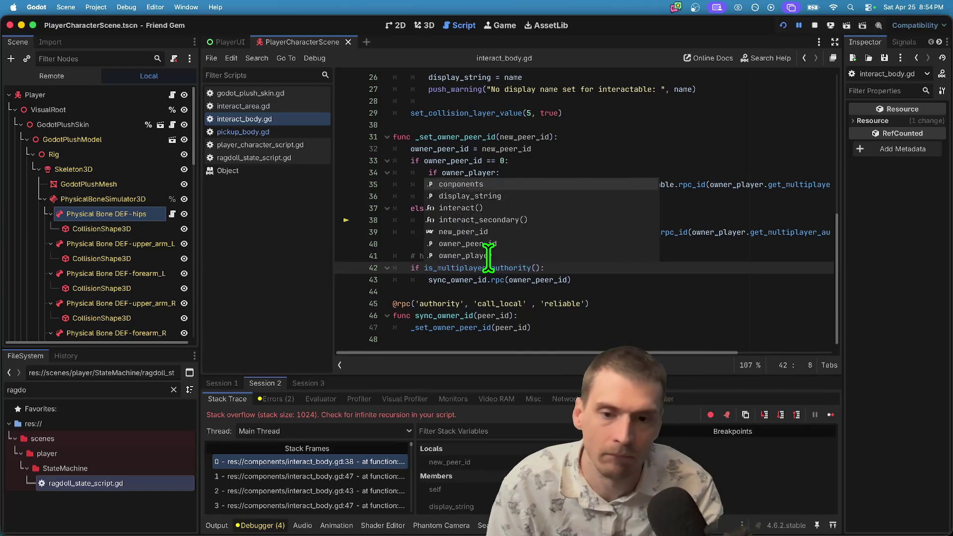
pyautogui.write('not')
pyautogui.doubleClick(540, 266)
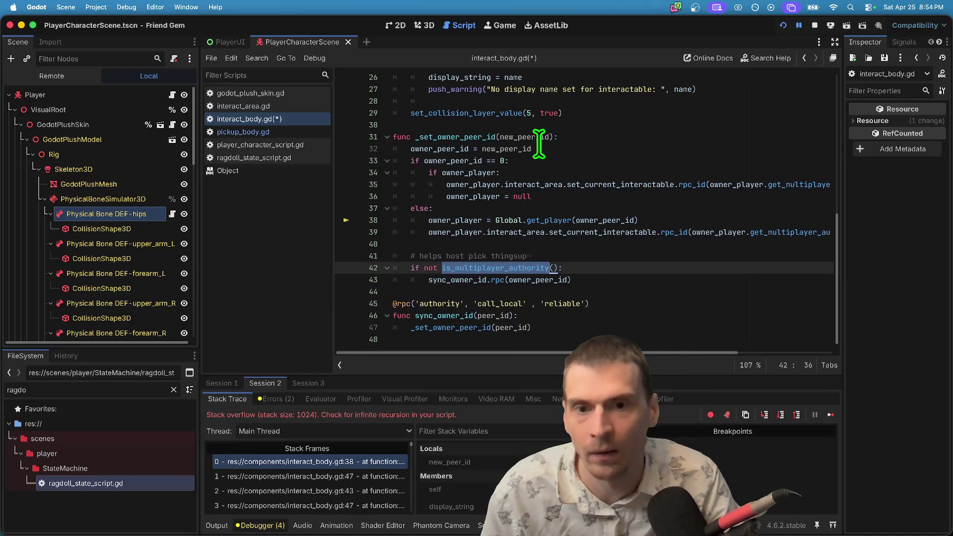
# - Delete the host-sync comment and if block on lines 41–43 of _set_owner_peer_id
pyautogui.click(456, 138)
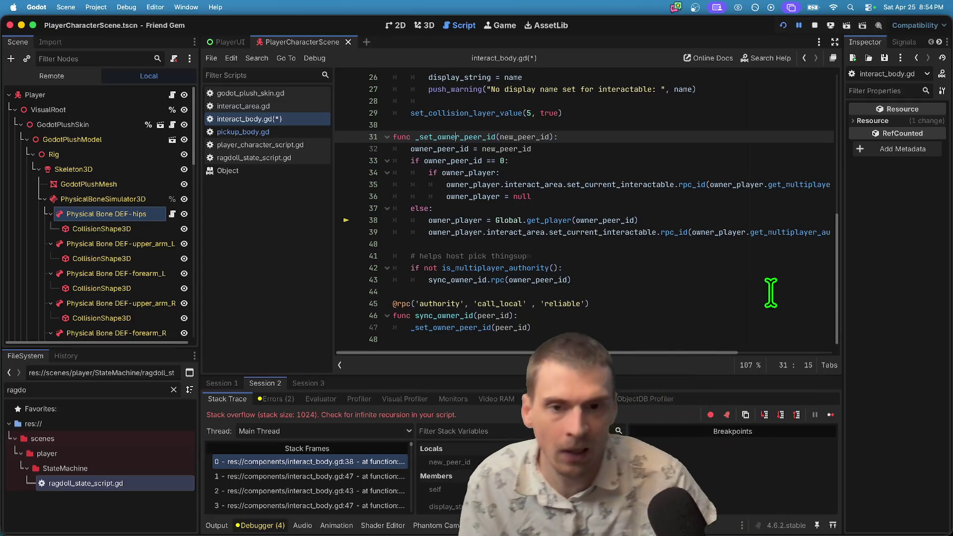
pyautogui.click(672, 279)
pyautogui.moveTo(563, 286)
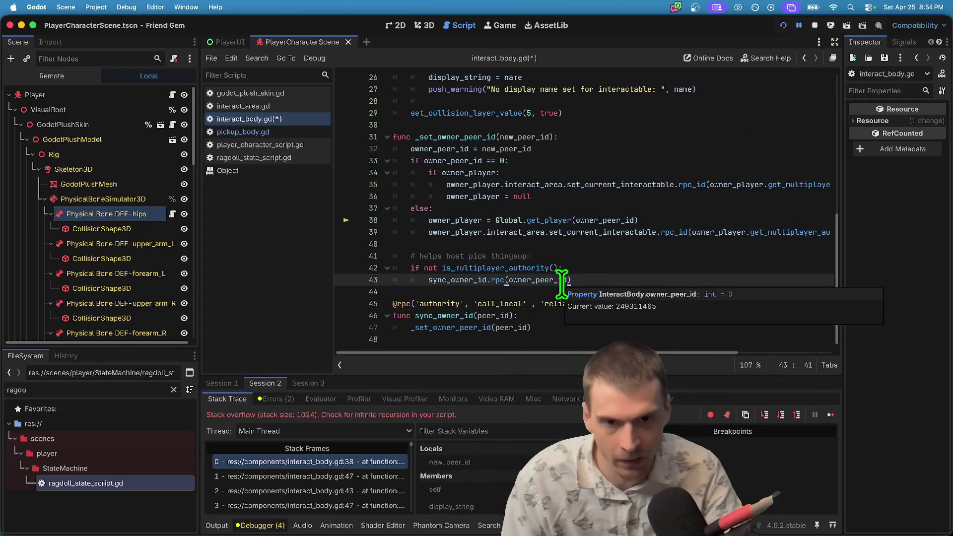
pyautogui.moveTo(630, 279); pyautogui.dragTo(278, 259)
pyautogui.hotkey('ctrl', 'c')
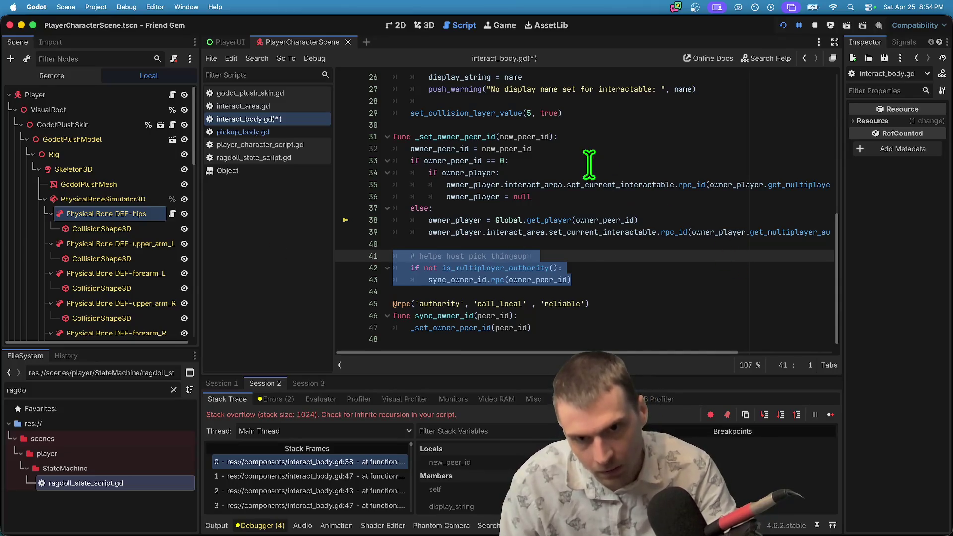
pyautogui.press('BackSpace')
pyautogui.doubleClick(450, 137)
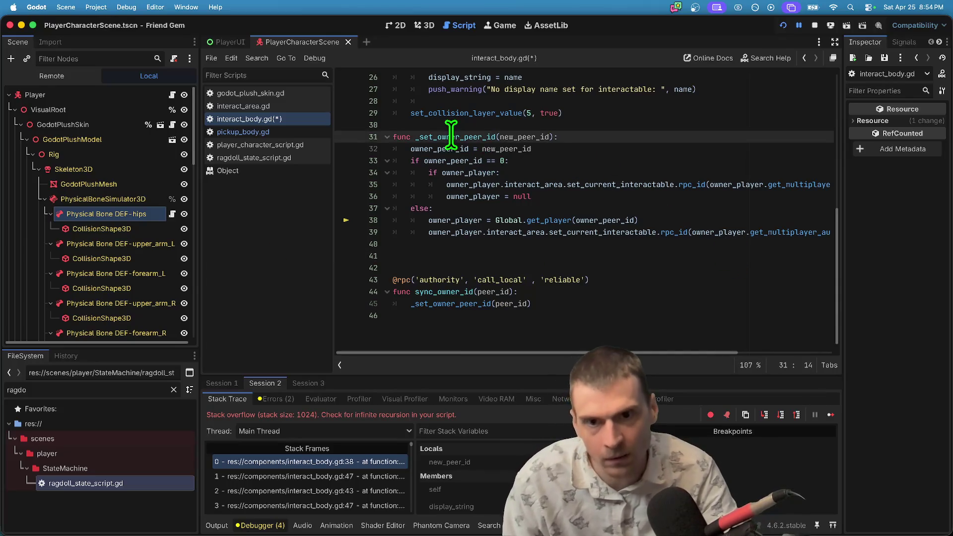
pyautogui.click(497, 265)
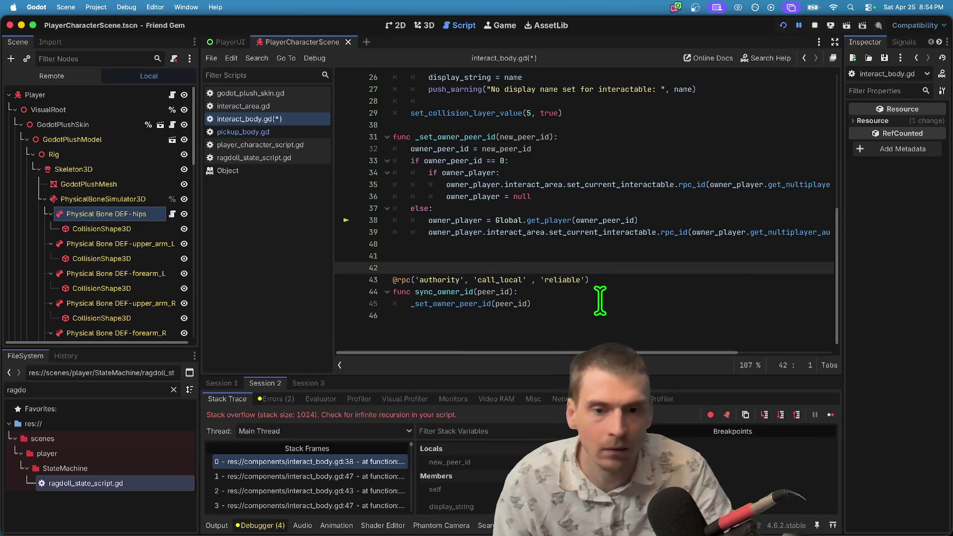
pyautogui.doubleClick(511, 280)
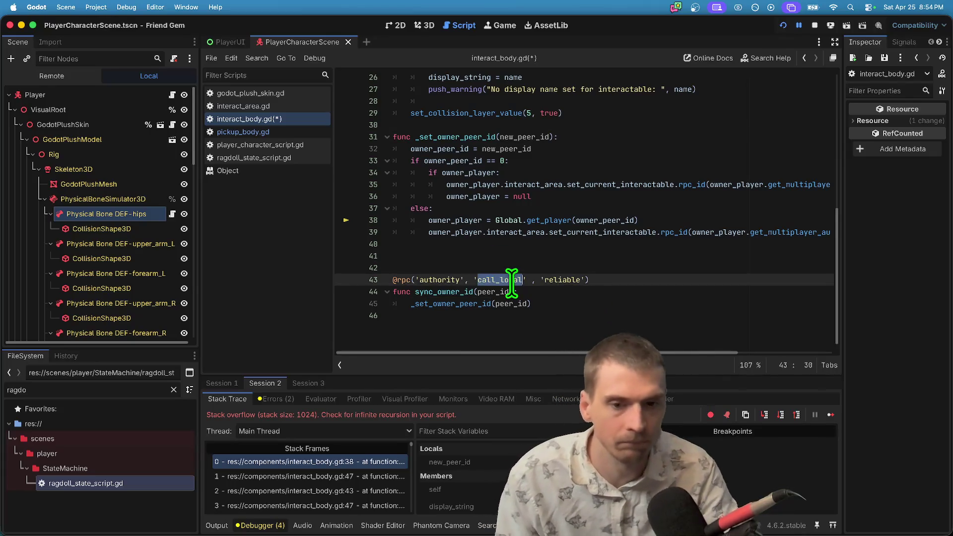
pyautogui.write('cal')
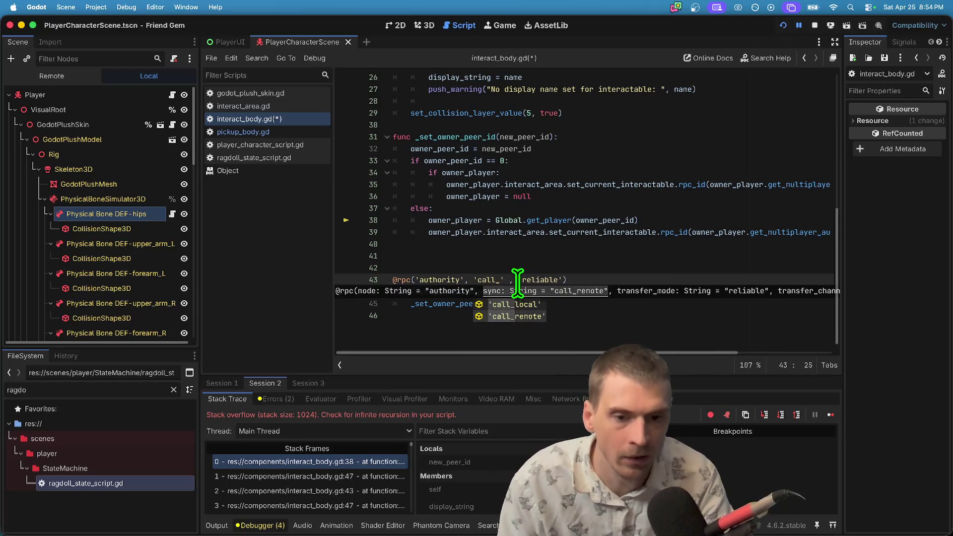
pyautogui.press('Return')
pyautogui.click(593, 267)
pyautogui.press('BackSpace')
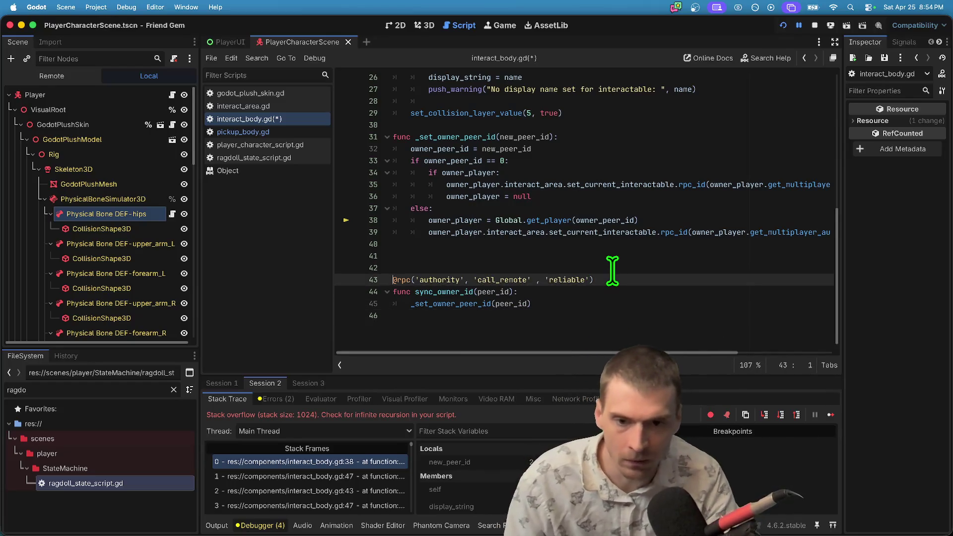
pyautogui.press('Down')
pyautogui.press('Down')
# - Save interact_body.gd, then open pickup_body.gd scrolled to the interact() function
pyautogui.press('super+s')
pyautogui.click(430, 278)
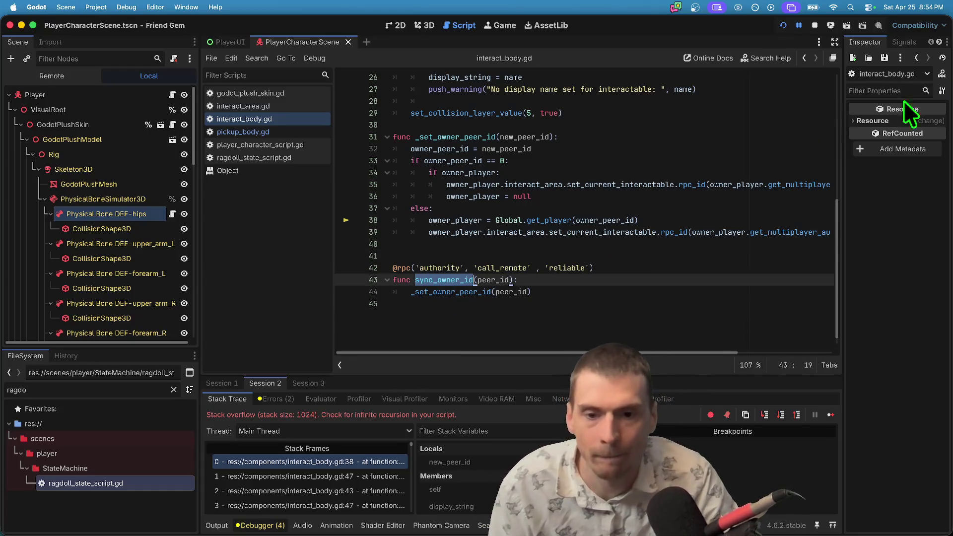
pyautogui.click(280, 134)
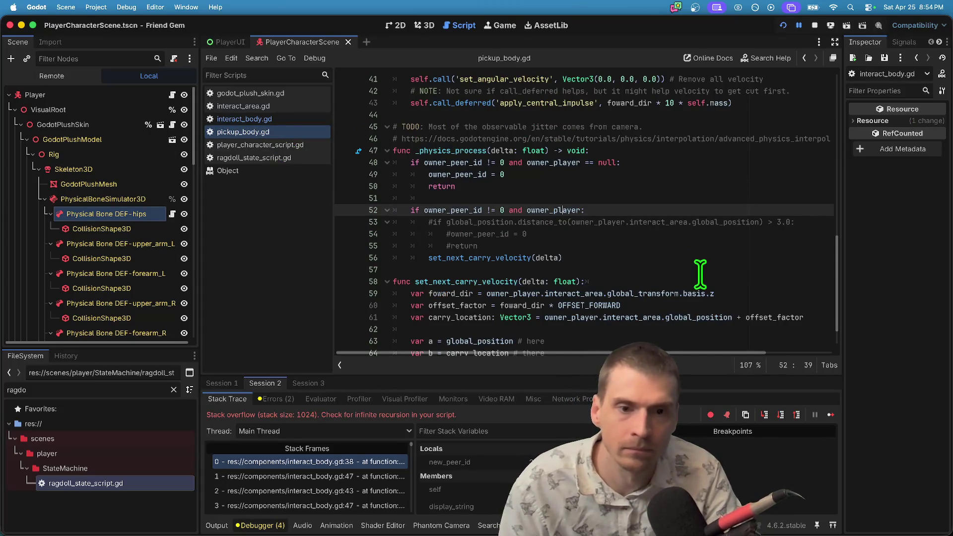
pyautogui.scroll(3, 727, 217)
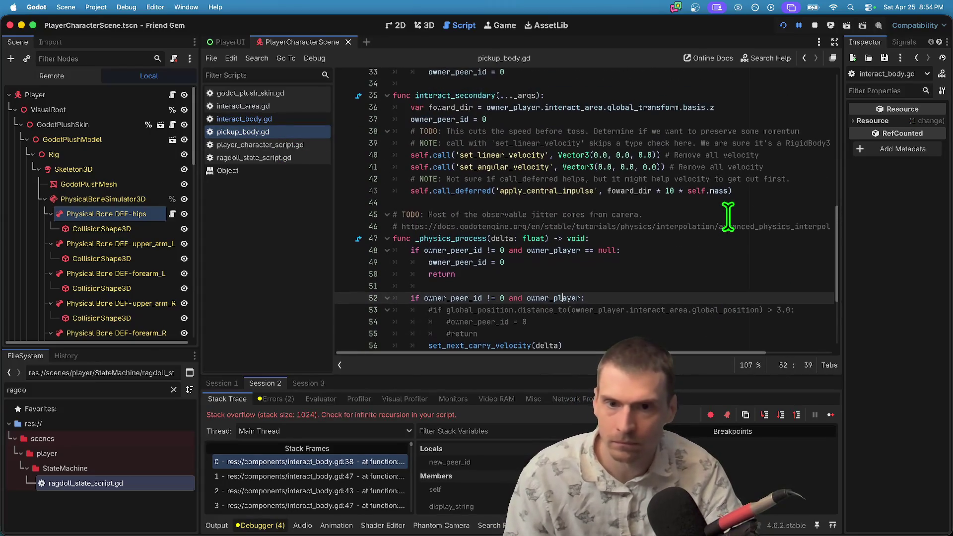
pyautogui.scroll(2, 728, 217)
pyautogui.scroll(2, 703, 236)
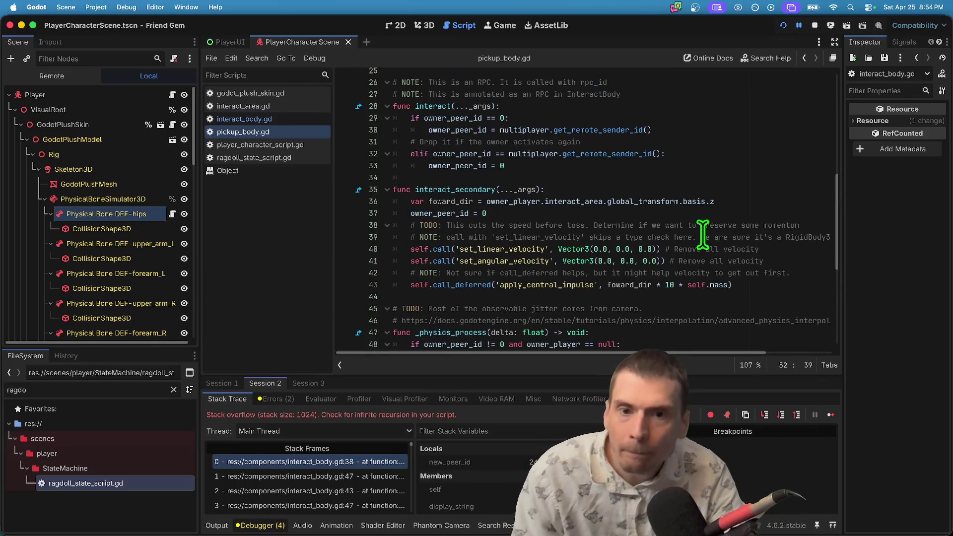
# - Add an 'if multiplayer.is_server()' check below the owner checks in interact()
pyautogui.click(688, 167)
pyautogui.press('Return')
pyautogui.press('Return')
pyautogui.write('if i')
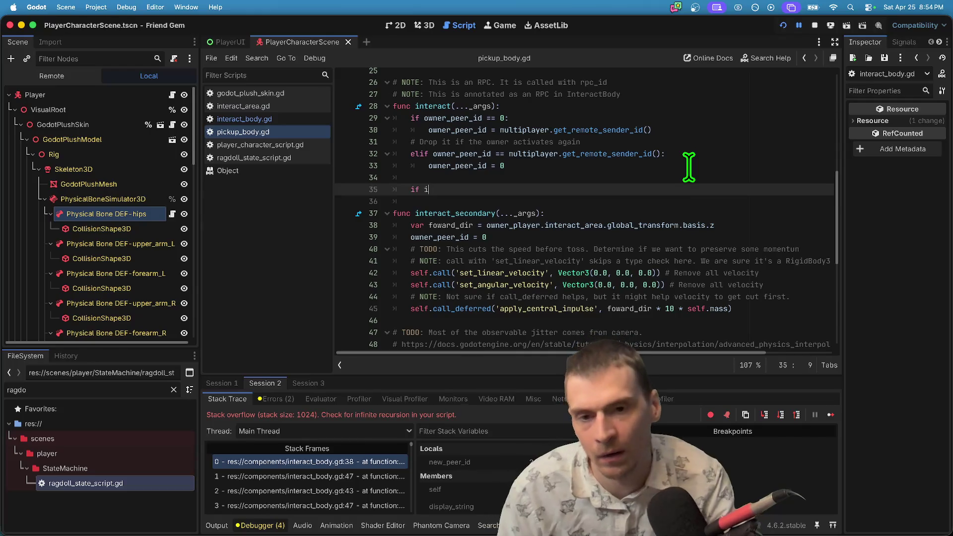
pyautogui.press('BackSpace')
pyautogui.write('mu')
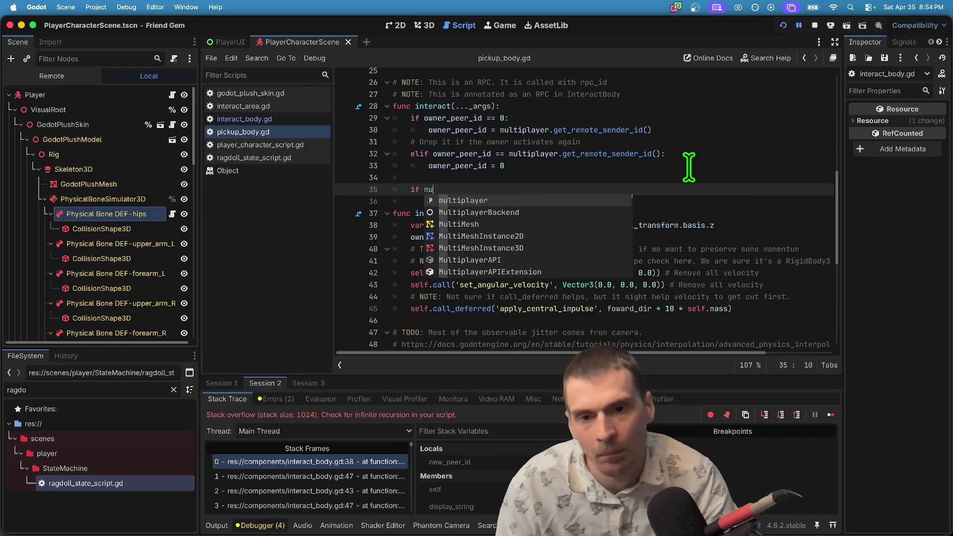
pyautogui.press('Return')
pyautogui.write('.')
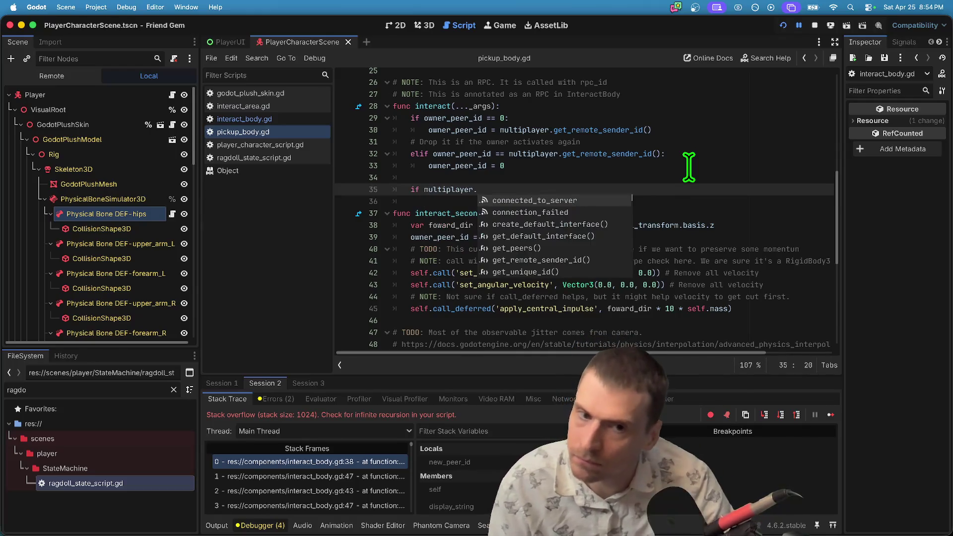
pyautogui.write('is')
pyautogui.press('Return')
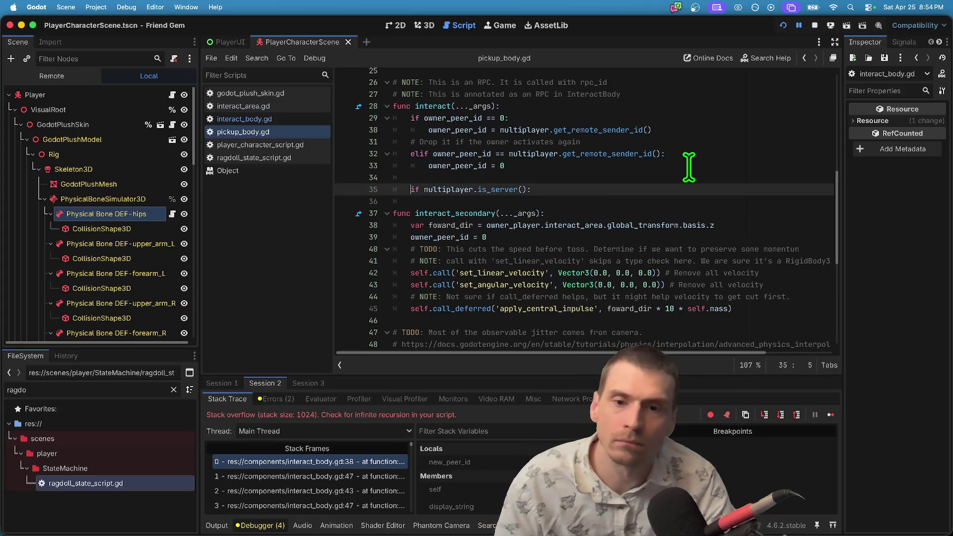
# - Paste the host owner-sync code under the server check and tidy the surrounding lines
pyautogui.press('End')
pyautogui.press('Return')
pyautogui.hotkey('ctrl', 'v')
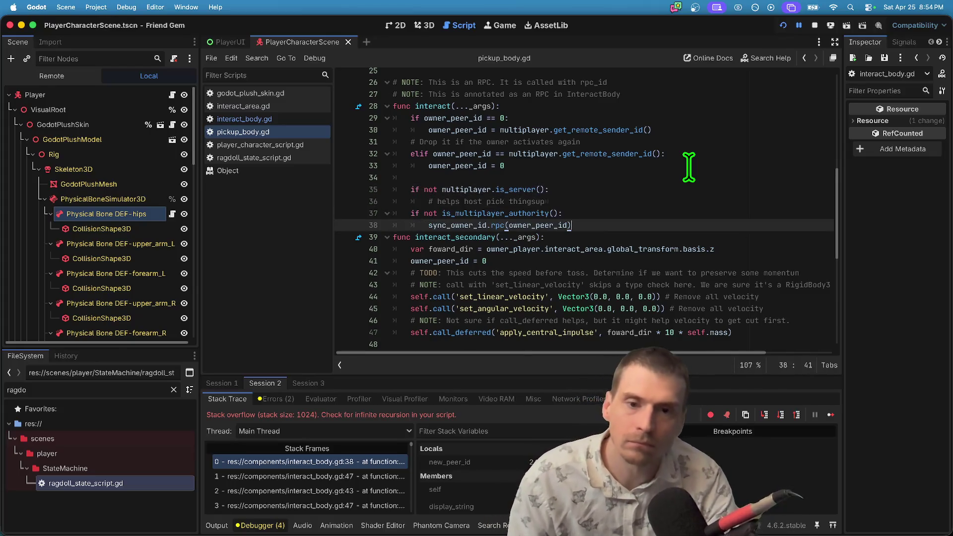
pyautogui.press('End')
pyautogui.press('Return')
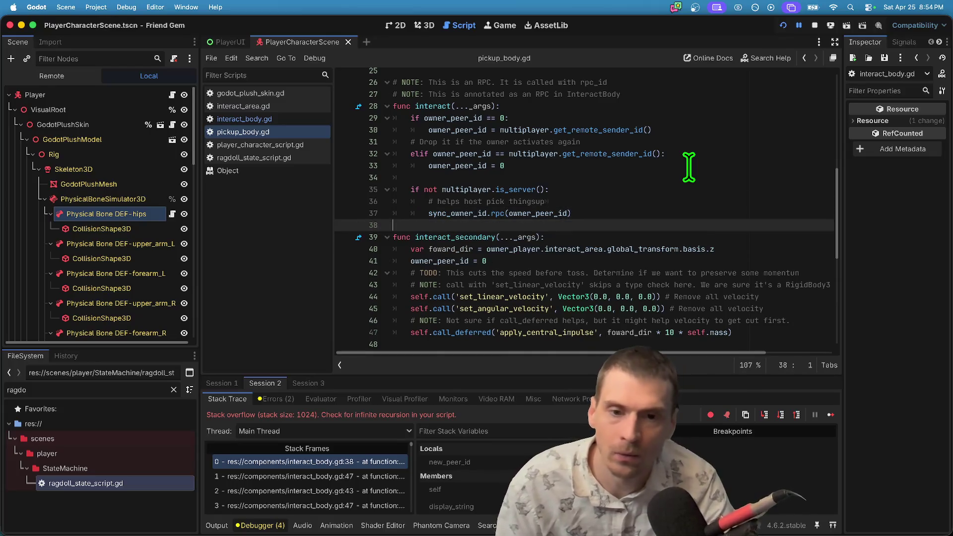
pyautogui.press('Up')
pyautogui.press('Up')
pyautogui.press('End')
# - Change the line 37 call to rpc_id, save pickup_body.gd and run the project
pyautogui.click(493, 213)
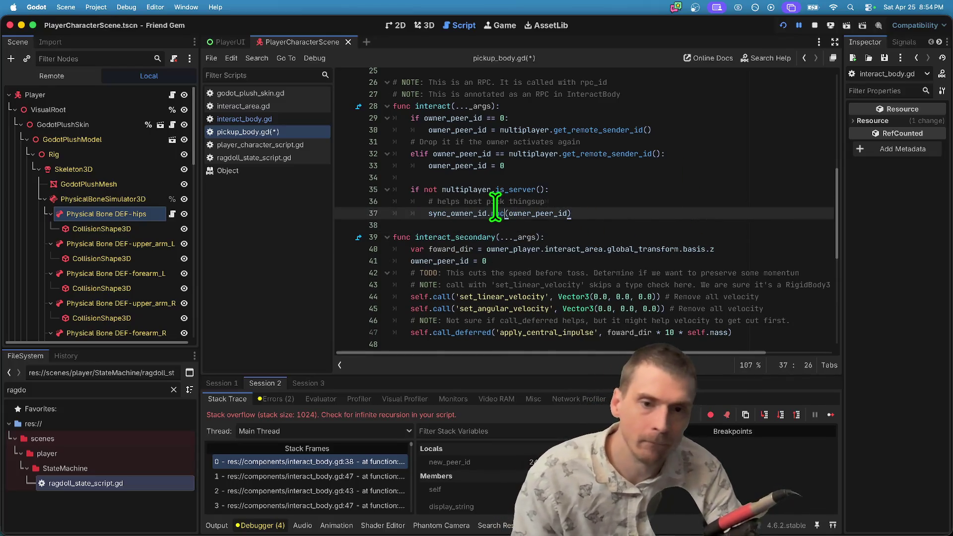
pyautogui.write('d')
pyautogui.press('Return')
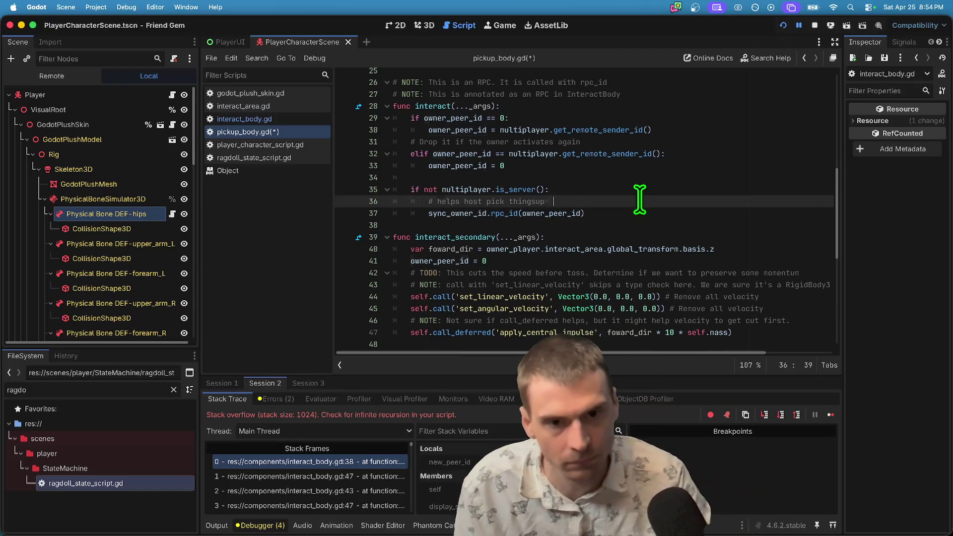
pyautogui.press('super+s')
pyautogui.press('super+b')
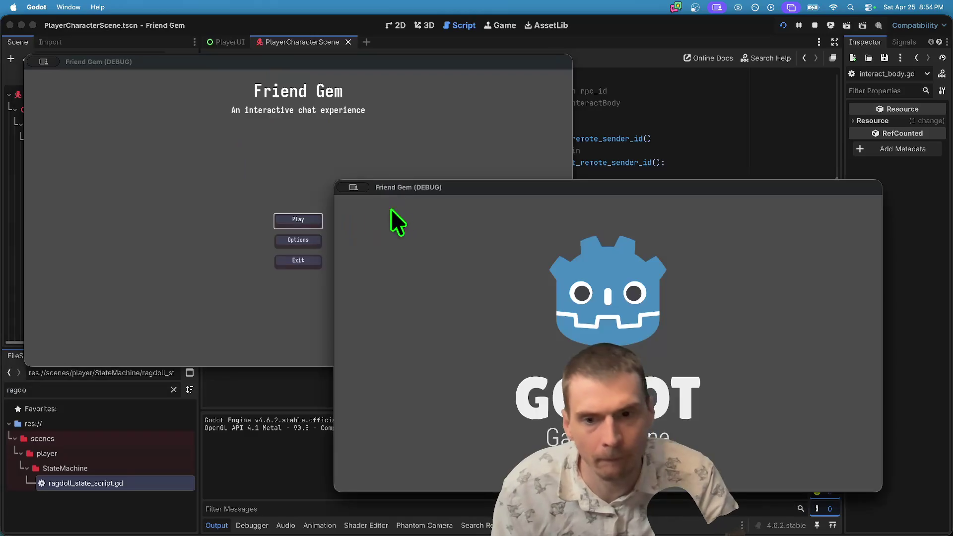
# - Host the game in the first window and join it from the second window
pyautogui.click(293, 214)
pyautogui.click(281, 278)
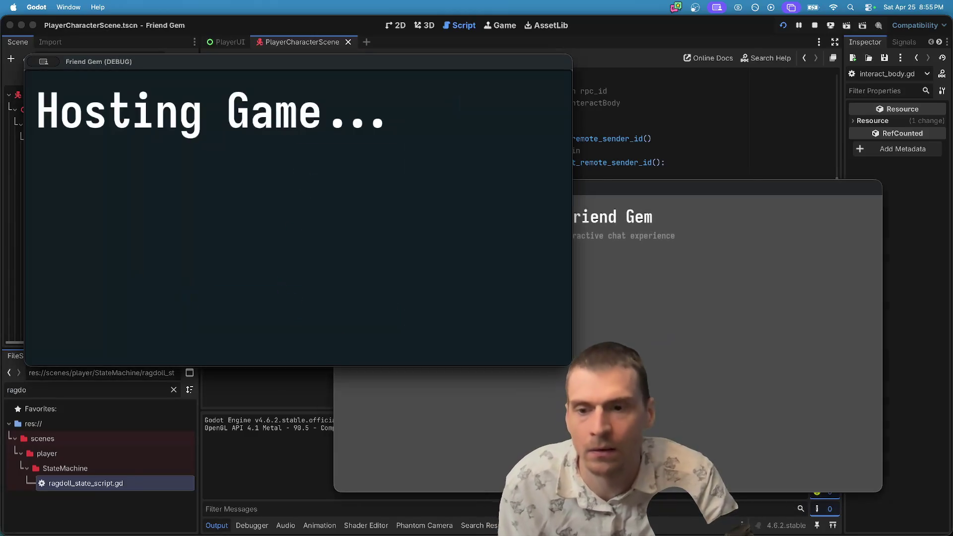
pyautogui.click(662, 382)
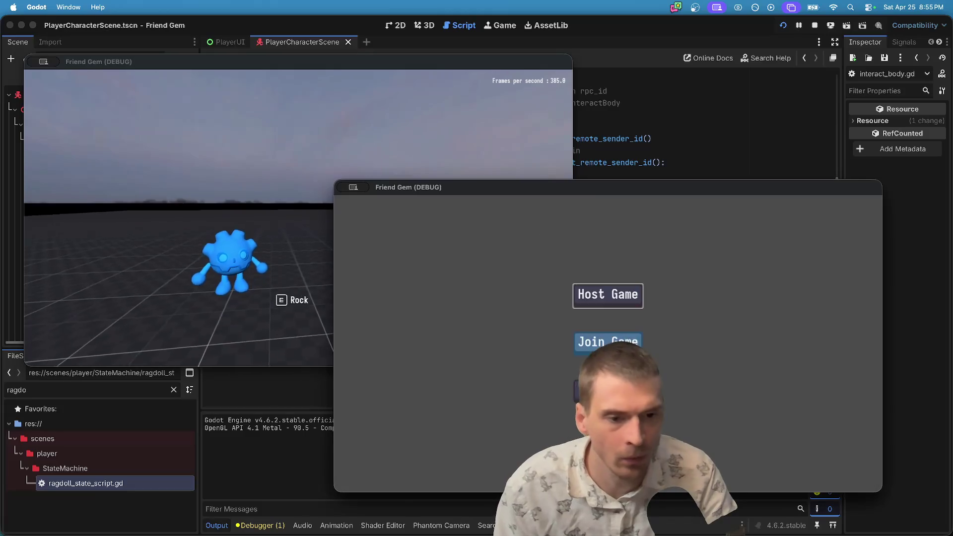
pyautogui.click(599, 342)
pyautogui.click(692, 272)
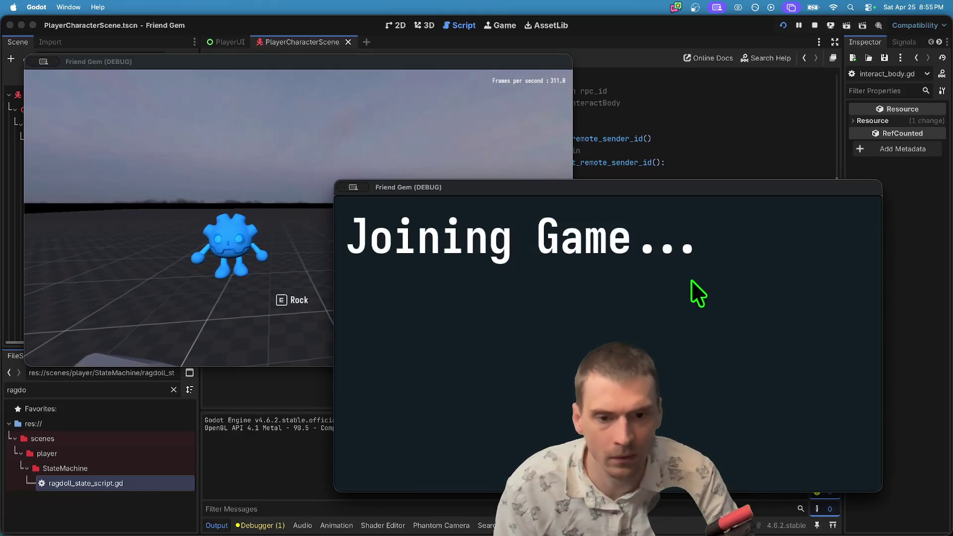
# - Test between host and client windows, drop the carried ragdoll, close both games, and undo the rpc_id edit
pyautogui.click(149, 124)
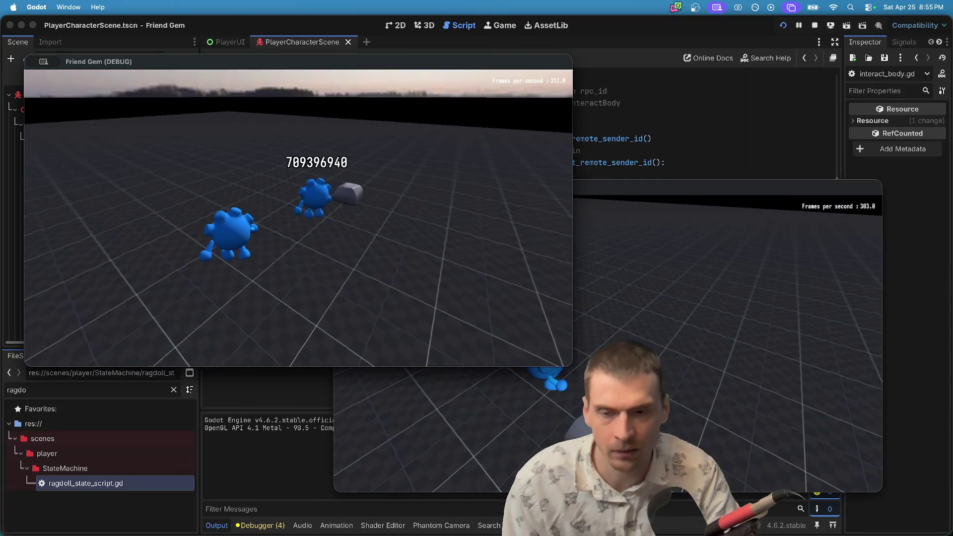
pyautogui.press('super+Tab')
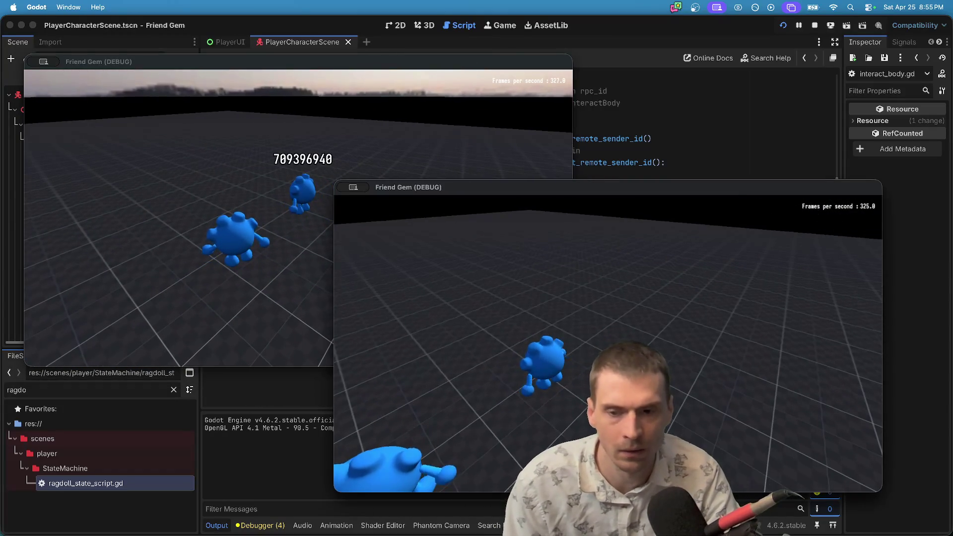
pyautogui.press('super+grave')
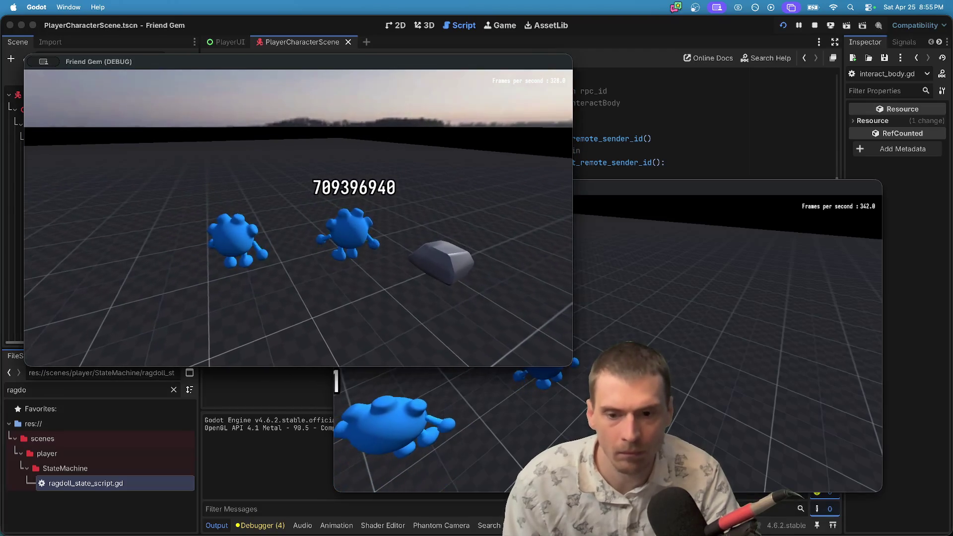
pyautogui.press('super+grave')
pyautogui.press('super+grave')
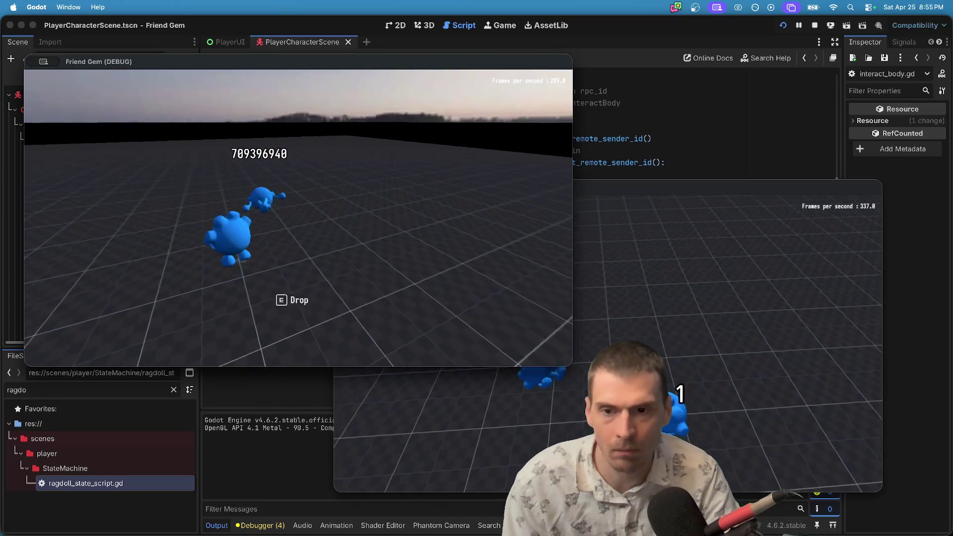
pyautogui.press('e')
pyautogui.press('e')
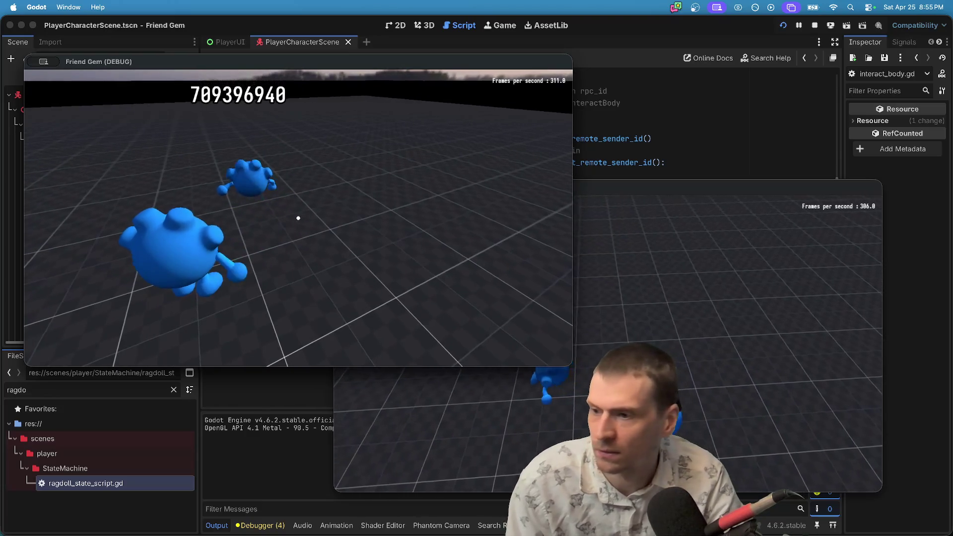
pyautogui.press('super+grave')
pyautogui.press('super+q')
pyautogui.press('super+q')
pyautogui.press('super+z')
pyautogui.press('super+z')
pyautogui.press('super+z')
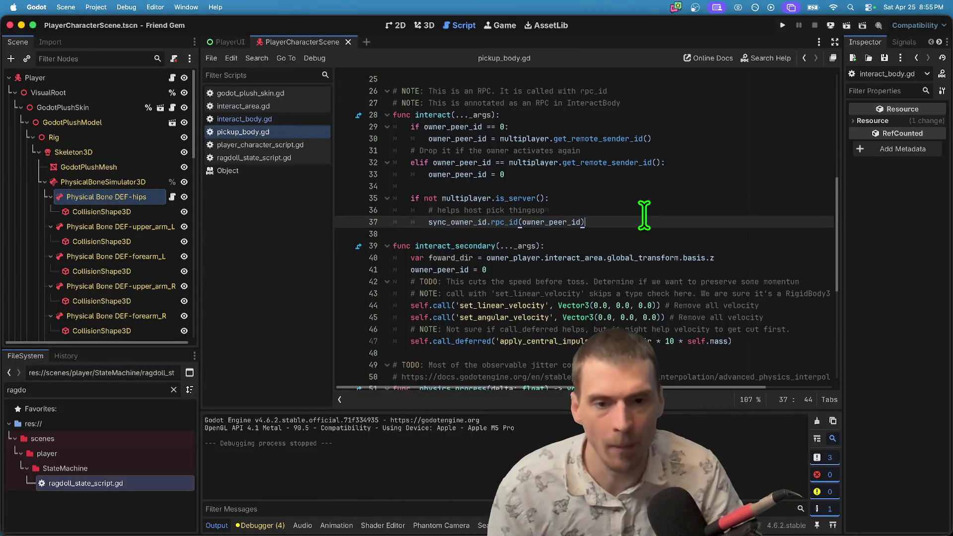
# - Undo the server-check sync block, the multiplayer check line, a blank line and the debug print
pyautogui.press('super+z')
pyautogui.press('super+z')
pyautogui.press('super+z')
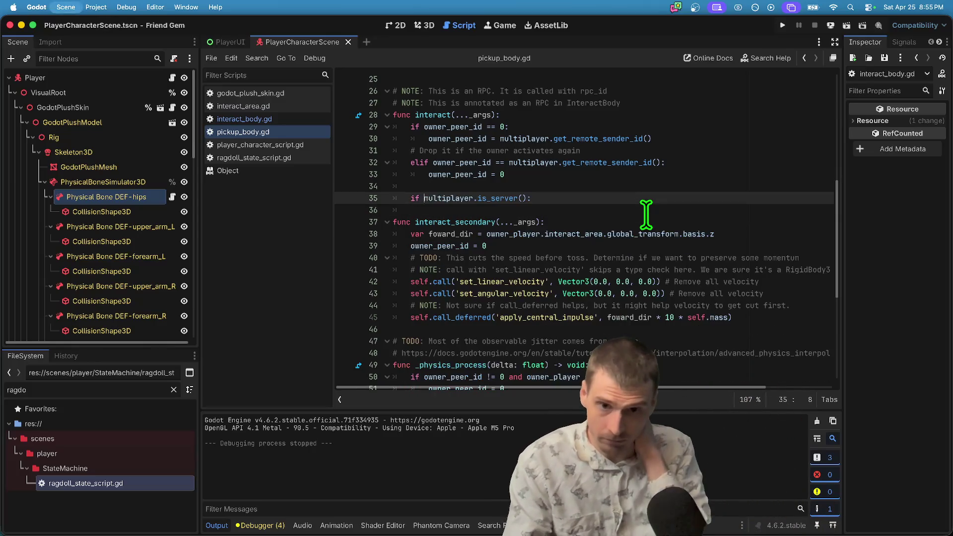
pyautogui.press('super+z')
pyautogui.press('super+z')
pyautogui.press('super+z')
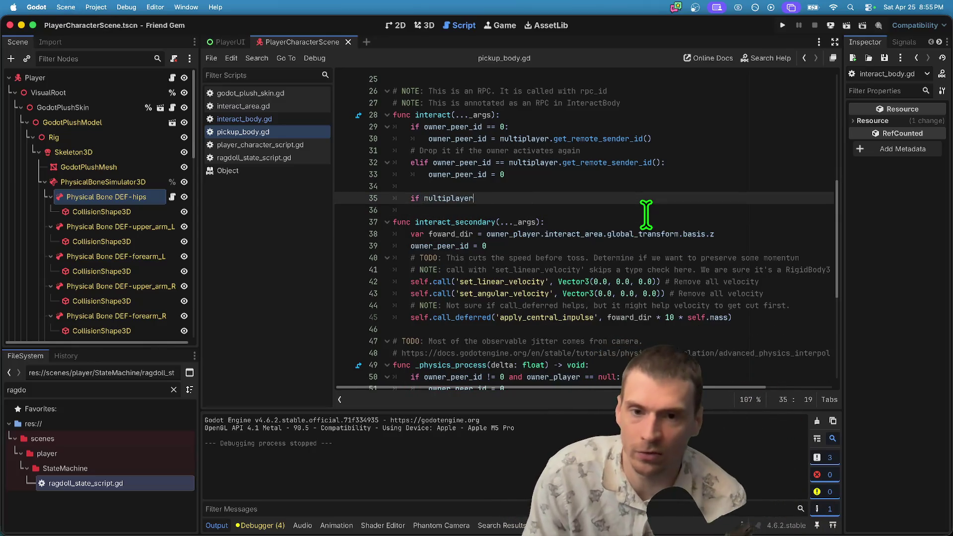
pyautogui.press('super+z')
pyautogui.press('super+z')
pyautogui.press('super+z')
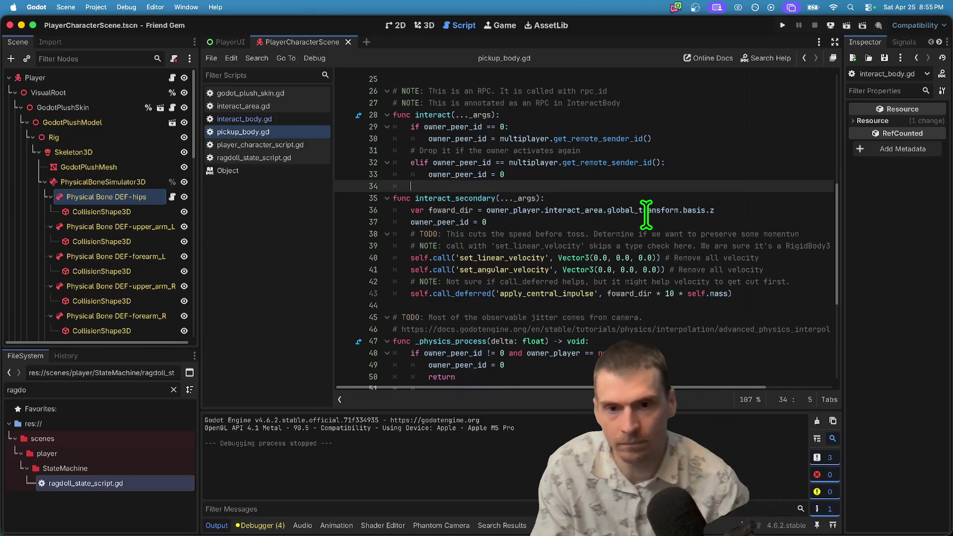
pyautogui.press('super+z')
pyautogui.press('super+z')
pyautogui.press('super+z')
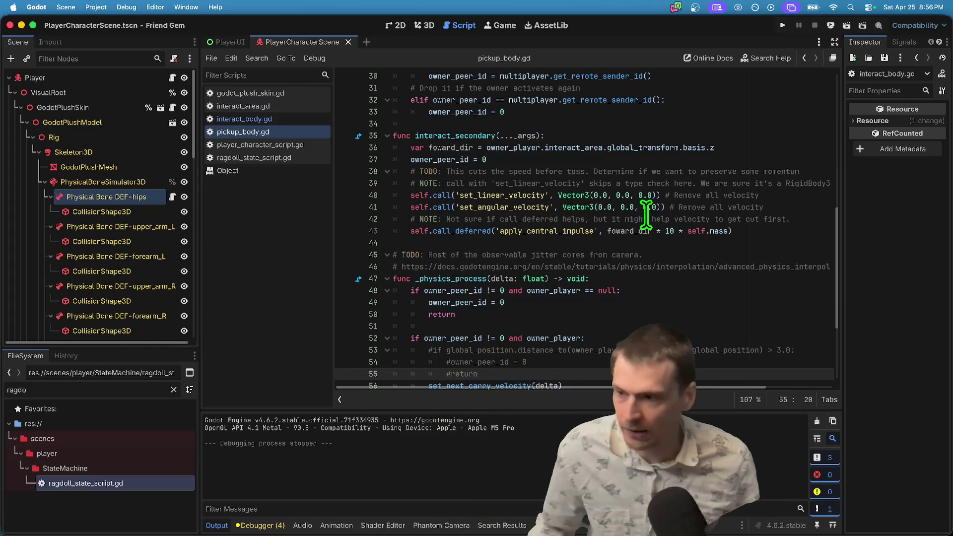
pyautogui.scroll(-3, 649, 240)
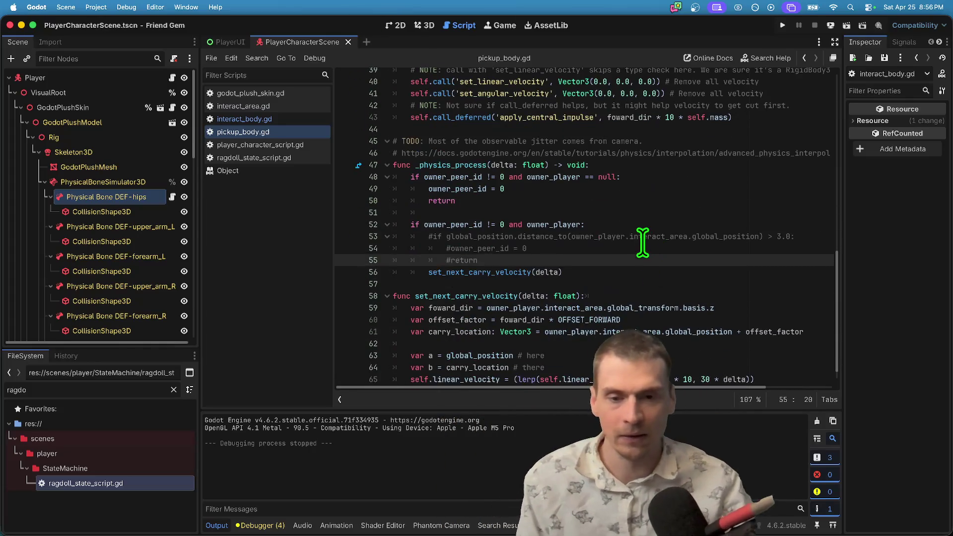
# - Stop a quick run, confirm new Run Instances settings from the menu, and relaunch the project
pyautogui.press('super+b')
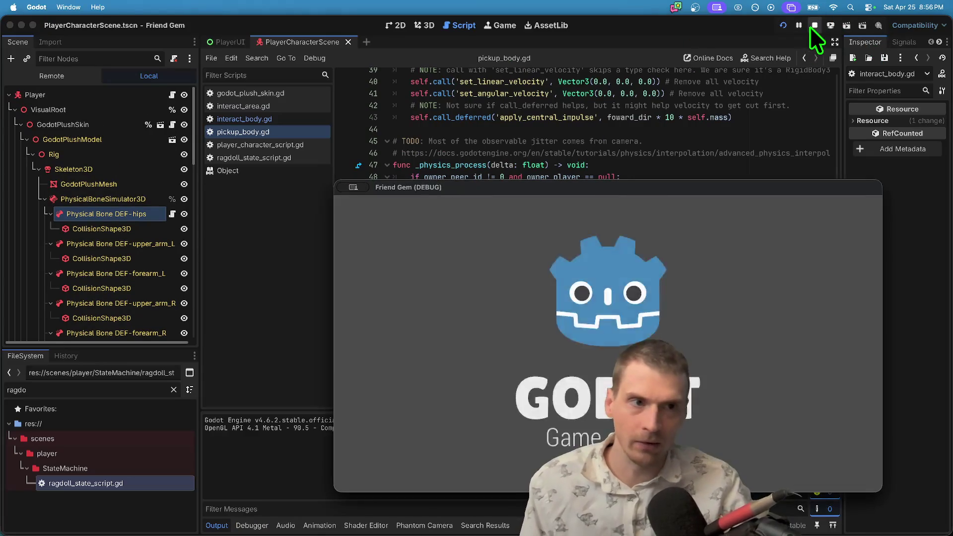
pyautogui.click(814, 25)
pyautogui.click(105, 6)
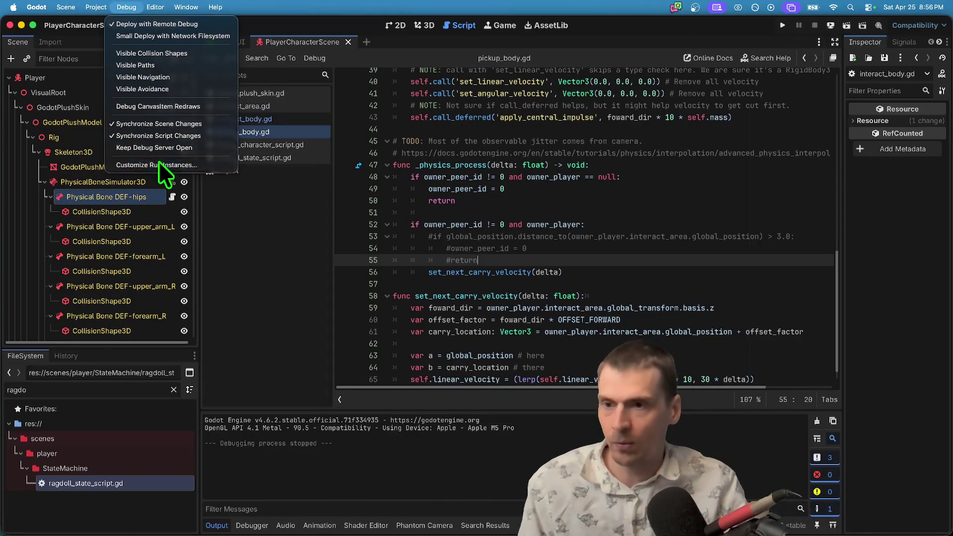
pyautogui.click(159, 161)
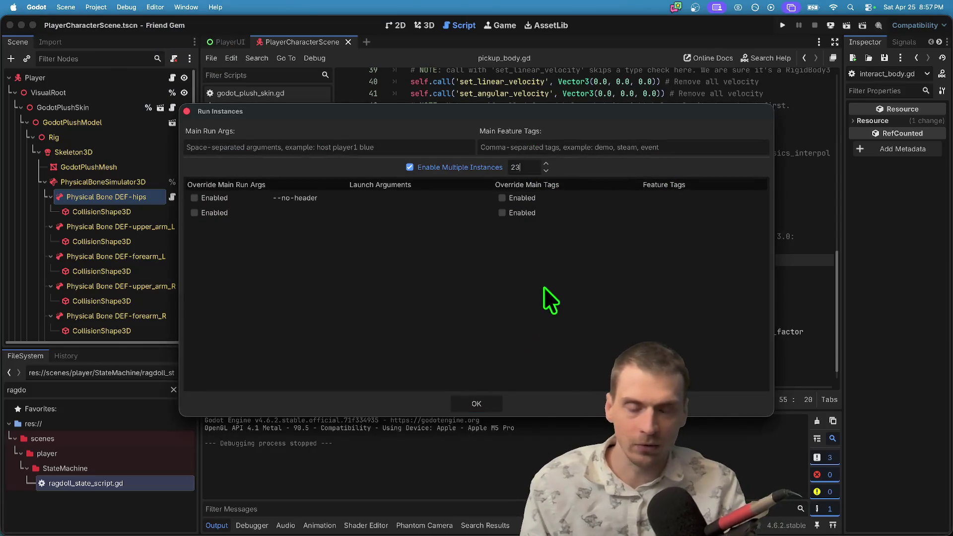
pyautogui.click(500, 405)
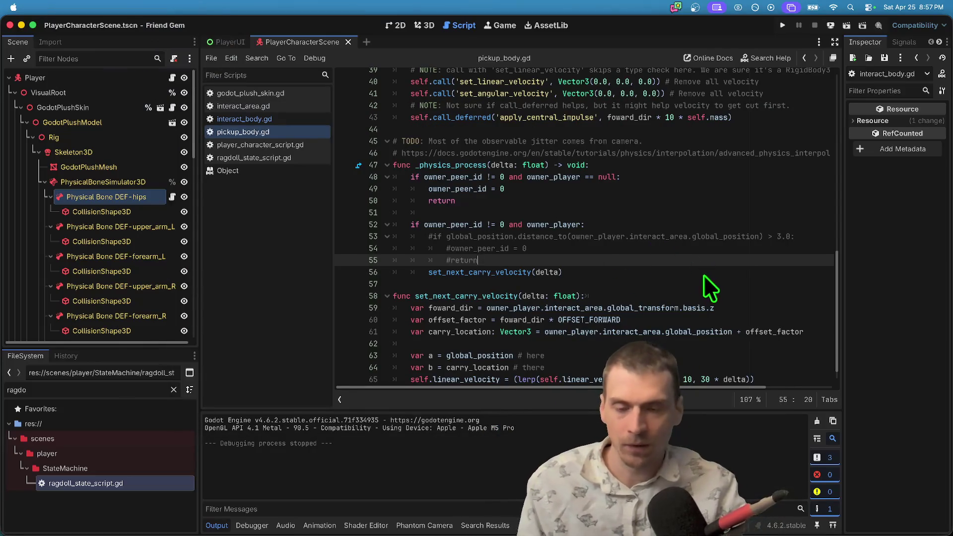
pyautogui.press('super+b')
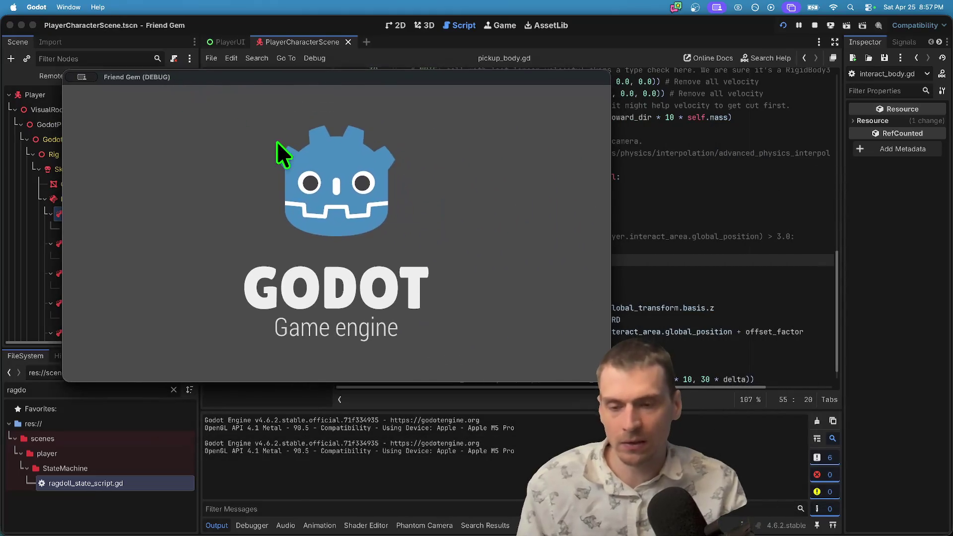
# - Host the game in the first instance and join it from the second instance
pyautogui.click(328, 232)
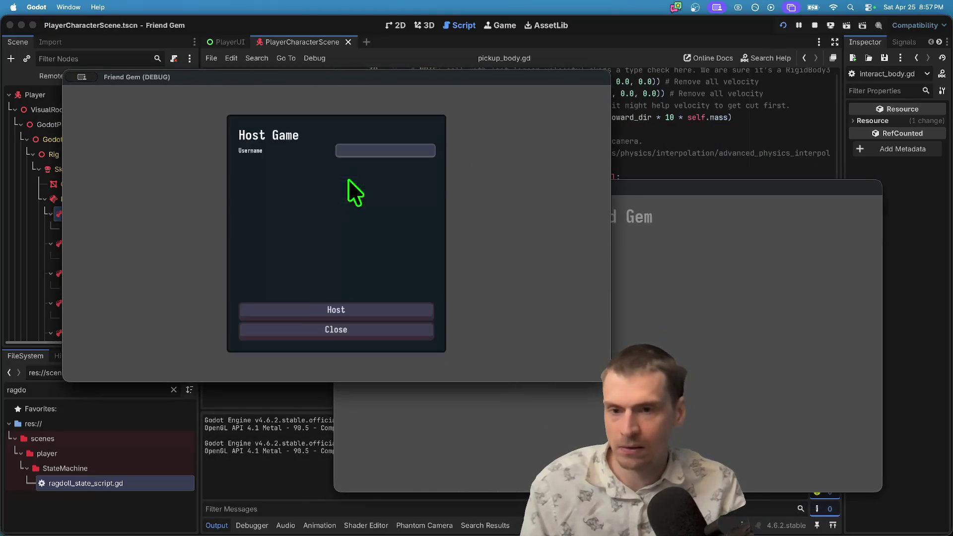
pyautogui.click(321, 316)
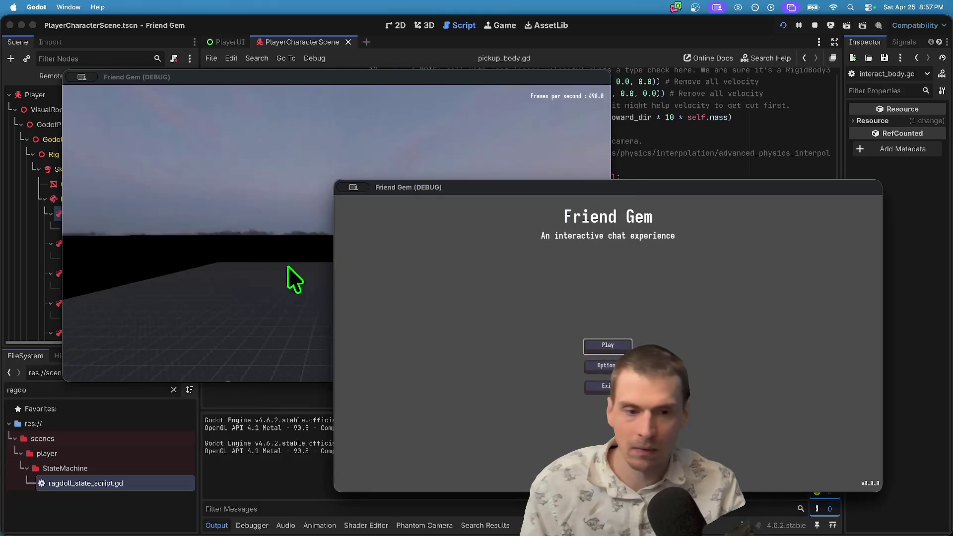
pyautogui.press('Escape')
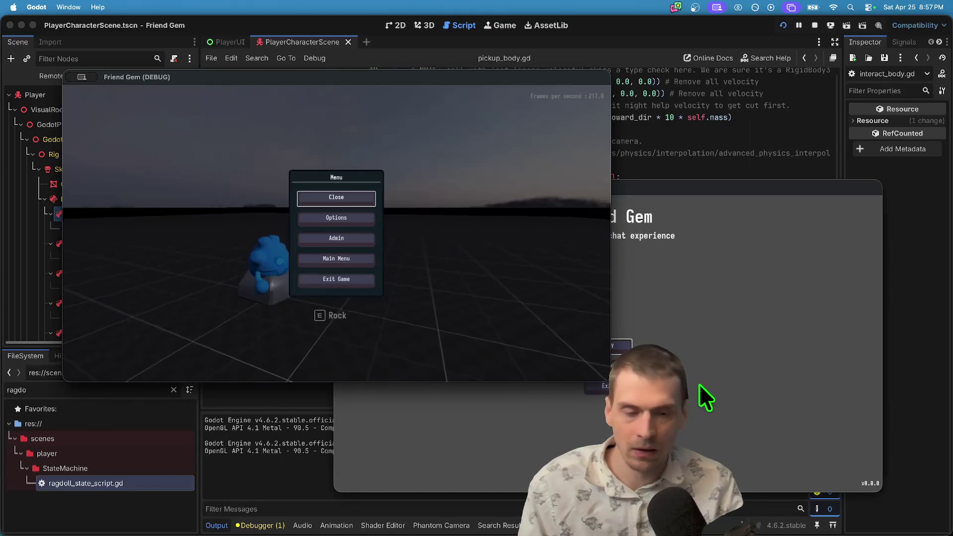
pyautogui.click(612, 359)
pyautogui.click(609, 346)
pyautogui.click(621, 345)
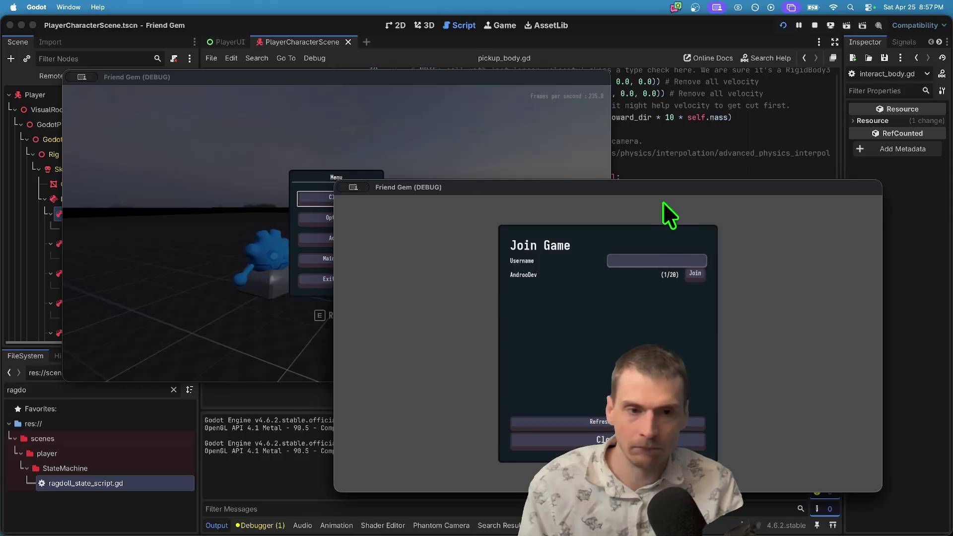
pyautogui.moveTo(663, 198); pyautogui.dragTo(545, 190)
pyautogui.press('Return')
# - Join the hosted game from the third instance as another player
pyautogui.press('super+Tab')
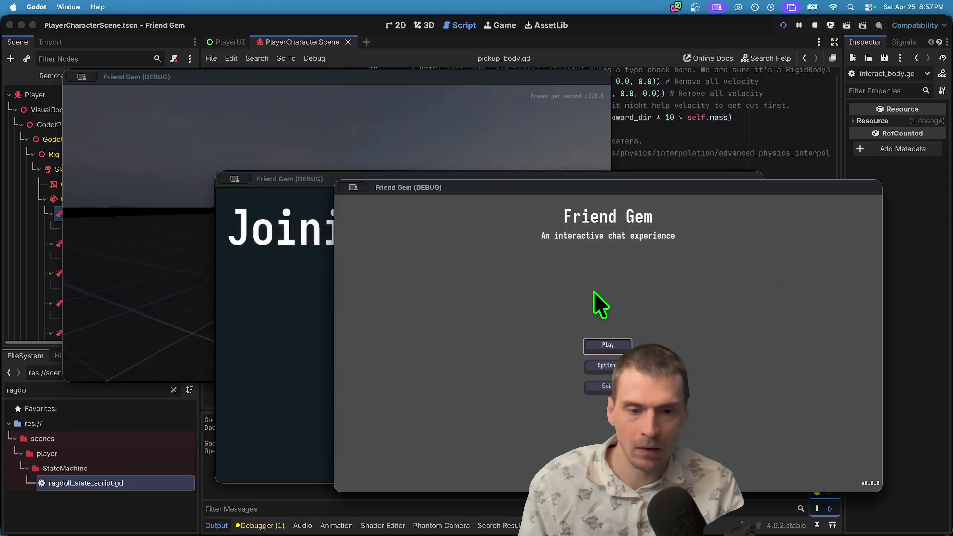
pyautogui.click(607, 345)
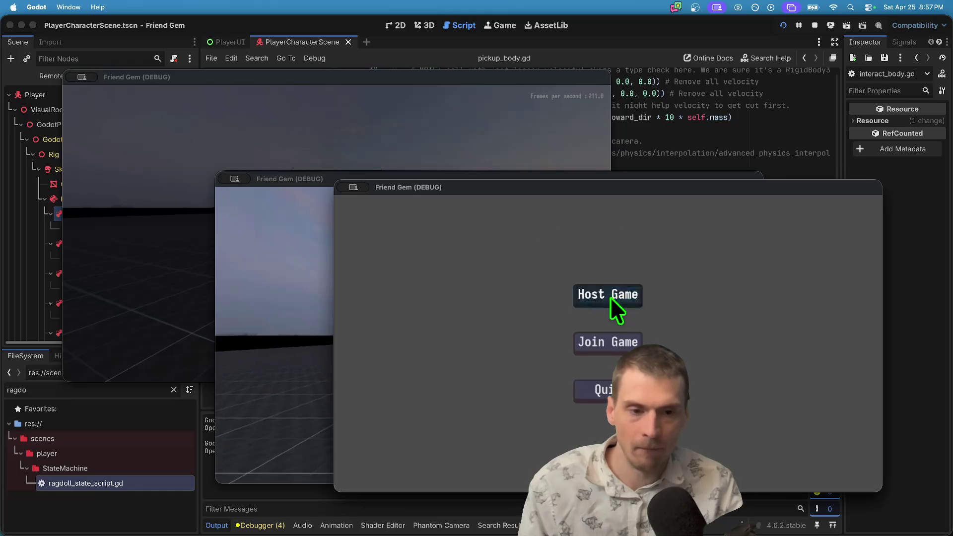
pyautogui.click(609, 297)
pyautogui.click(597, 440)
pyautogui.click(609, 347)
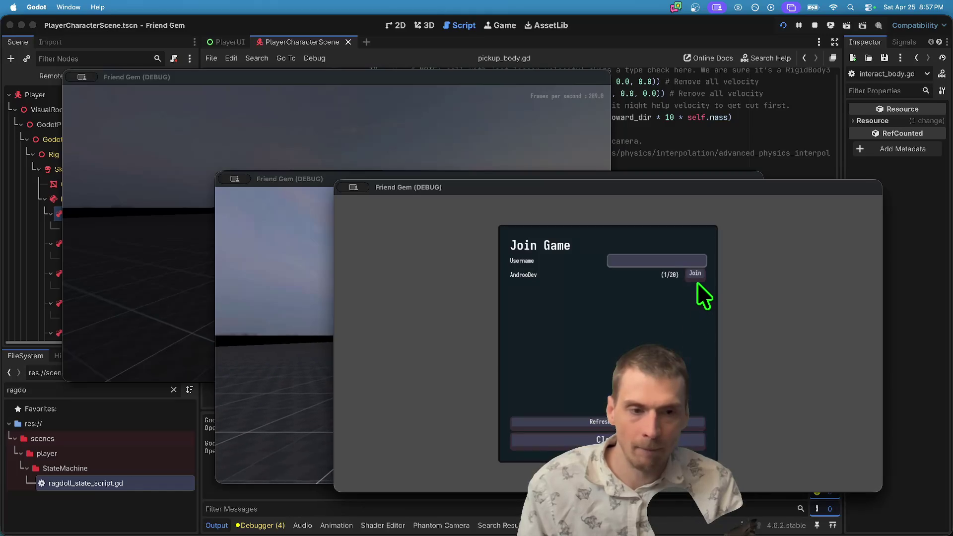
pyautogui.click(697, 271)
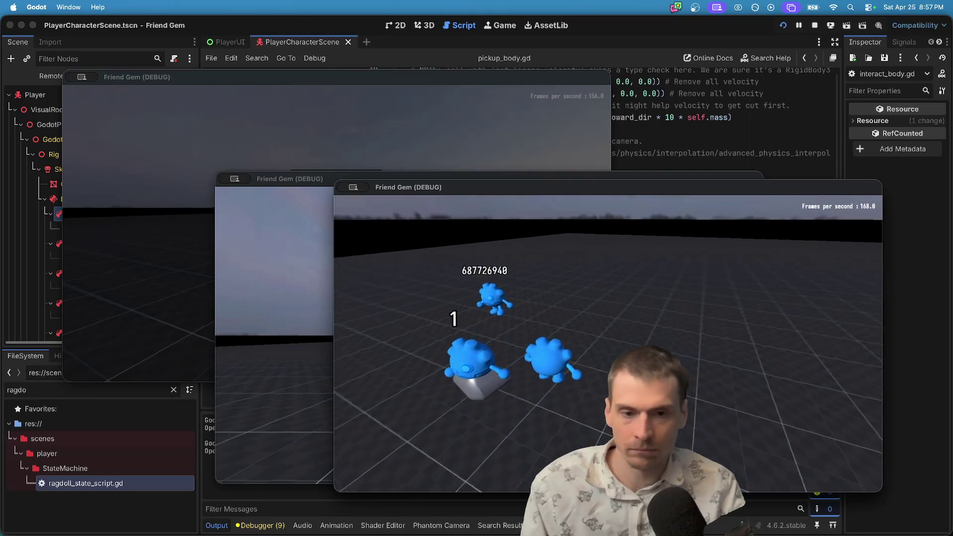
# - Walk up to and pick up the ragdolled player, then open interact_body.gd
pyautogui.press('w')
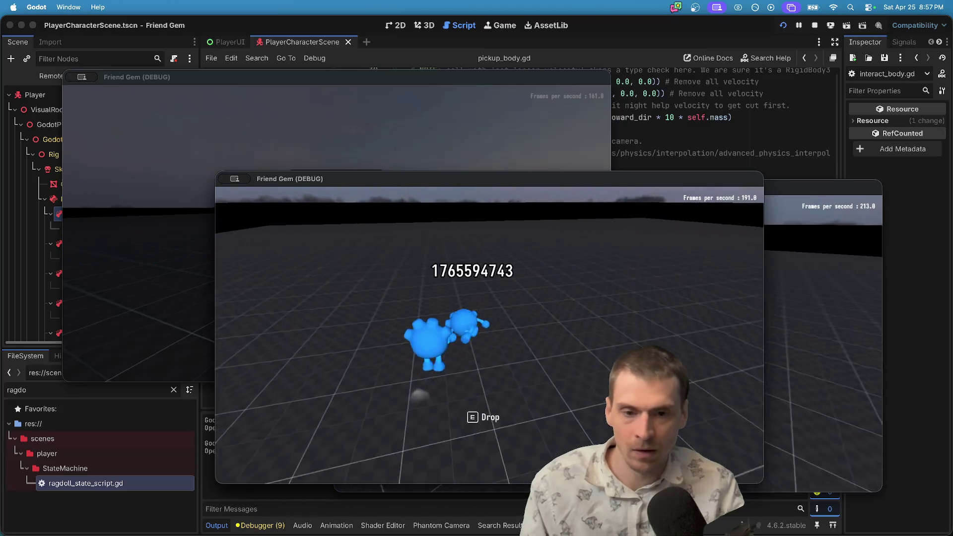
pyautogui.press('e')
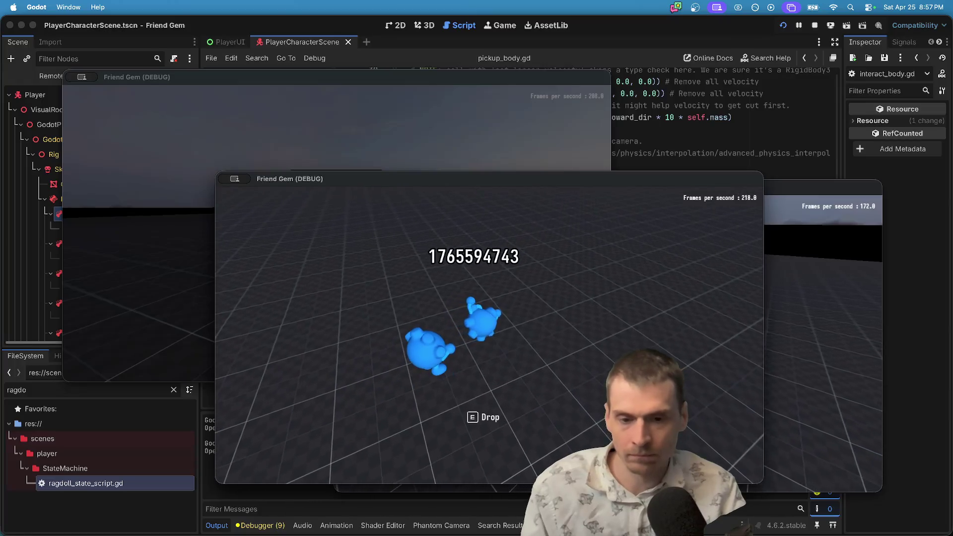
pyautogui.press('super+Tab')
pyautogui.press('super+Tab')
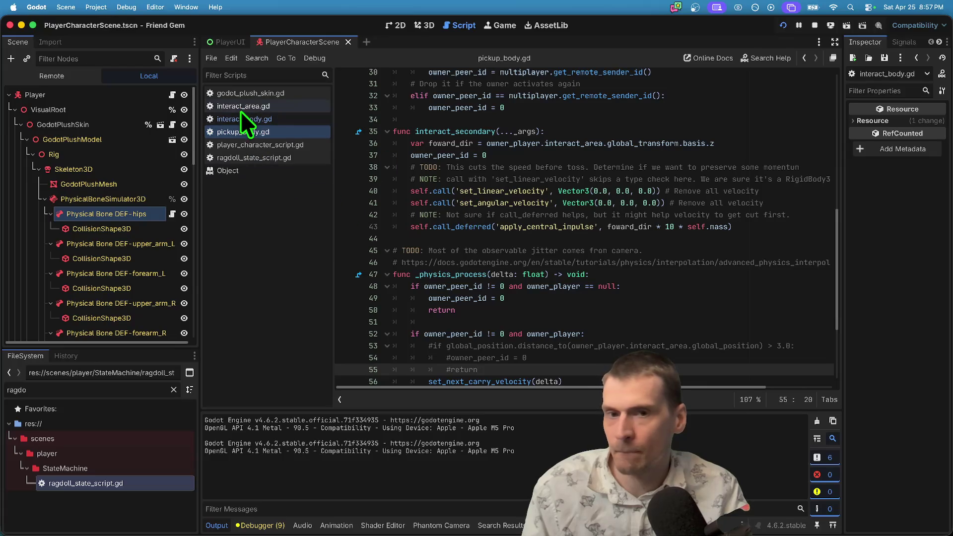
pyautogui.click(240, 114)
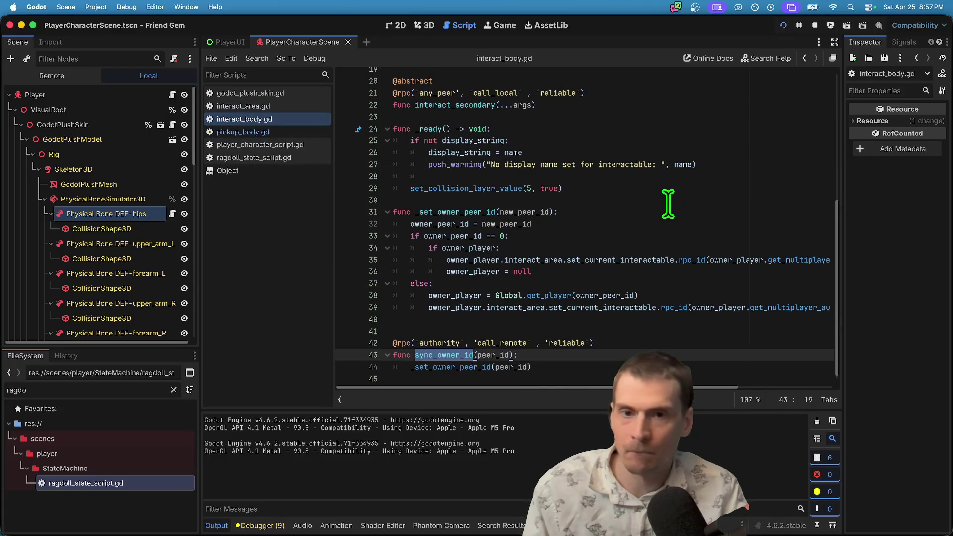
# - Inspect the rpc annotation and interact function in interact_body.gd
pyautogui.click(693, 99)
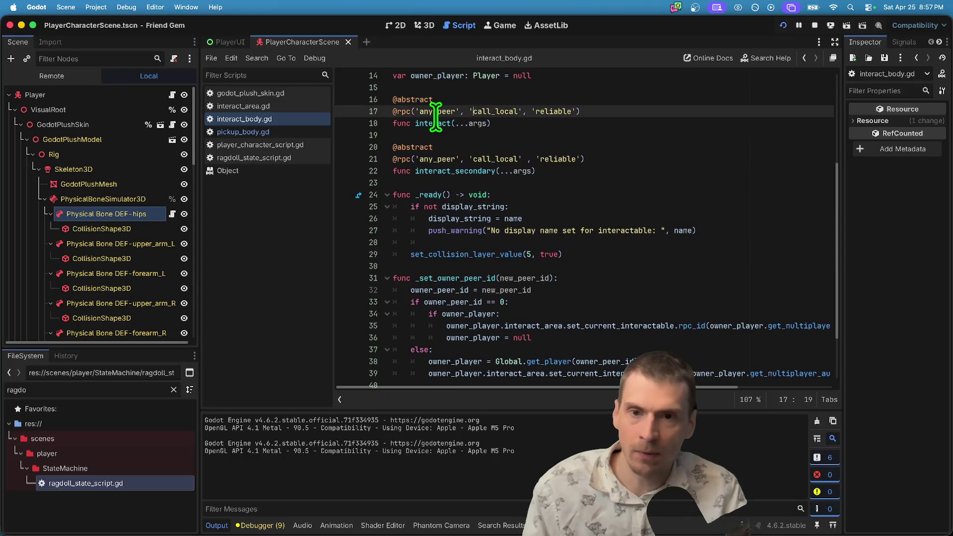
pyautogui.doubleClick(516, 111)
pyautogui.scroll(3, 600, 111)
pyautogui.press('End')
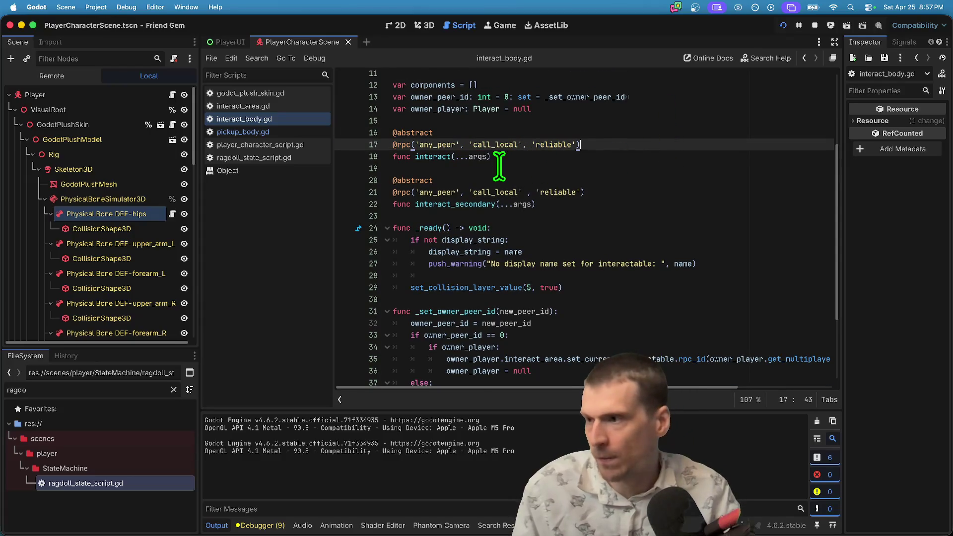
pyautogui.doubleClick(431, 156)
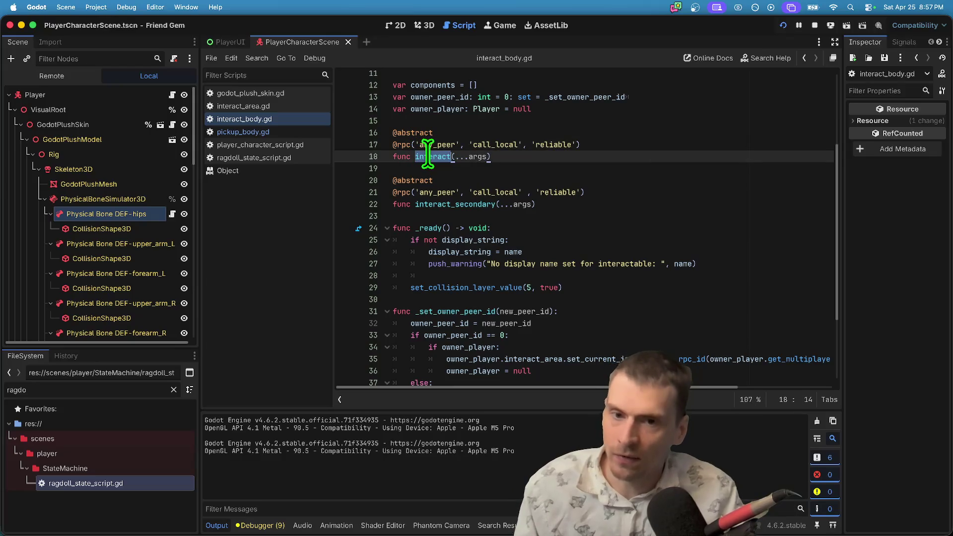
# - In interact_area.gd, replace every rpc_id(1) call with rpc() using multi-caret editing and save
pyautogui.click(305, 106)
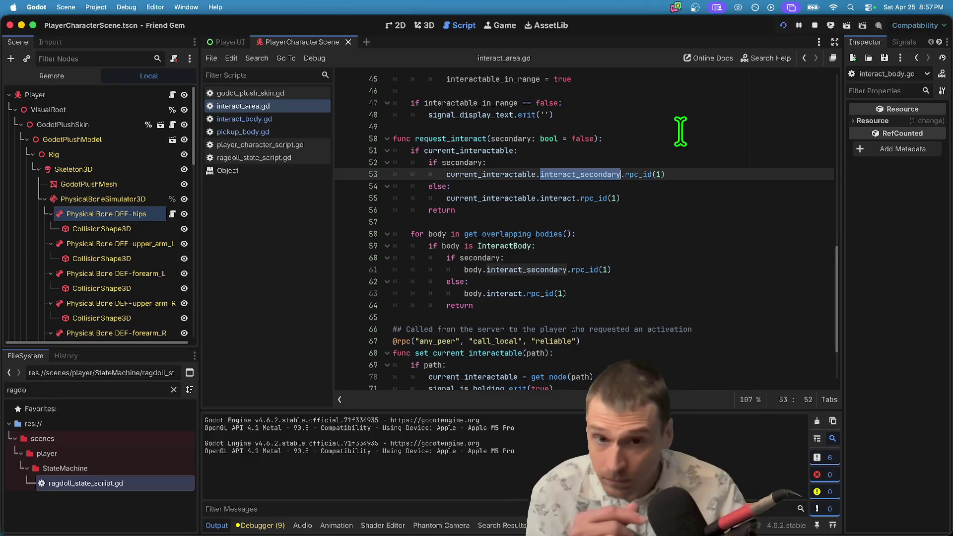
pyautogui.doubleClick(643, 174)
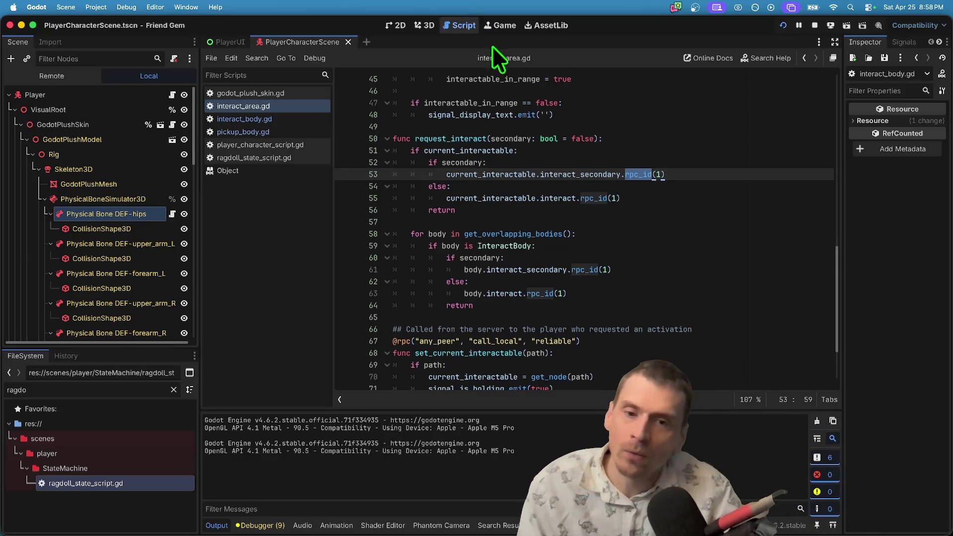
pyautogui.press('super+d')
pyautogui.press('super+d')
pyautogui.press('super+d')
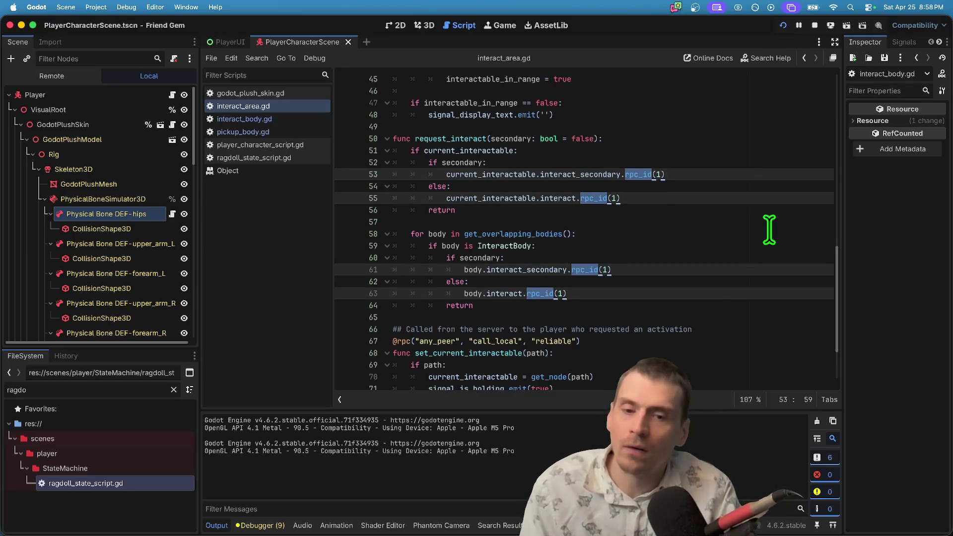
pyautogui.press('BackSpace')
pyautogui.write('rpc')
pyautogui.press('Right')
pyautogui.press('Delete')
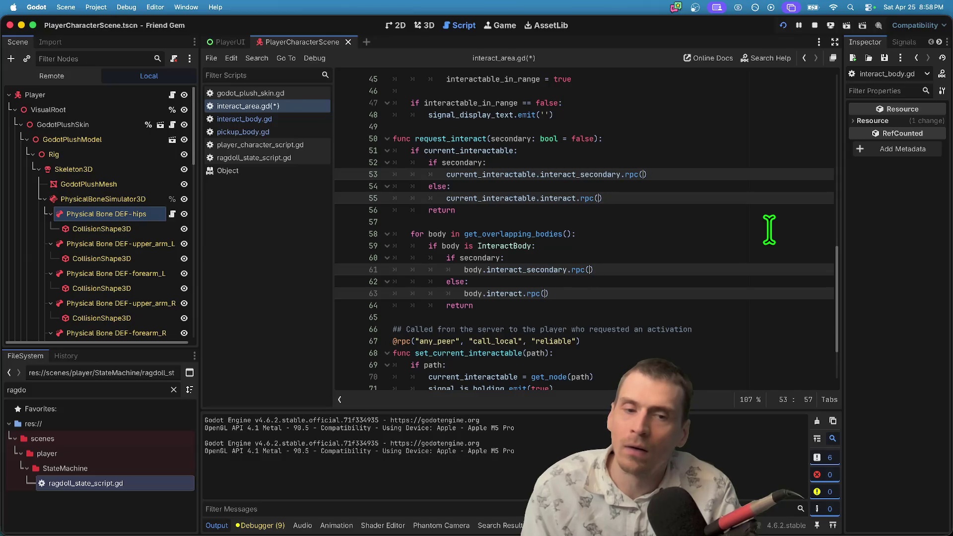
pyautogui.press('super+s')
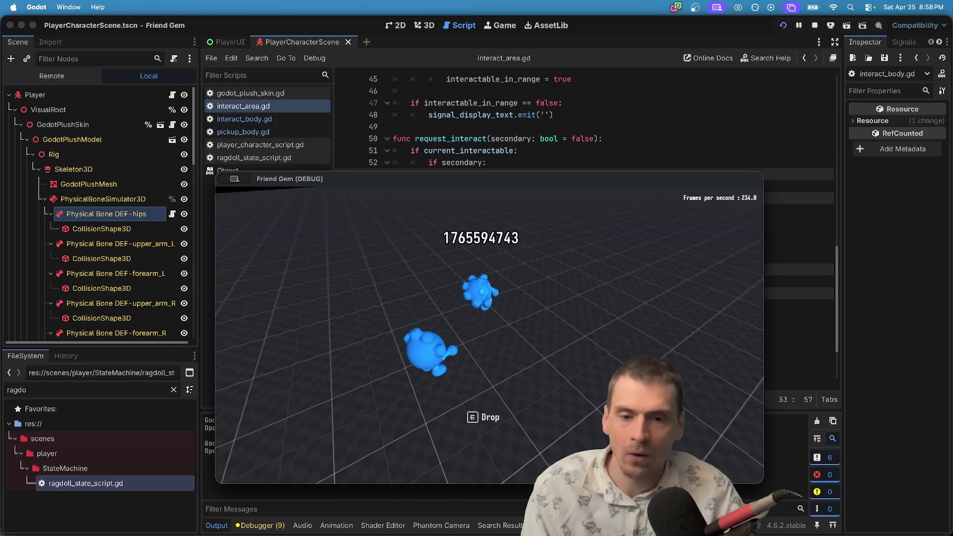
# - Relaunch the game with the updated script and bring a Friend Gem debug window forward
pyautogui.press('super+Tab')
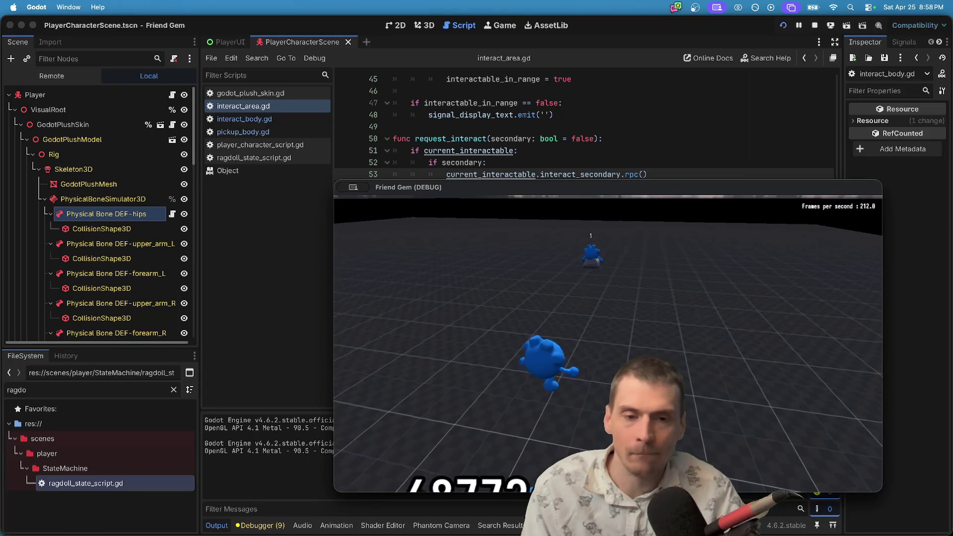
pyautogui.press('super+Tab')
pyautogui.press('super+Tab')
pyautogui.press('Escape')
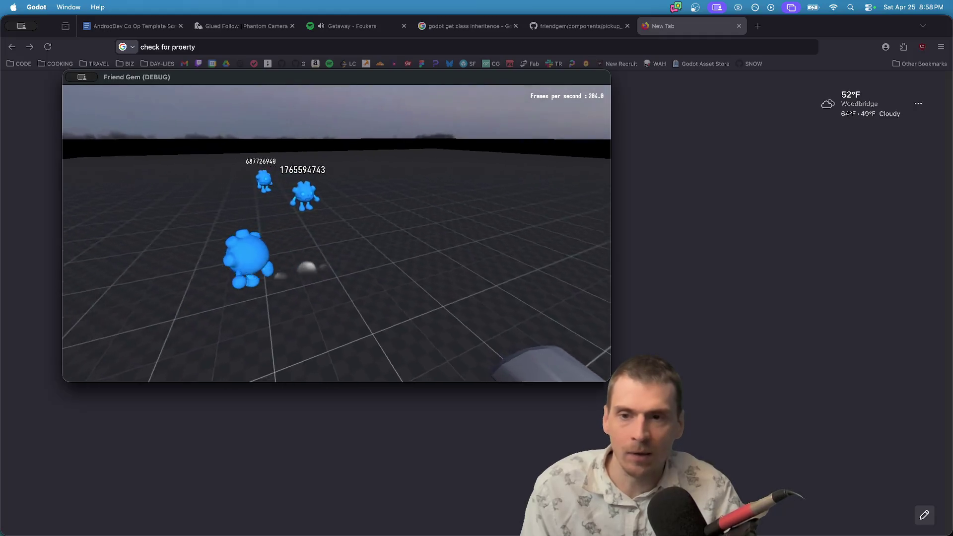
pyautogui.press('super+Tab')
pyautogui.press('super+Tab')
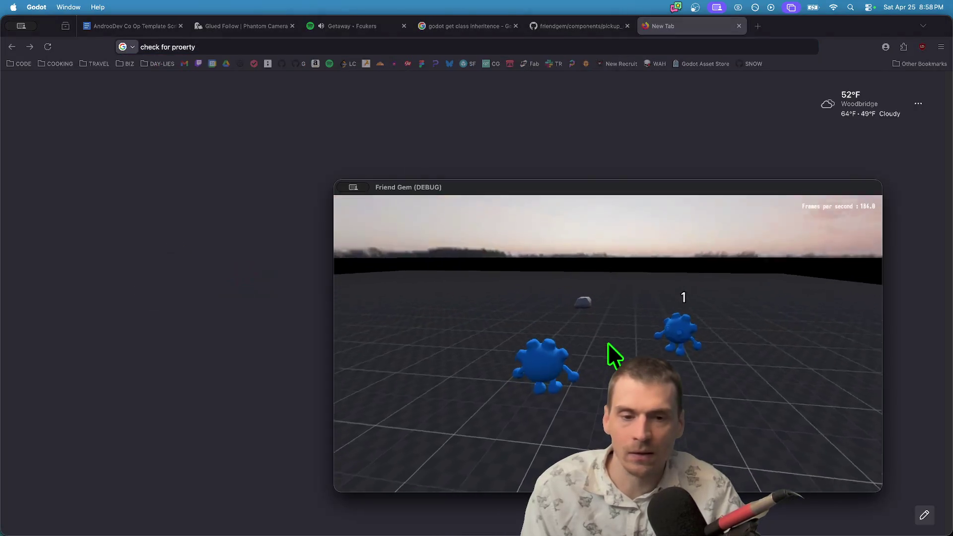
pyautogui.press('super+Tab')
pyautogui.press('super+Tab')
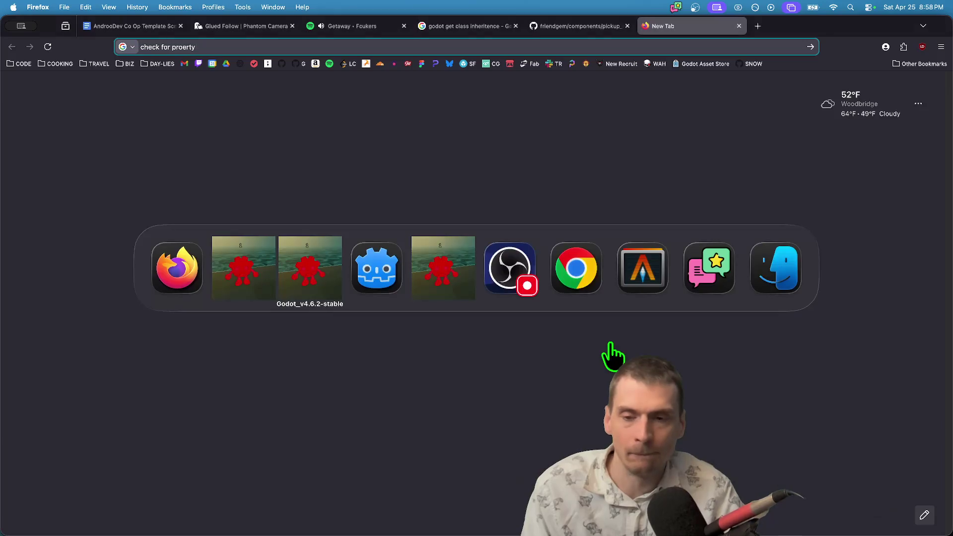
pyautogui.click(335, 234)
# - Pick up the ragdolled gem by its hips and walk around carrying it, then switch windows
pyautogui.press('e')
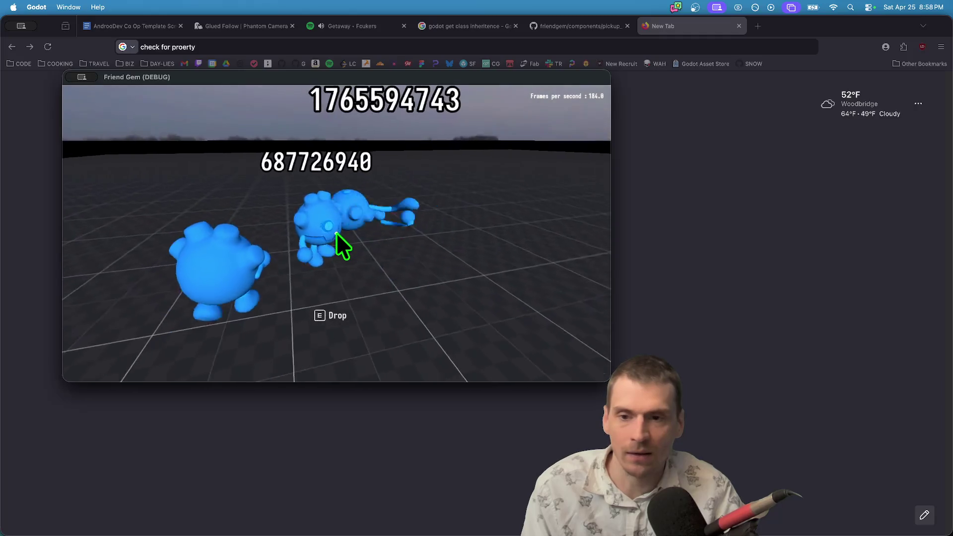
pyautogui.press('a')
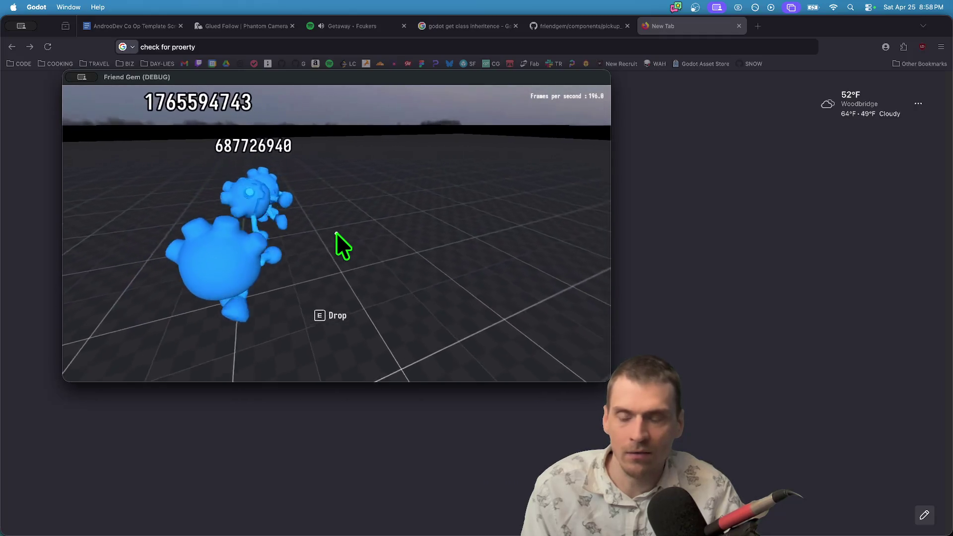
pyautogui.press('a')
pyautogui.press('a')
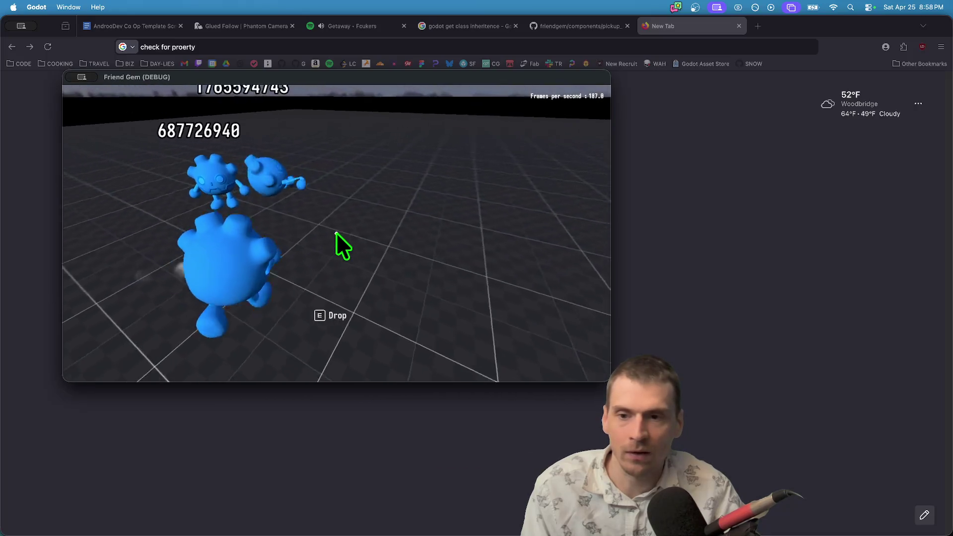
pyautogui.press('a')
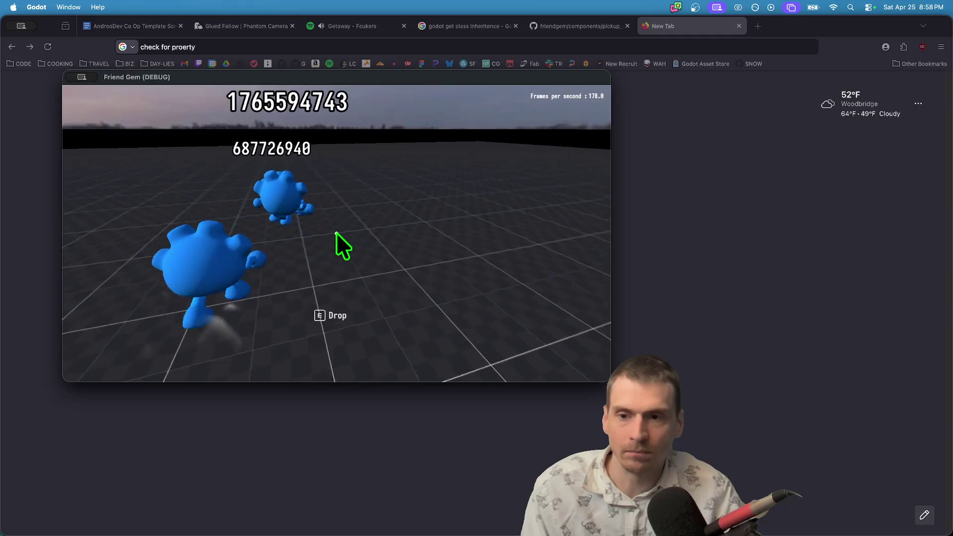
pyautogui.press('a')
pyautogui.press('a')
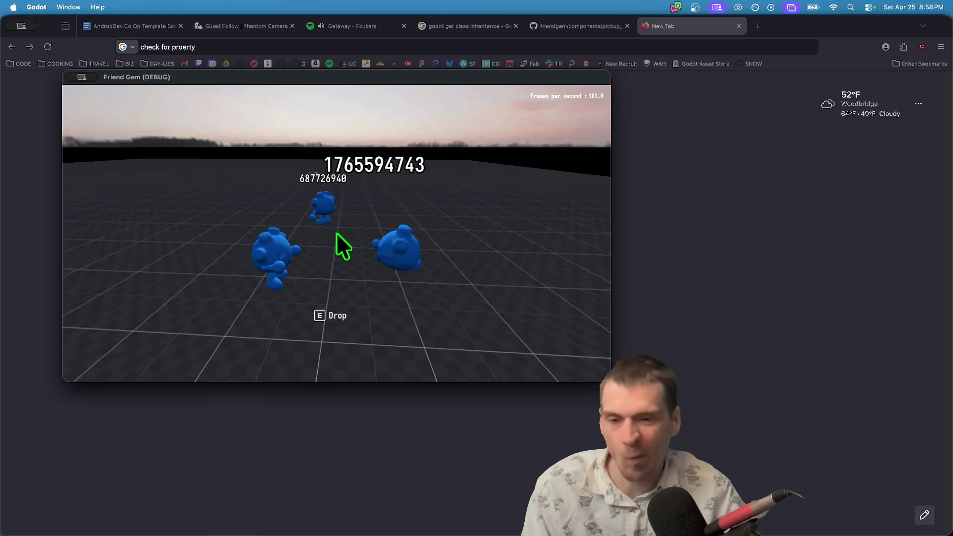
pyautogui.press('a')
pyautogui.press('a')
pyautogui.press('a')
pyautogui.press('a')
pyautogui.press('a')
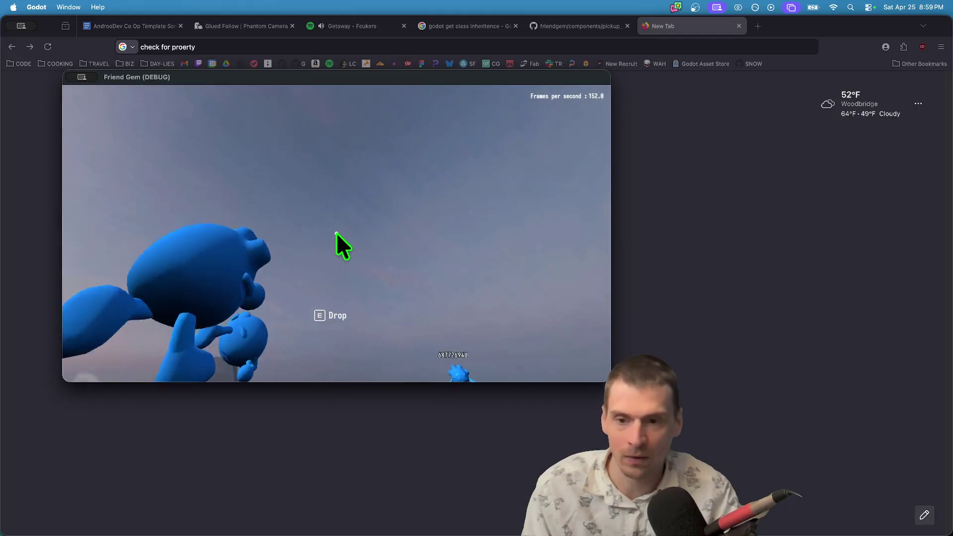
pyautogui.press('a')
pyautogui.press('a')
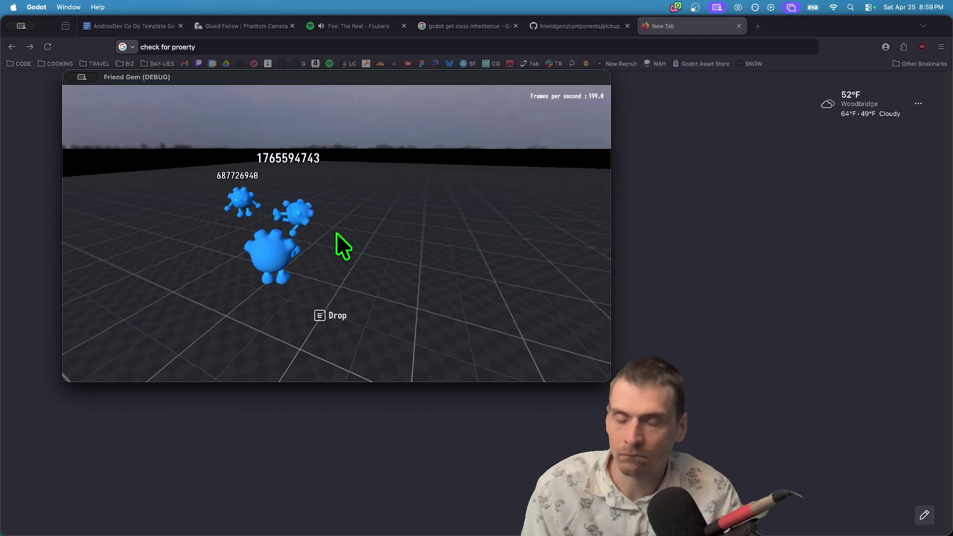
pyautogui.press('super+Tab')
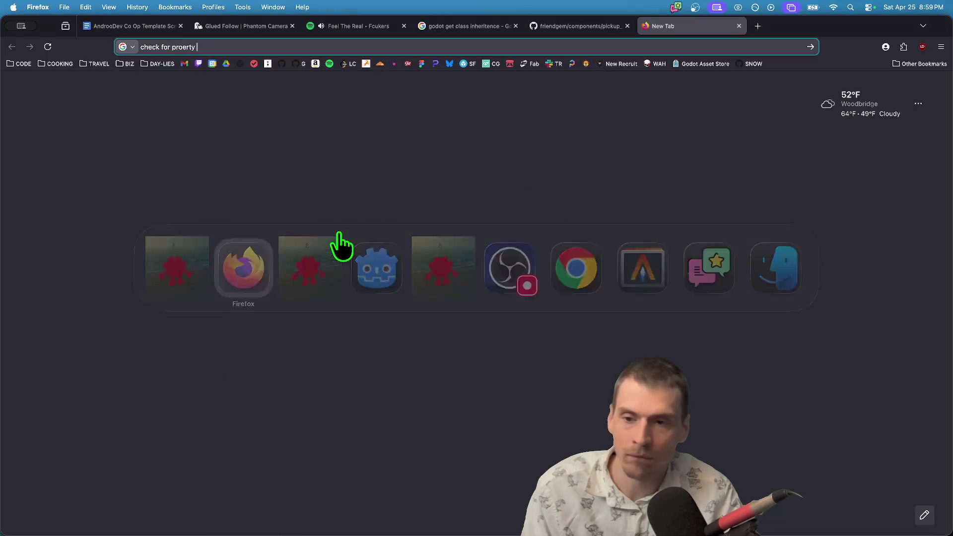
pyautogui.click(340, 245)
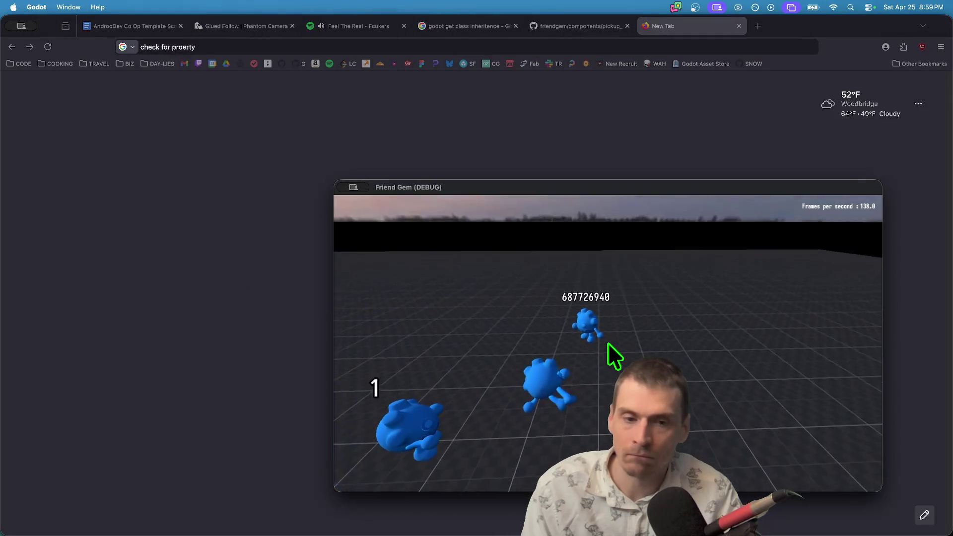
pyautogui.press('super+Tab')
pyautogui.press('super+Tab')
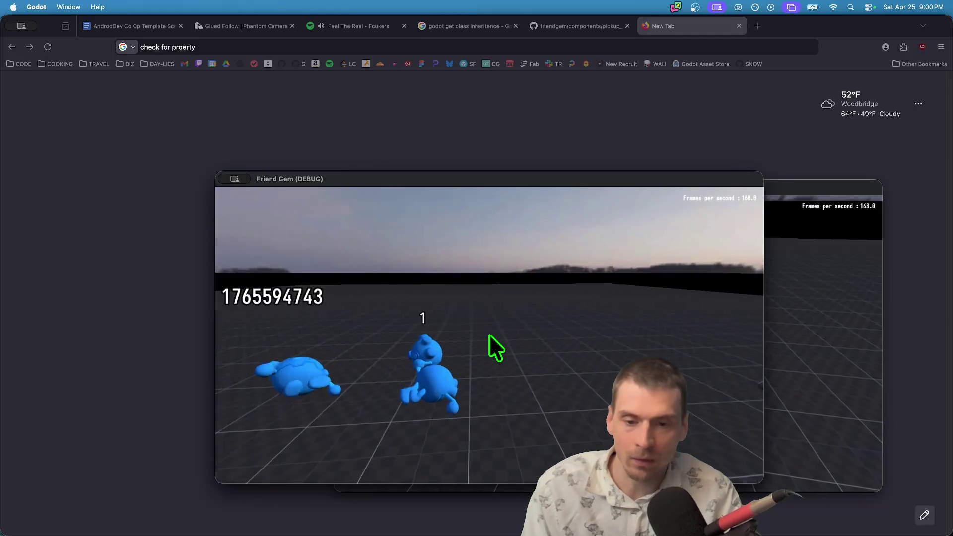
# - Walk to and pick up ragdolled gems from the left and middle game windows
pyautogui.press('super+Tab')
pyautogui.press('super+Tab')
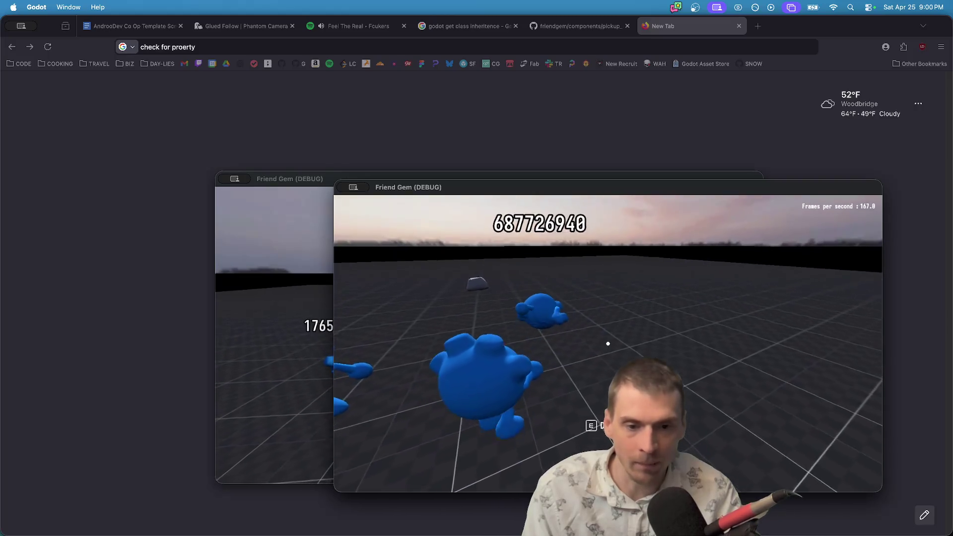
pyautogui.press('super+Tab')
pyautogui.press('super+Tab')
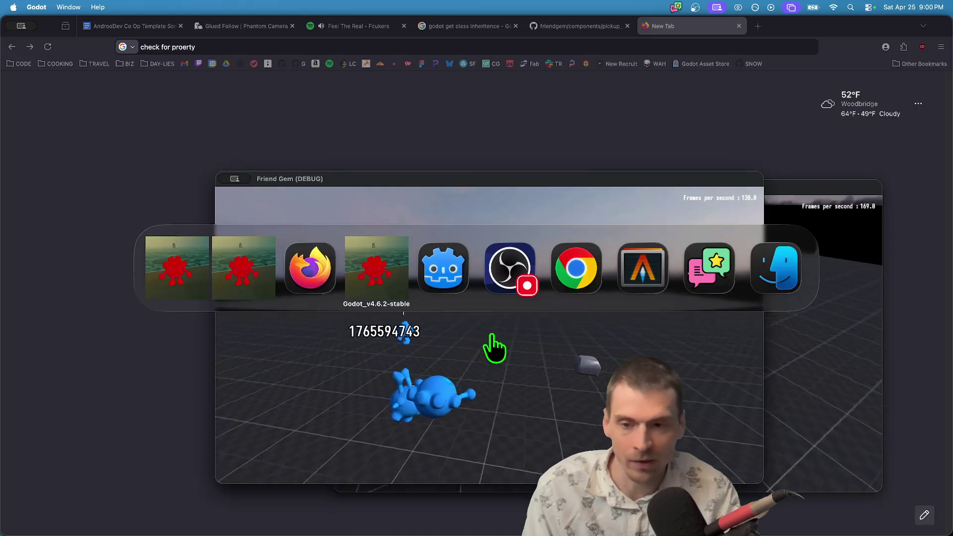
pyautogui.press('w')
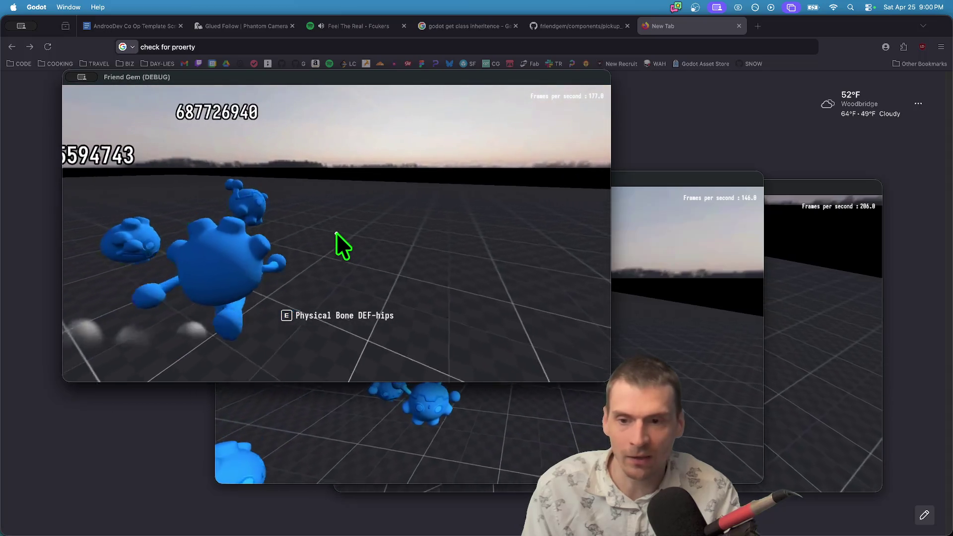
pyautogui.press('e')
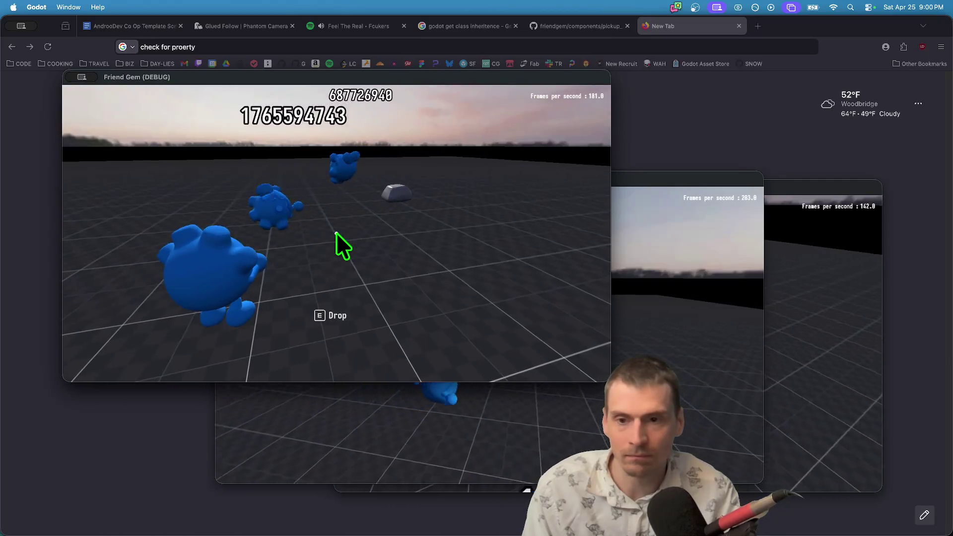
pyautogui.press('super+Tab')
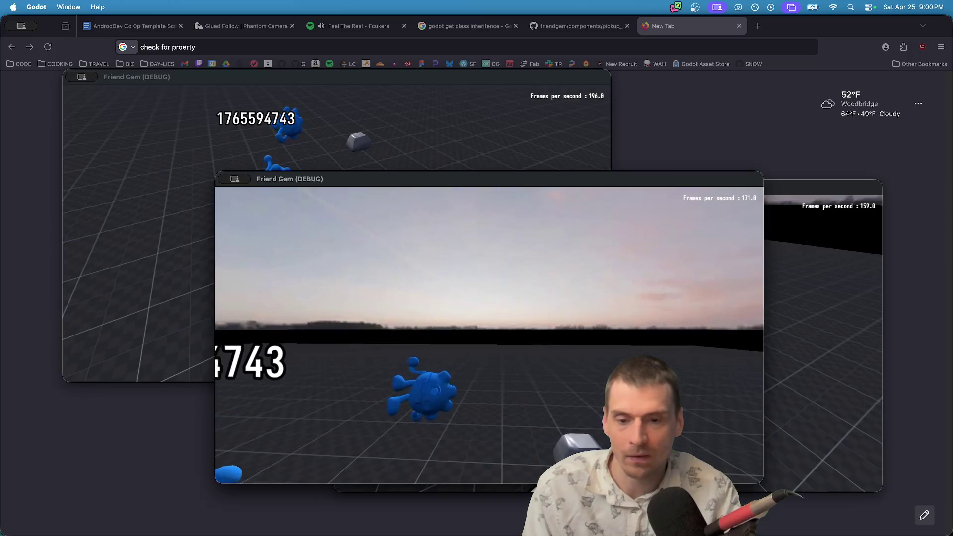
pyautogui.press('super+Tab')
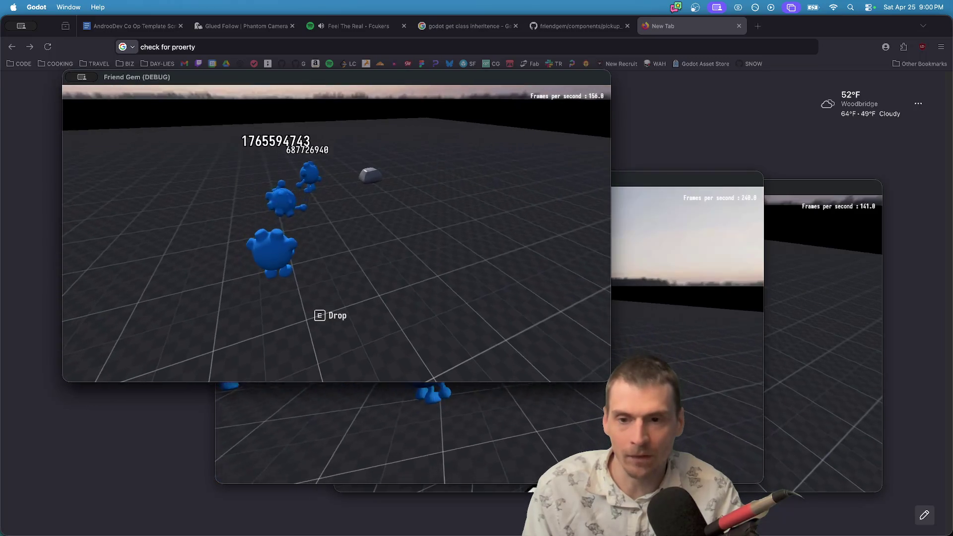
pyautogui.press('super+Tab')
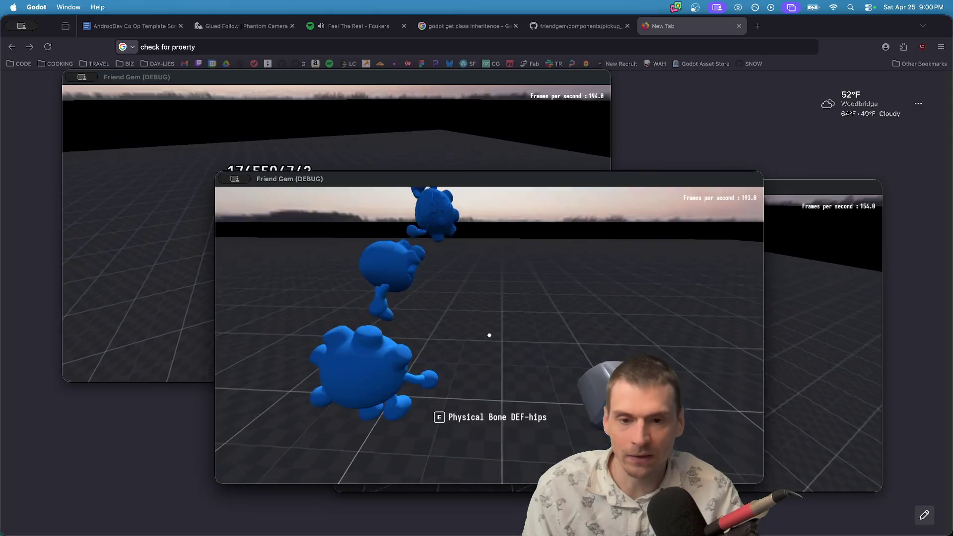
pyautogui.press('e')
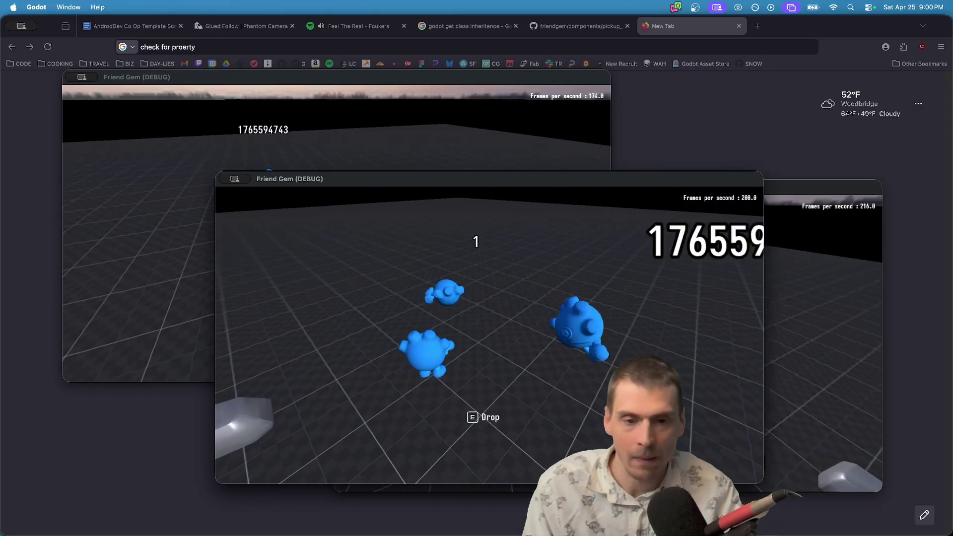
# - Move the player in the right window, drop the carried plush, and return to the editor
pyautogui.press('super+Tab')
pyautogui.press('s')
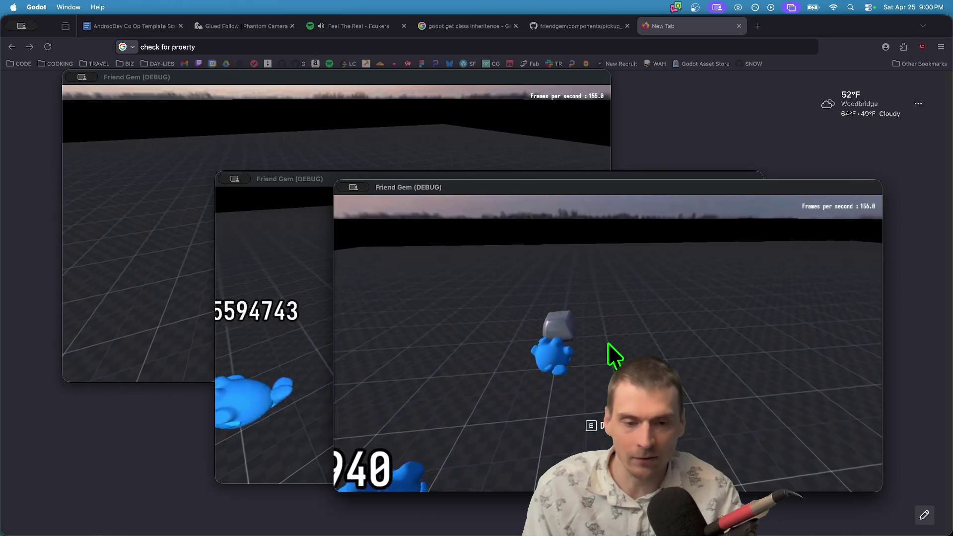
pyautogui.press('super+Tab')
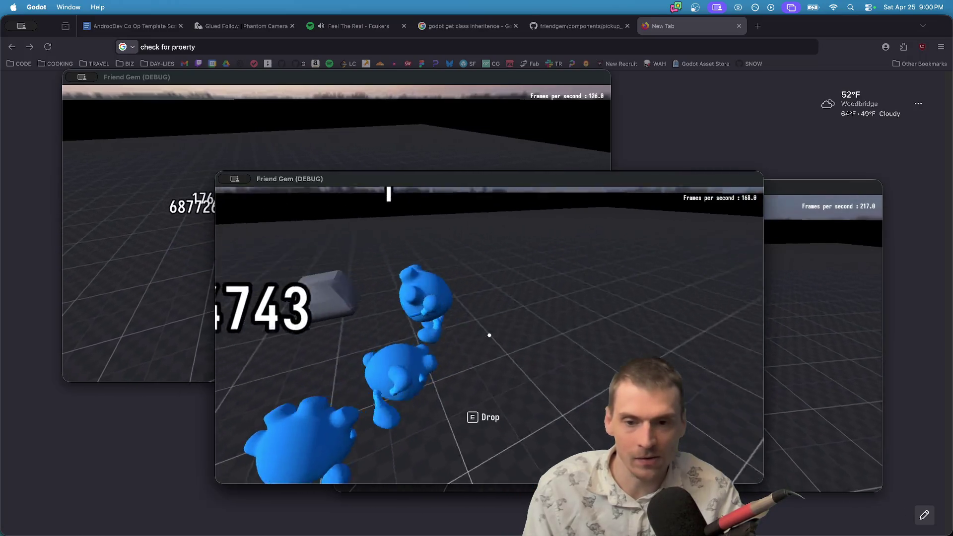
pyautogui.press('e')
pyautogui.press('e')
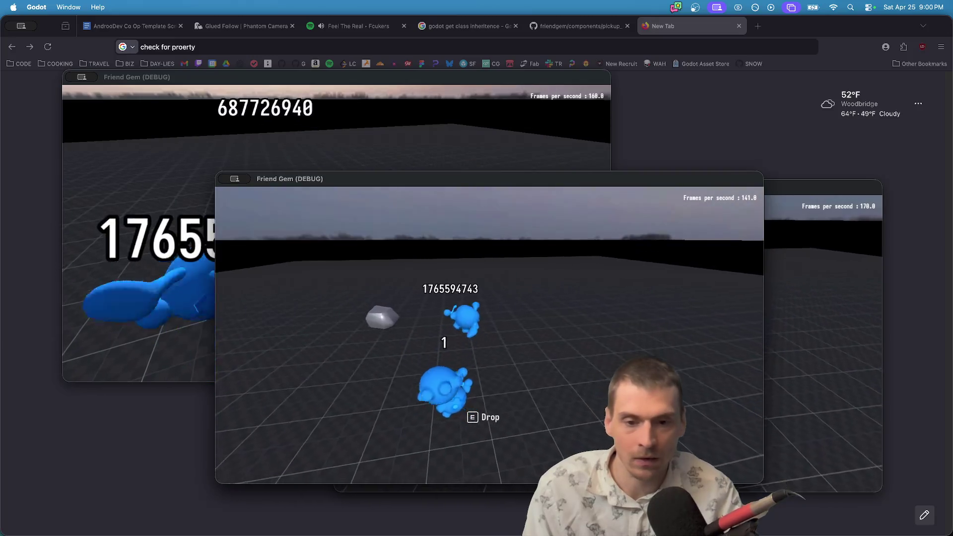
pyautogui.press('e')
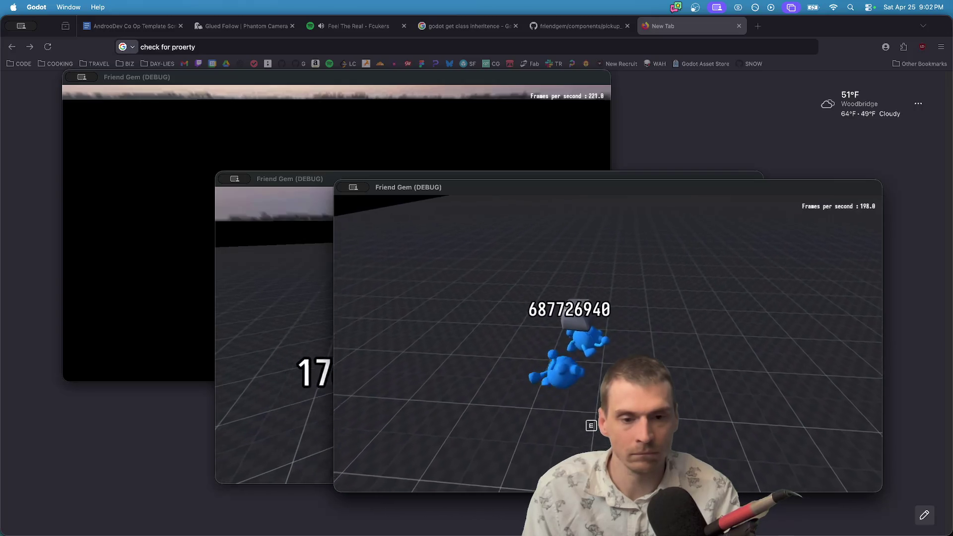
pyautogui.press('super+Tab')
pyautogui.press('super+Tab')
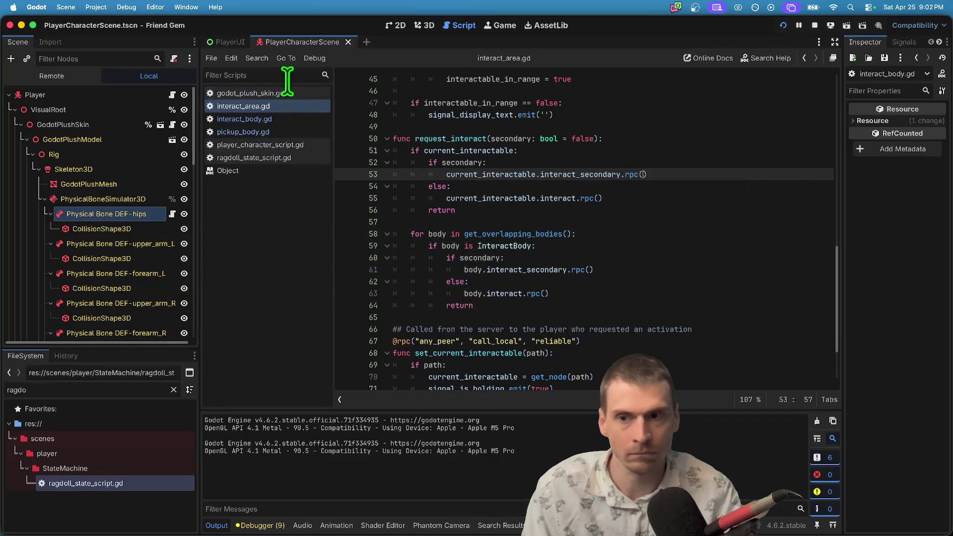
# - Open godot_plush_skin.gd and review its collision layer and mask lines
pyautogui.click(288, 90)
pyautogui.moveTo(725, 224); pyautogui.dragTo(159, 187)
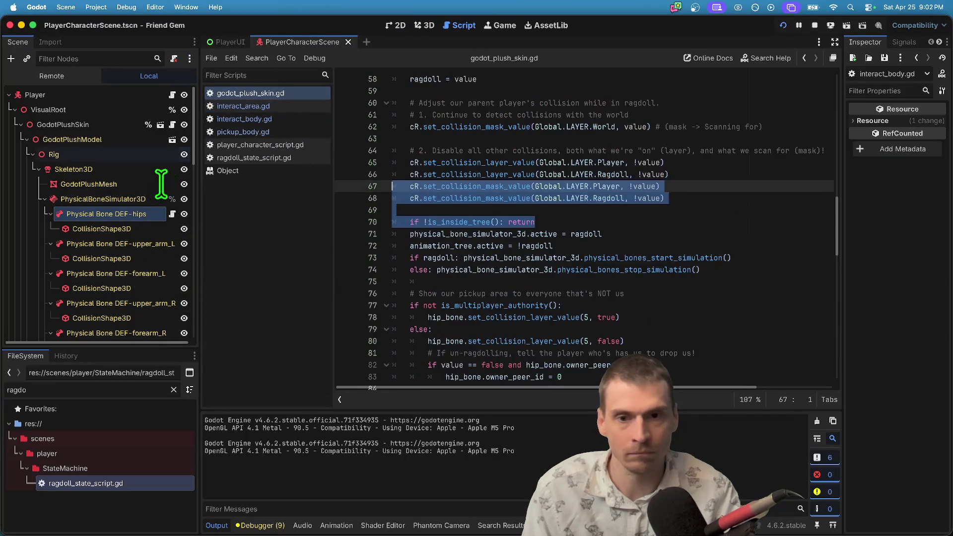
pyautogui.moveTo(720, 201); pyautogui.dragTo(132, 160)
pyautogui.moveTo(724, 164)
pyautogui.mouseDown()
pyautogui.moveTo(136, 153)
pyautogui.moveTo(136, 179)
pyautogui.mouseUp()
pyautogui.click(677, 174)
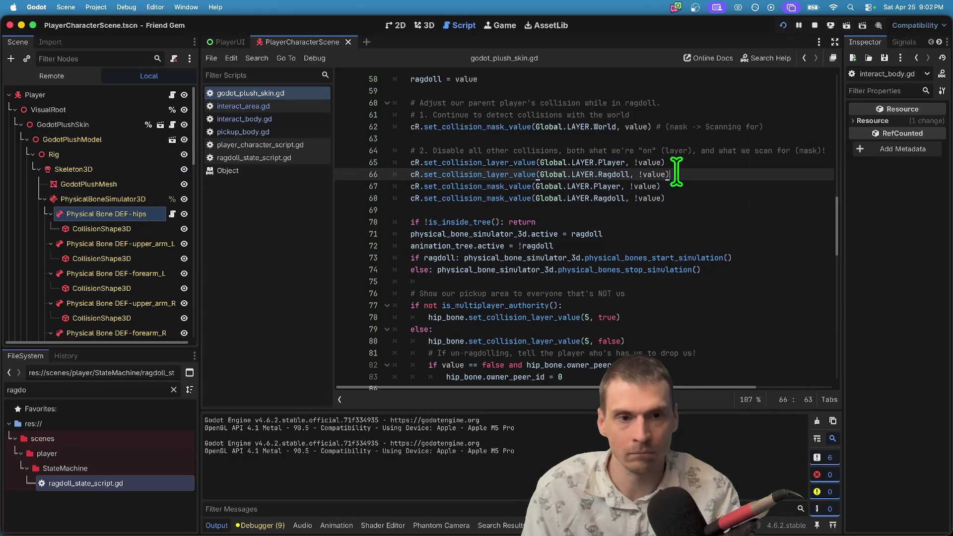
pyautogui.moveTo(704, 219); pyautogui.dragTo(283, 206)
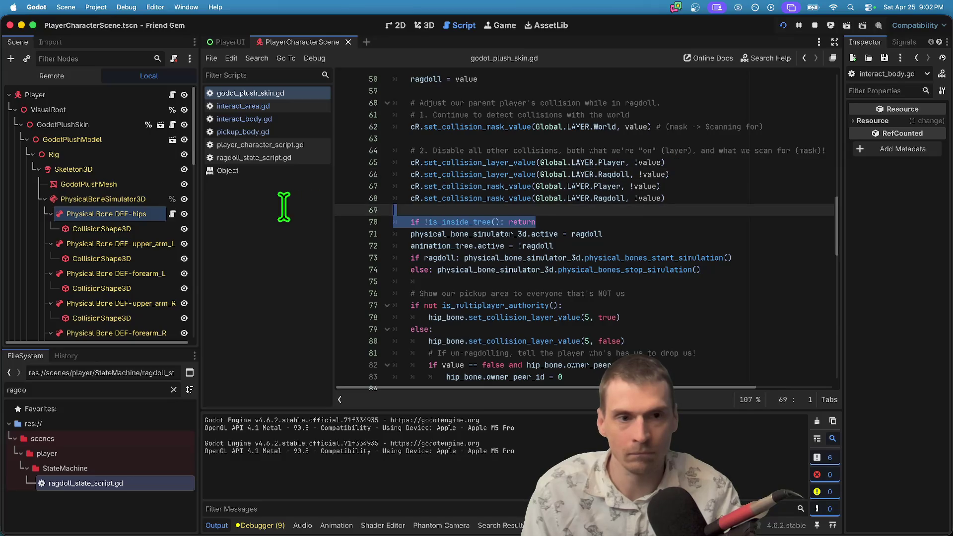
pyautogui.click(589, 139)
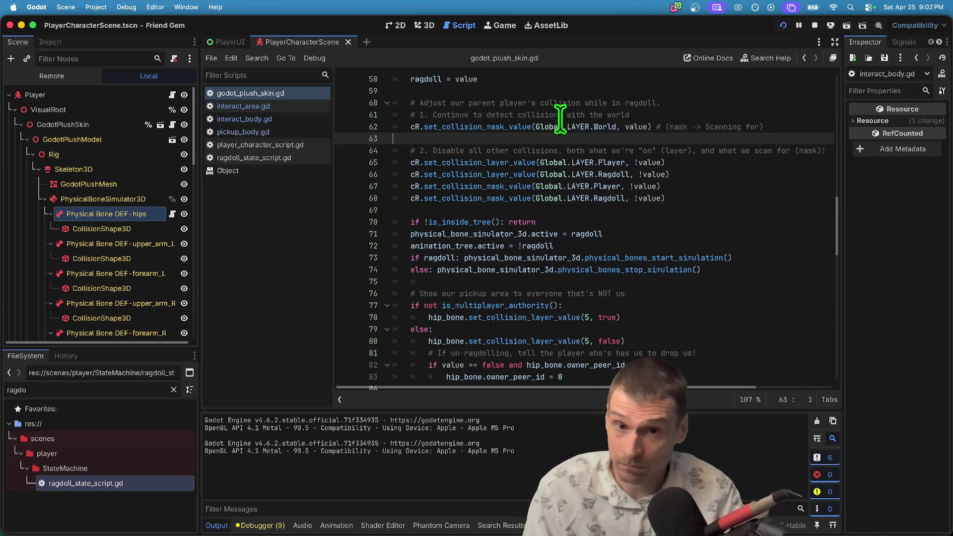
pyautogui.doubleClick(495, 127)
pyautogui.tripleClick(495, 126)
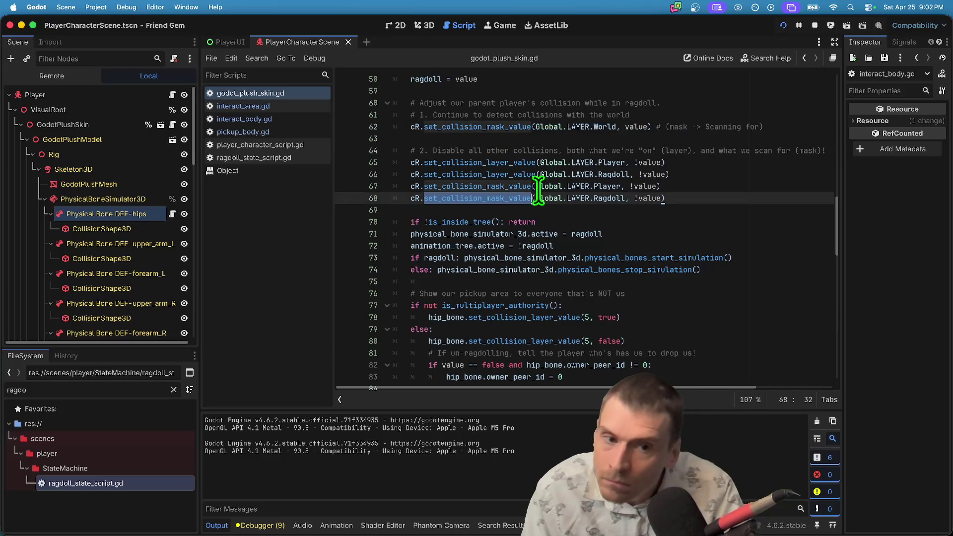
# - Add '!' before value on line 67, remove it from the Ragdoll mask line, then save and run
pyautogui.click(636, 186)
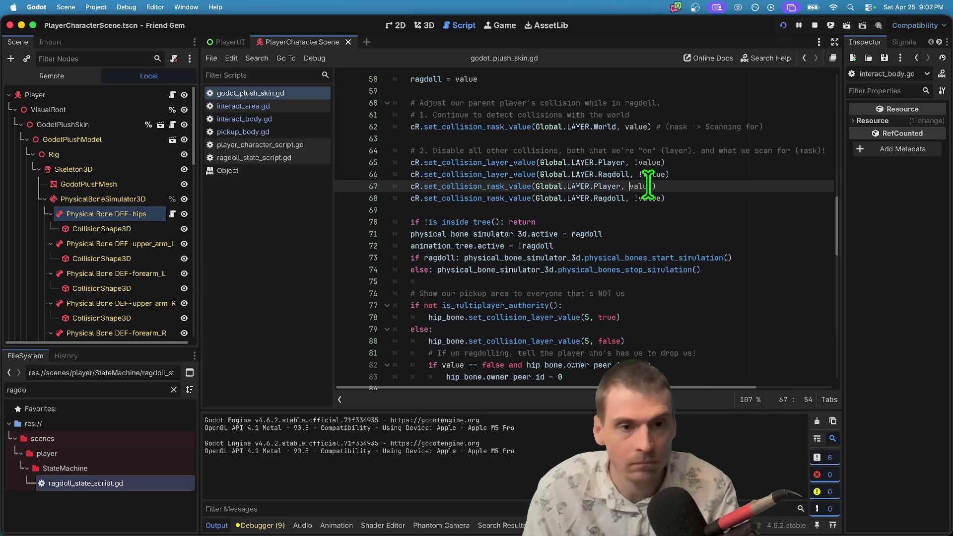
pyautogui.write('!')
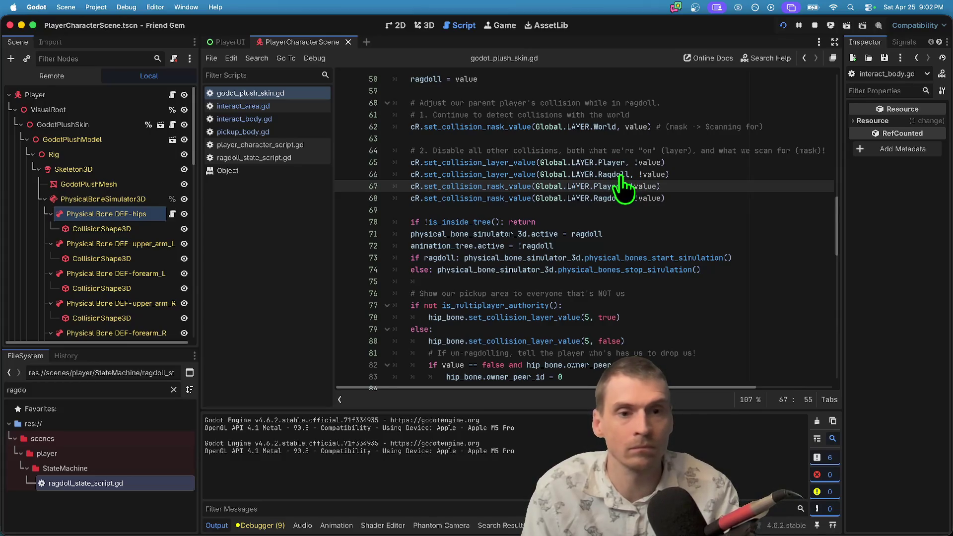
pyautogui.moveTo(620, 175)
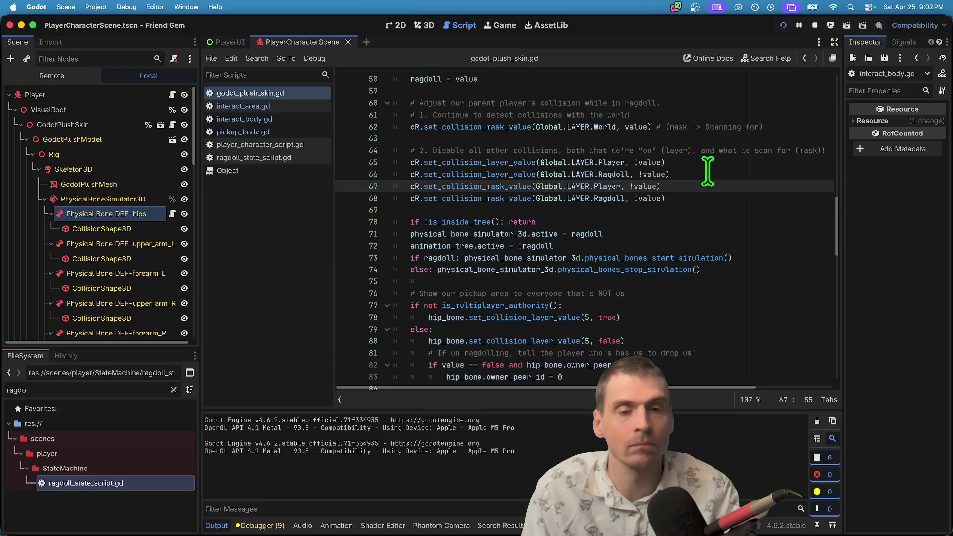
pyautogui.doubleClick(647, 198)
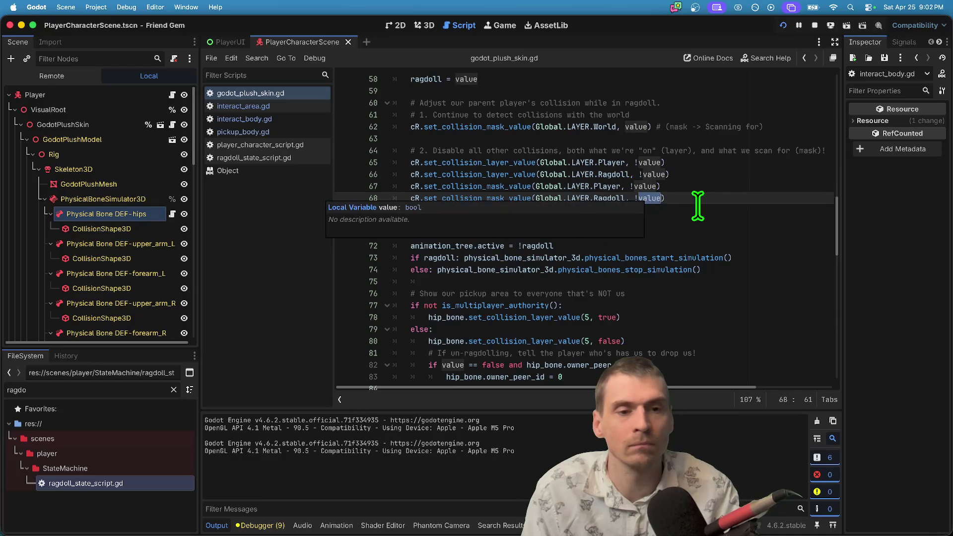
pyautogui.press('Left')
pyautogui.press('BackSpace')
pyautogui.press('super+b')
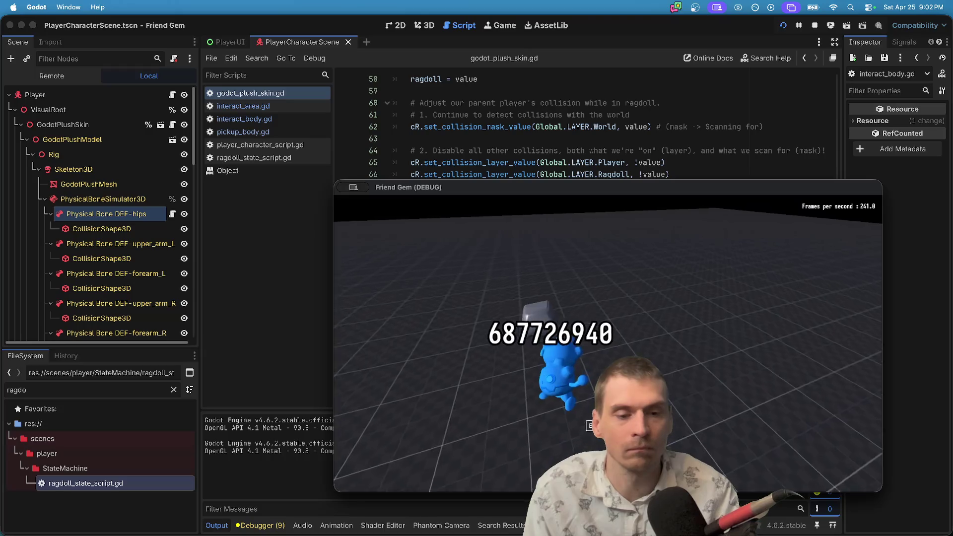
# - Drop the '!' so the hip Ragdoll layer line uses plain value, then run the game
pyautogui.press('super+Tab')
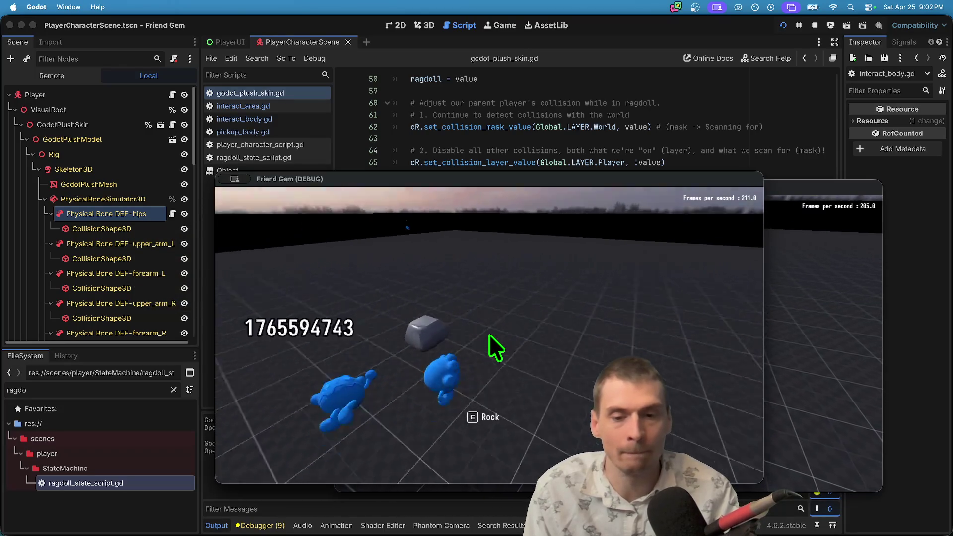
pyautogui.press('super+Tab')
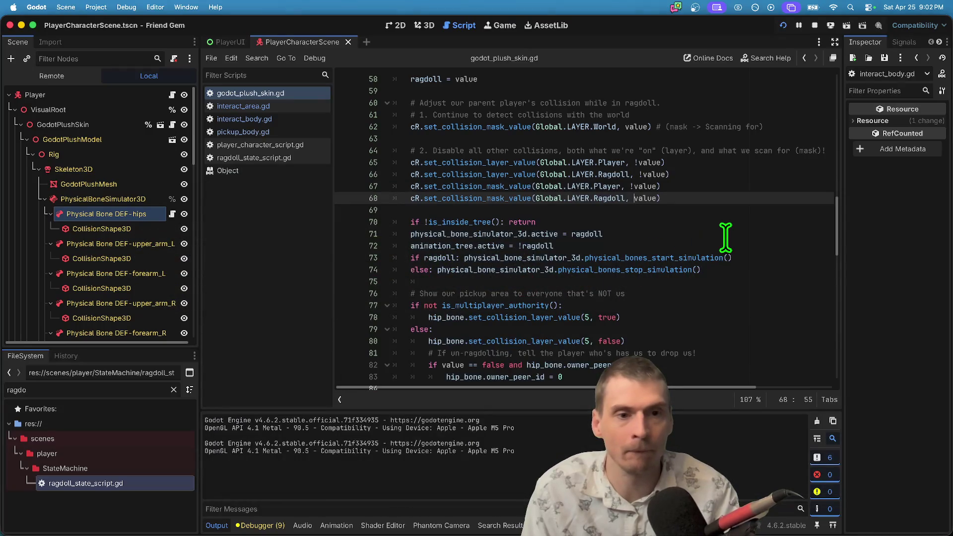
pyautogui.click(628, 175)
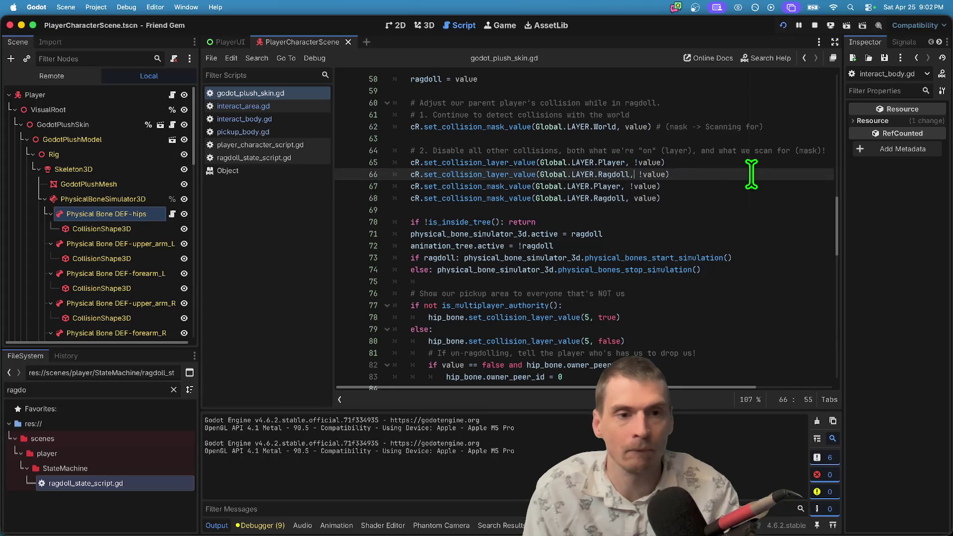
pyautogui.press('super+b')
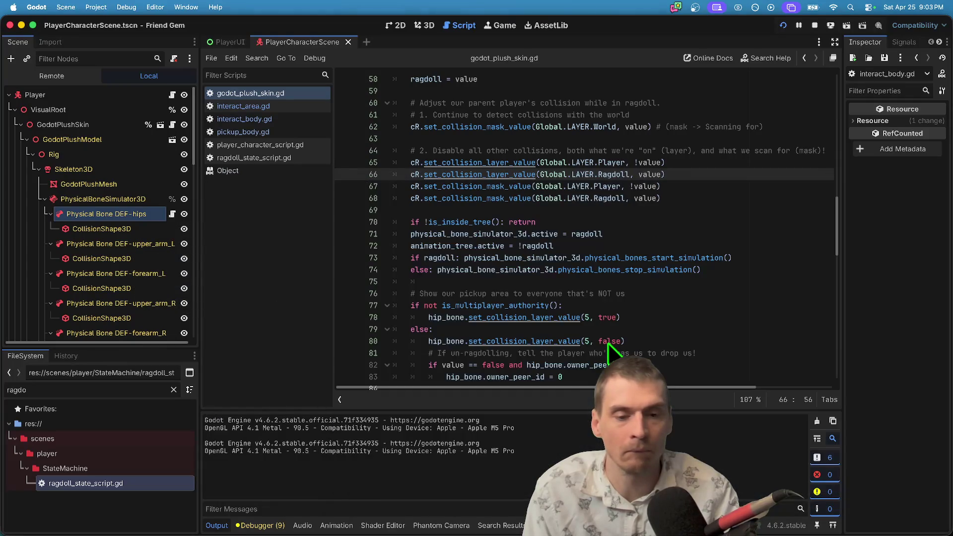
# - Test pickup in-game: walk to the other plush, pick it up, drop it, carry it, ragdoll it
pyautogui.press('super+Tab')
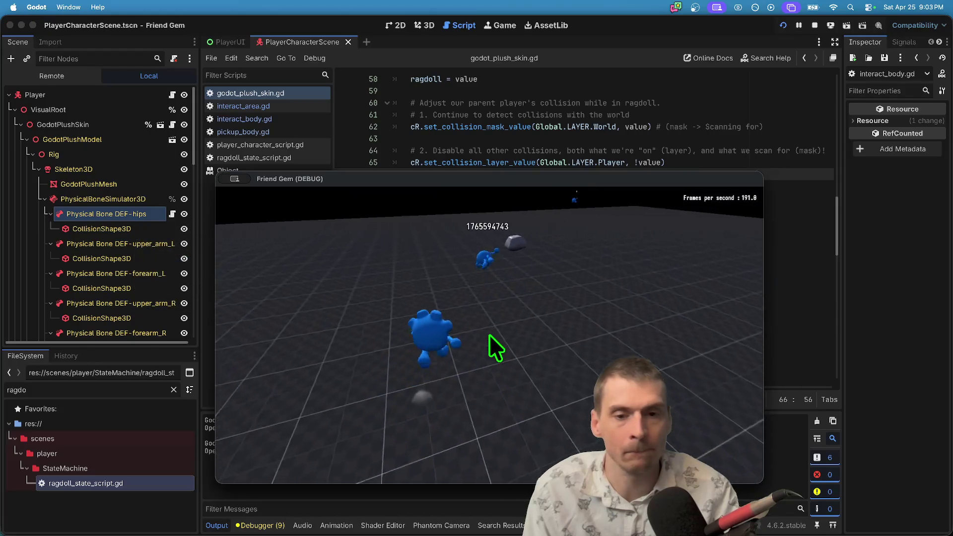
pyautogui.press('w')
pyautogui.press('e')
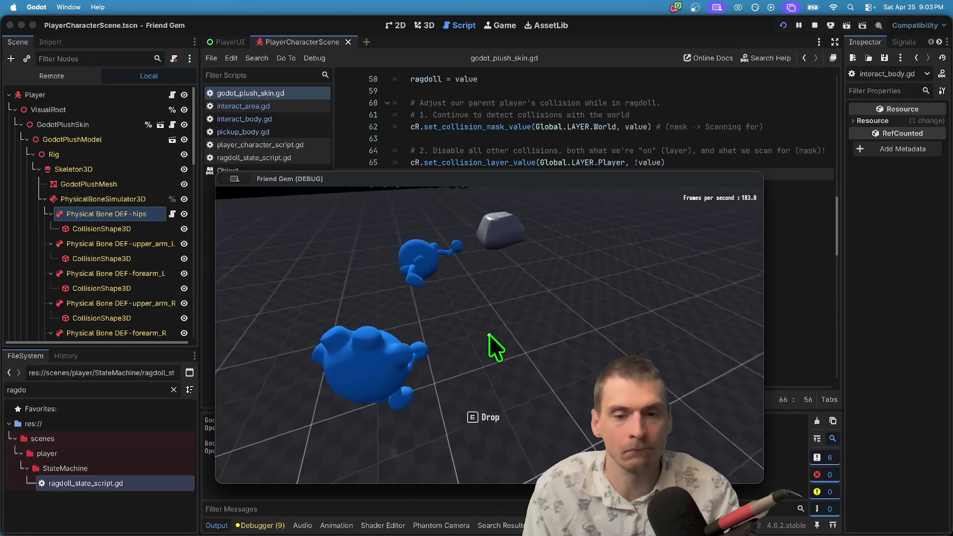
pyautogui.press('e')
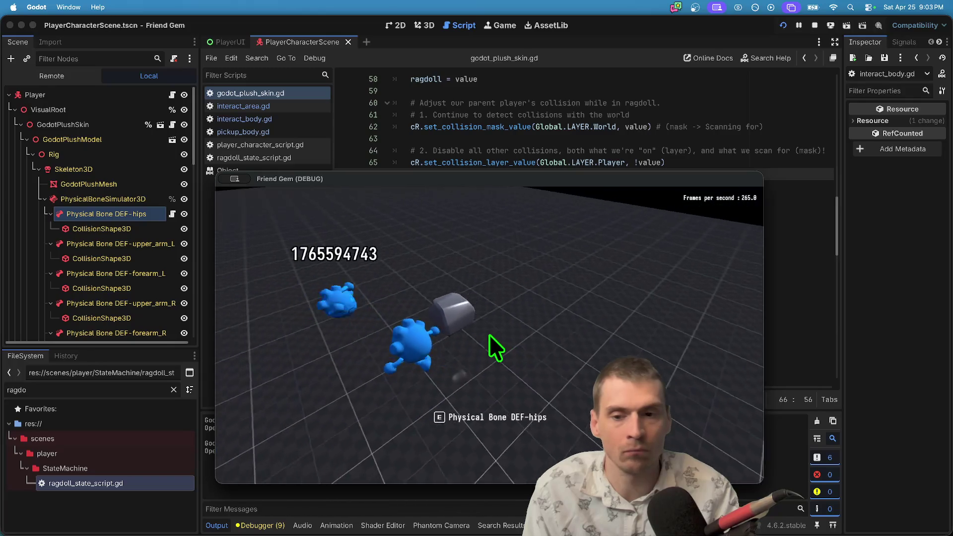
pyautogui.press('w')
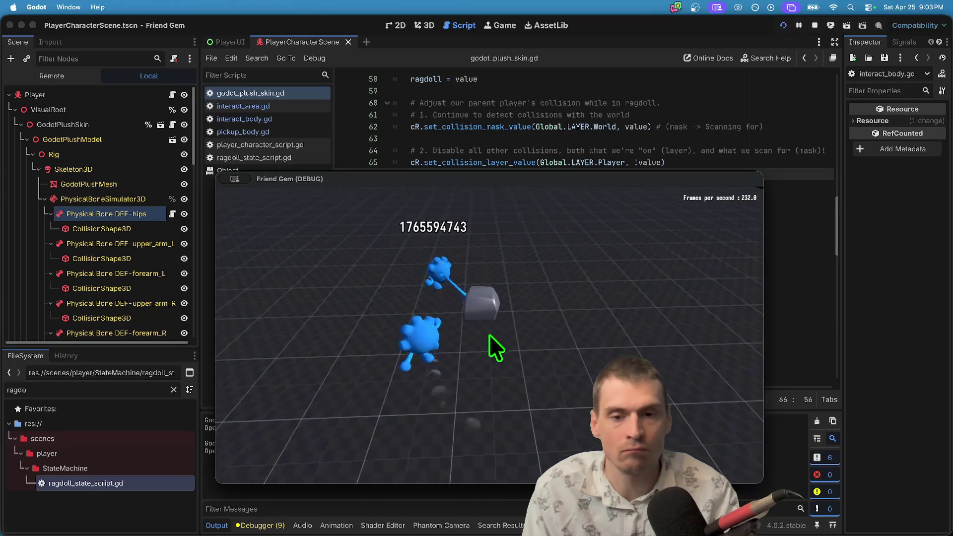
pyautogui.press('e')
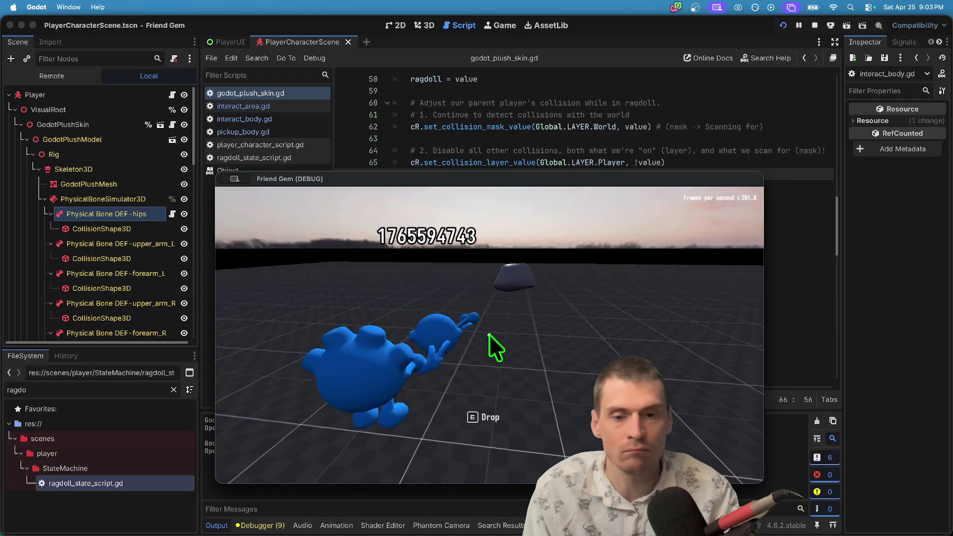
pyautogui.press('s')
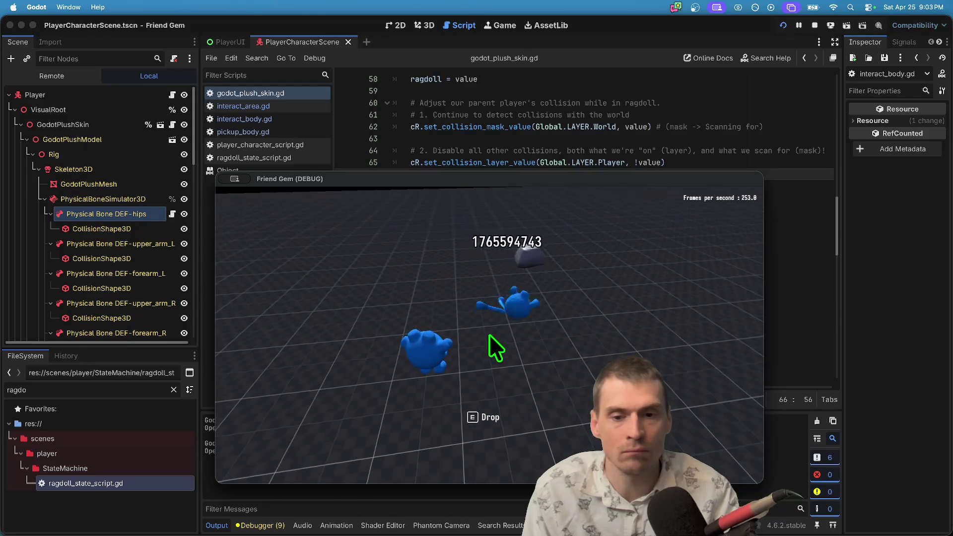
pyautogui.press('d')
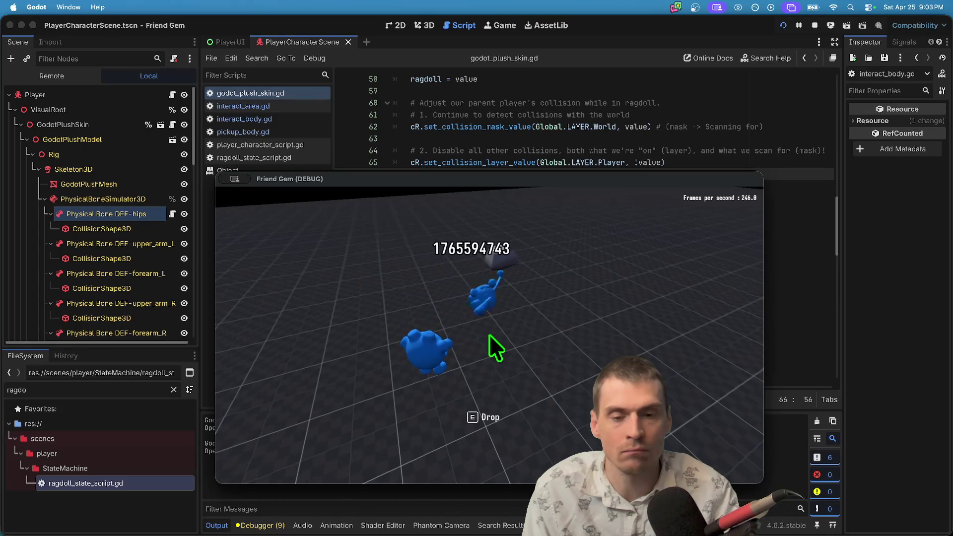
# - Restore '!' before value on line 66, save and rerun, then close both game windows
pyautogui.press('super+period')
pyautogui.write('!value)')
pyautogui.press('super+b')
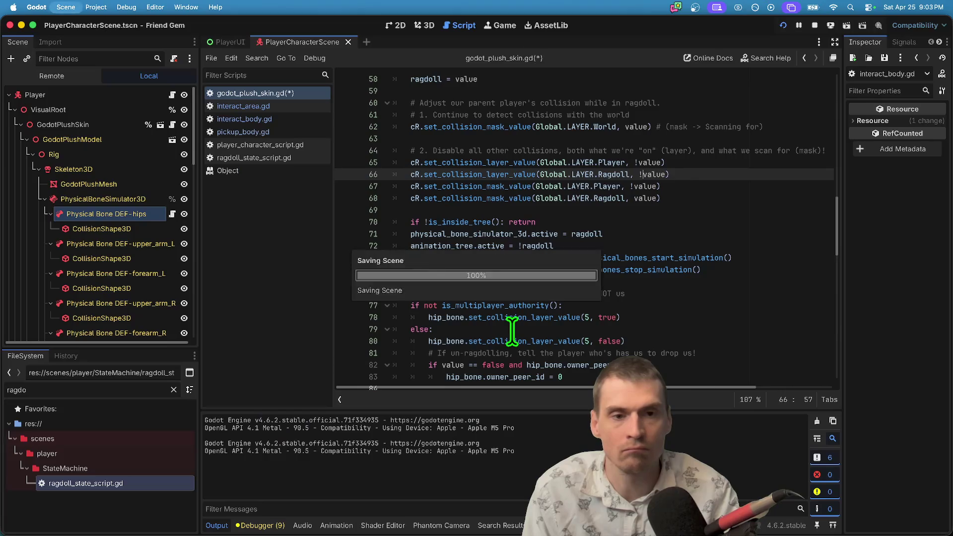
pyautogui.press('super+Tab')
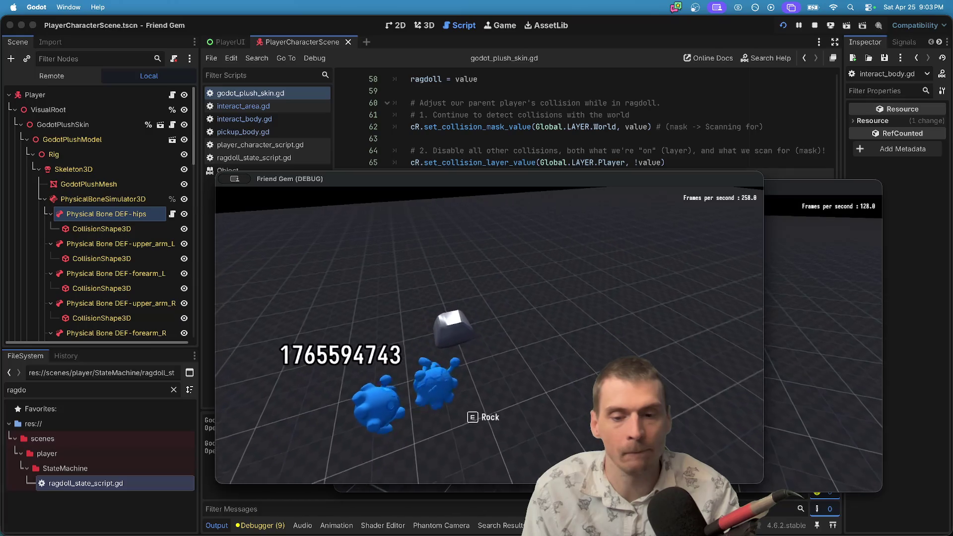
pyautogui.press('super+q')
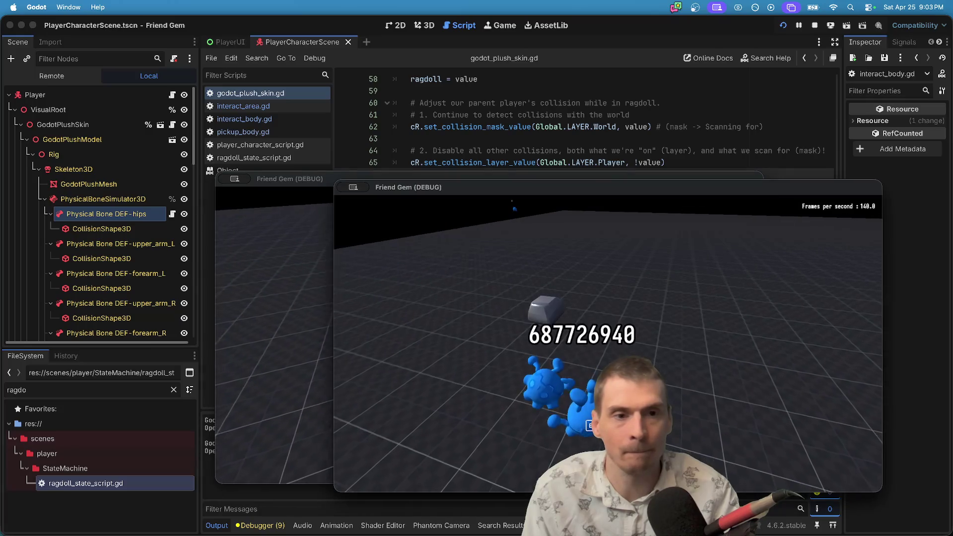
pyautogui.press('super+q')
pyautogui.tripleClick(645, 198)
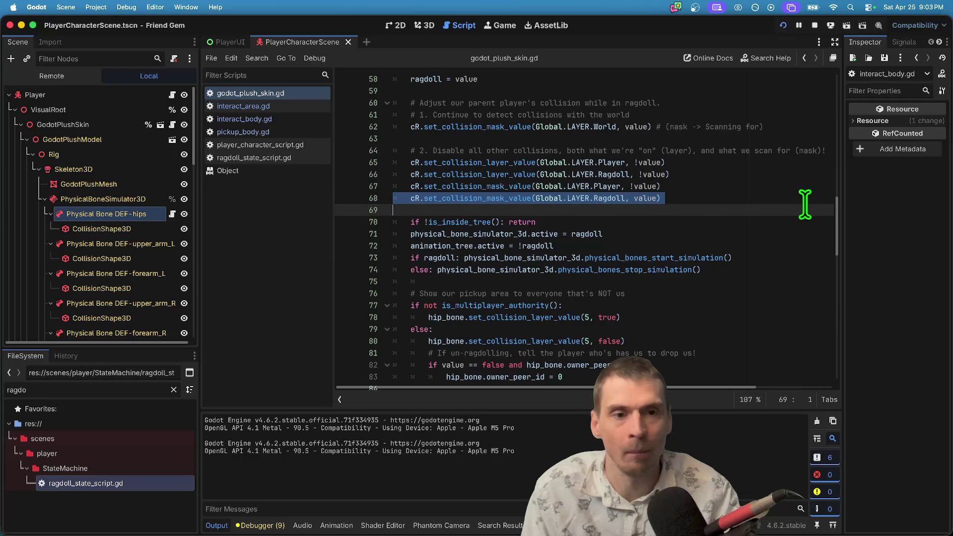
# - Undo and redo the last edit on the Ragdoll mask line around line 68
pyautogui.press('super+z')
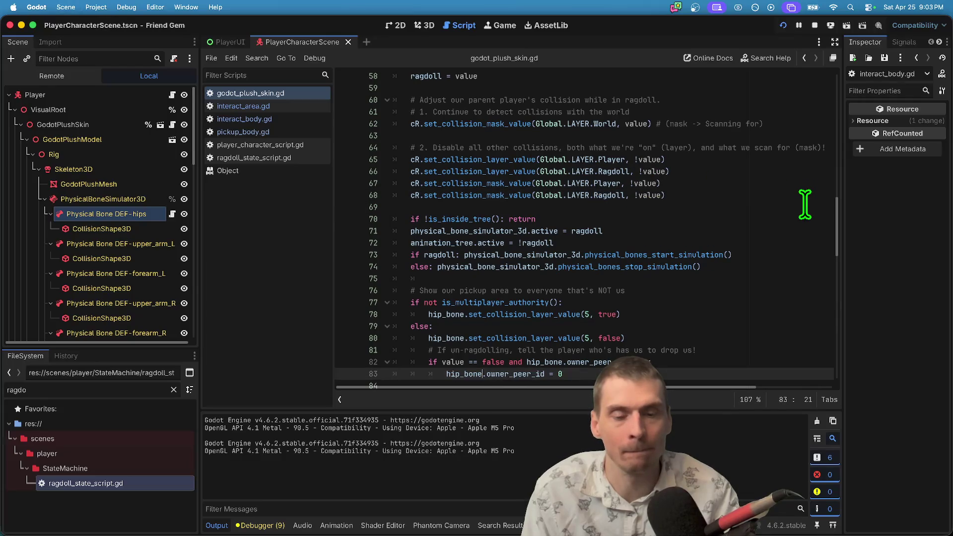
pyautogui.click(696, 195)
pyautogui.press('super+z')
pyautogui.press('super+shift+z')
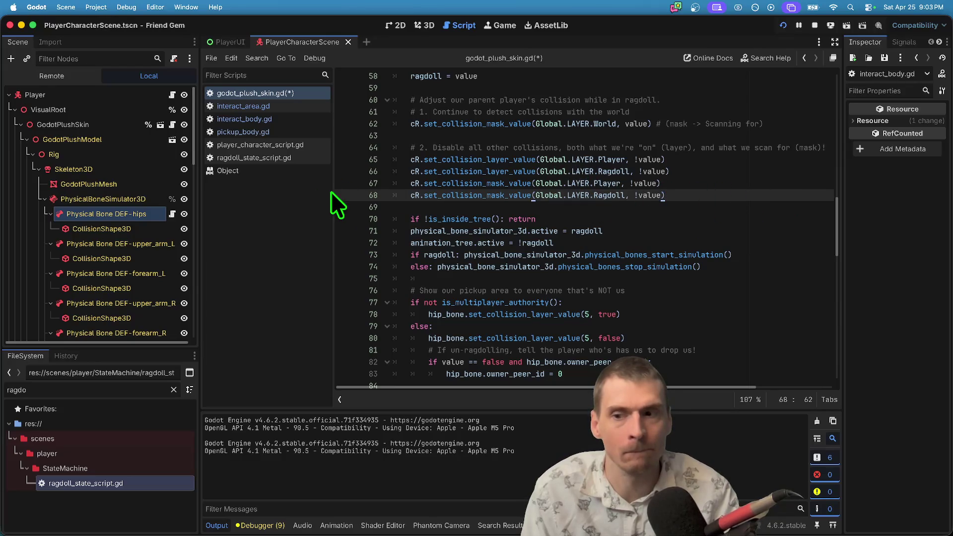
# - Toggle a Collision Layer bit on the DEF-hips physical bone in the Inspector
pyautogui.click(133, 218)
pyautogui.click(131, 228)
pyautogui.click(135, 216)
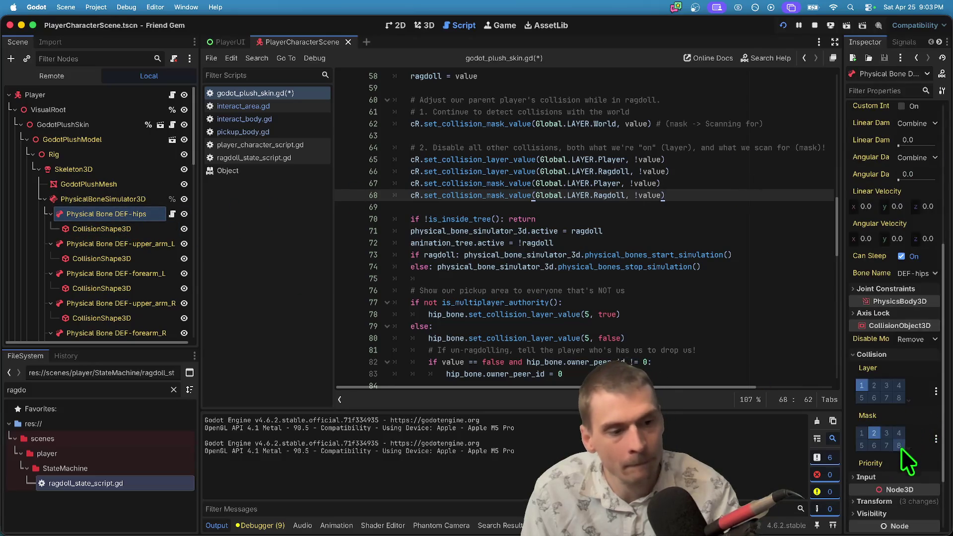
pyautogui.click(898, 383)
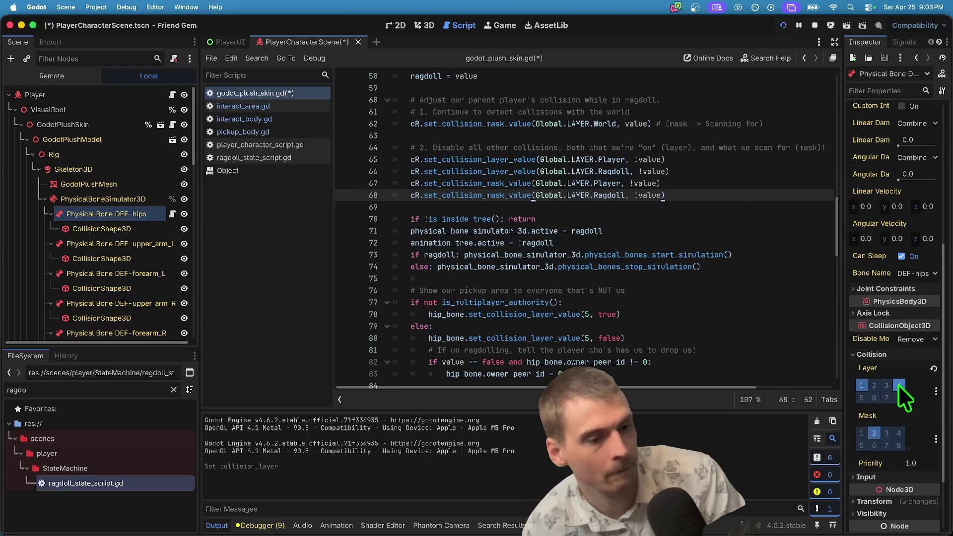
# - Review the LAYER enum in global.gd, then return to godot_plush_skin.gd at blank line 69
pyautogui.click(599, 203)
pyautogui.keyDown('super'); pyautogui.click(581, 195); pyautogui.keyUp('super')
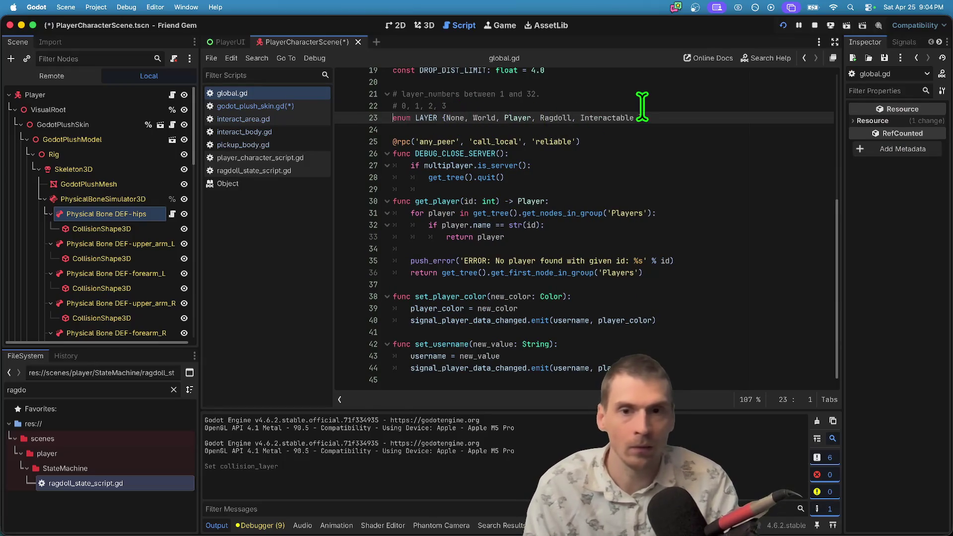
pyautogui.scroll(6, 505, 113)
pyautogui.press('alt+super+Left')
pyautogui.press('alt+super+Right')
pyautogui.press('alt+super+Left')
pyautogui.click(709, 206)
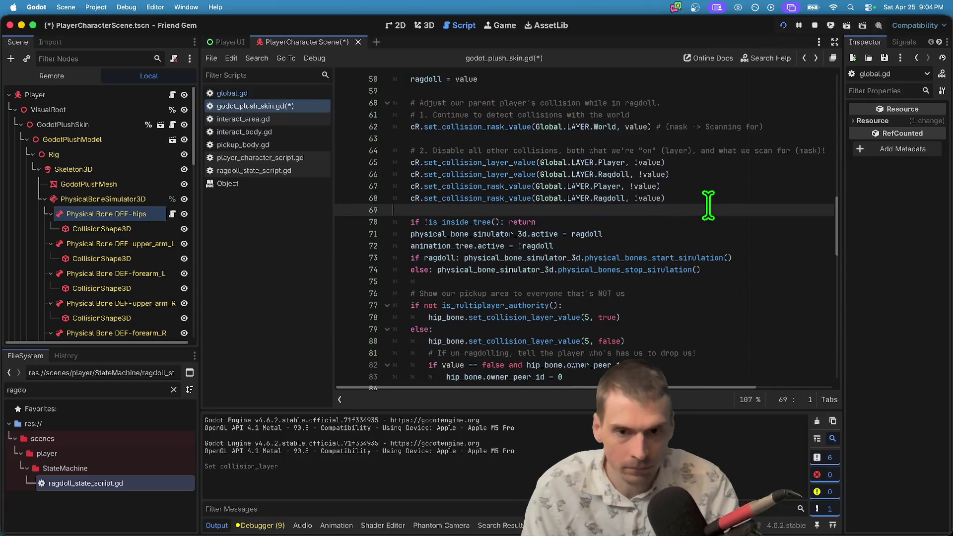
# - Open blank lines after line 68, try a cR.set call, then delete that unfinished line
pyautogui.press('Return')
pyautogui.press('Return')
pyautogui.press('Up')
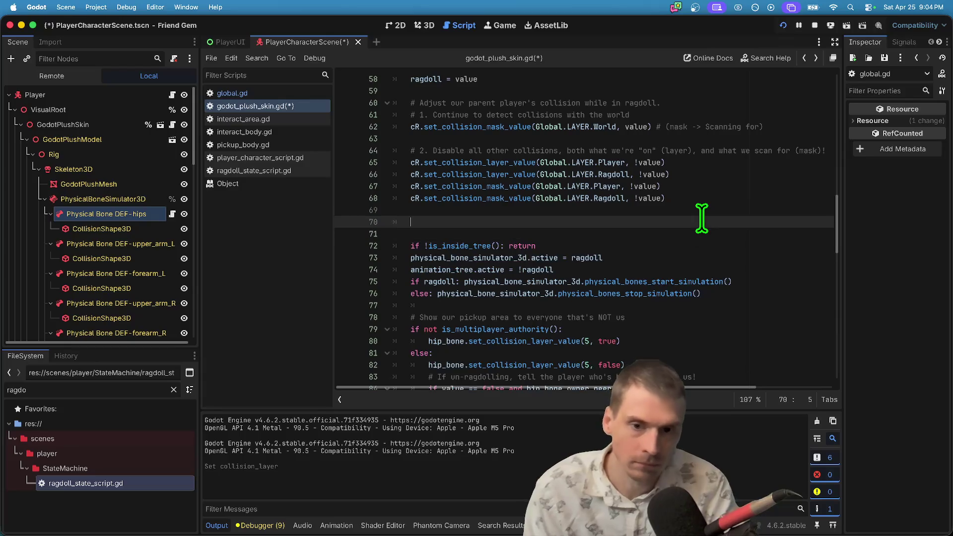
pyautogui.write('cR.set')
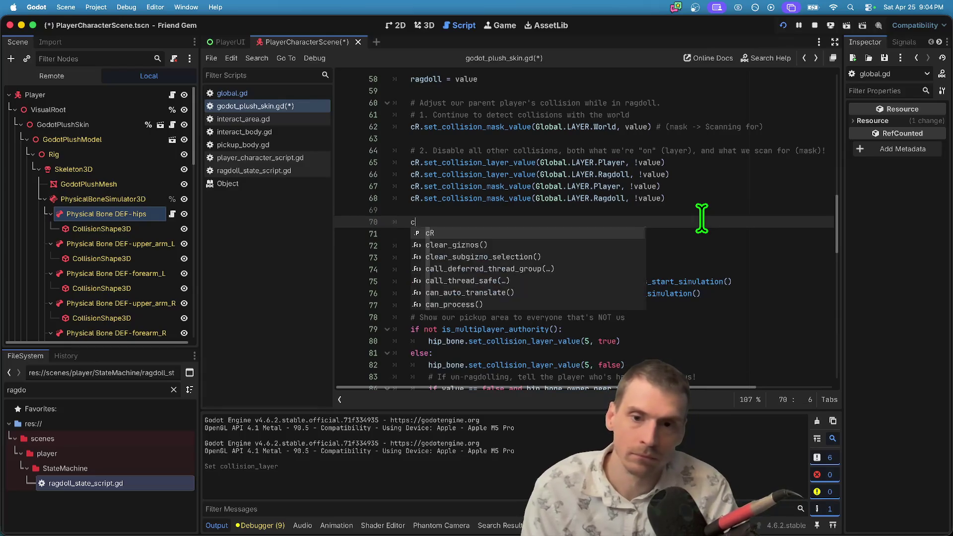
pyautogui.press('Escape')
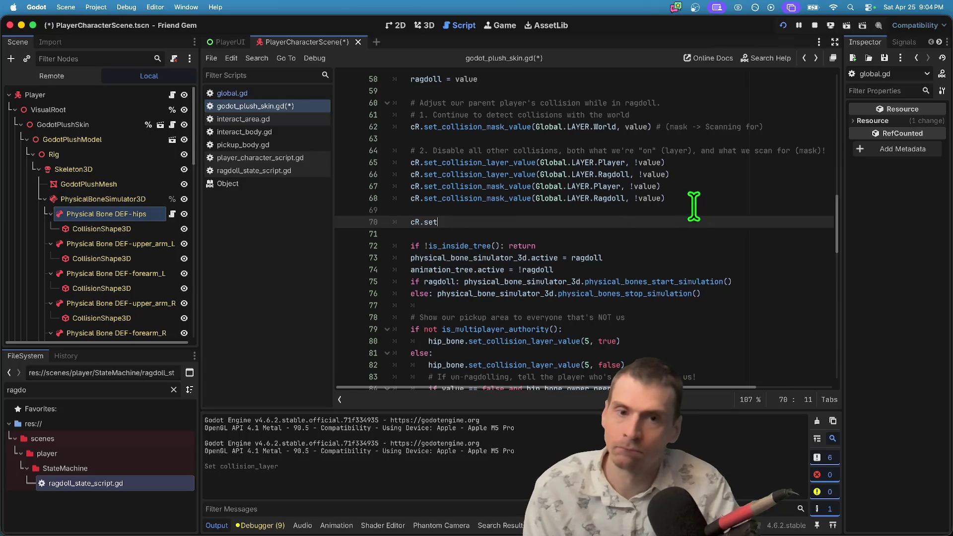
pyautogui.scroll(2, 513, 221)
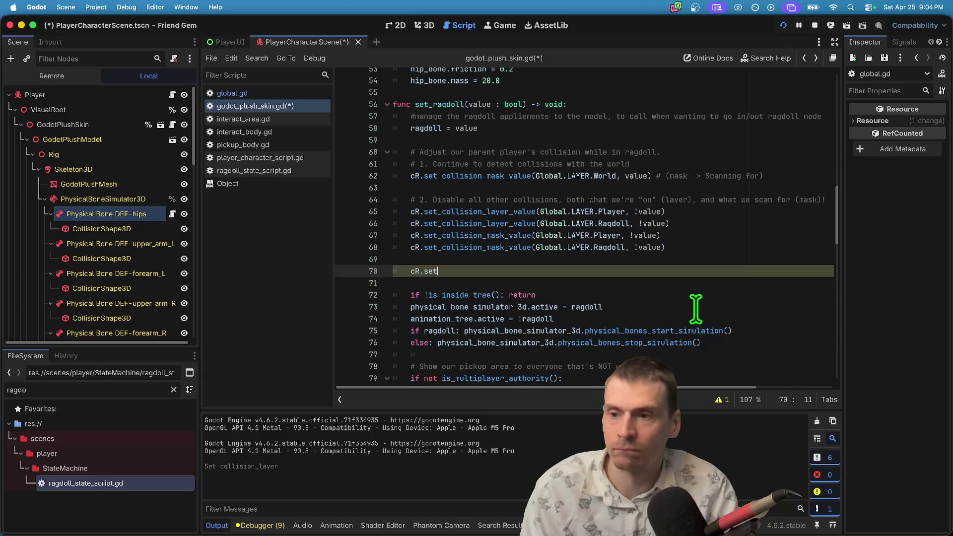
pyautogui.click(47, 170)
pyautogui.click(612, 233)
pyautogui.click(636, 269)
pyautogui.tripleClick(635, 269)
pyautogui.press('BackSpace')
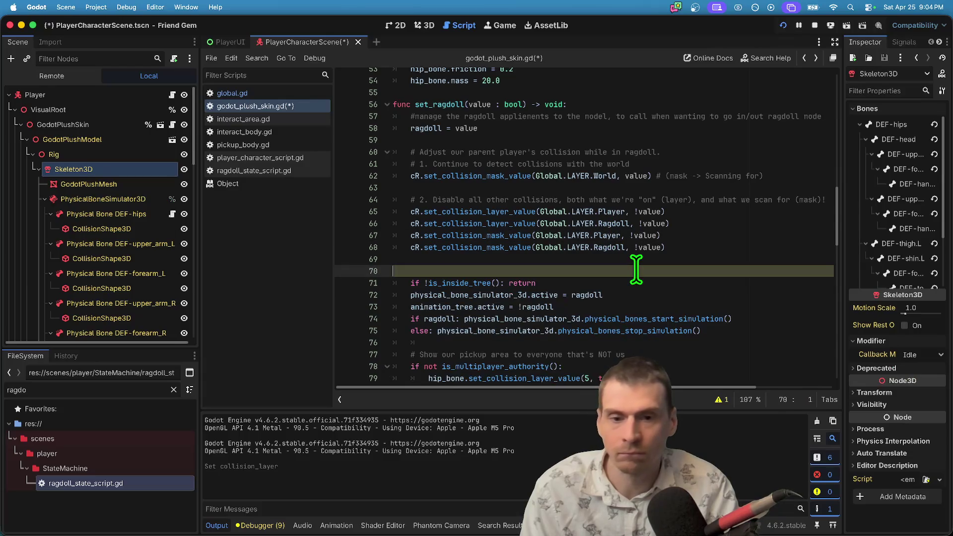
# - Copy hip_bone from line 79 and start a hip_bone.set_collision_layer_value call on line 70
pyautogui.scroll(-3, 635, 270)
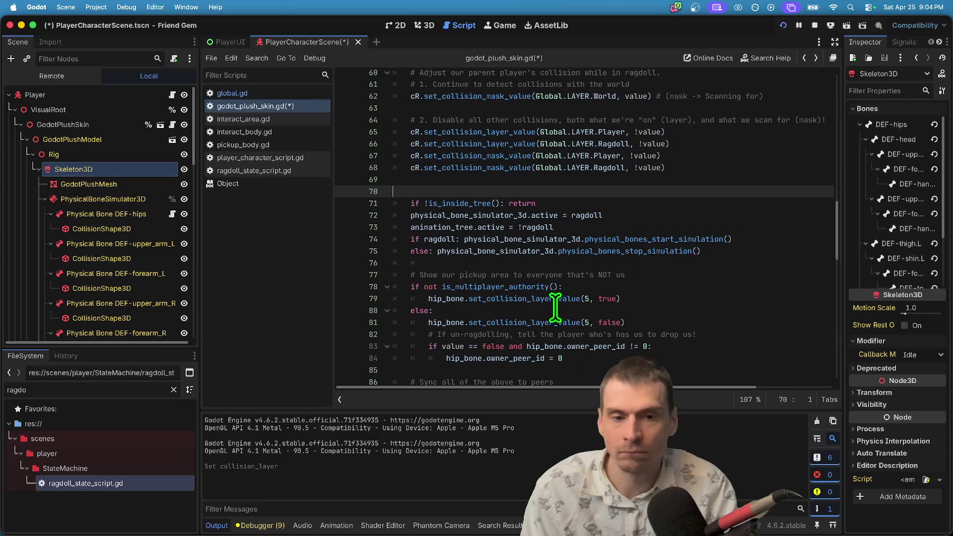
pyautogui.doubleClick(553, 299)
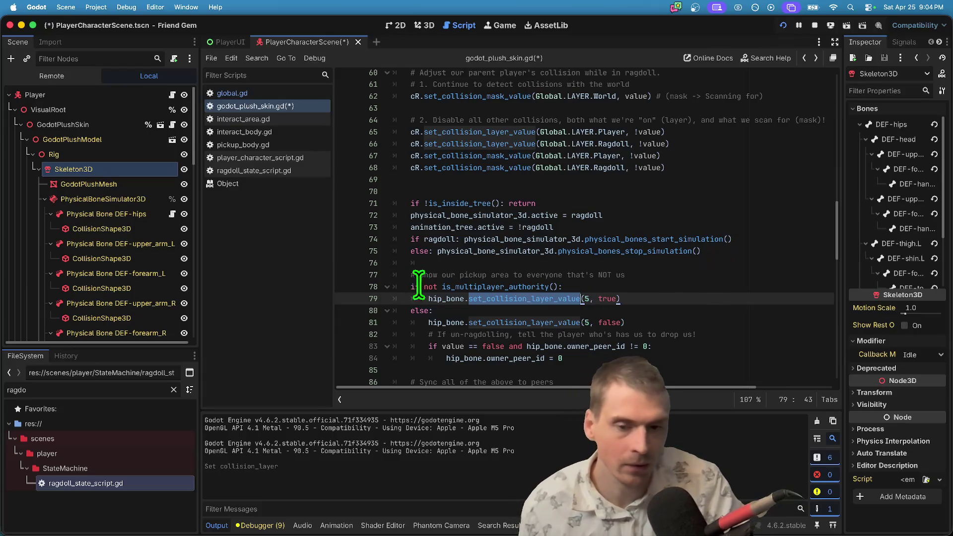
pyautogui.doubleClick(439, 298)
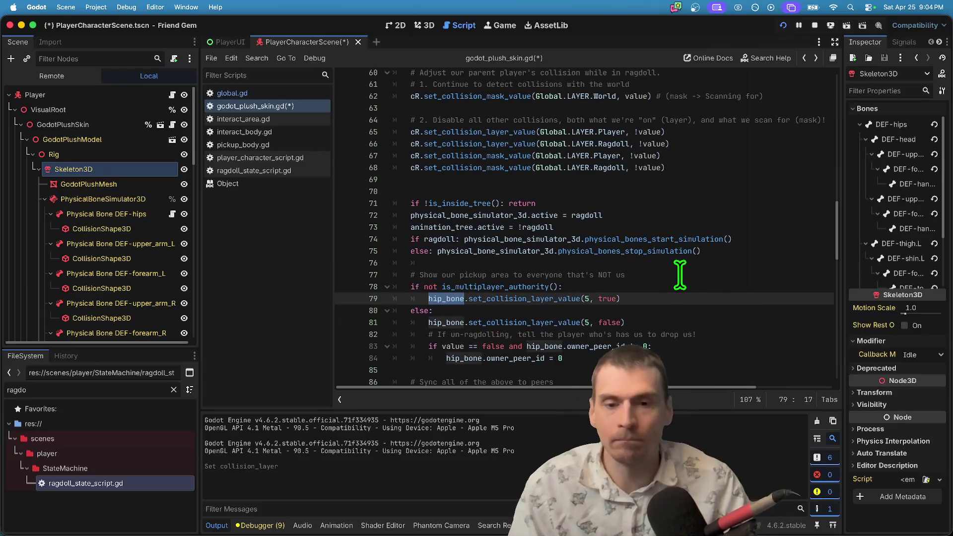
pyautogui.press('Left')
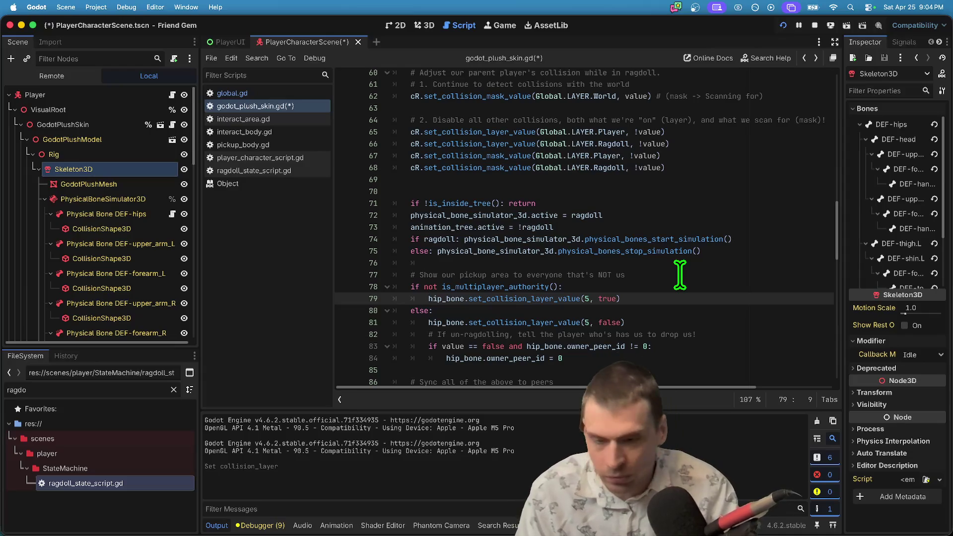
pyautogui.doubleClick(435, 299)
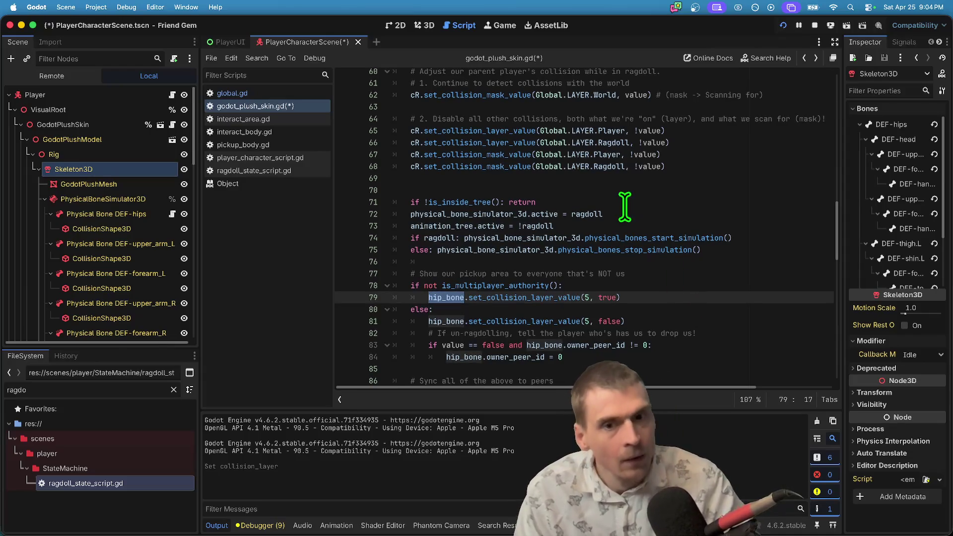
pyautogui.click(634, 189)
pyautogui.press('Up')
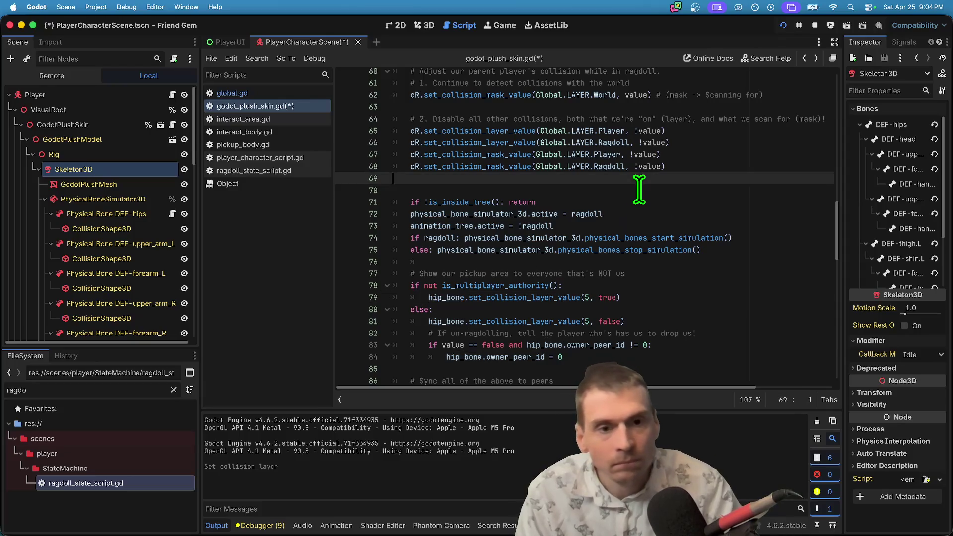
pyautogui.press('Return')
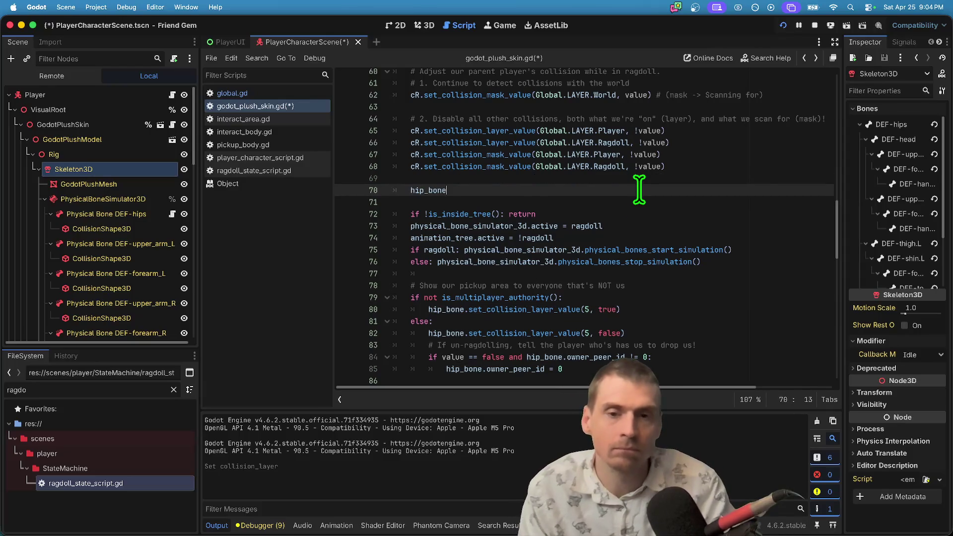
pyautogui.write('.set_c')
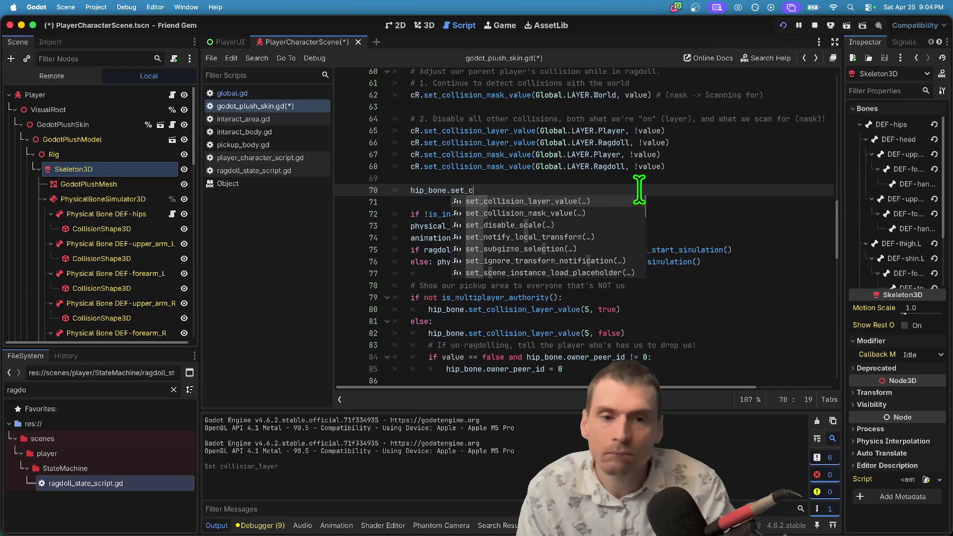
pyautogui.press('Return')
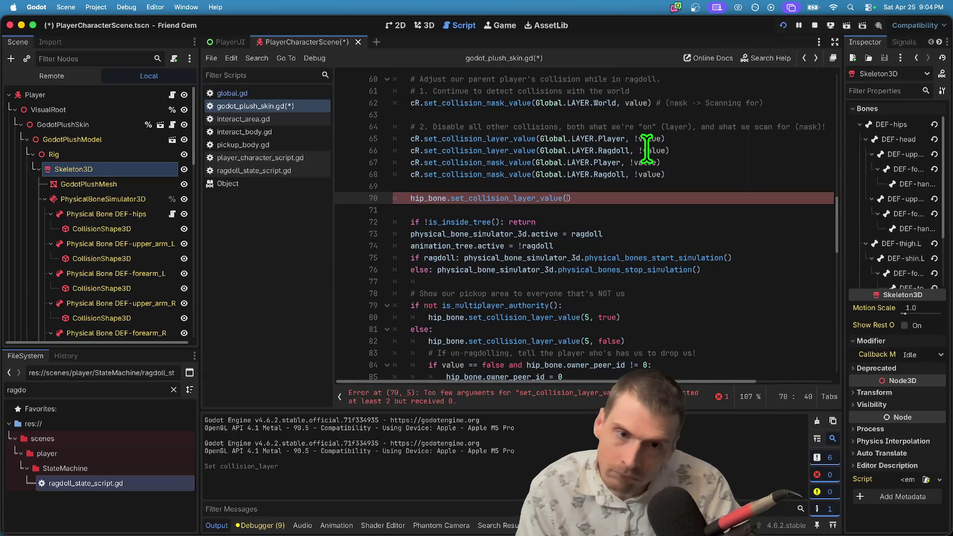
# - Fill in the call's arguments as Global.LAYER.Ragdoll and !value
pyautogui.doubleClick(656, 152)
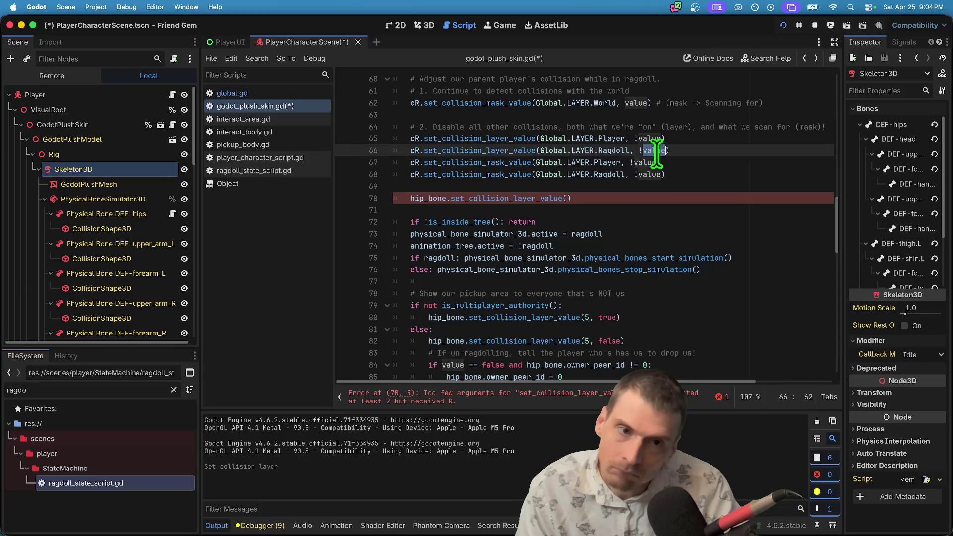
pyautogui.moveTo(651, 154); pyautogui.dragTo(640, 155)
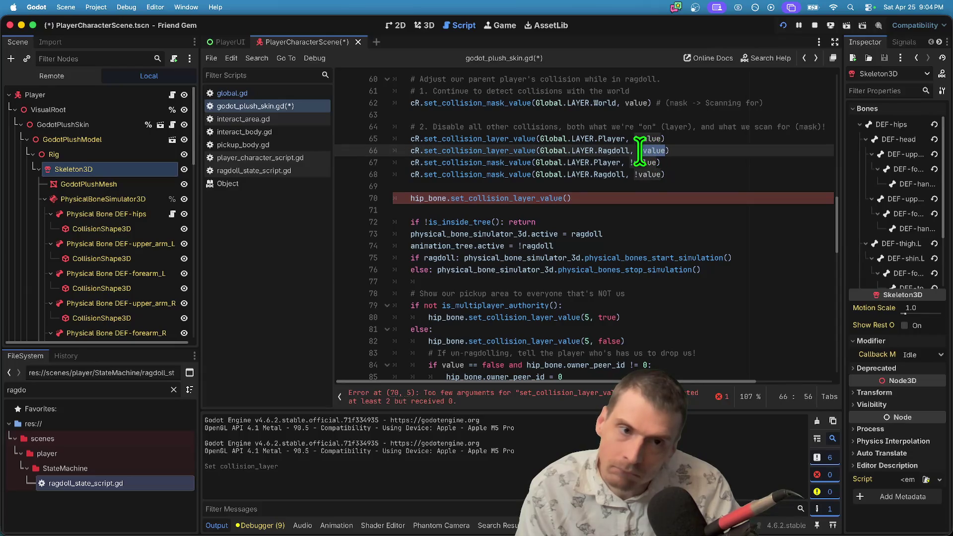
pyautogui.click(662, 195)
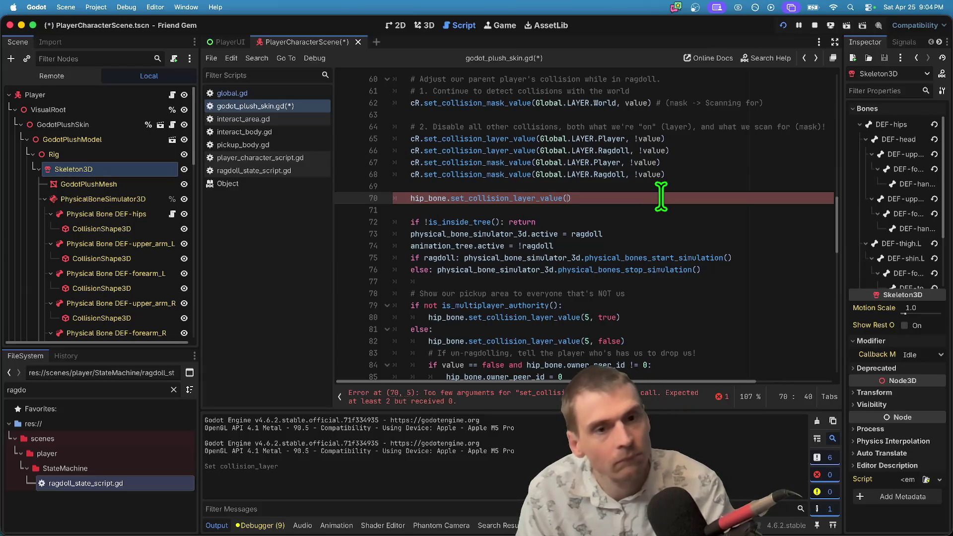
pyautogui.write(', !value')
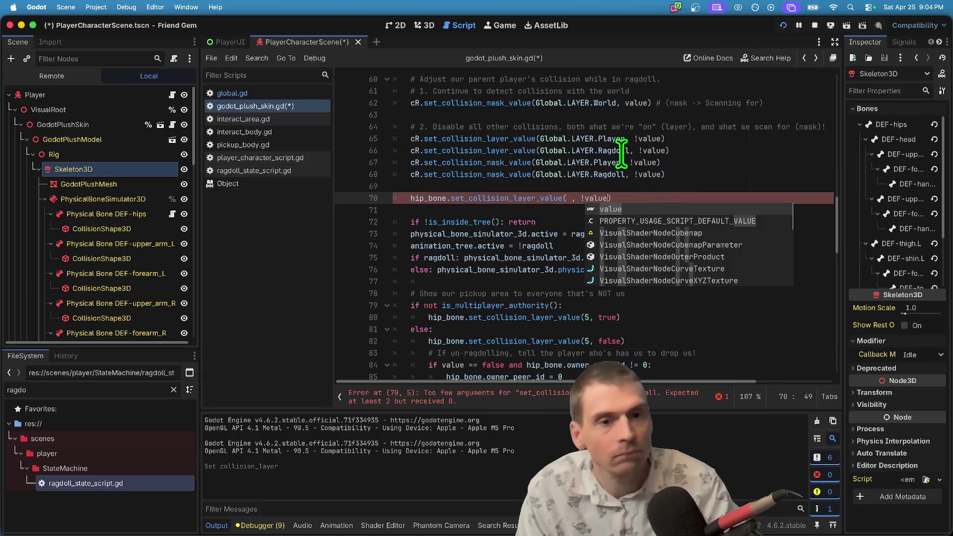
pyautogui.click(622, 154)
pyautogui.click(581, 209)
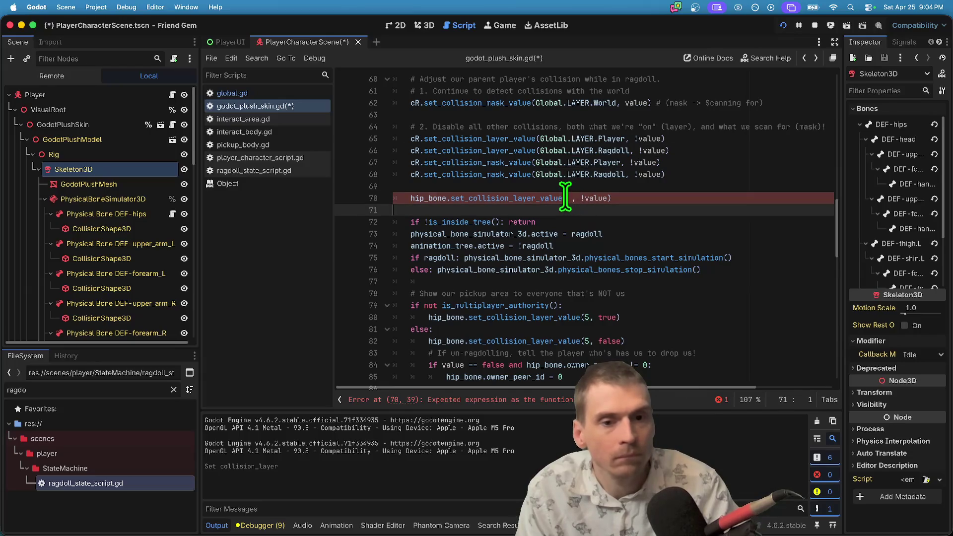
pyautogui.click(570, 197)
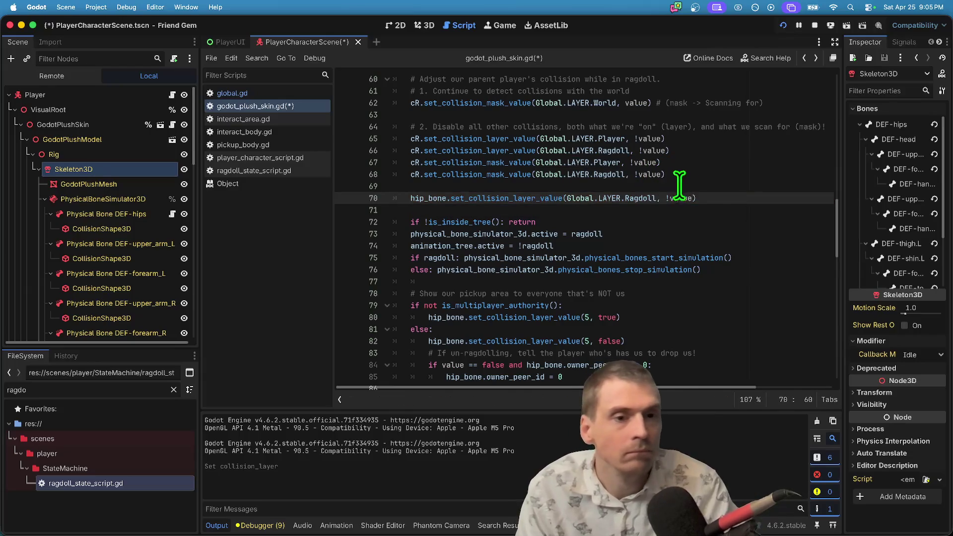
pyautogui.press('Down')
# - Duplicate it as hip_bone.set_collision_mask_value and remove the negation so both use value
pyautogui.write('hip_bone.set_collision_layer_value(Global.LAYER.Ragdoll, !value)')
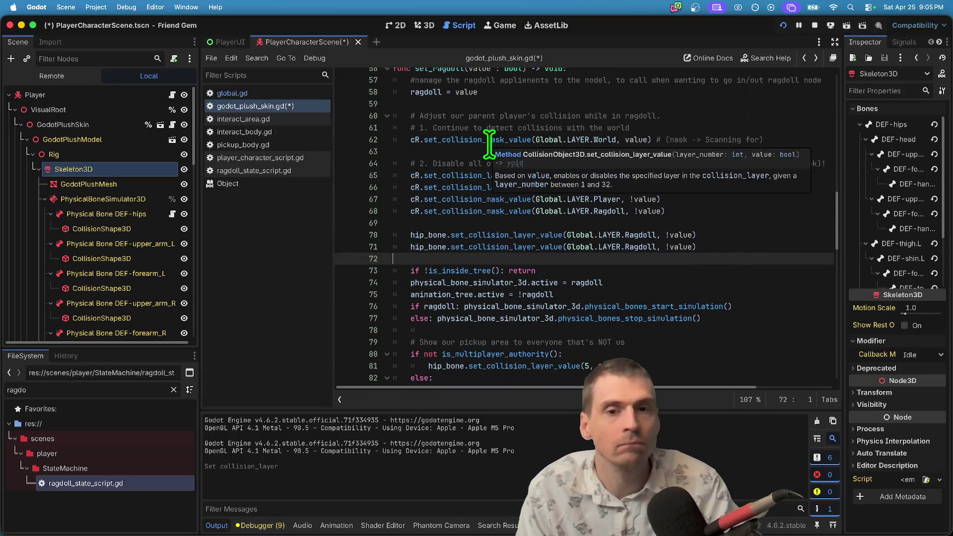
pyautogui.doubleClick(489, 140)
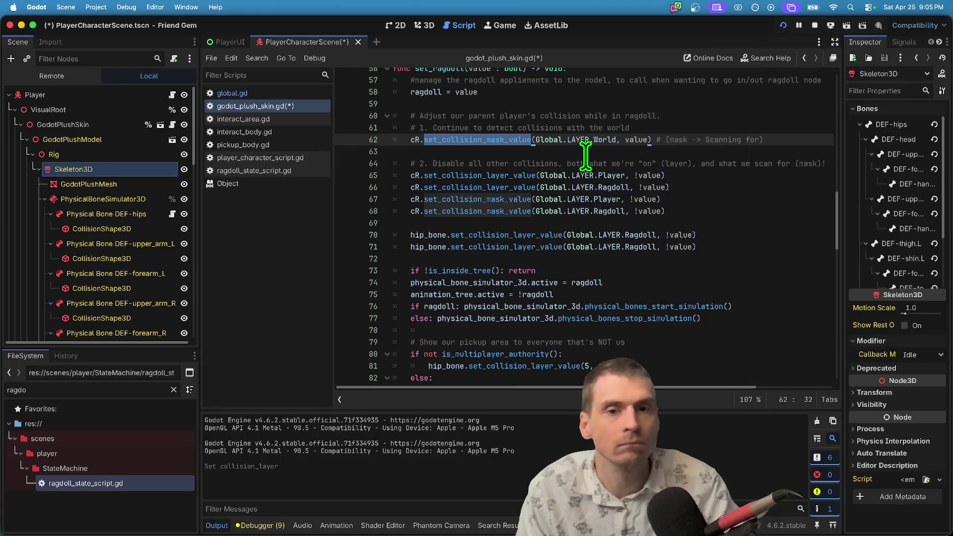
pyautogui.doubleClick(682, 247)
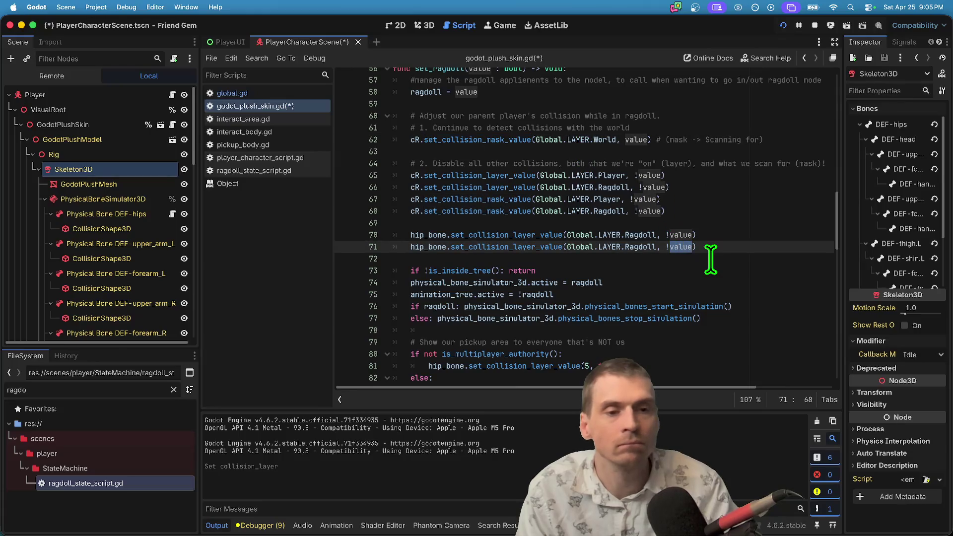
pyautogui.press('Up')
pyautogui.press('Delete')
pyautogui.press('Down')
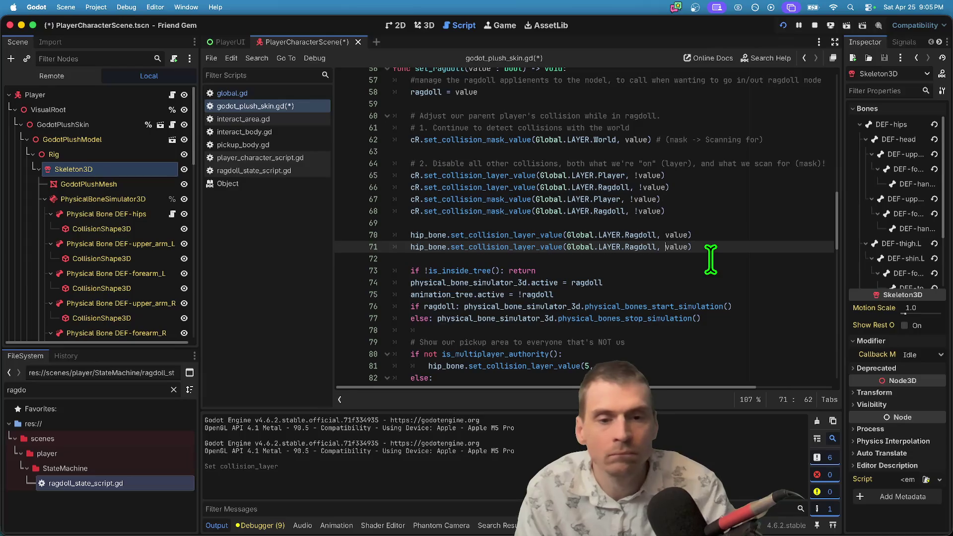
pyautogui.doubleClick(504, 199)
pyautogui.hotkey('ctrl', 'c')
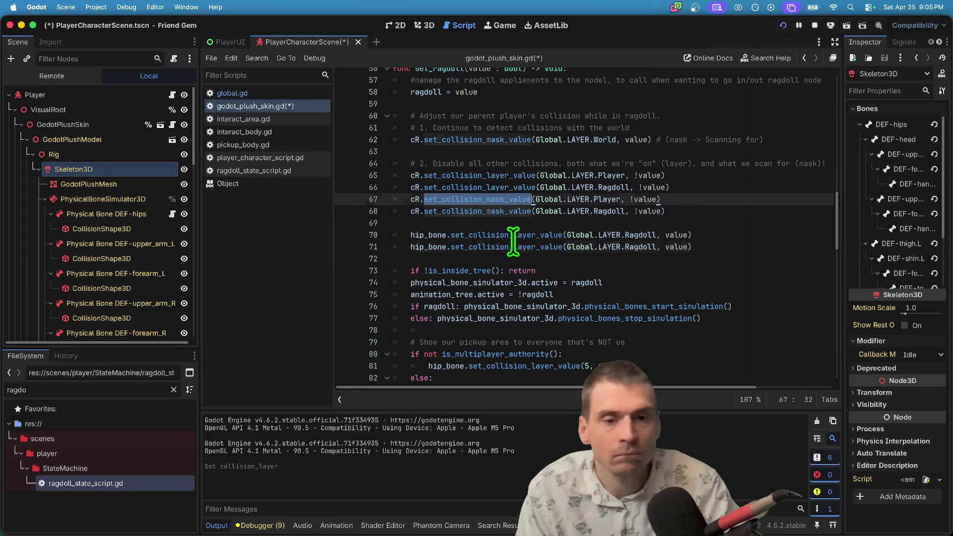
pyautogui.doubleClick(513, 241)
pyautogui.hotkey('ctrl', 'v')
# - Add the '# 3. Hip bones can bounce now' comment above, save, and run the game
pyautogui.press('Up')
pyautogui.hotkey('ctrl', 'shift', 'Return')
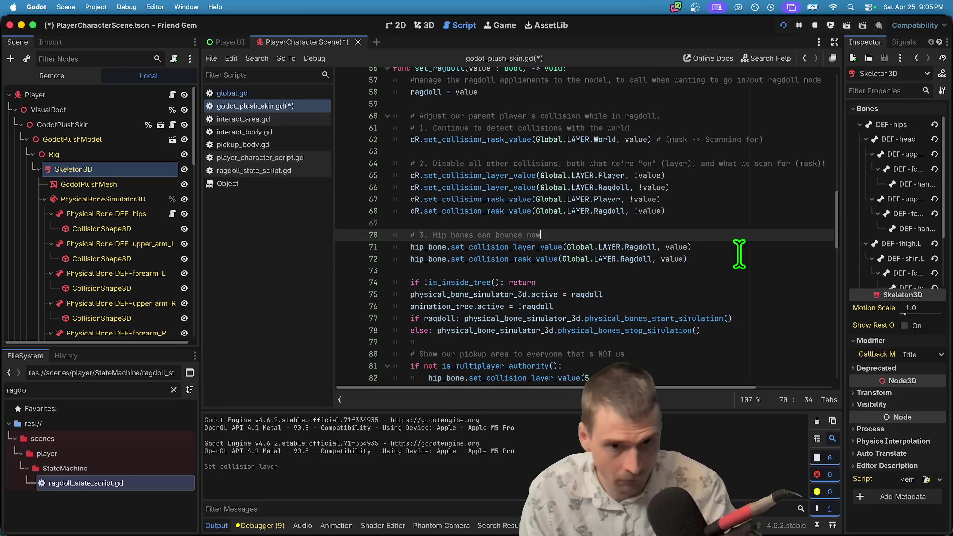
pyautogui.press('super+b')
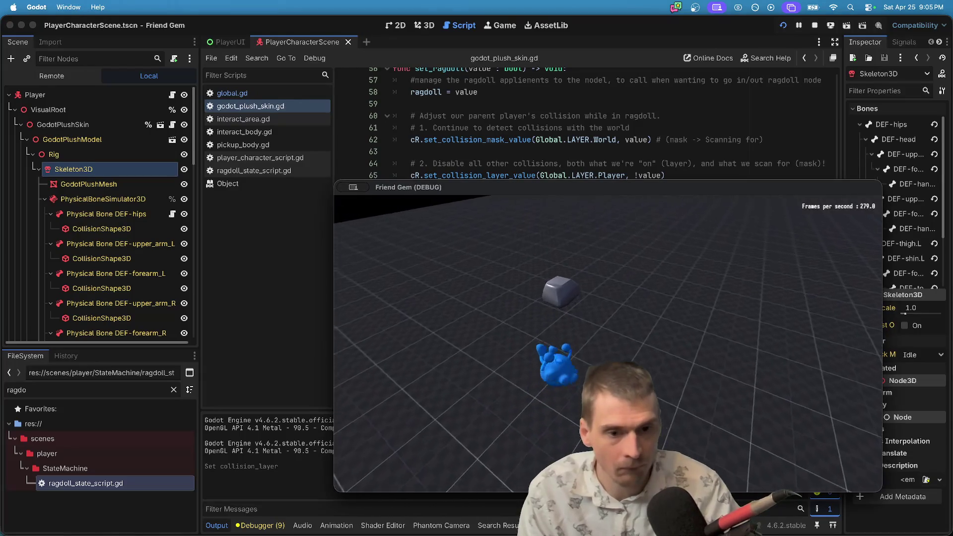
# - Launch a second game instance, view both windows, then stop the run with Cmd+
pyautogui.press('super+Tab')
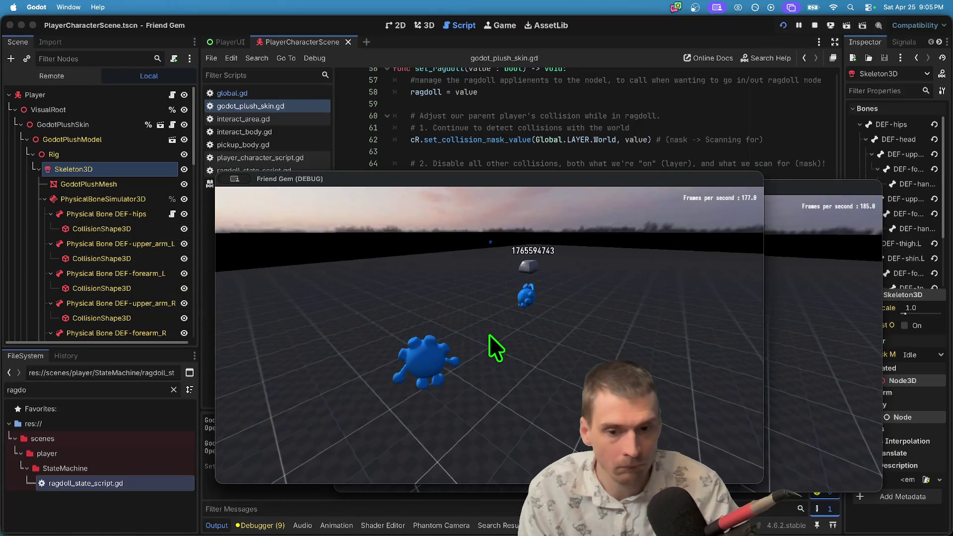
pyautogui.press('super+Tab')
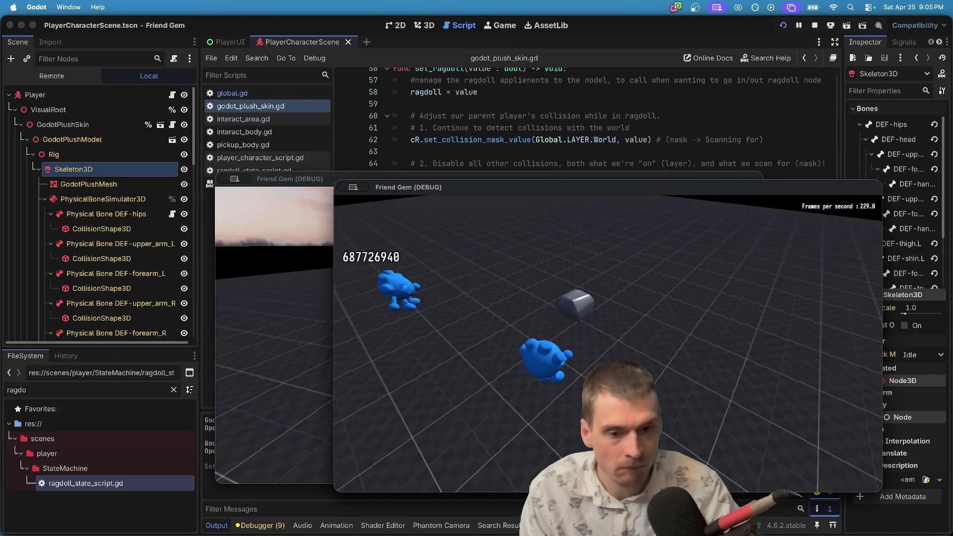
pyautogui.press('super+Tab')
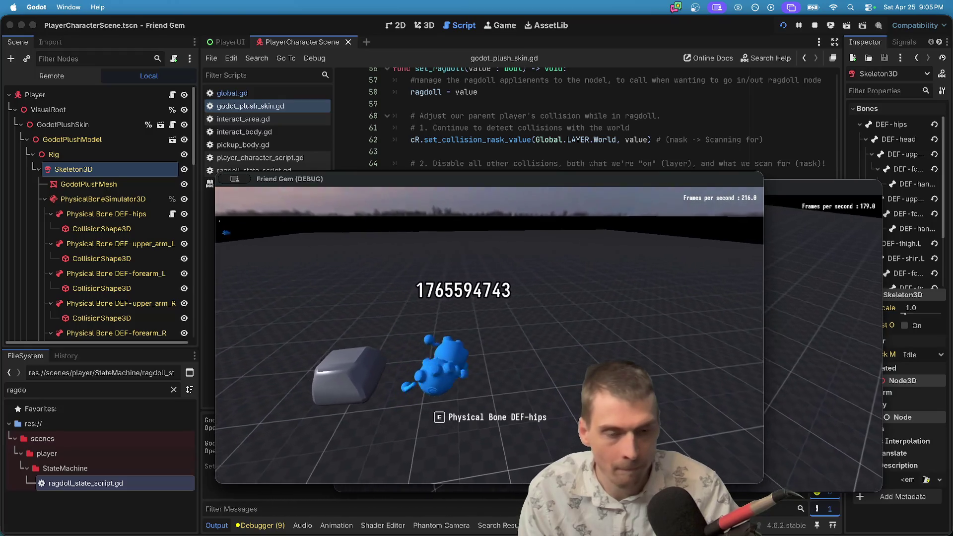
pyautogui.press('super+period')
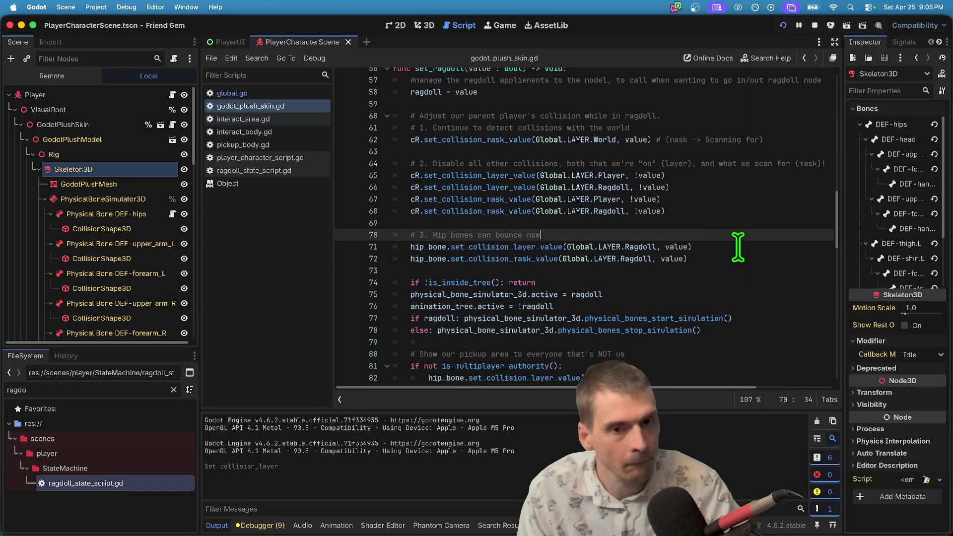
# - Edit the end of line 71, launch the game to check it, then close it
pyautogui.click(738, 247)
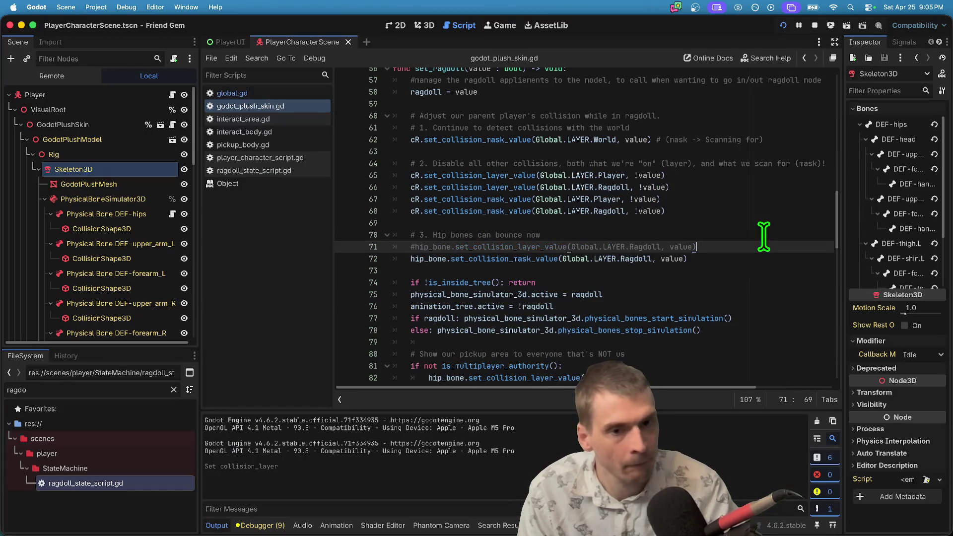
pyautogui.write('r')
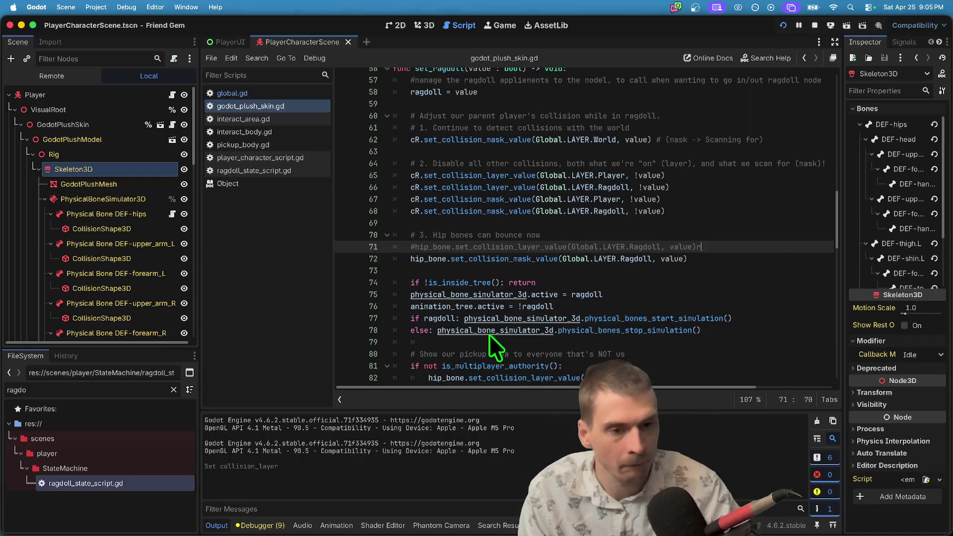
pyautogui.press('super+b')
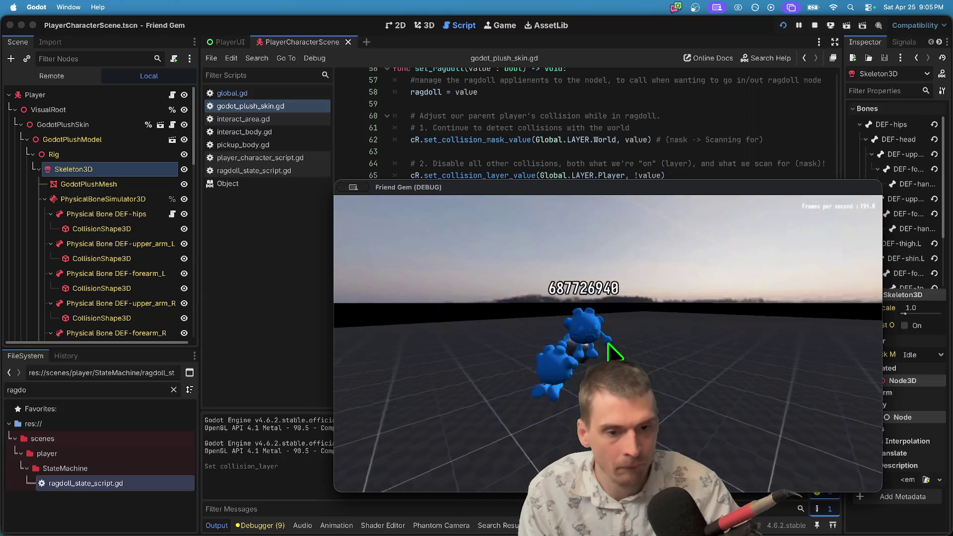
pyautogui.press('super+period')
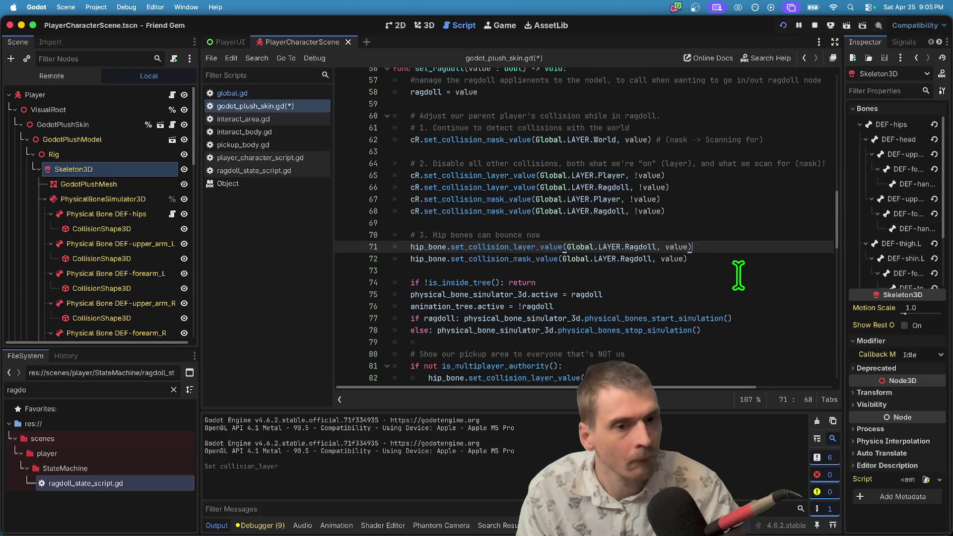
# - Keep the hip_bone mask line 72 active, comment out layer line 71, and relaunch the game
pyautogui.press('Down')
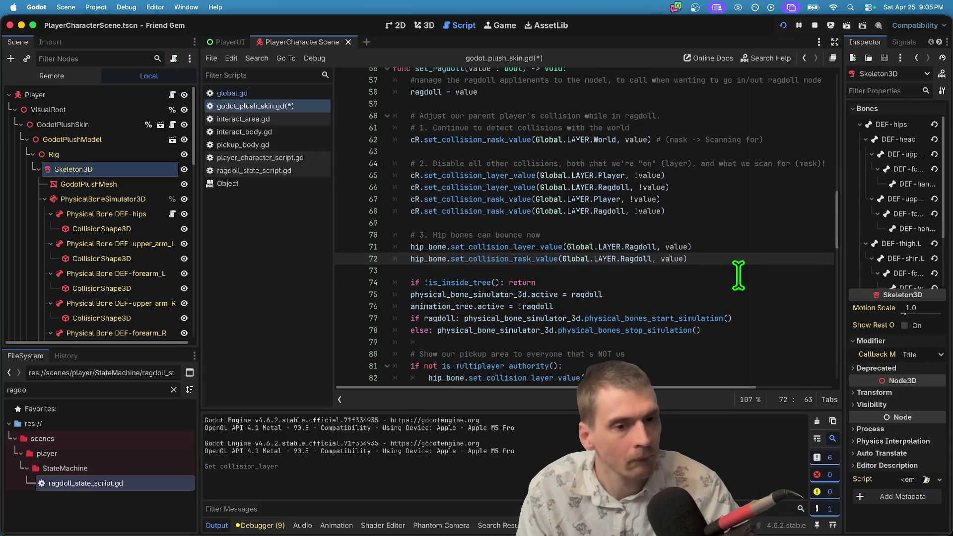
pyautogui.press('BackSpace')
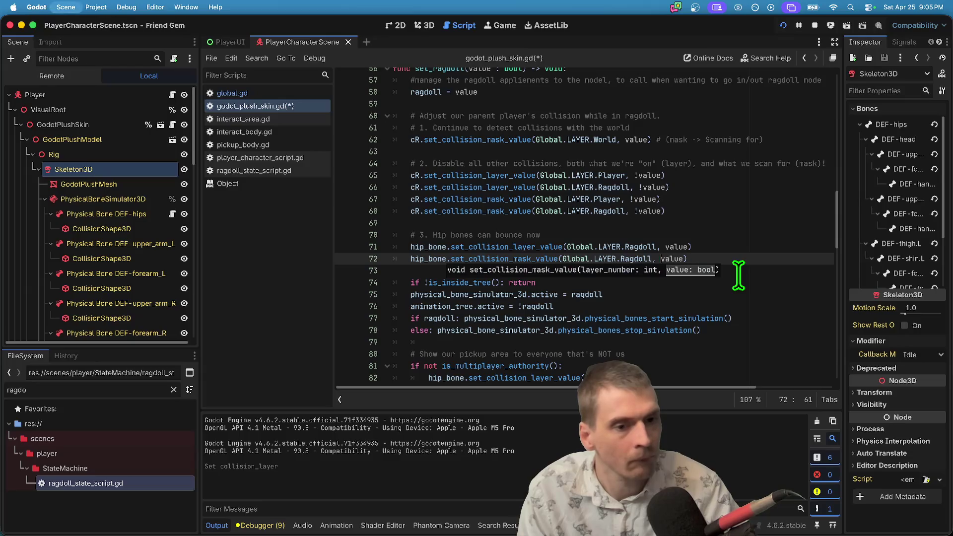
pyautogui.press('BackSpace')
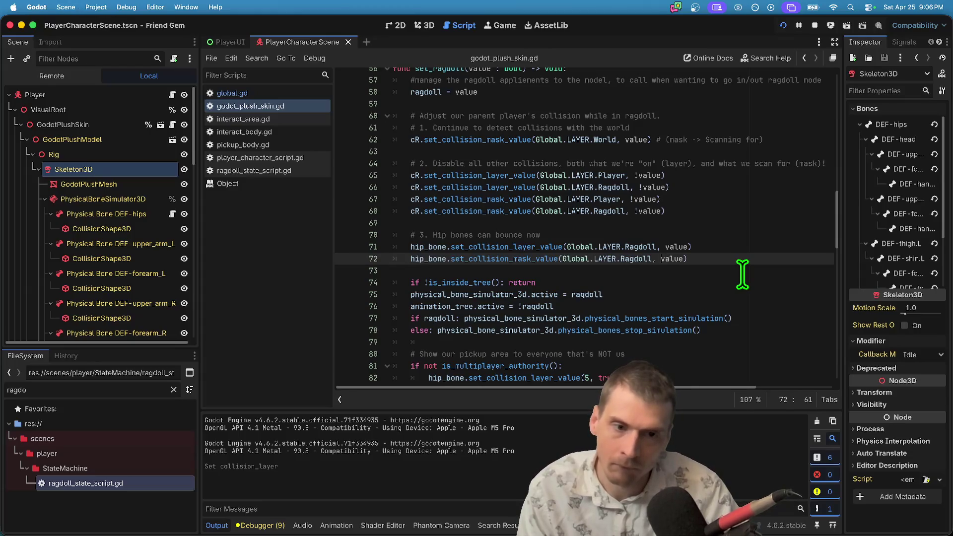
pyautogui.press('super+z')
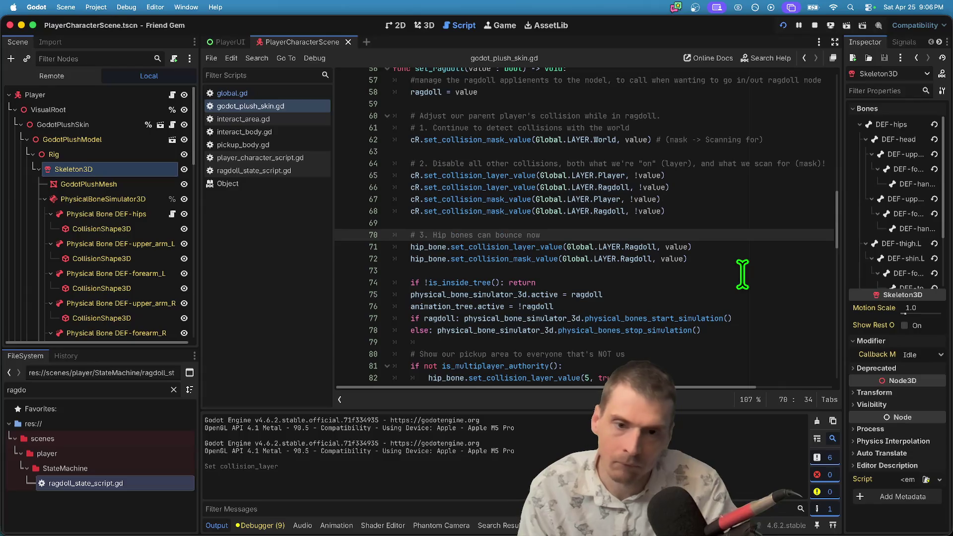
pyautogui.press('super+shift+z')
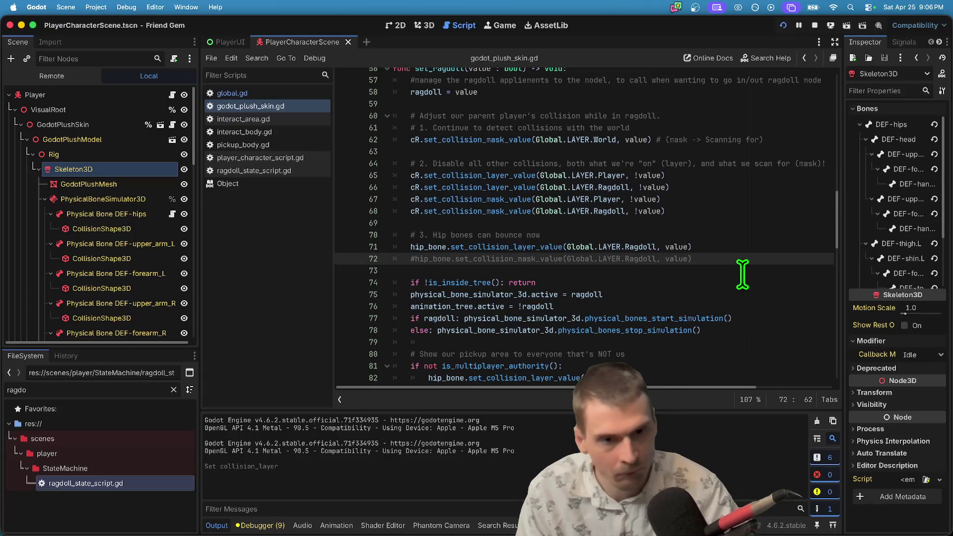
pyautogui.press('Up')
pyautogui.press('super+k')
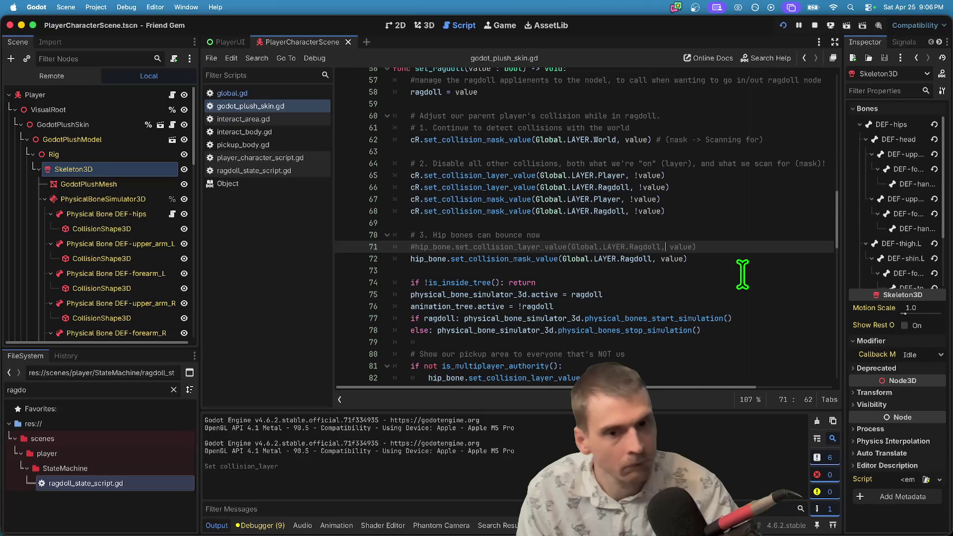
pyautogui.press('super+b')
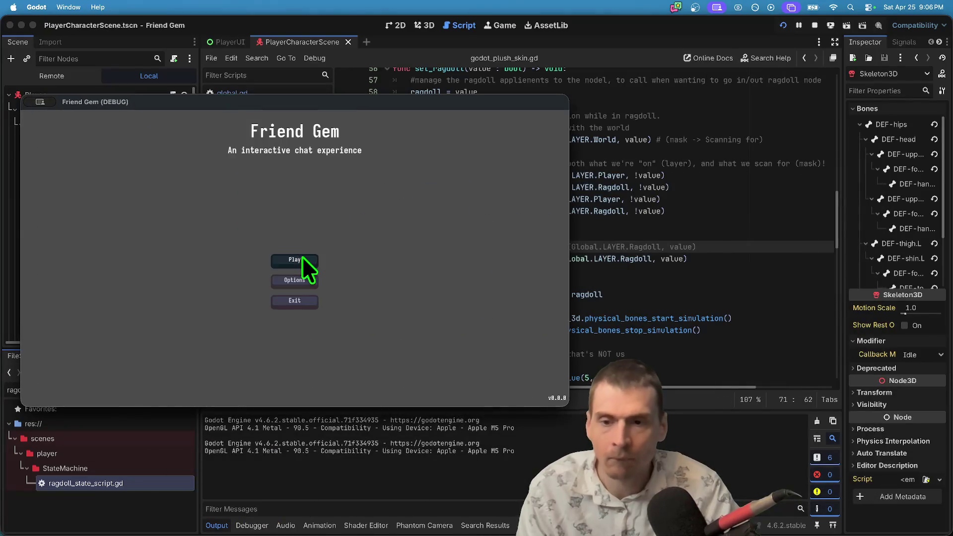
# - Host a session via Play > Host in the first window and join it from the second
pyautogui.click(302, 257)
pyautogui.click(285, 207)
pyautogui.click(279, 340)
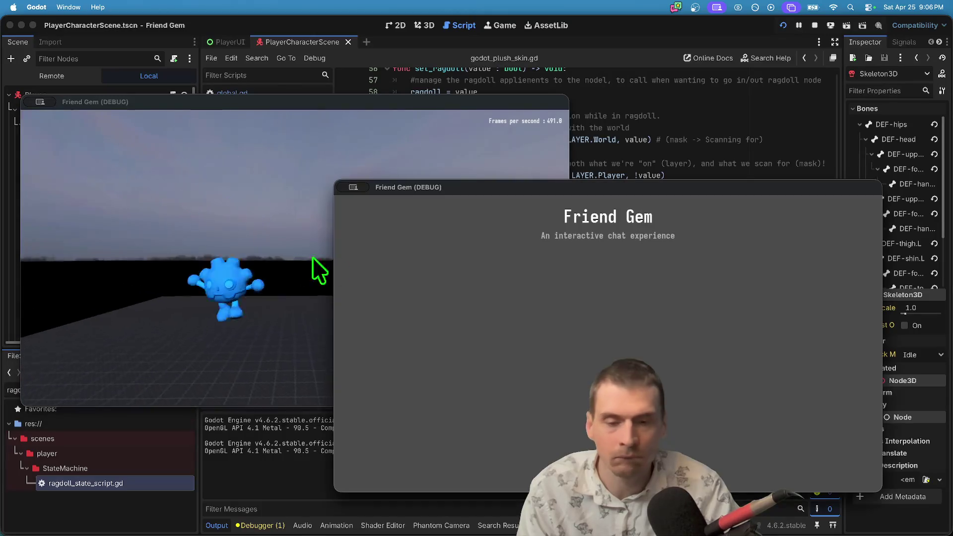
pyautogui.click(608, 345)
pyautogui.click(609, 341)
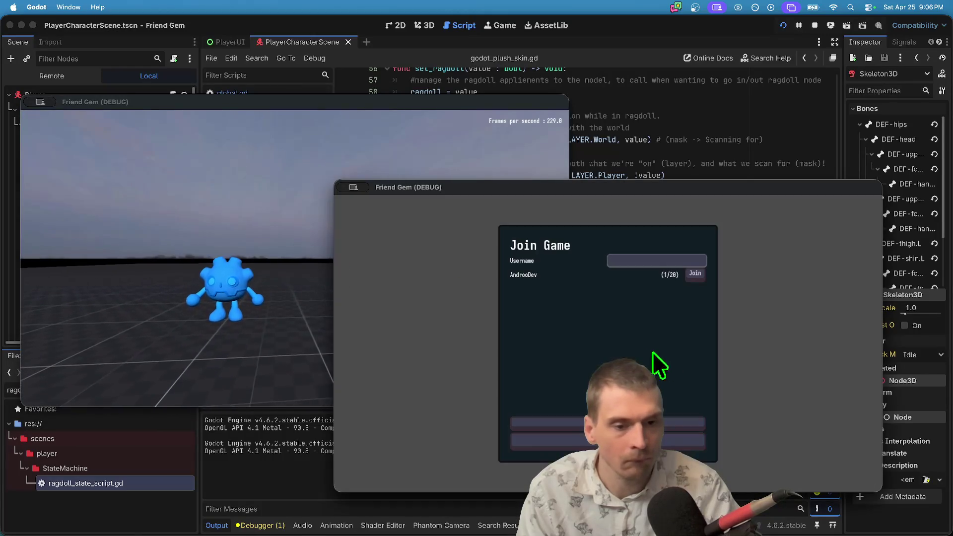
pyautogui.click(690, 272)
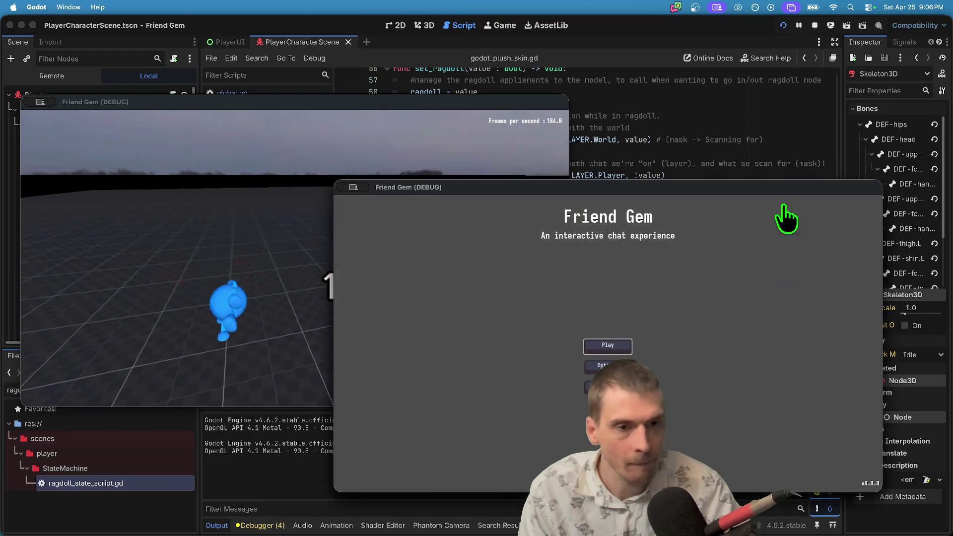
# - Launch another game instance from the editor, then select value on line 72
pyautogui.click(731, 169)
pyautogui.click(732, 169)
pyautogui.press('super+b')
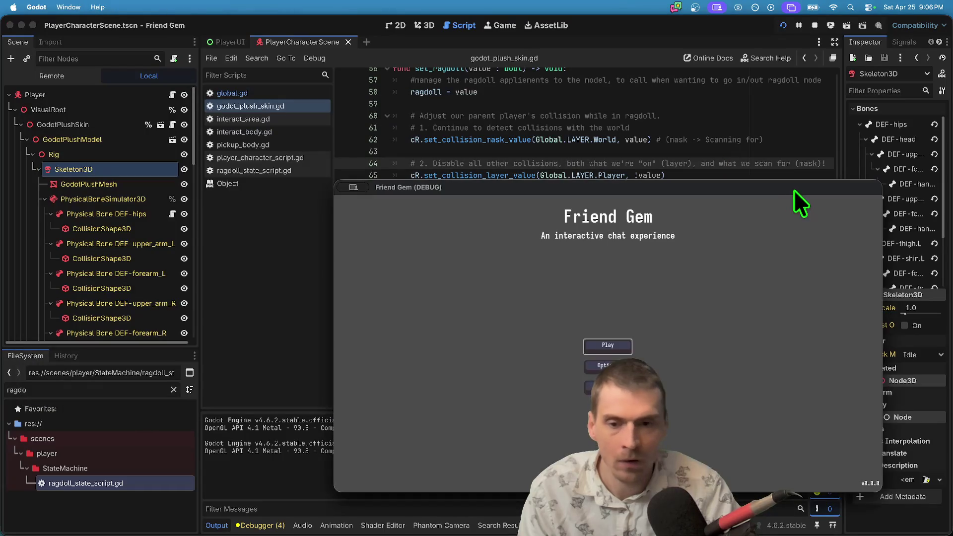
pyautogui.press('super+Tab')
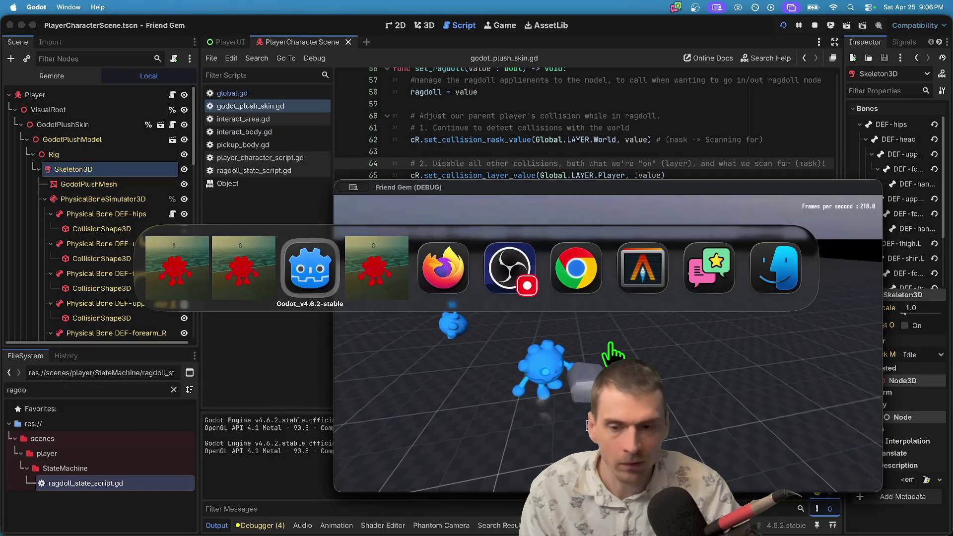
pyautogui.press('super+Tab')
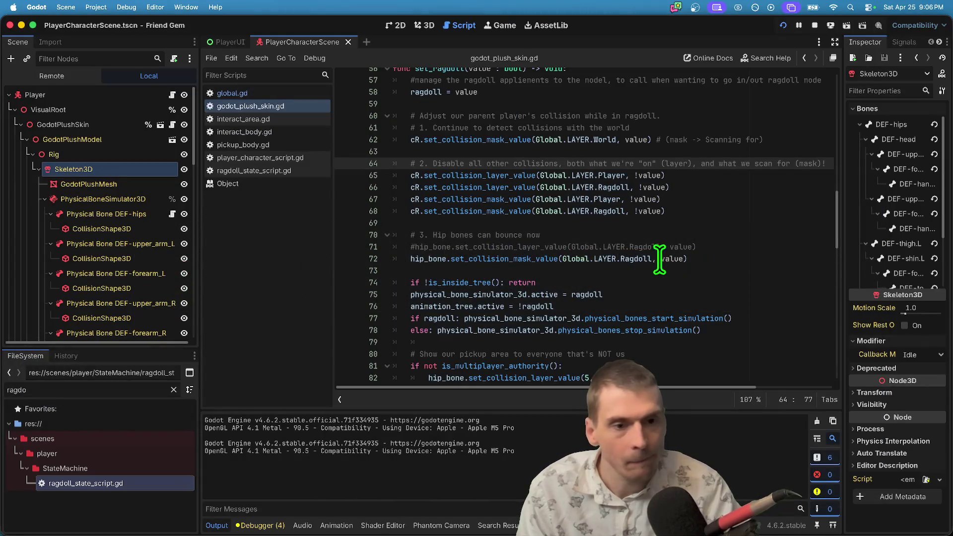
pyautogui.doubleClick(664, 258)
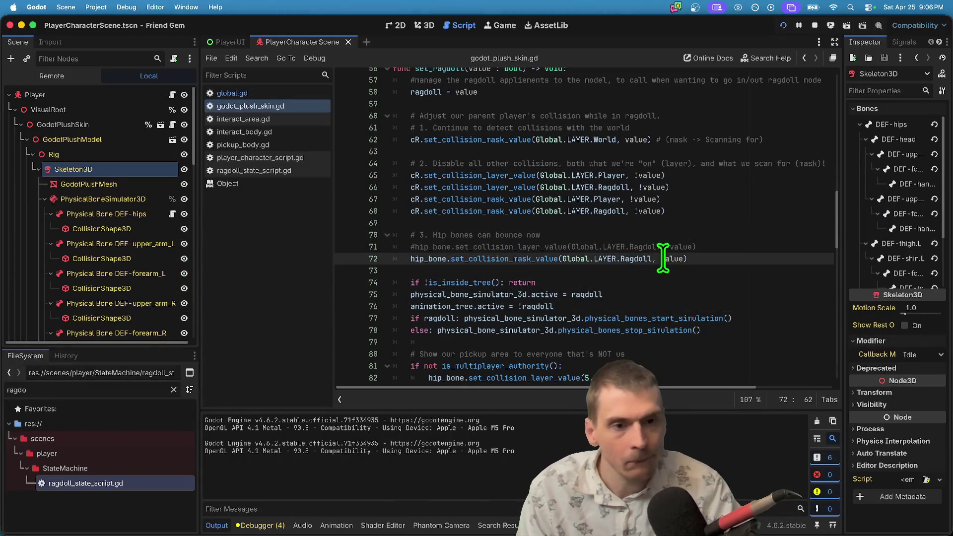
# - Uncomment the hip_bone set_collision_layer_value line 71 and enter the running 3D scene
pyautogui.click(546, 246)
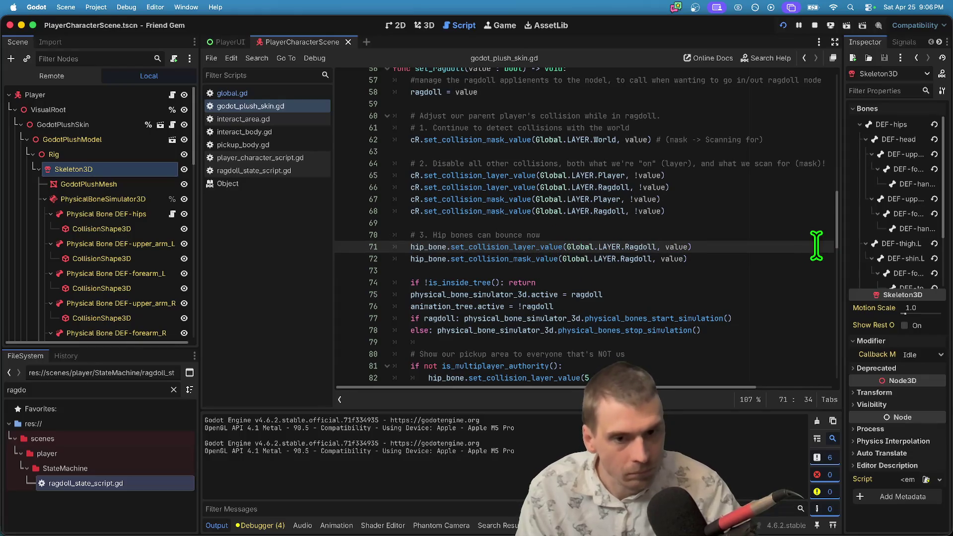
pyautogui.click(738, 255)
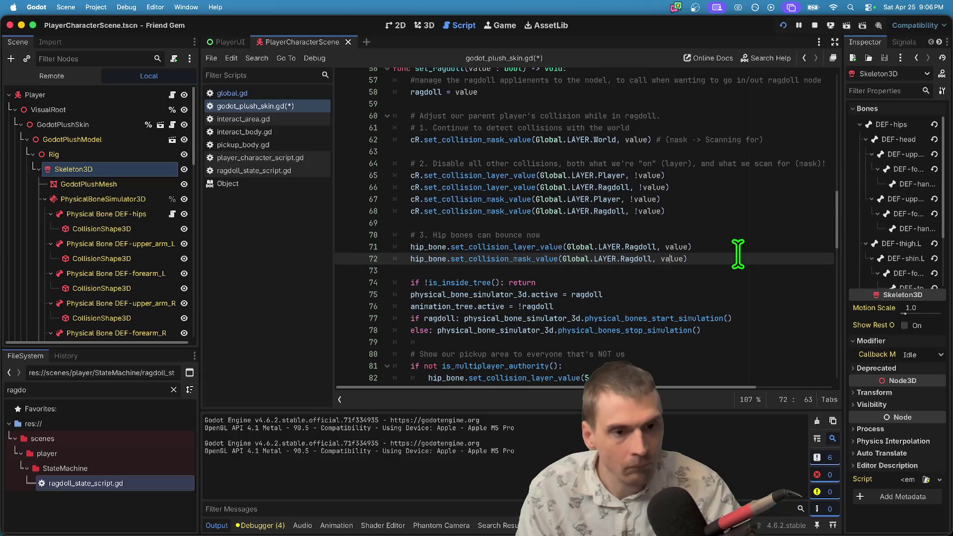
pyautogui.press('super+Tab')
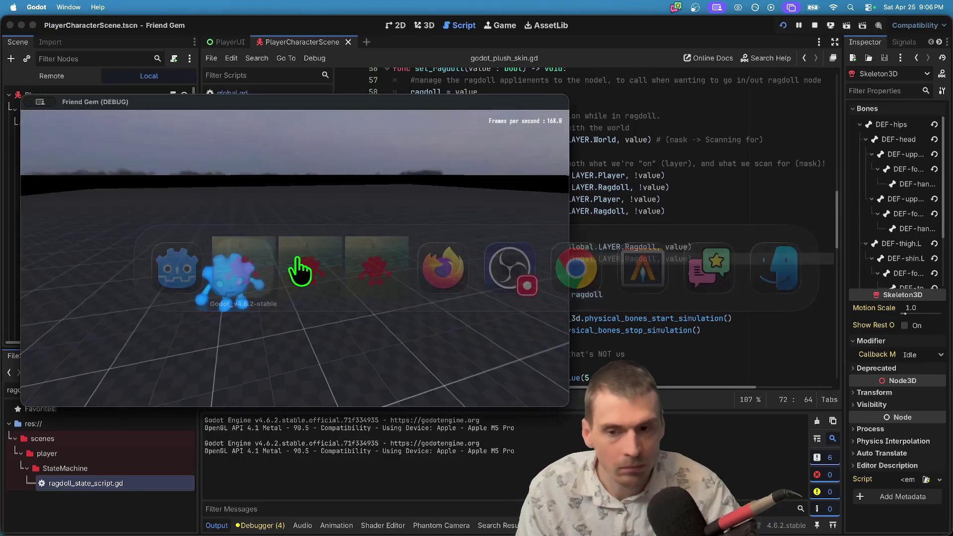
pyautogui.click(298, 270)
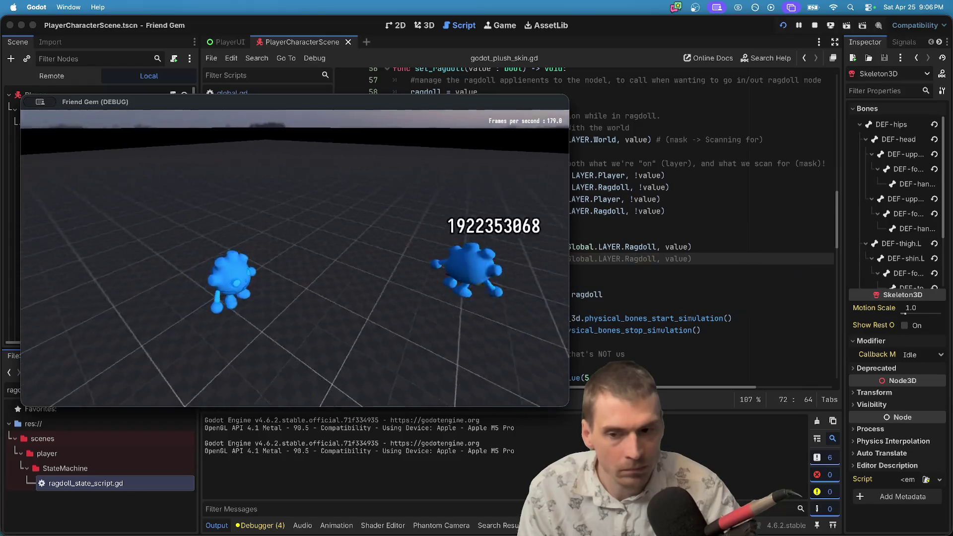
pyautogui.press('super+Tab')
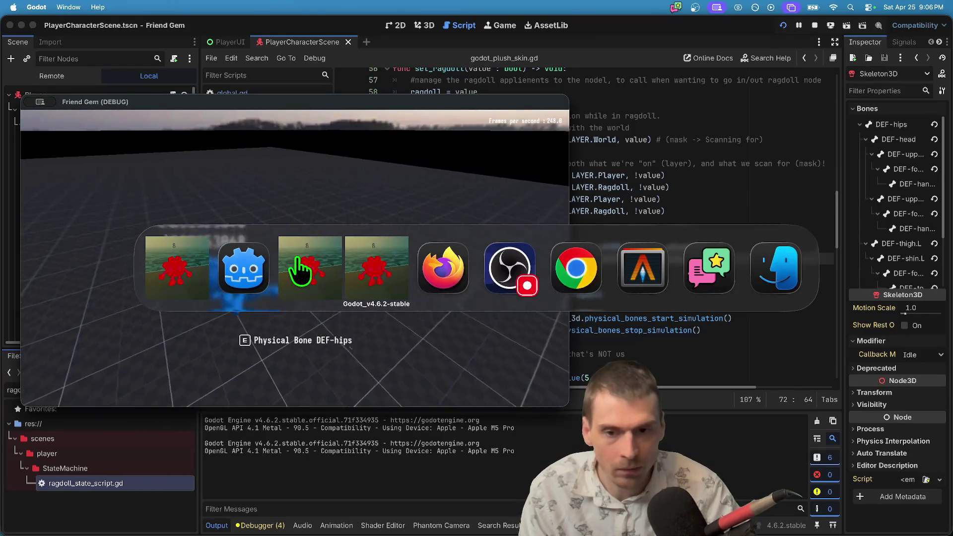
pyautogui.press('super+Tab')
pyautogui.press('Return')
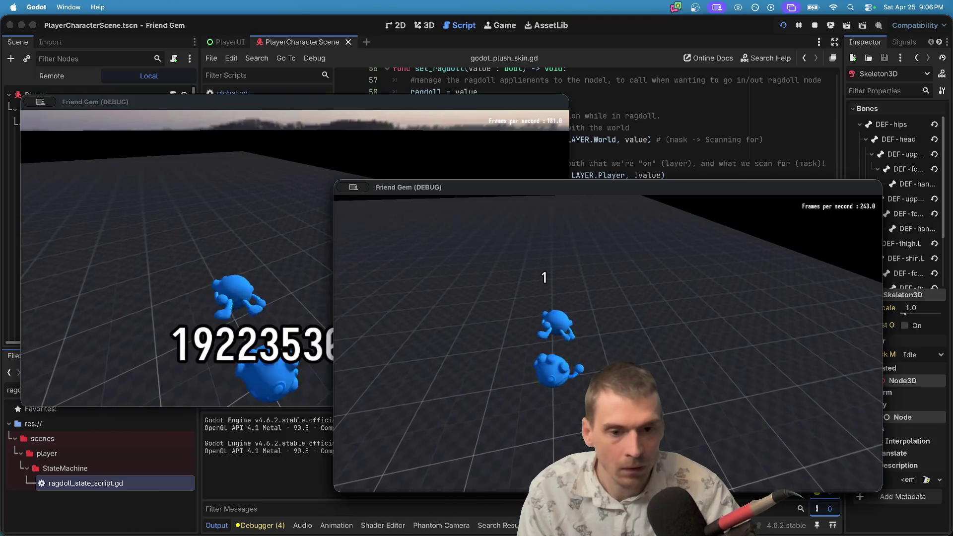
# - Pick up a ragdolled player, drop it beside the other, then check line 71
pyautogui.press('e')
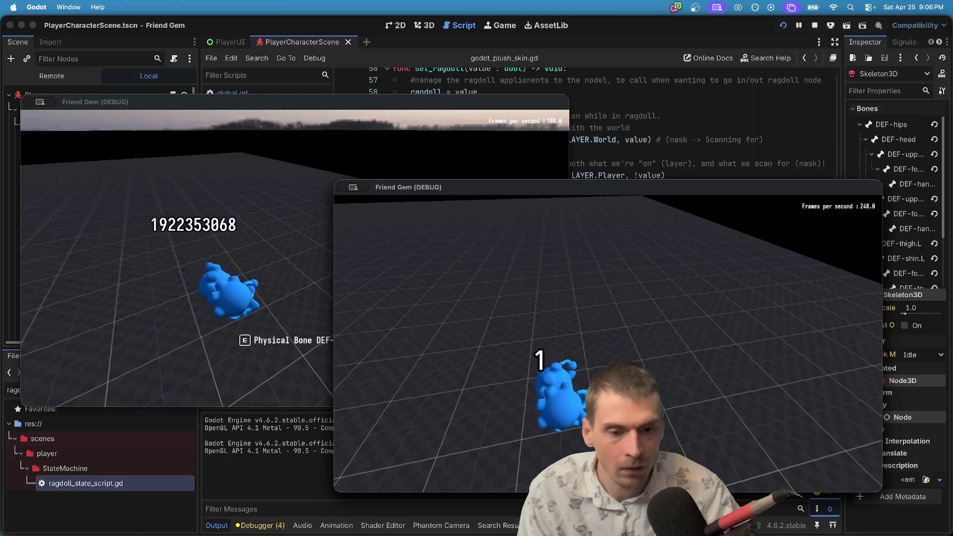
pyautogui.press('e')
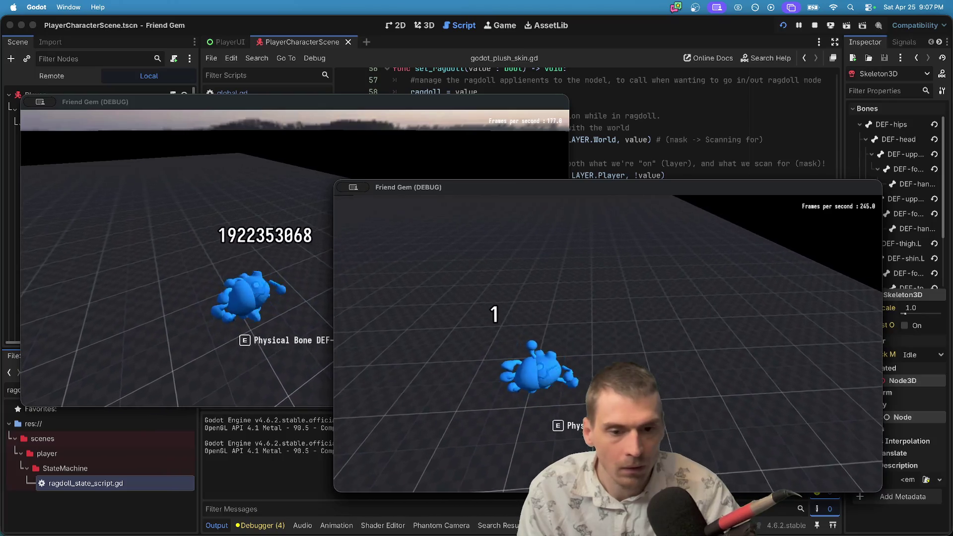
pyautogui.press('super+Tab')
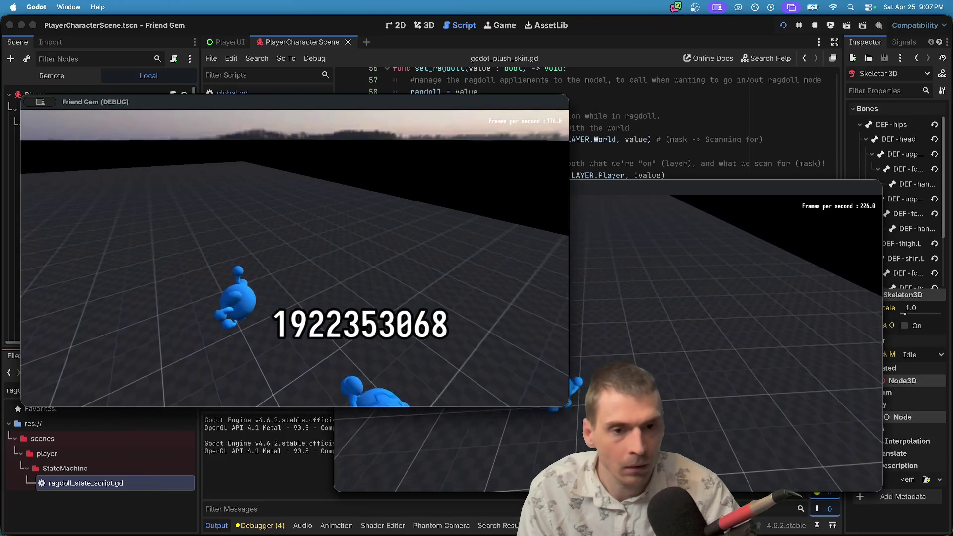
pyautogui.press('super+Tab')
pyautogui.click(735, 253)
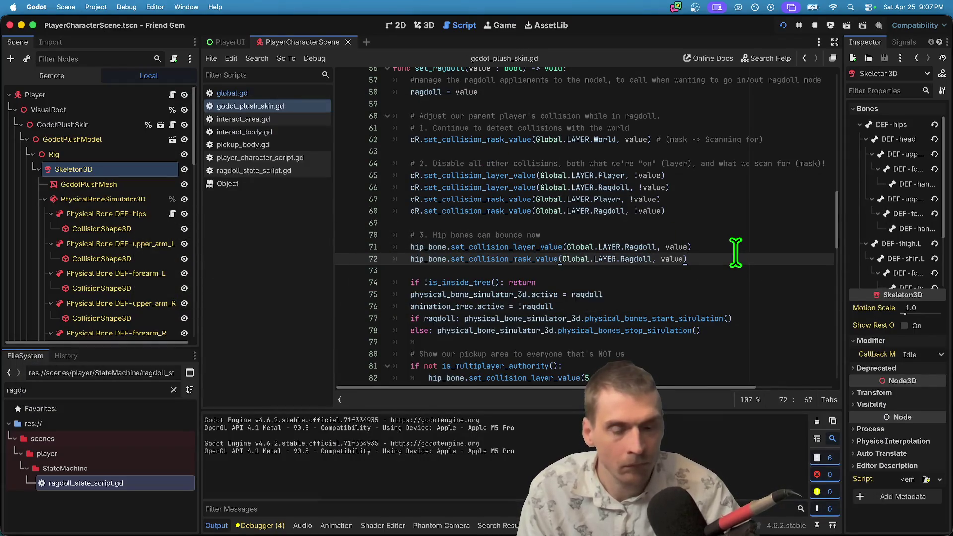
pyautogui.press('super+Tab')
pyautogui.press('super+Tab')
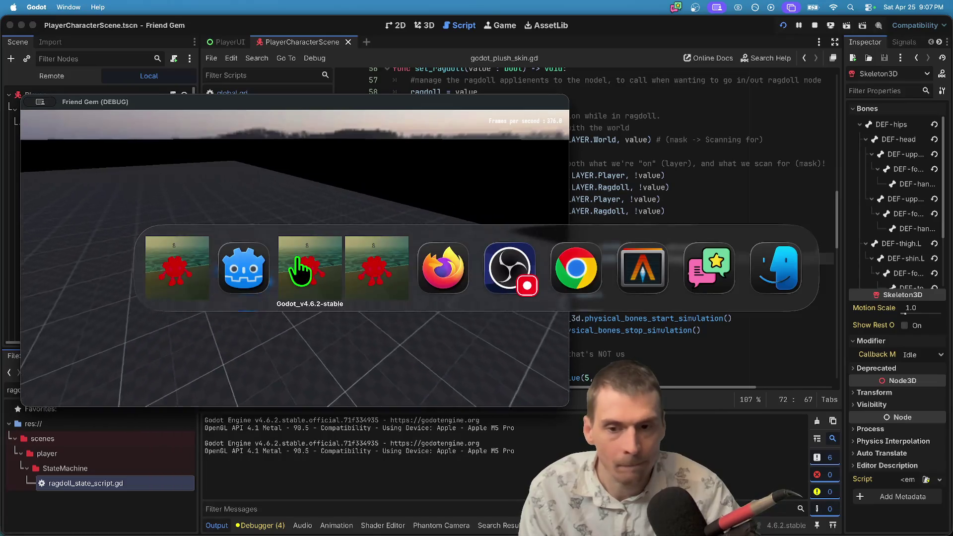
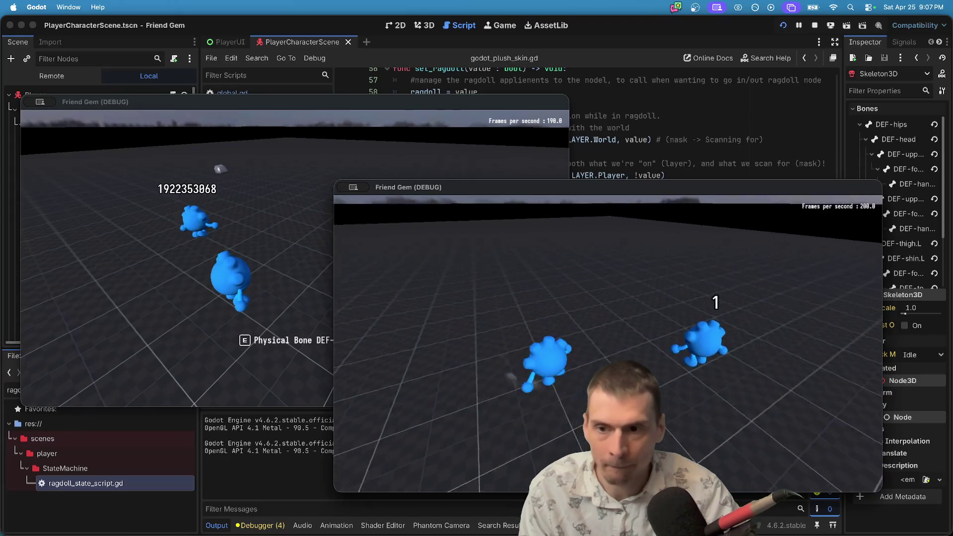
# - Walk the player to the other plush, pick it up with E, and carry it around
pyautogui.press('super+grave')
pyautogui.press('w')
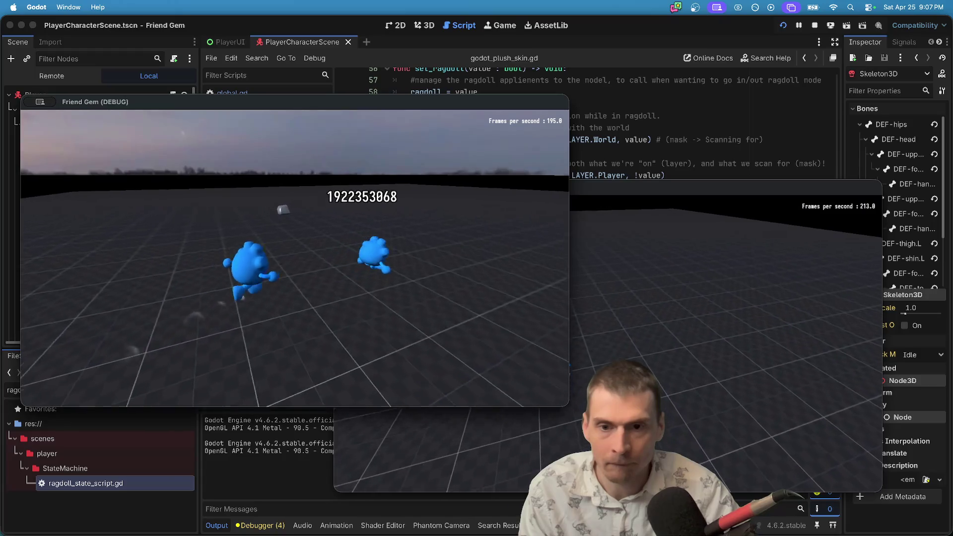
pyautogui.press('e')
pyautogui.press('w')
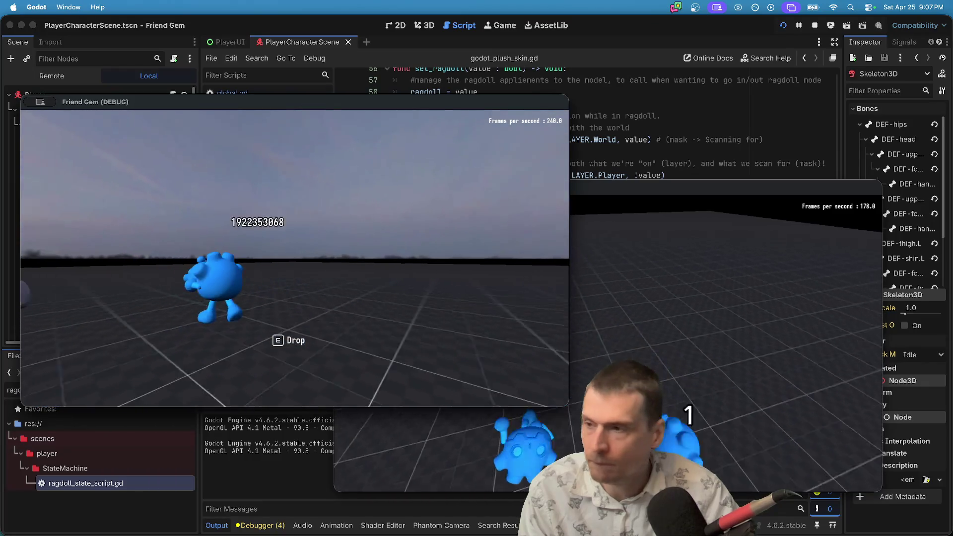
pyautogui.press('a')
pyautogui.press('w')
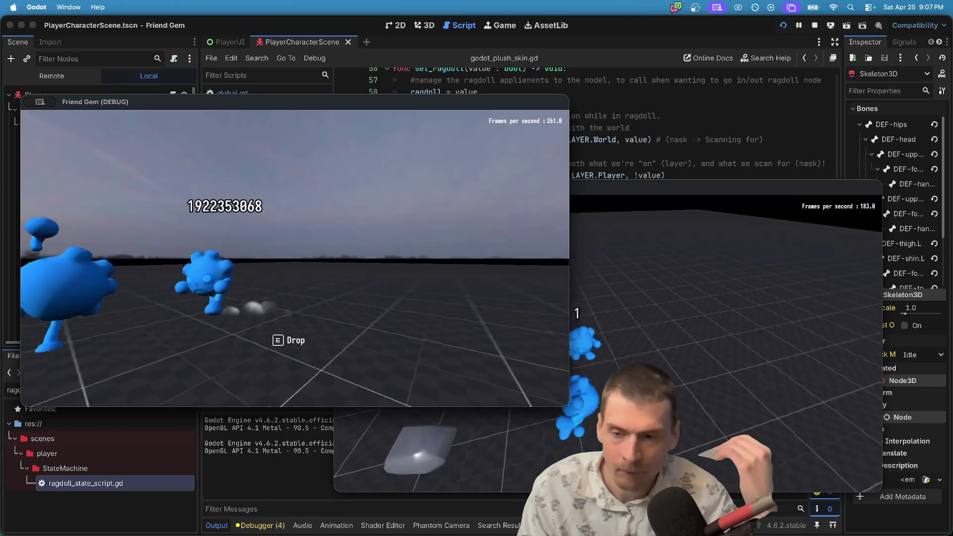
pyautogui.press('w')
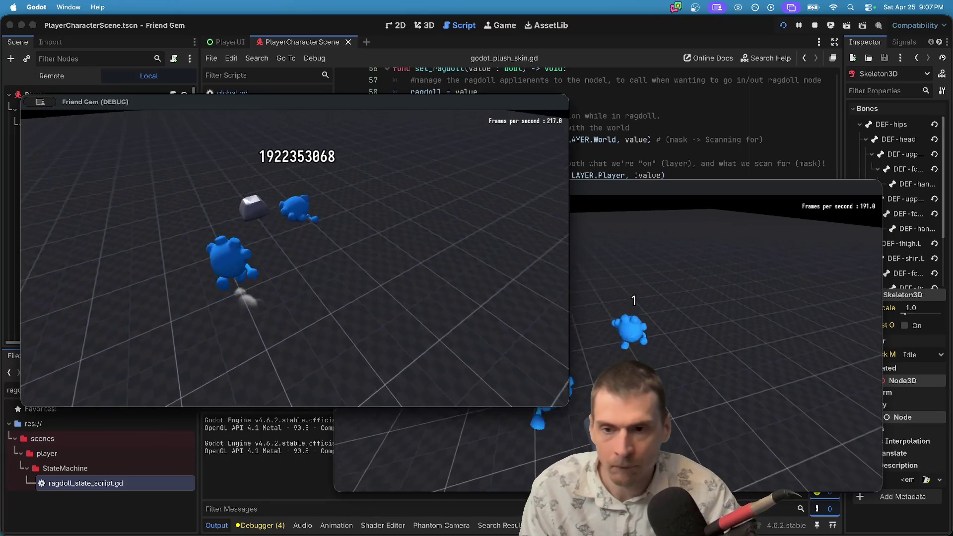
# - Cycle through both game windows and return to the Godot editor
pyautogui.press('super+grave')
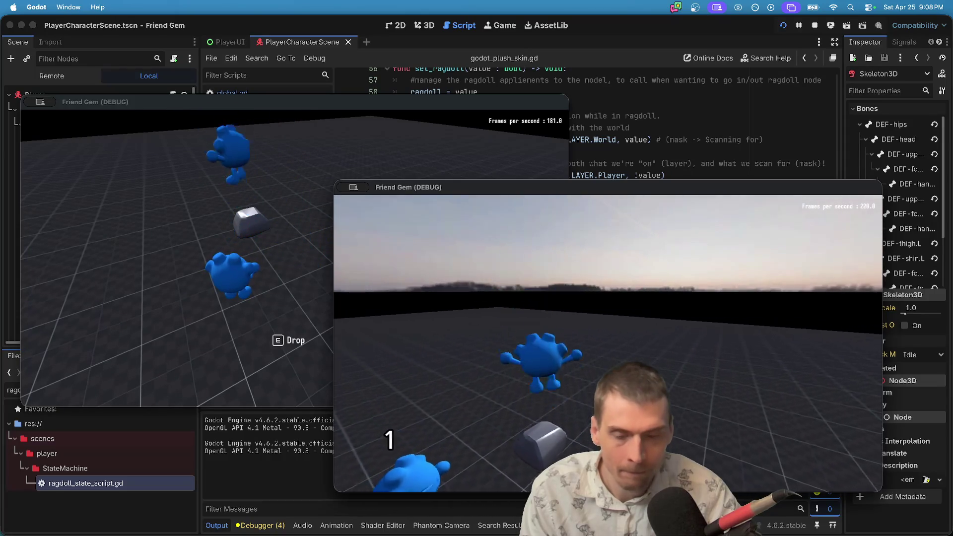
pyautogui.press('super+grave')
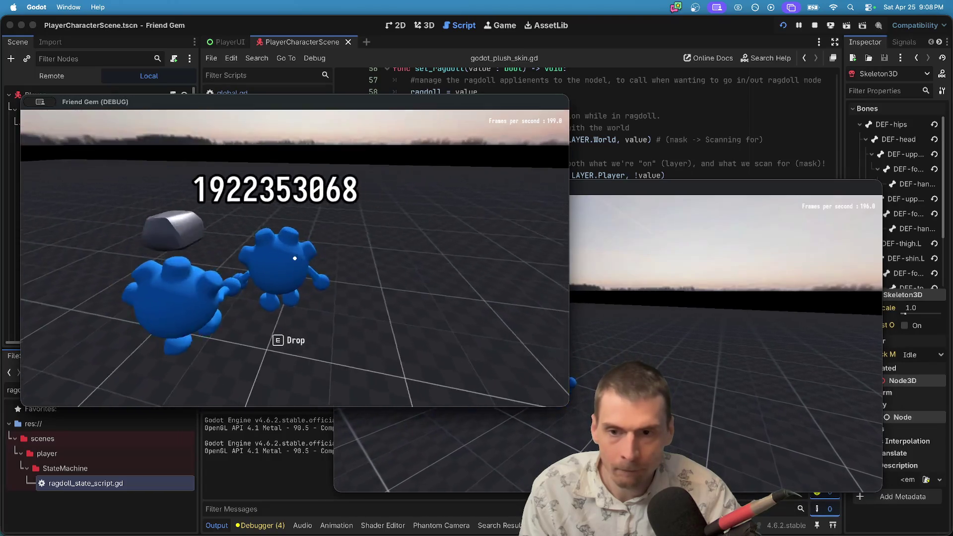
pyautogui.press('super+Tab')
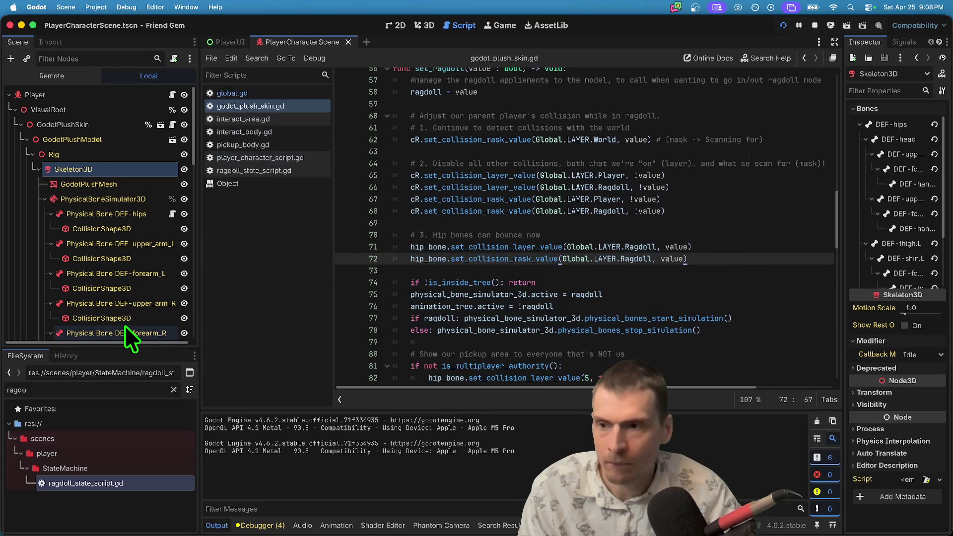
# - Stop the running game and open pickup_body.gd after filtering FileSystem for 'pic'
pyautogui.moveTo(123, 350); pyautogui.dragTo(166, 240)
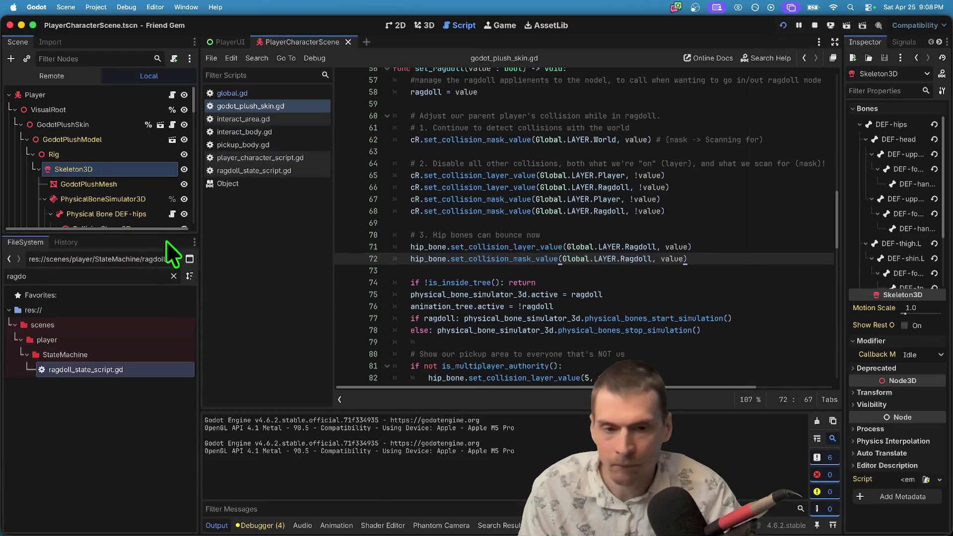
pyautogui.click(740, 245)
pyautogui.click(814, 25)
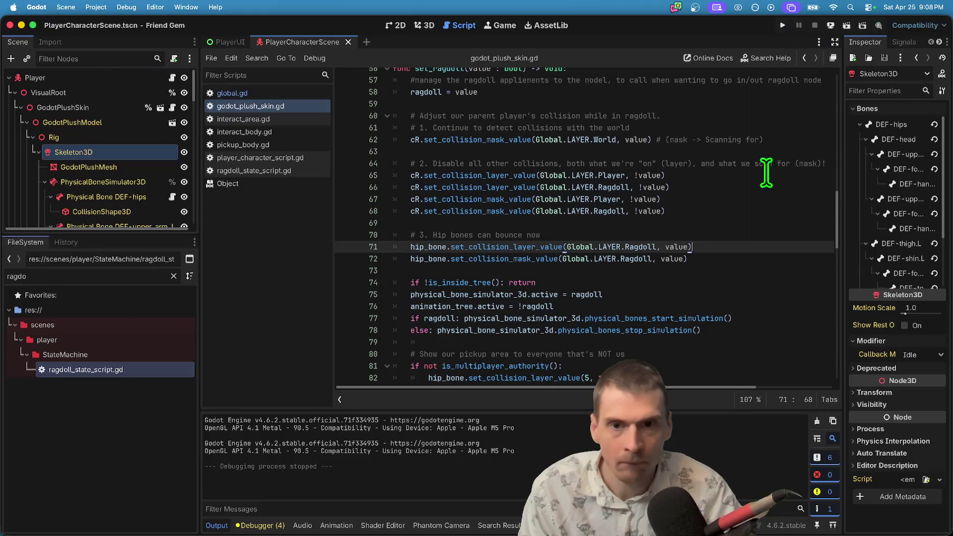
pyautogui.click(729, 259)
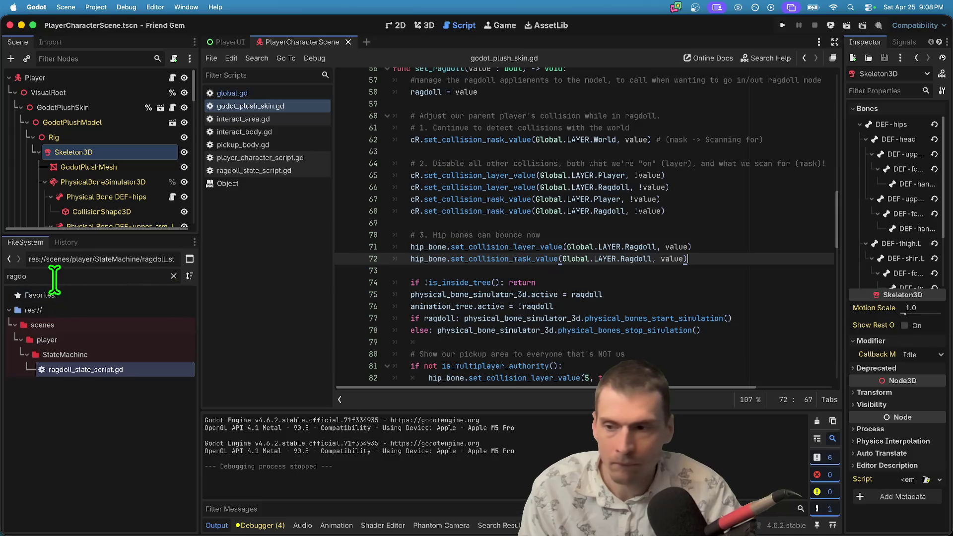
pyautogui.press('BackSpace')
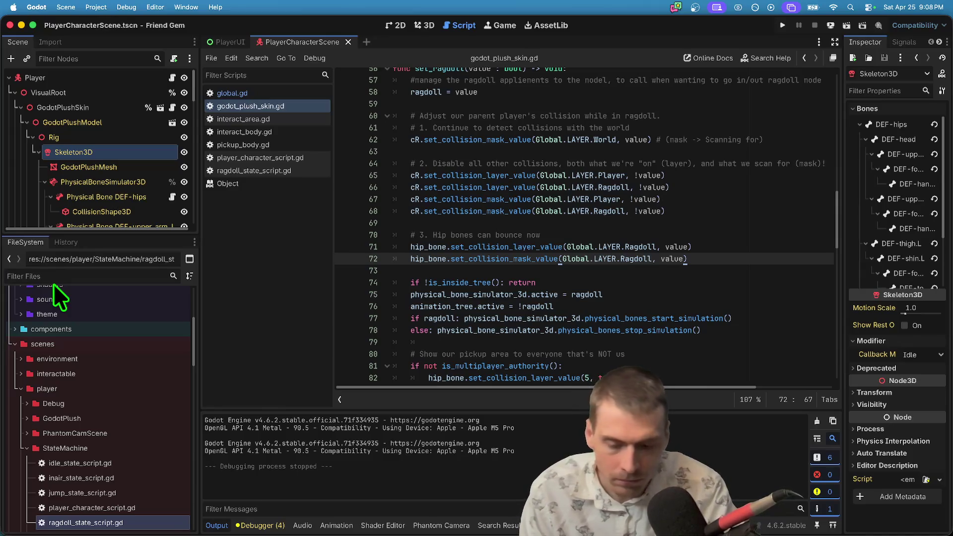
pyautogui.write('pic')
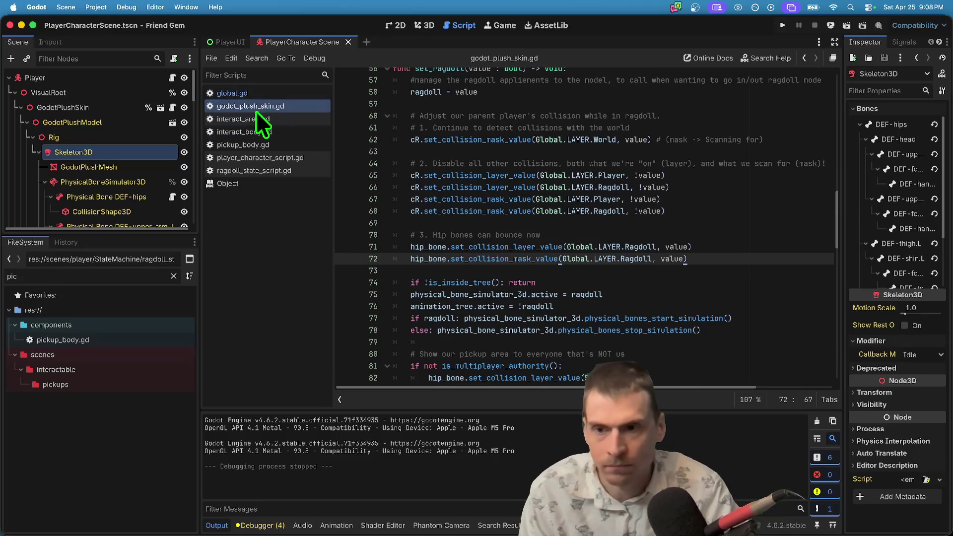
pyautogui.click(248, 144)
pyautogui.scroll(10, 627, 202)
pyautogui.click(684, 149)
pyautogui.click(693, 140)
pyautogui.press('Return')
pyautogui.write('@')
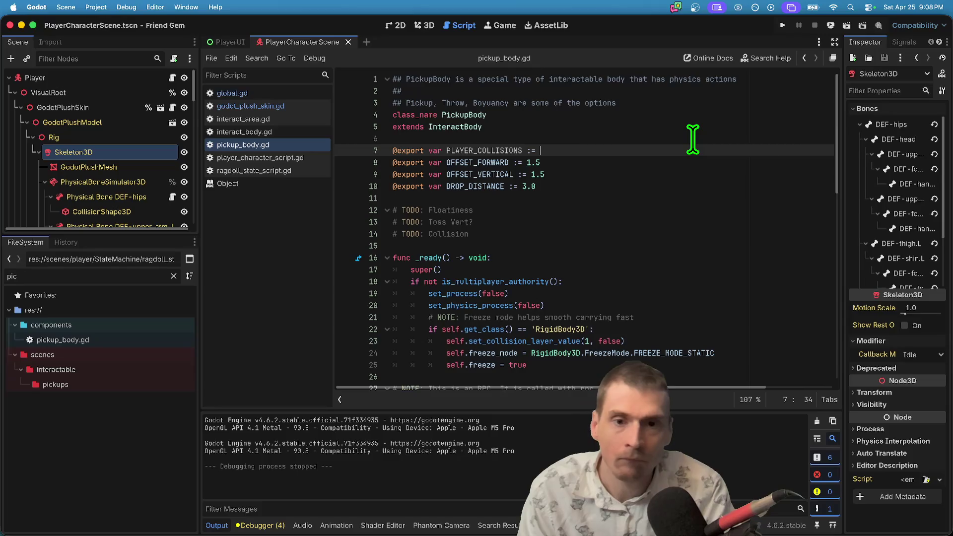
pyautogui.write('false')
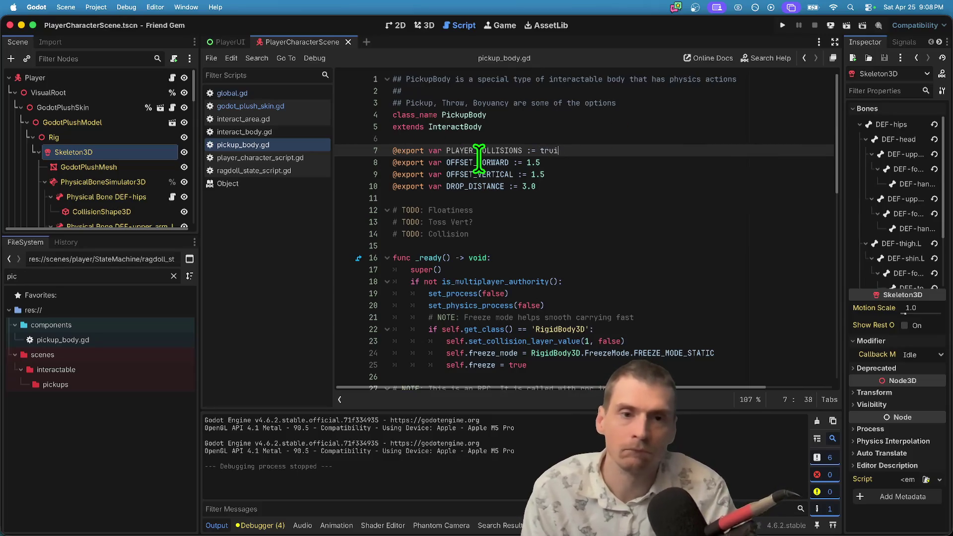
# - Insert 'if PLAYER_COLLISIONS:' in _ready above the authority check, then open Rock.tscn
pyautogui.scroll(-5, 606, 236)
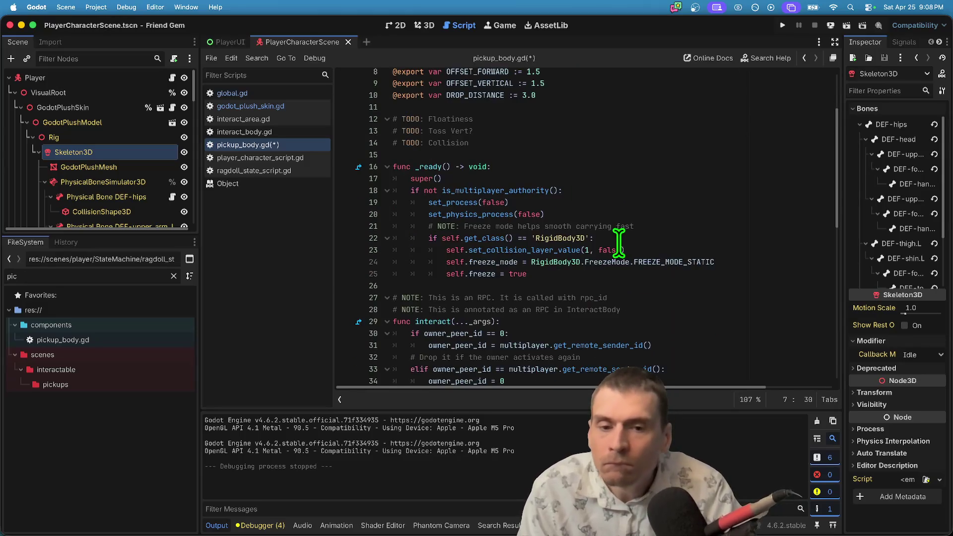
pyautogui.click(635, 173)
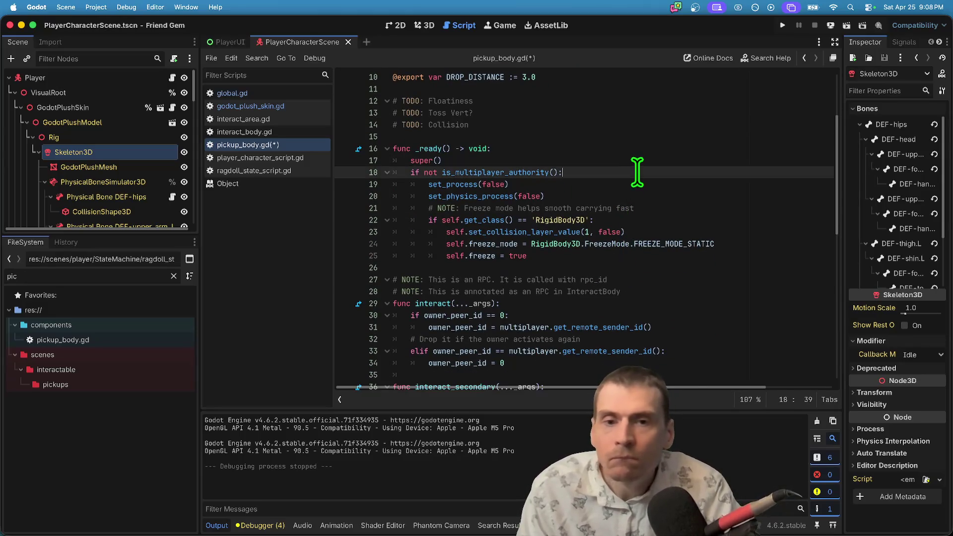
pyautogui.press('super+shift+Return')
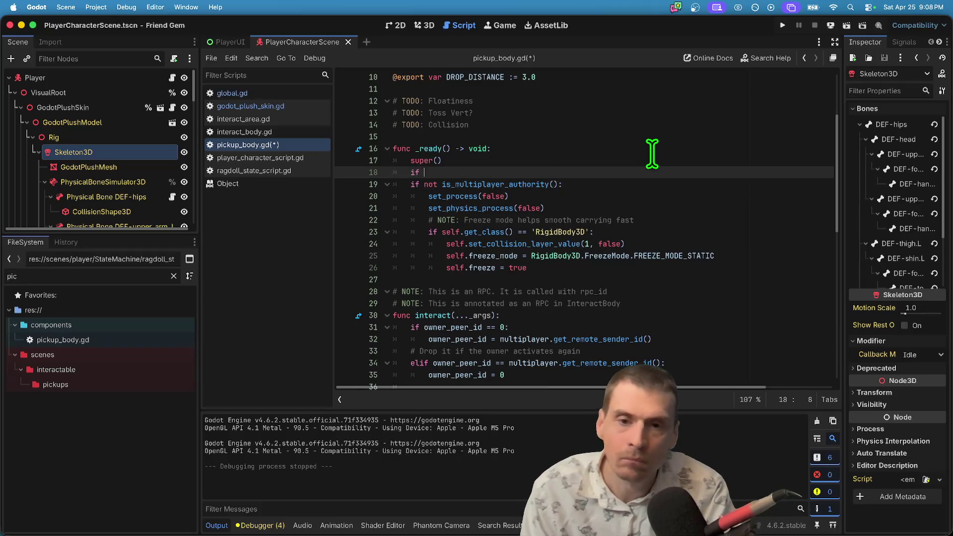
pyautogui.press('Return')
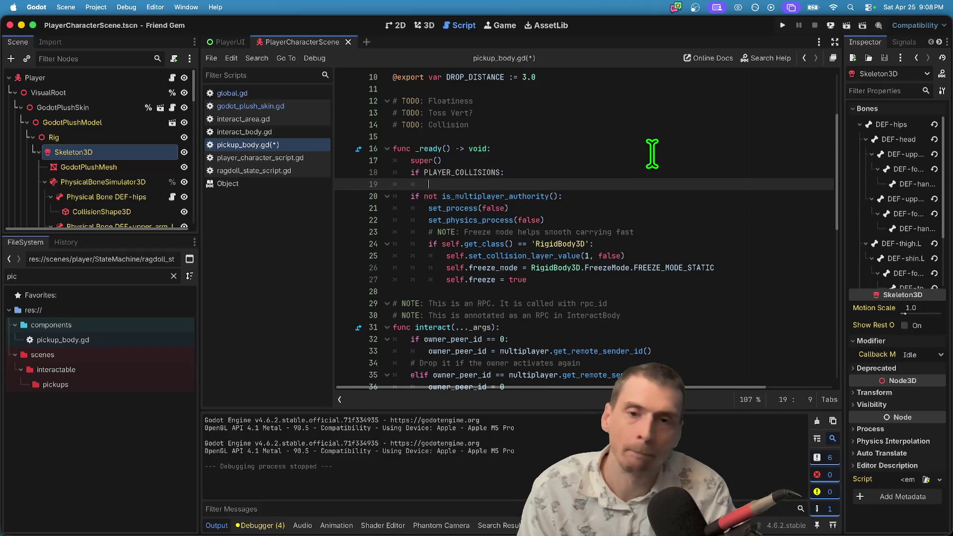
pyautogui.scroll(3, 651, 154)
pyautogui.doubleClick(506, 150)
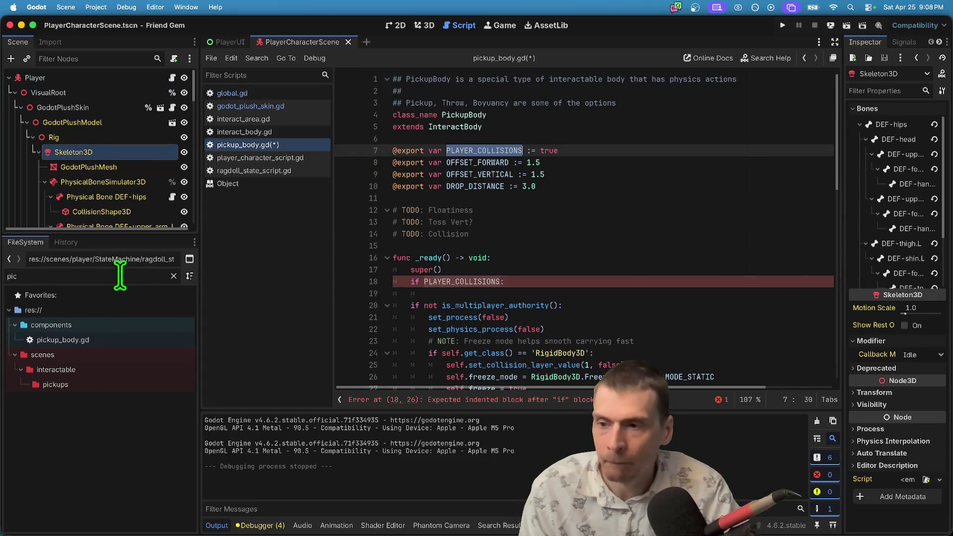
pyautogui.write('rock')
pyautogui.doubleClick(58, 443)
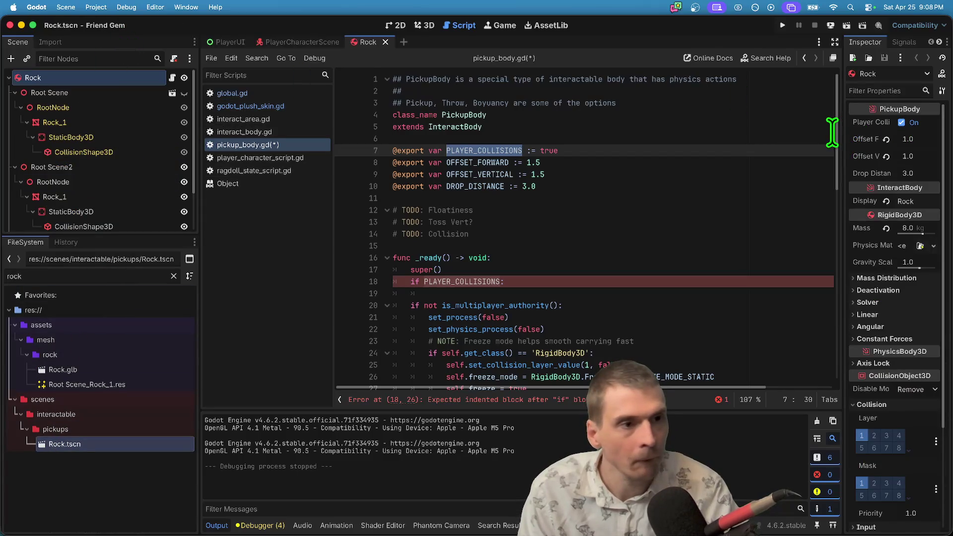
# - Copy the set_collision_layer_value call from the parent class's _ready function
pyautogui.moveTo(846, 129)
pyautogui.mouseDown()
pyautogui.moveTo(752, 126)
pyautogui.moveTo(781, 125)
pyautogui.mouseUp()
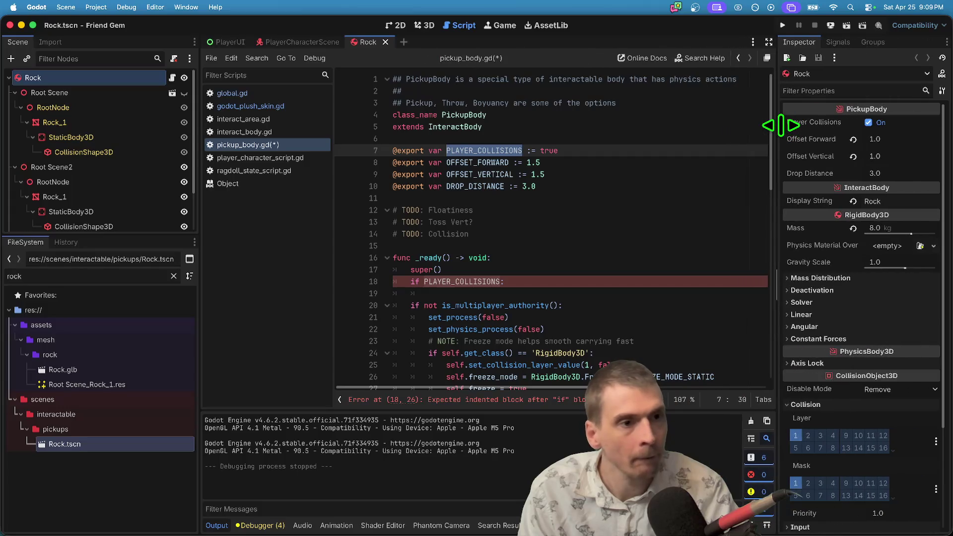
pyautogui.click(648, 315)
pyautogui.click(663, 293)
pyautogui.scroll(-1, 663, 292)
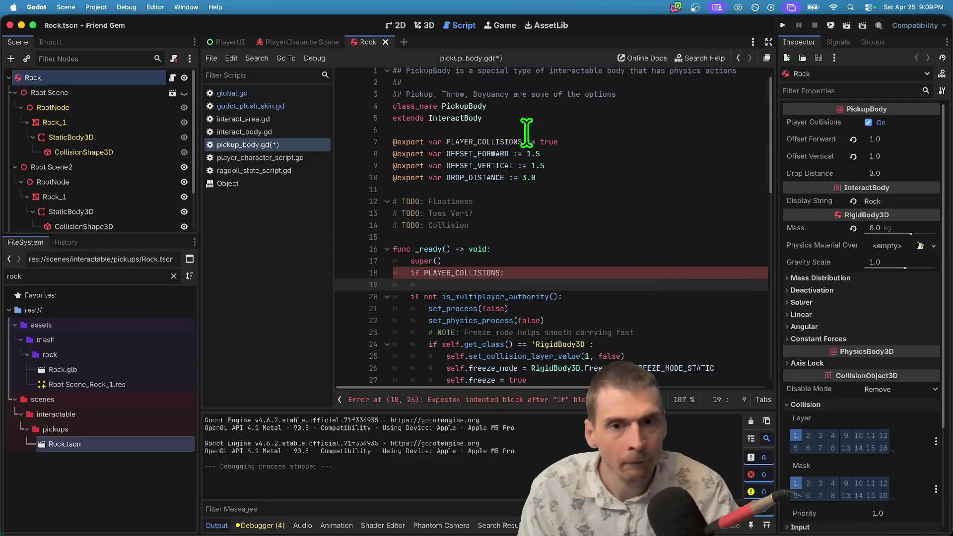
pyautogui.click(572, 140)
pyautogui.keyDown('super'); pyautogui.click(426, 262); pyautogui.keyUp('super')
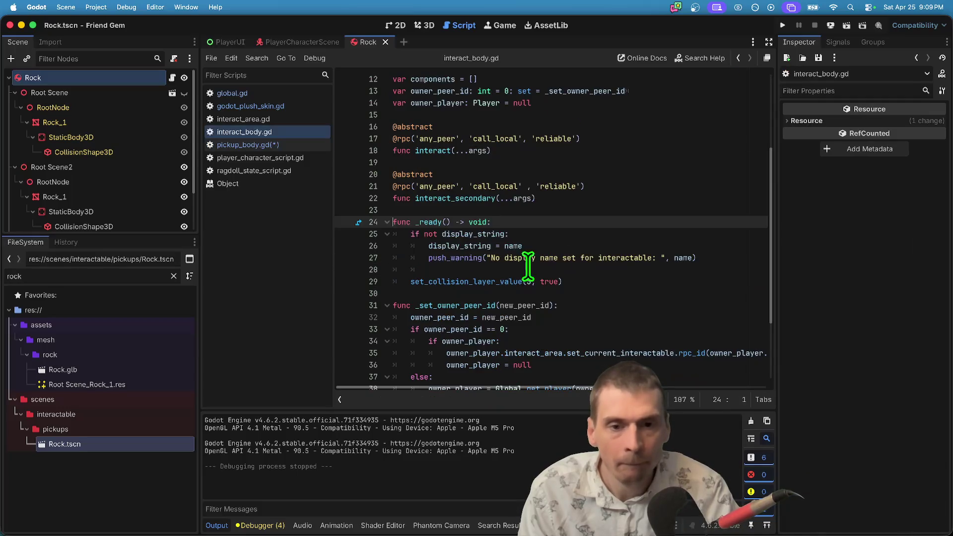
pyautogui.scroll(-4, 582, 257)
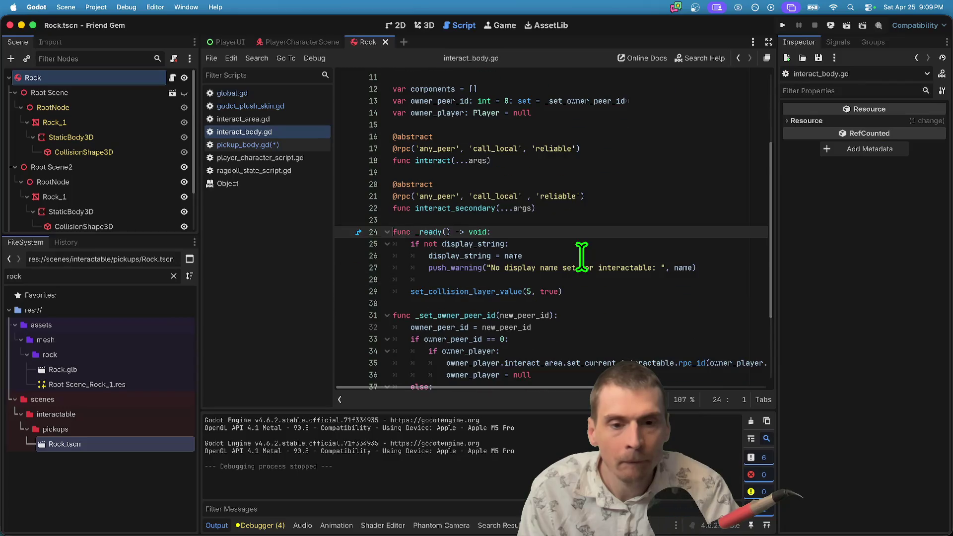
pyautogui.doubleClick(486, 241)
pyautogui.scroll(2, 504, 238)
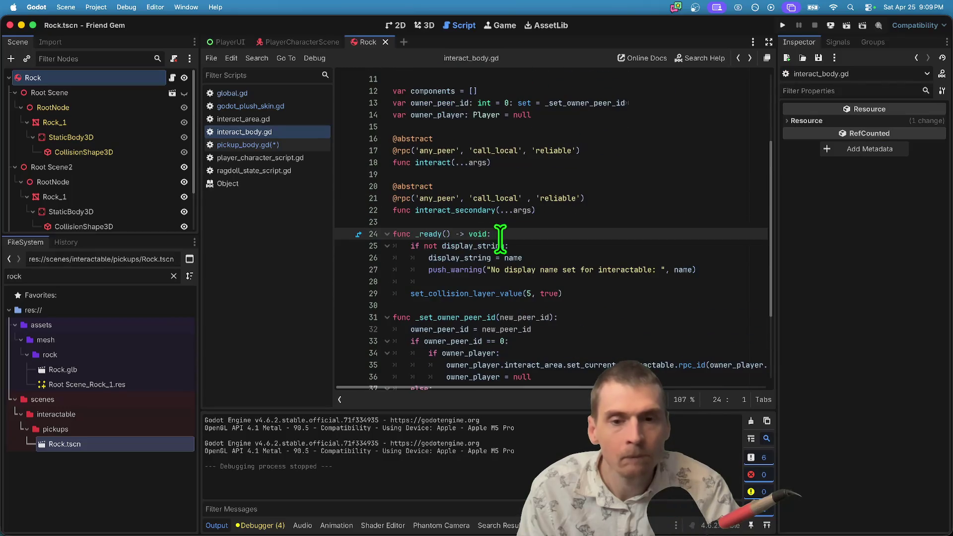
pyautogui.hotkey('alt', 'Left')
# - Paste it into the if block as set_collision_mask_value(Global.LAYER.Player, true)
pyautogui.click(554, 286)
pyautogui.write('set_collision_layer_value(5, true)')
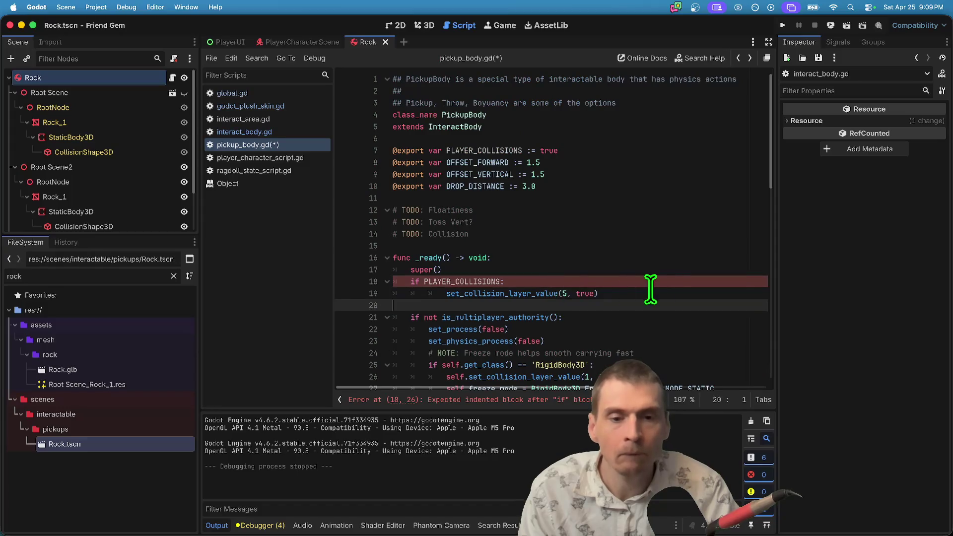
pyautogui.doubleClick(496, 293)
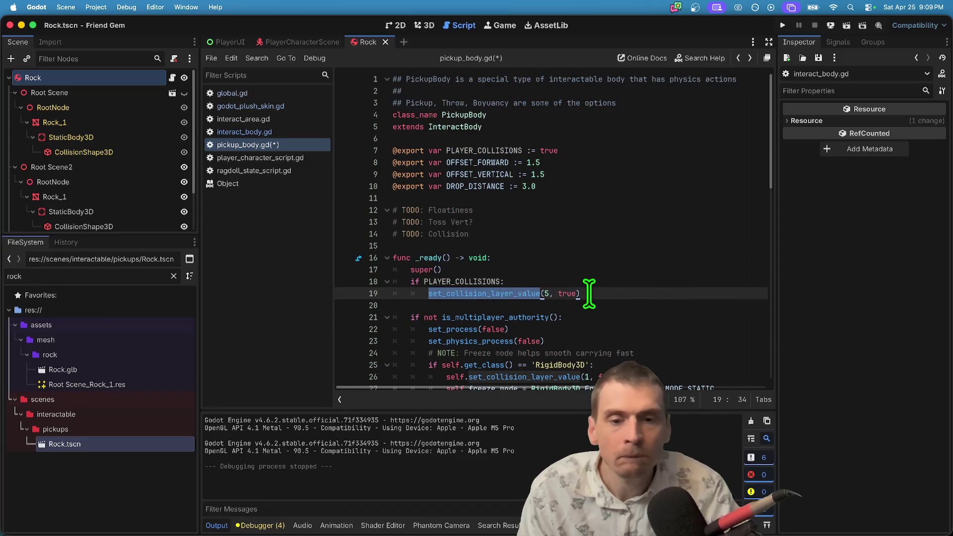
pyautogui.press('Right')
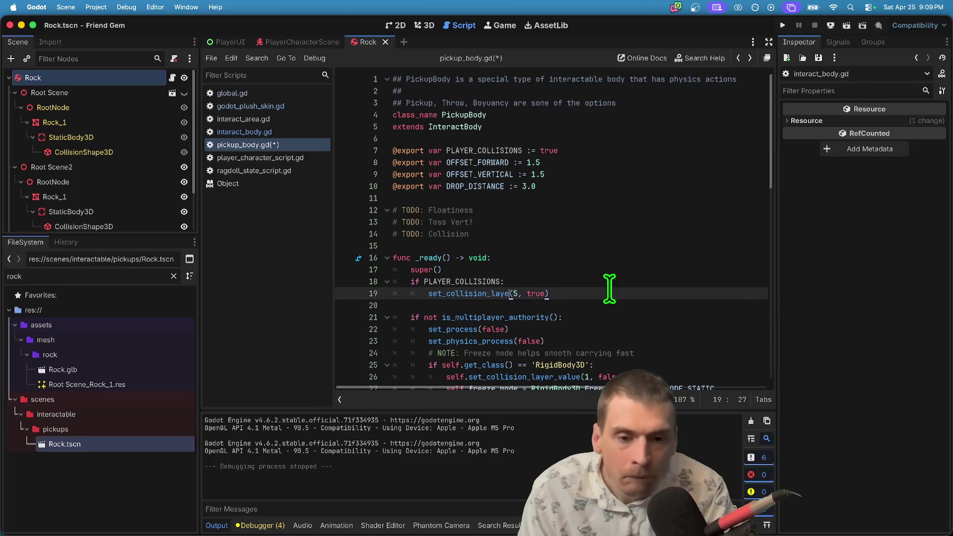
pyautogui.write('mas')
pyautogui.press('Return')
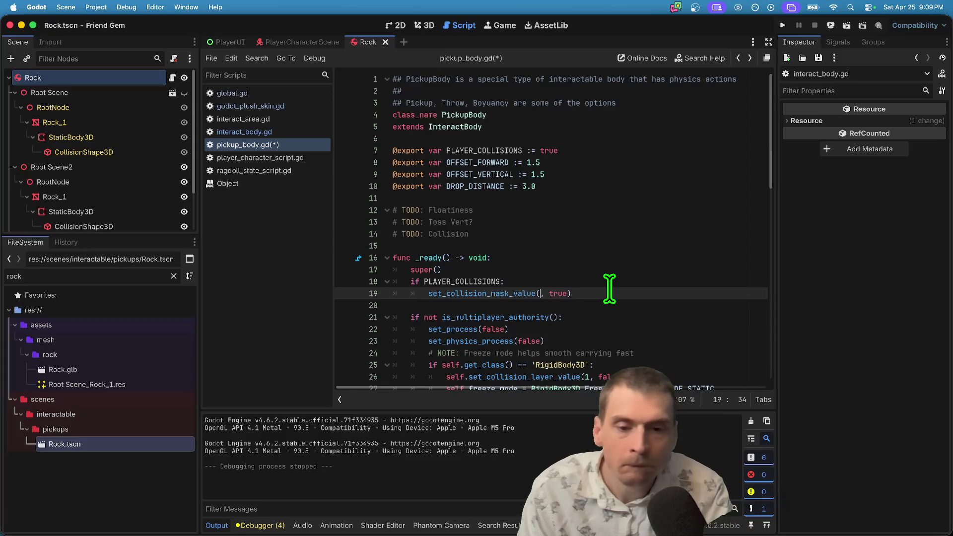
pyautogui.write('A')
pyautogui.press('BackSpace')
pyautogui.press('BackSpace')
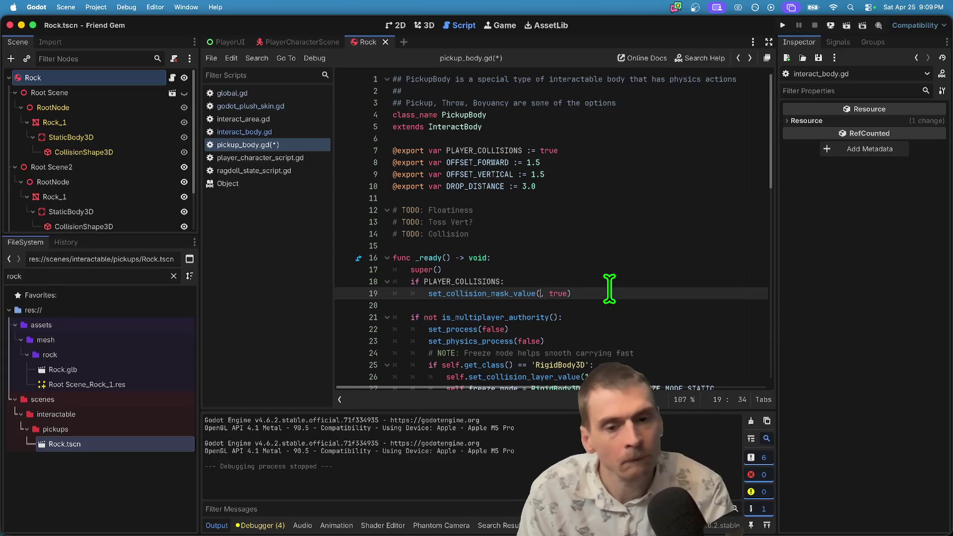
pyautogui.write('obal.LAYER')
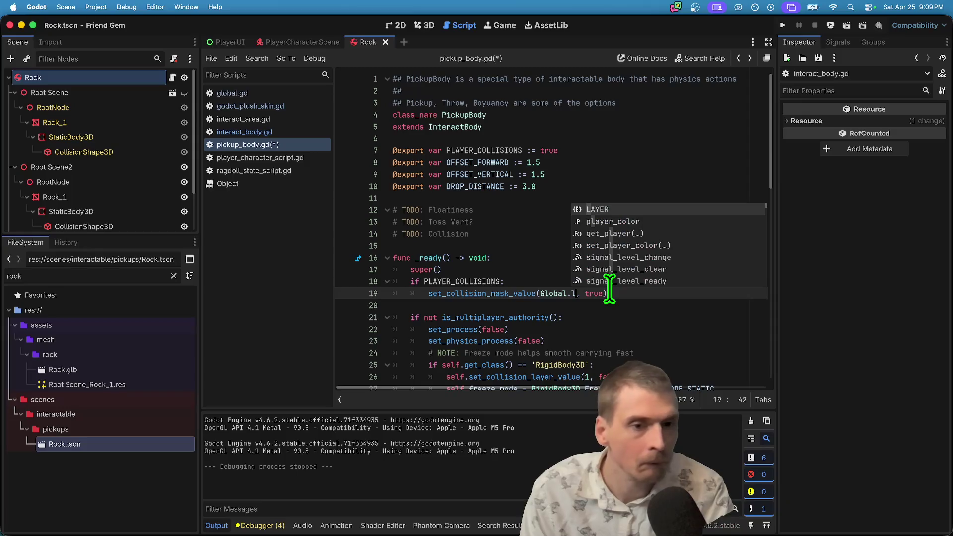
pyautogui.write('.p')
pyautogui.press('Return')
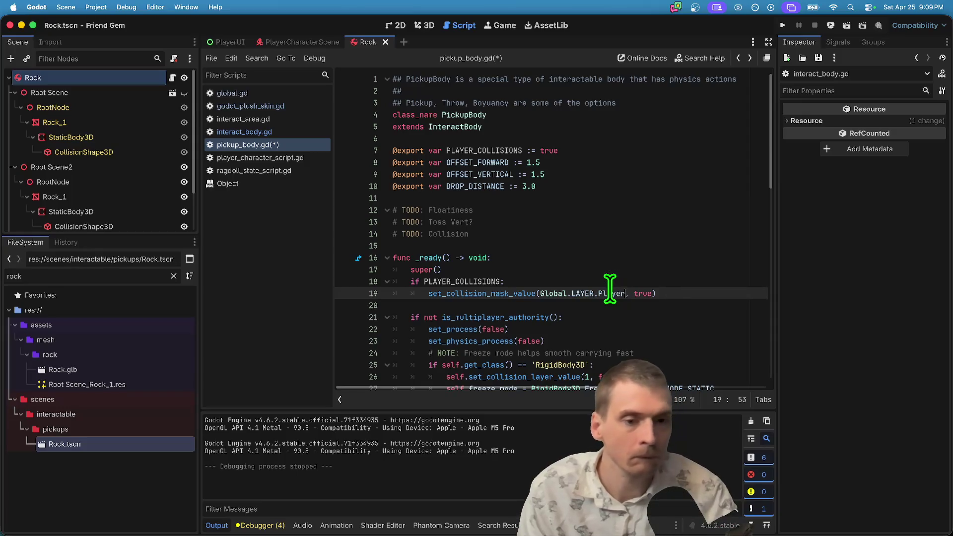
# - Save pickup_body.gd and run the project
pyautogui.click(709, 317)
pyautogui.press('super+s')
pyautogui.press('super+b')
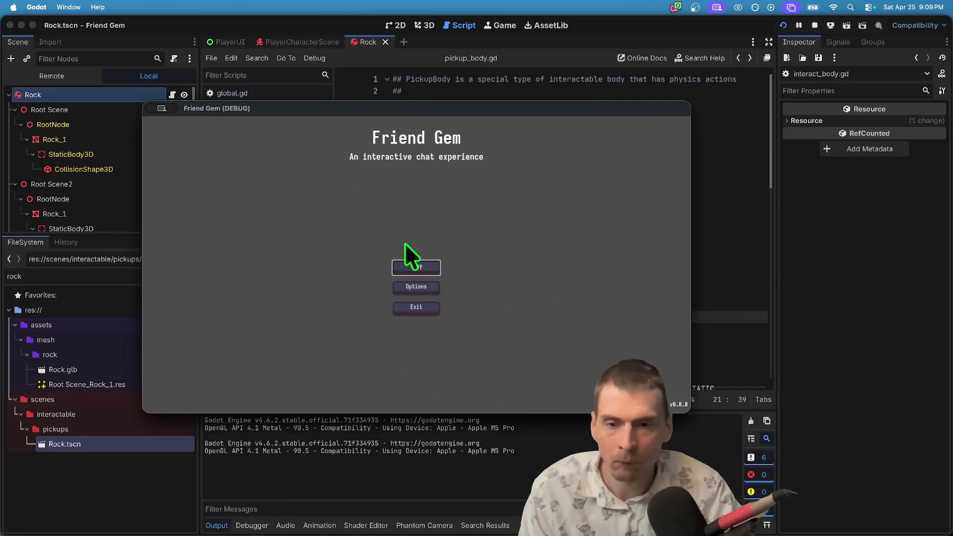
# - Host the game in one debug window and join it from the other
pyautogui.click(416, 216)
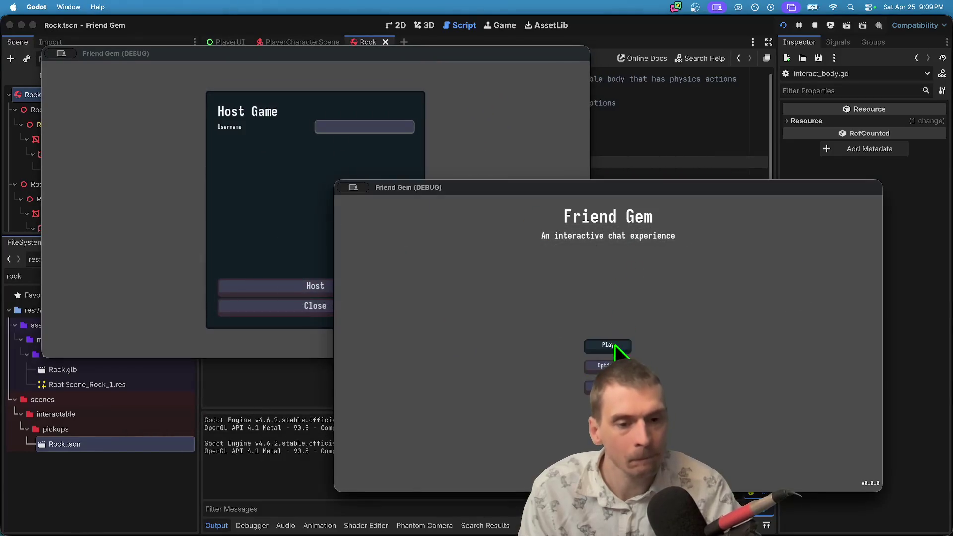
pyautogui.click(616, 346)
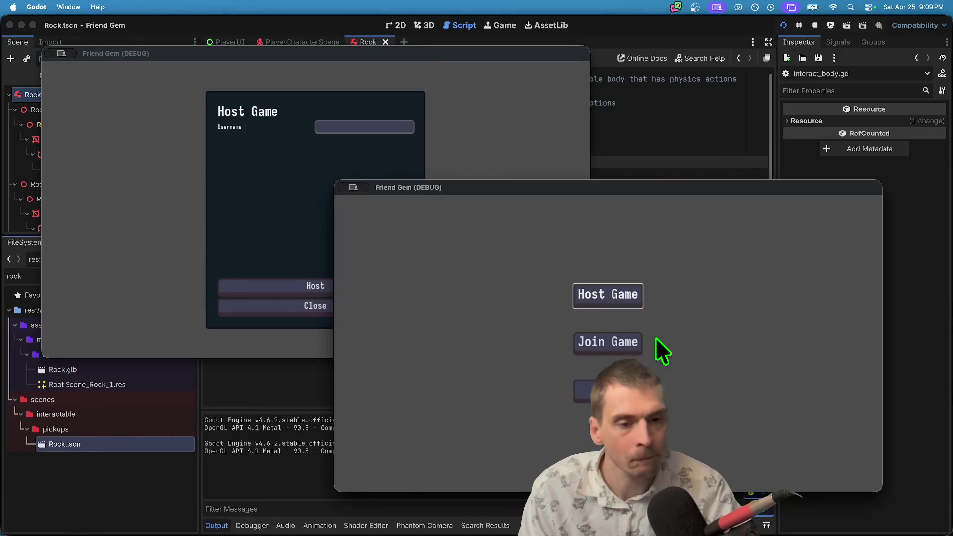
pyautogui.click(638, 339)
pyautogui.click(692, 276)
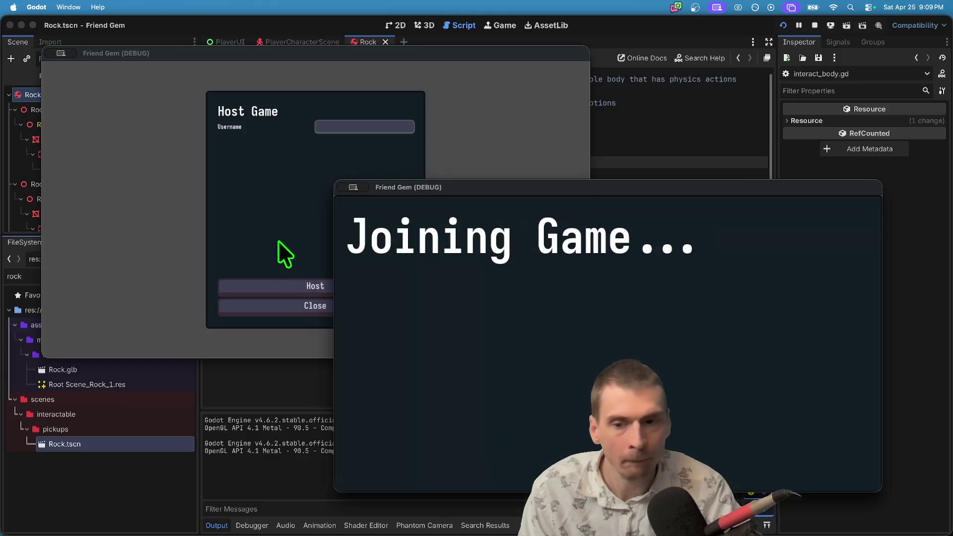
pyautogui.click(298, 286)
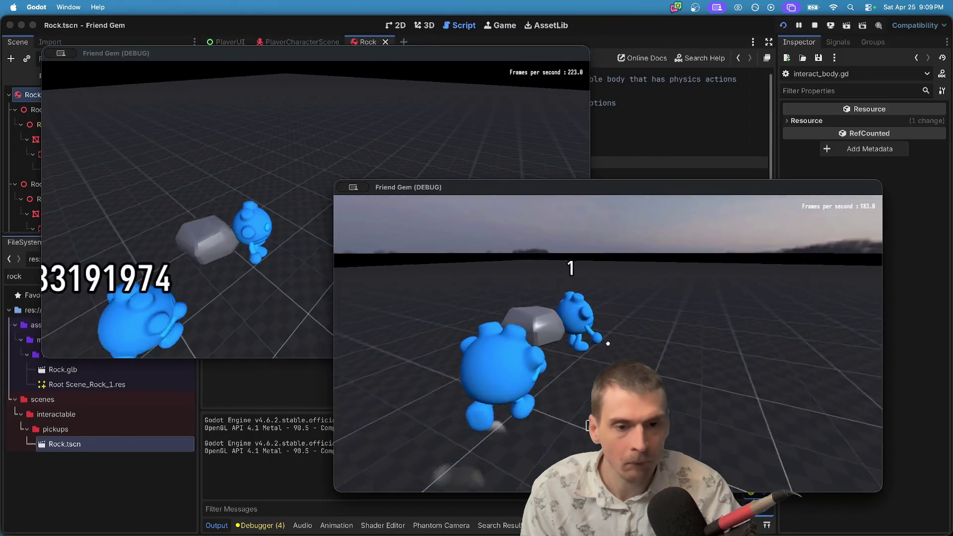
# - Walk the players over to the rock, switching between both game windows
pyautogui.press('e')
pyautogui.press('w')
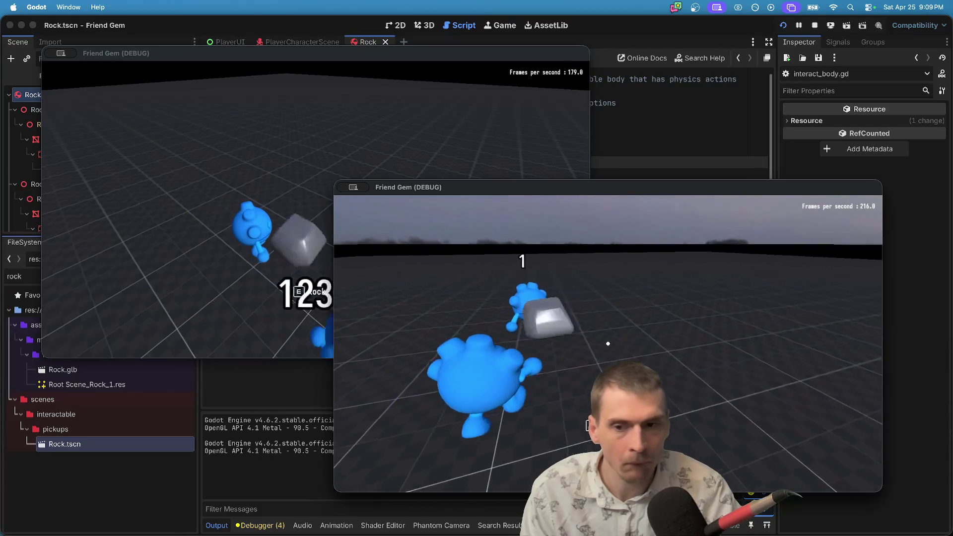
pyautogui.click(199, 149)
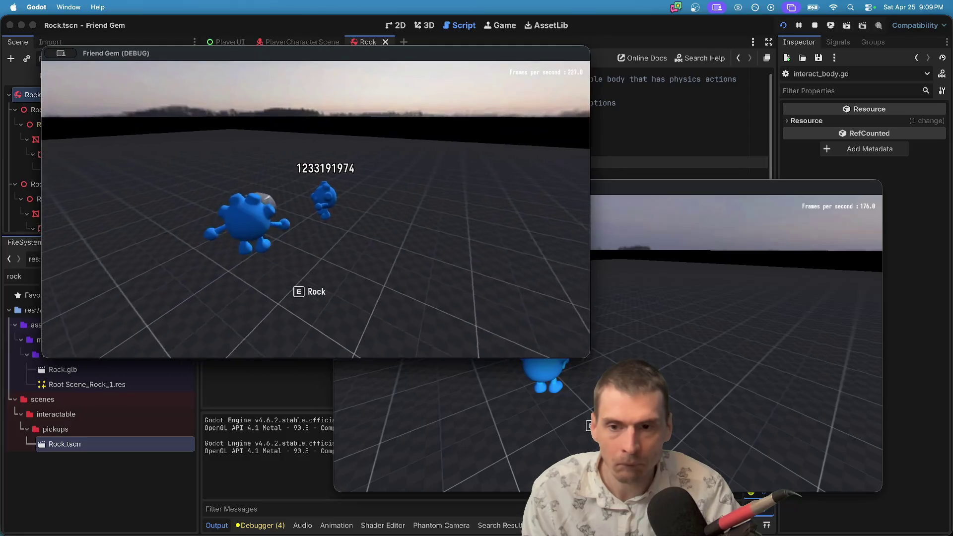
pyautogui.click(735, 323)
pyautogui.press('a')
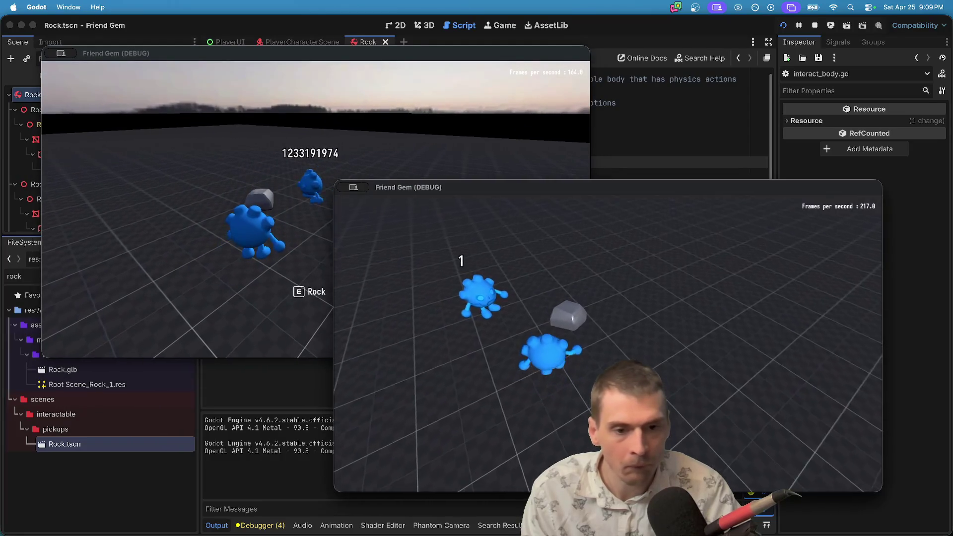
pyautogui.press('a')
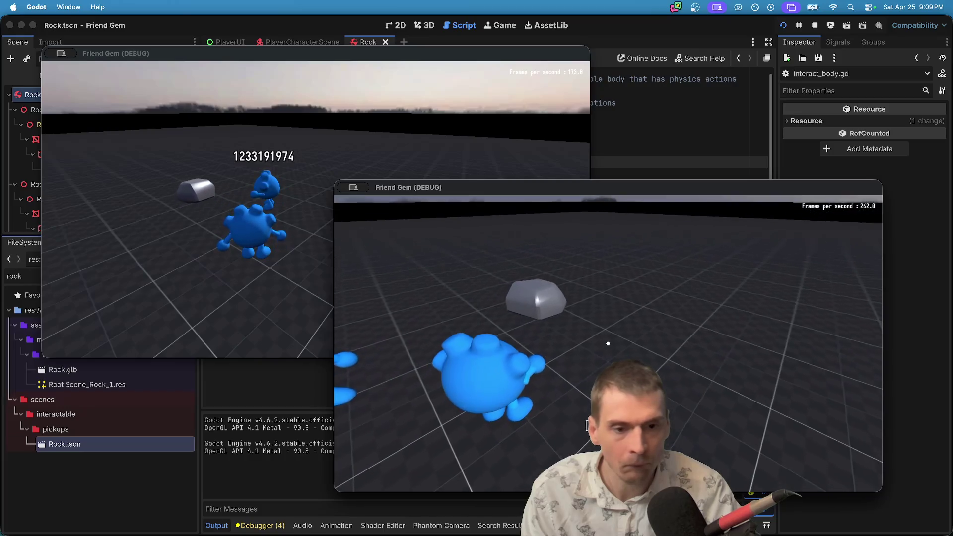
pyautogui.press('a')
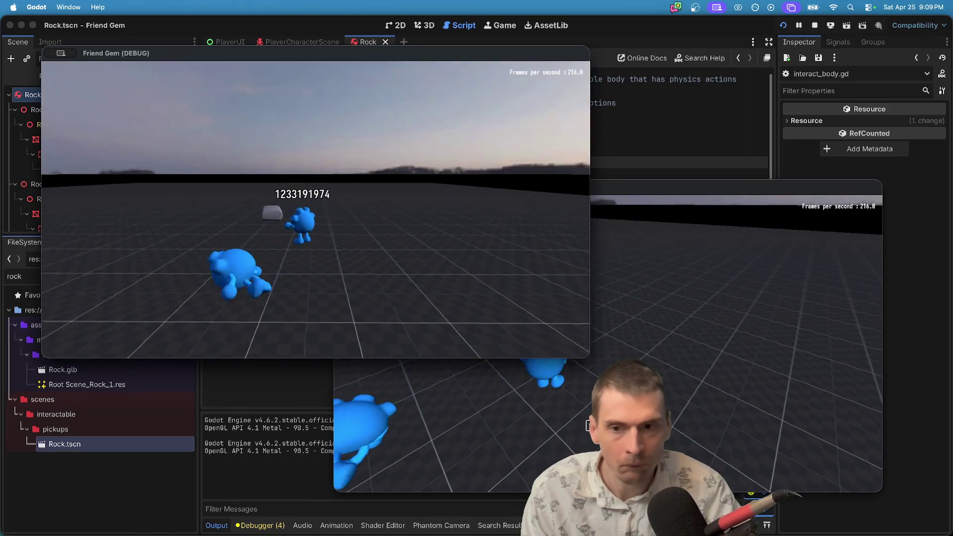
pyautogui.press('super+grave')
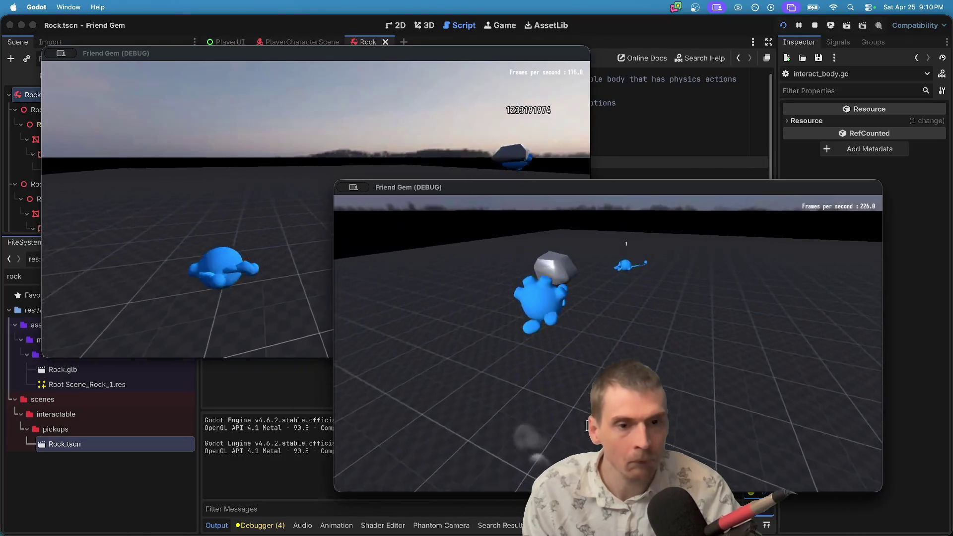
pyautogui.press('super+grave')
# - Pick up and carry the rock, then stop the running game
pyautogui.press('w')
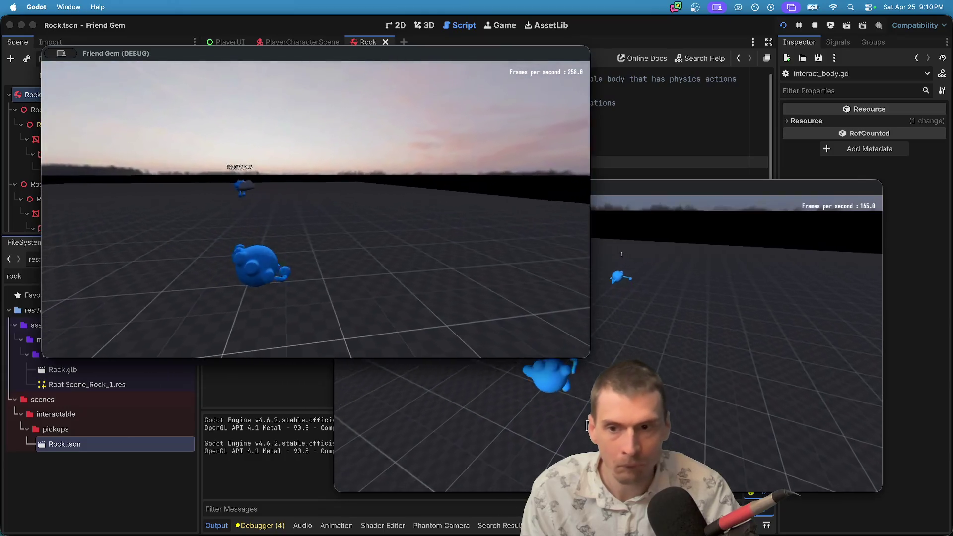
pyautogui.press('w')
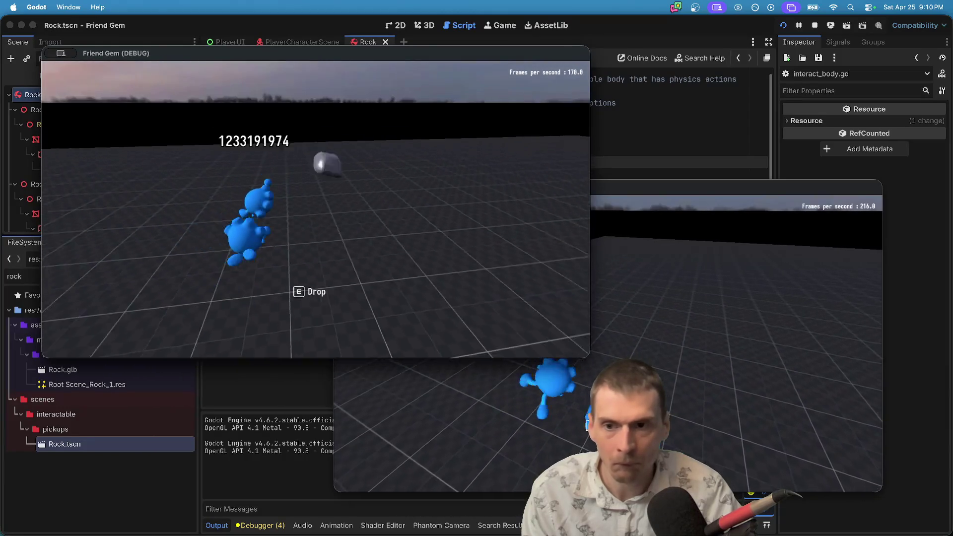
pyautogui.press('super+Tab')
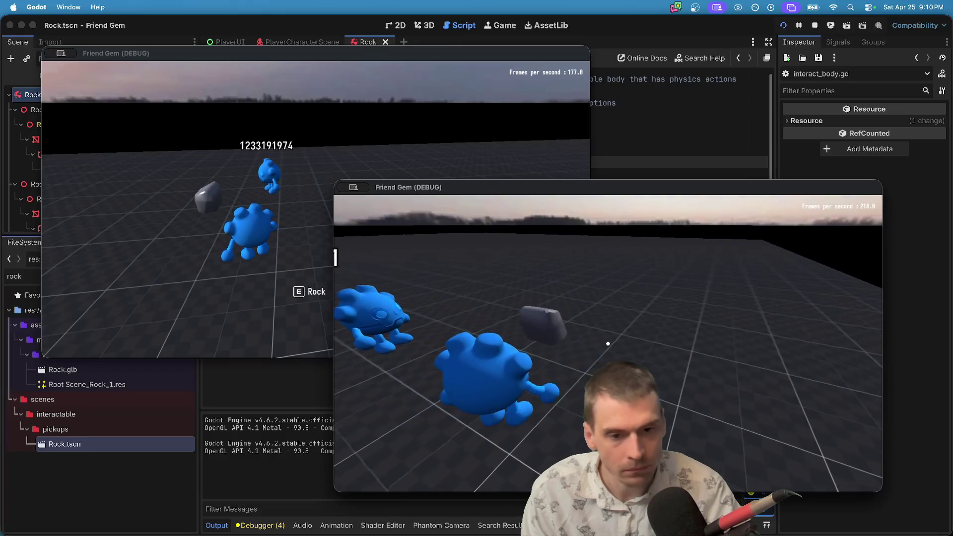
pyautogui.press('w')
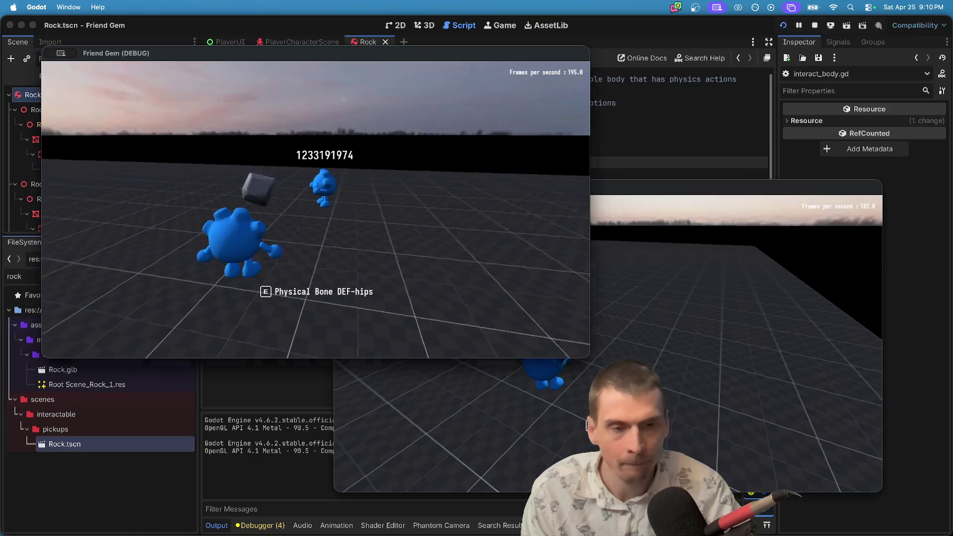
pyautogui.press('super+period')
pyautogui.scroll(-10, 671, 316)
# - Uncomment the distance check on lines 57–59 and widen the script editor
pyautogui.scroll(-3, 672, 317)
pyautogui.rightClick(672, 264)
pyautogui.click(637, 268)
pyautogui.scroll(-2, 640, 287)
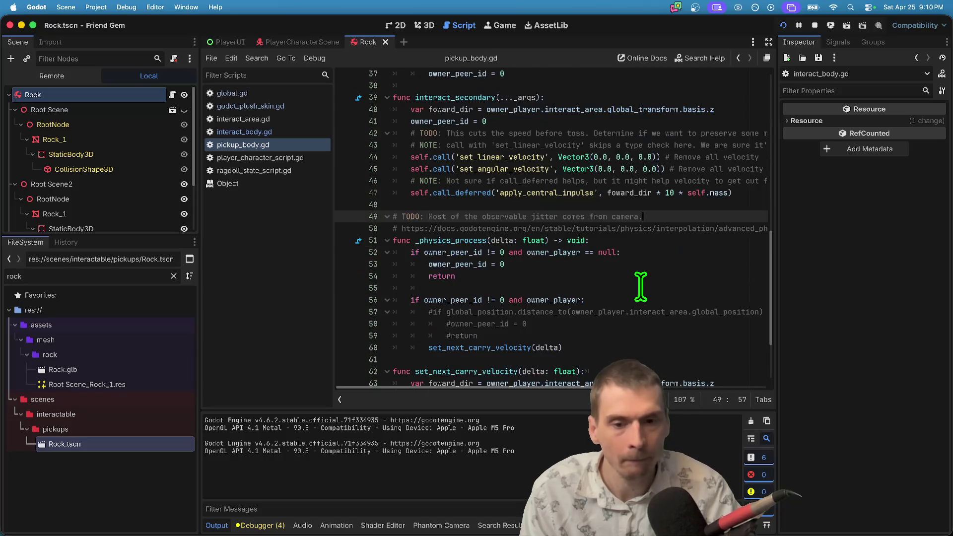
pyautogui.moveTo(627, 331); pyautogui.dragTo(368, 310)
pyautogui.press('super+k')
pyautogui.click(373, 311)
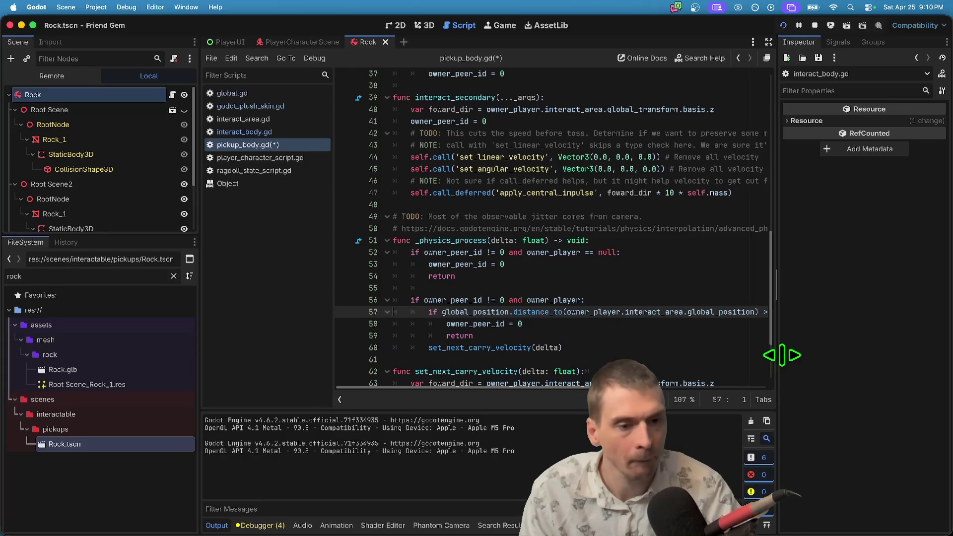
pyautogui.moveTo(782, 356); pyautogui.dragTo(945, 323)
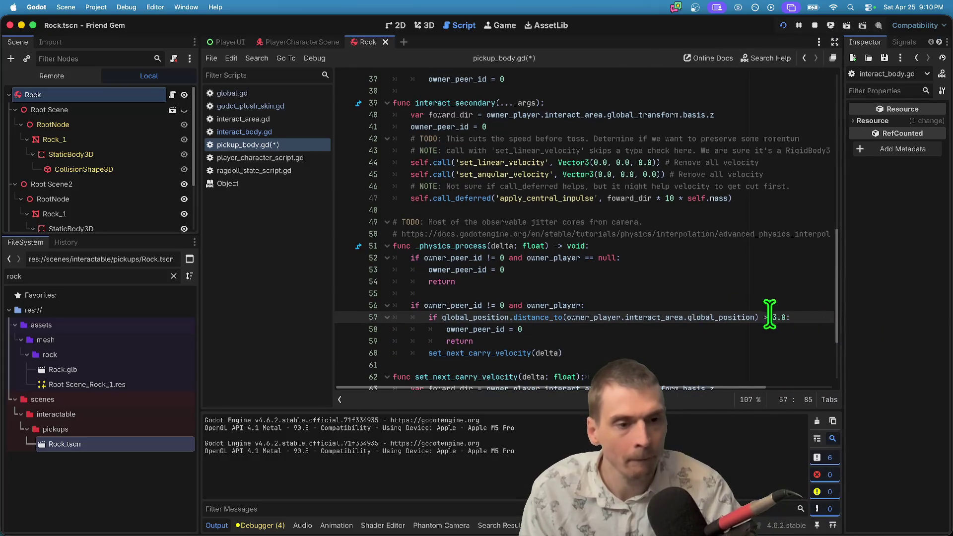
# - Replace the placeholder BREAK with DROP_DISTANCE as the distance threshold
pyautogui.write('BRE')
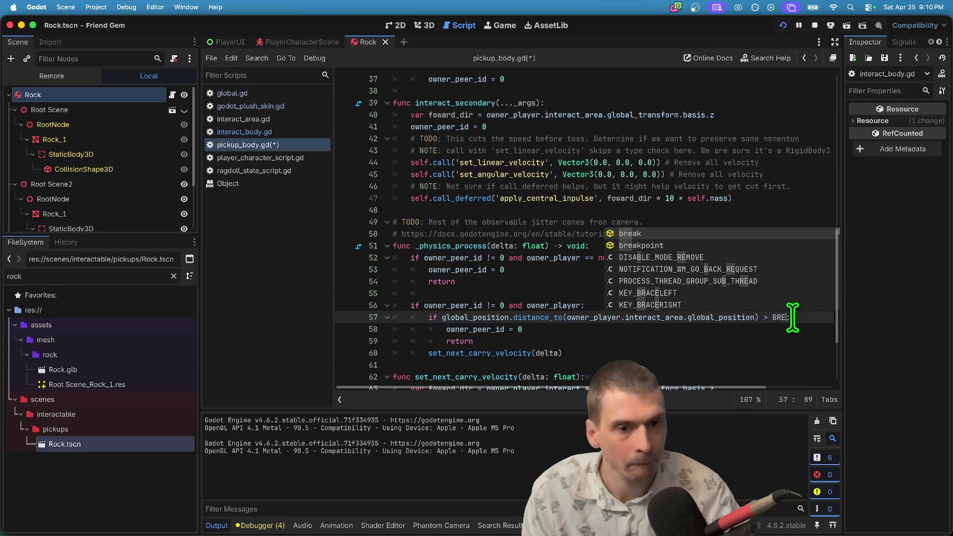
pyautogui.write('AK')
pyautogui.scroll(10, 542, 283)
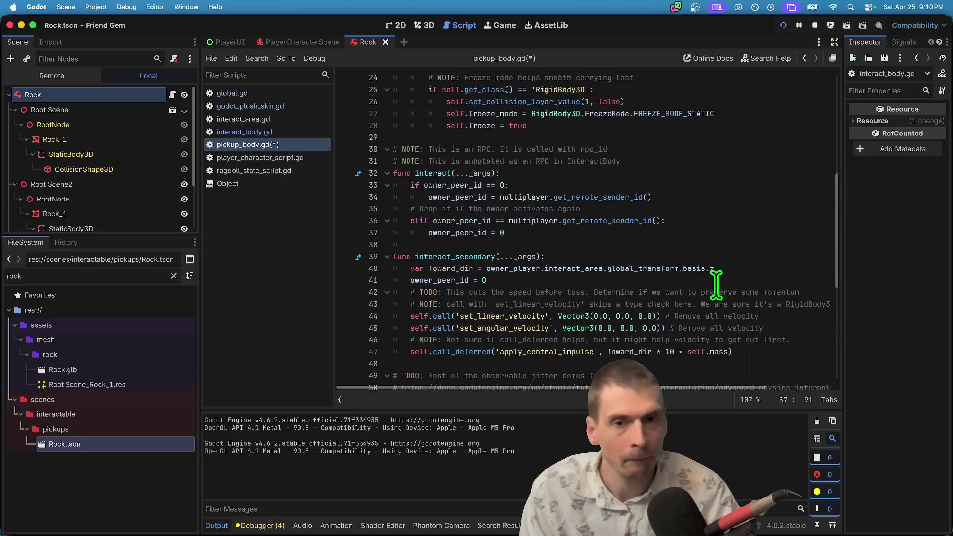
pyautogui.click(477, 187)
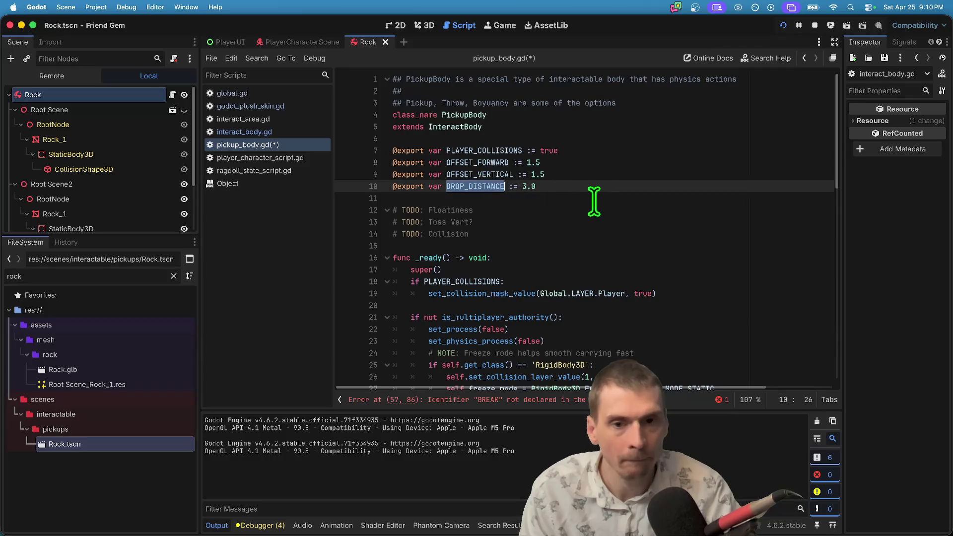
pyautogui.hotkey('alt', 'Left')
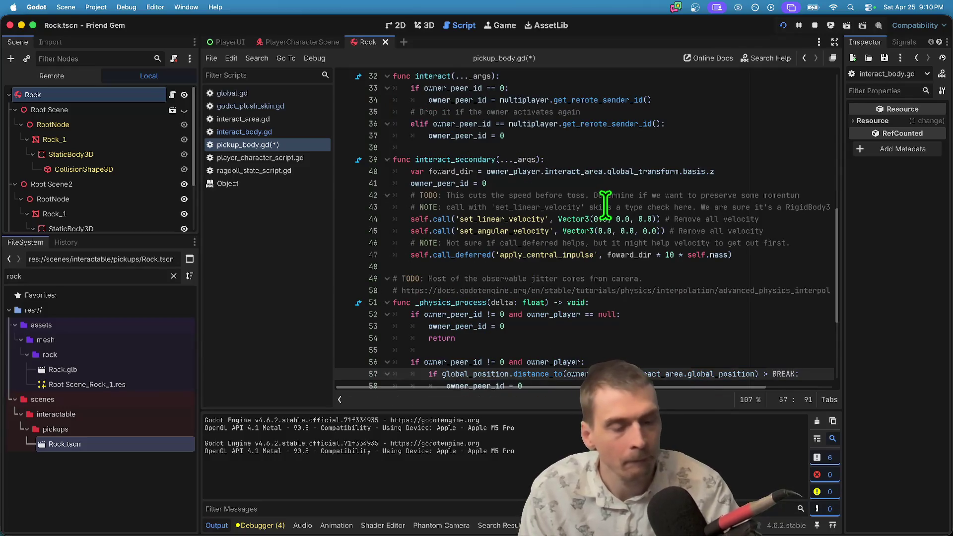
pyautogui.hotkey('alt', 'shift', 'Left')
pyautogui.write('DROP_DISTANCE')
pyautogui.press('Down')
pyautogui.press('Home')
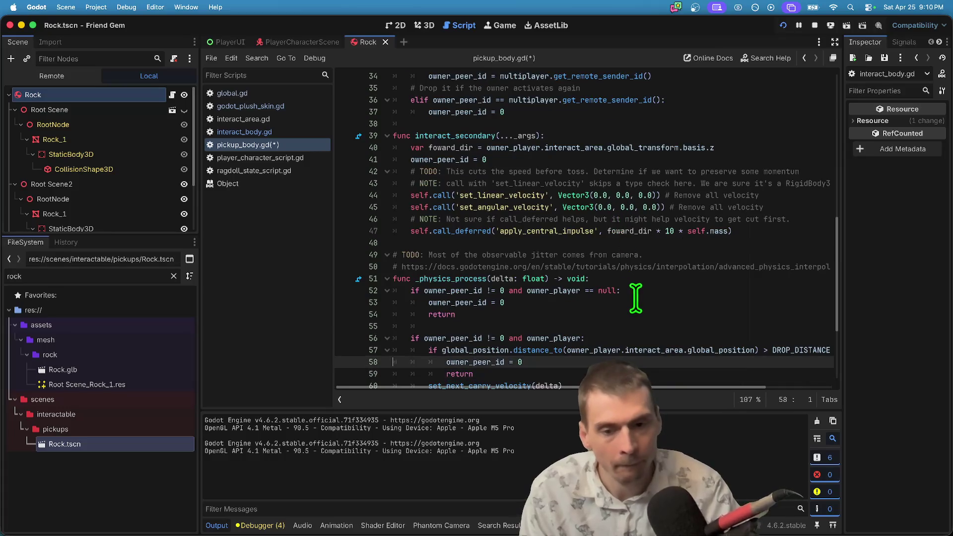
pyautogui.doubleClick(804, 350)
pyautogui.scroll(10, 571, 199)
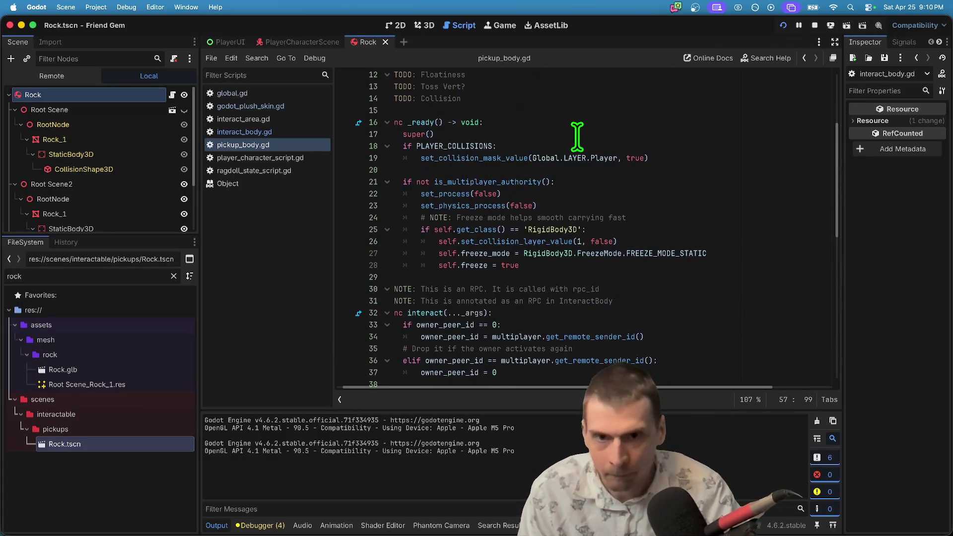
pyautogui.click(583, 179)
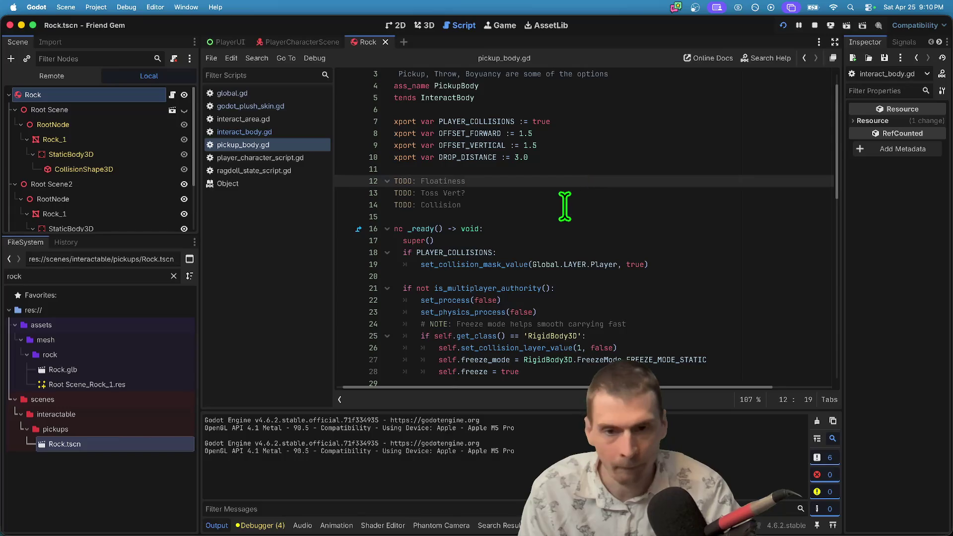
# - Run the game to test the drop distance, stop it, and switch to Firefox
pyautogui.press('super+b')
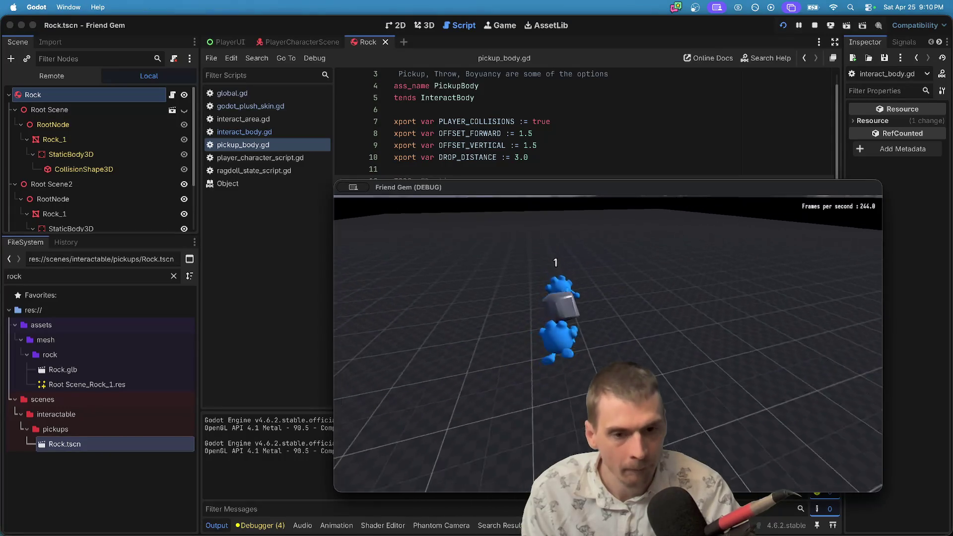
pyautogui.press('super+Tab')
pyautogui.press('super+Tab')
pyautogui.press('super+shift+Tab')
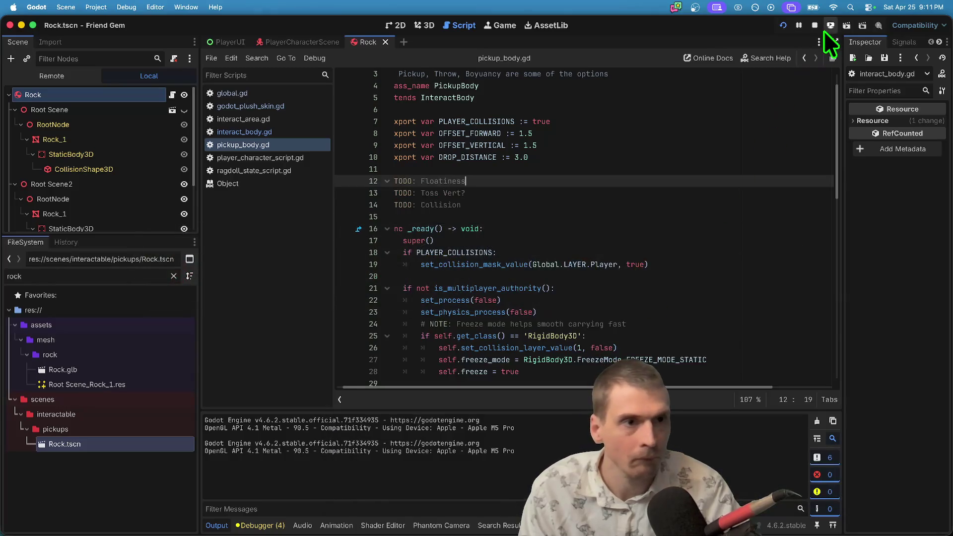
pyautogui.click(818, 27)
pyautogui.press('super+Tab')
pyautogui.press('super+Tab')
pyautogui.press('super+Tab')
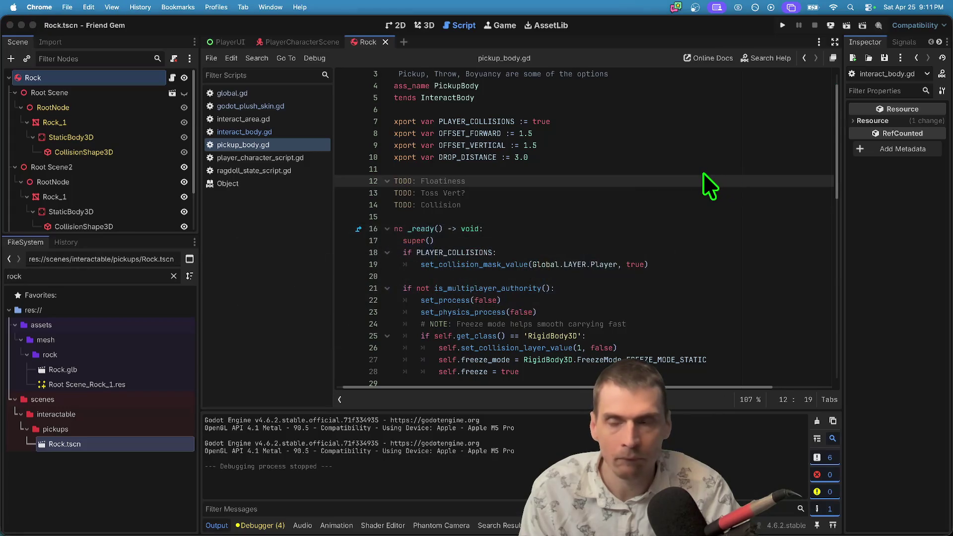
pyautogui.press('super+Tab')
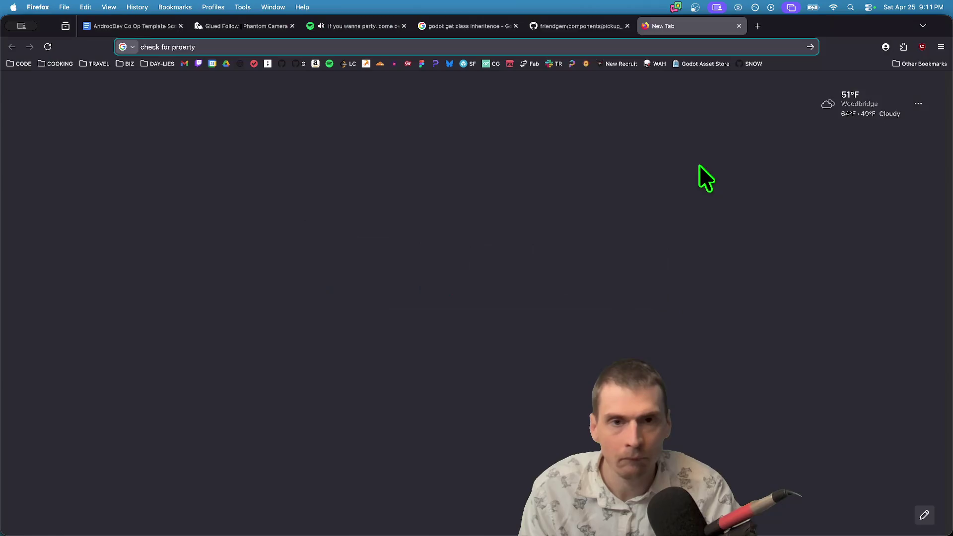
# - Open interact_area.gd from the repository on the GitHub tab
pyautogui.hotkey('ctrl', 'shift', 'Tab')
pyautogui.scroll(-1, 209, 271)
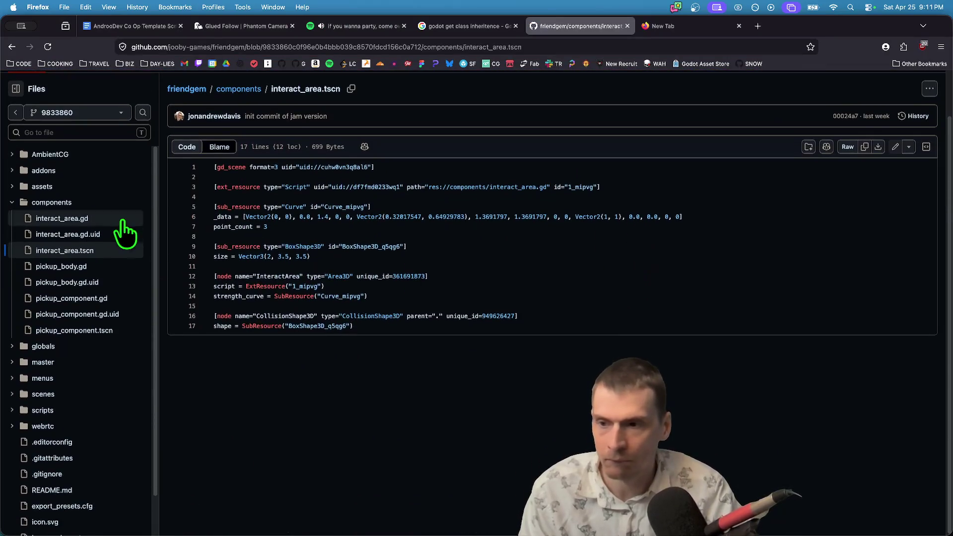
pyautogui.click(101, 234)
pyautogui.click(109, 219)
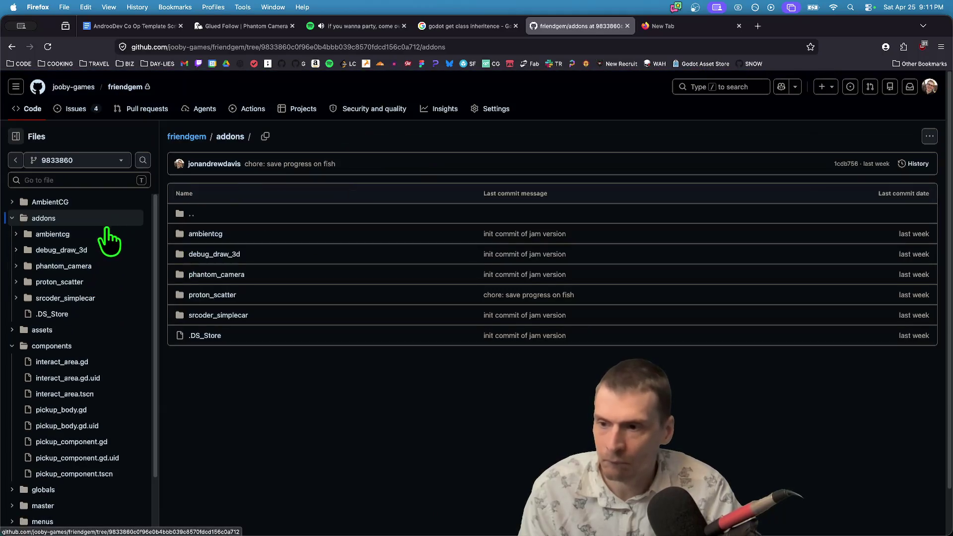
pyautogui.click(106, 363)
# - Select the throw-handling block on lines 105–122 and return to Godot
pyautogui.scroll(-10, 604, 333)
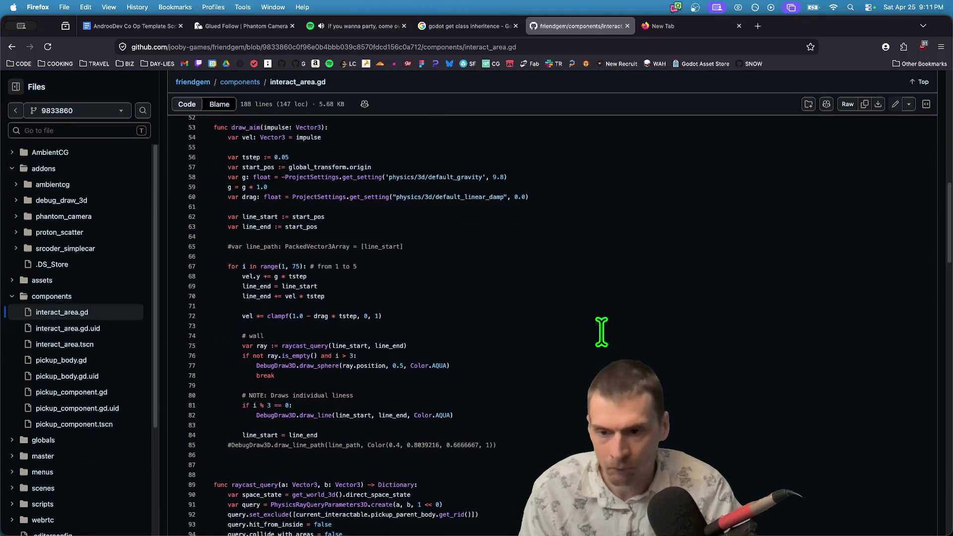
pyautogui.scroll(-10, 602, 330)
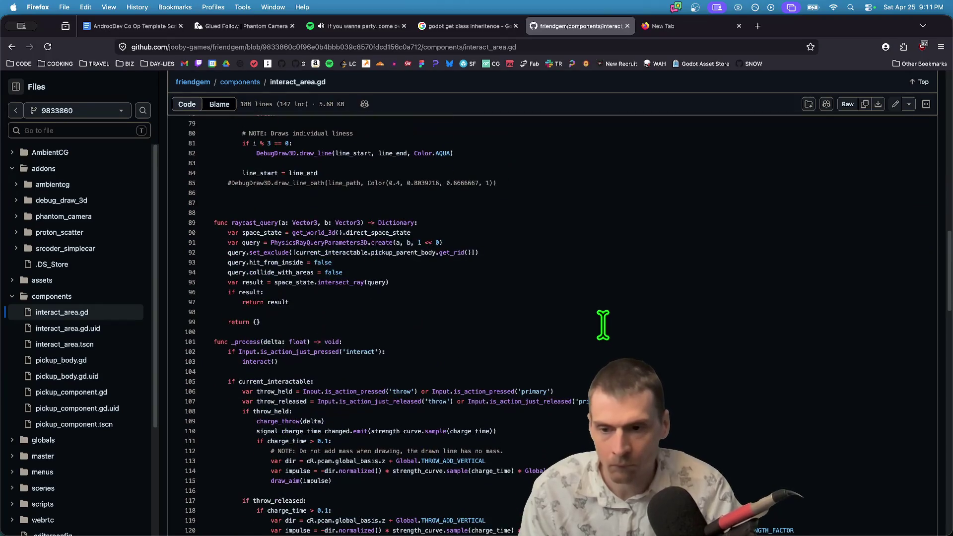
pyautogui.scroll(-5, 603, 325)
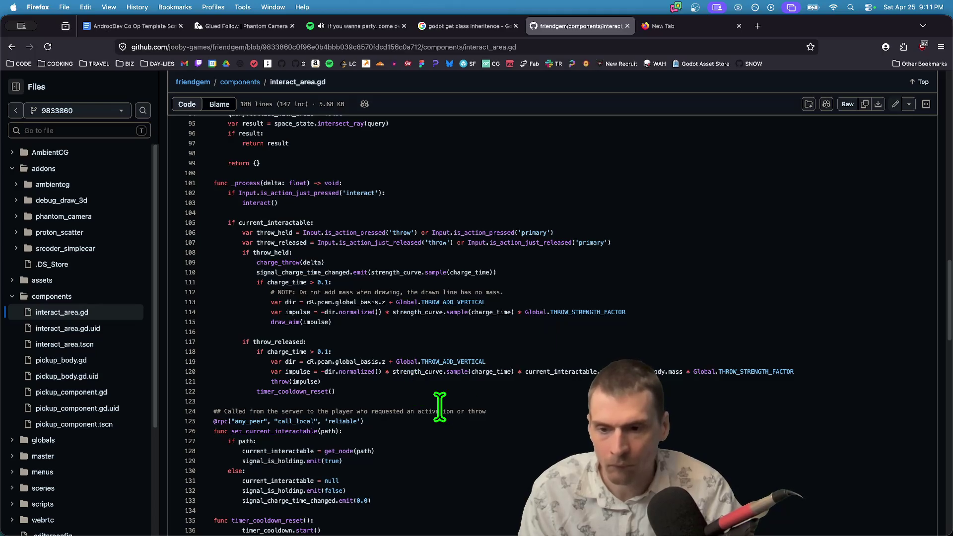
pyautogui.moveTo(437, 390)
pyautogui.mouseDown()
pyautogui.moveTo(206, 335)
pyautogui.moveTo(183, 222)
pyautogui.moveTo(196, 237)
pyautogui.moveTo(192, 221)
pyautogui.mouseUp()
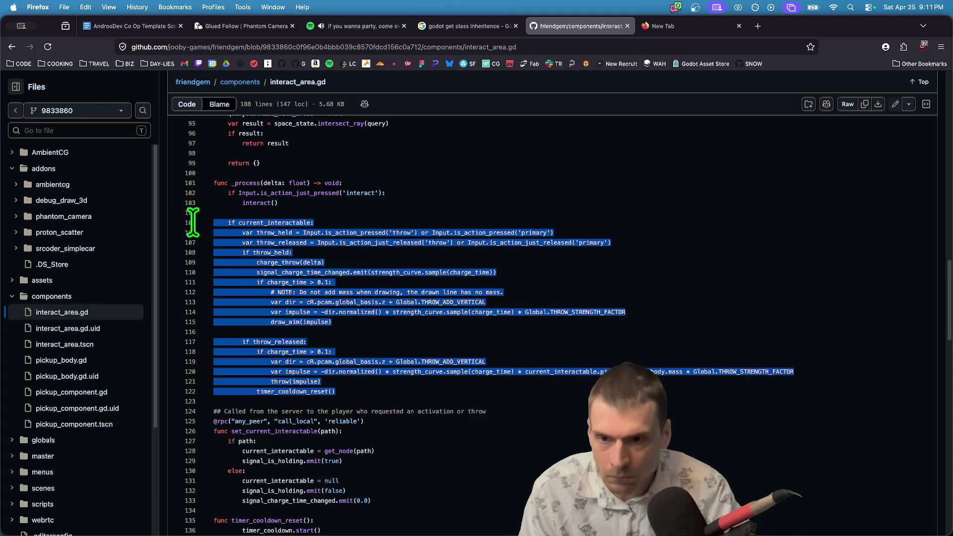
pyautogui.press('super+Tab')
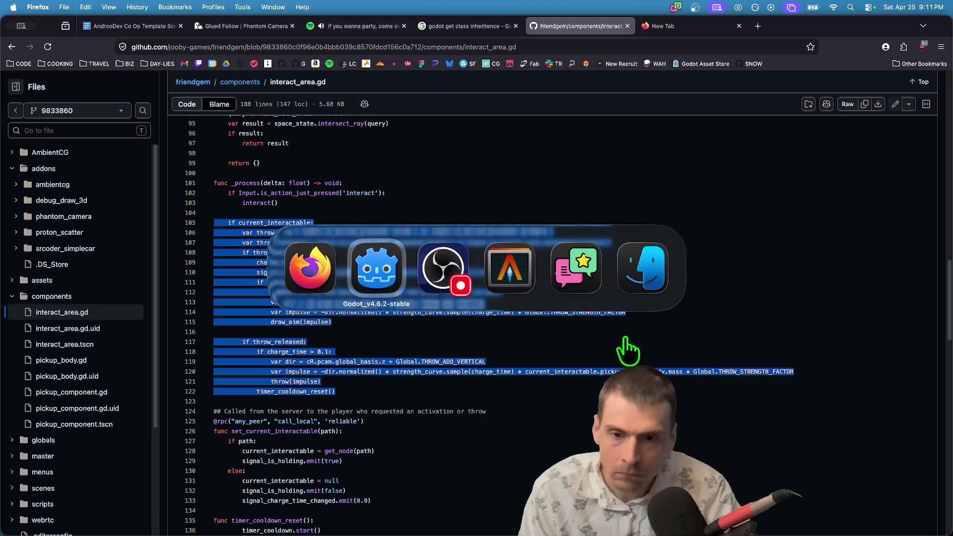
pyautogui.press('super+Tab')
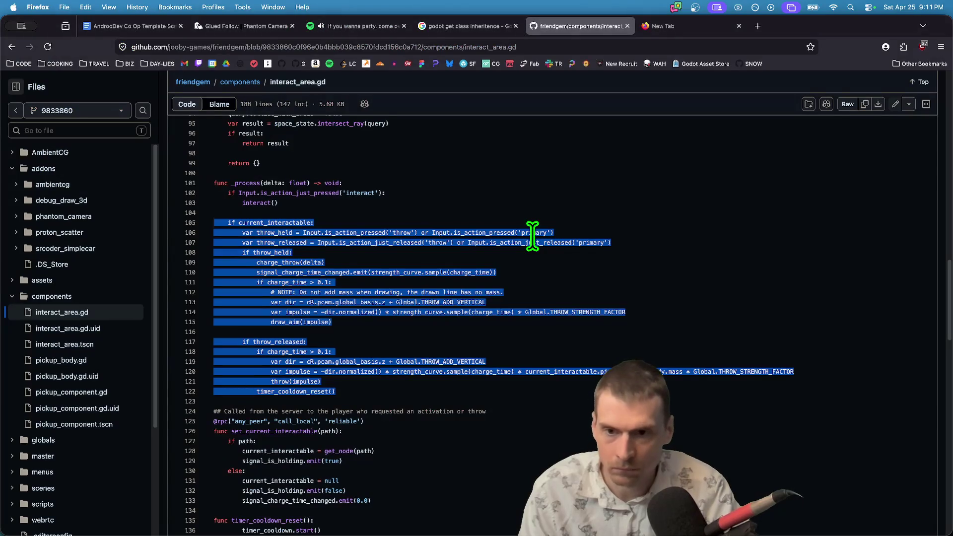
pyautogui.press('super+Tab')
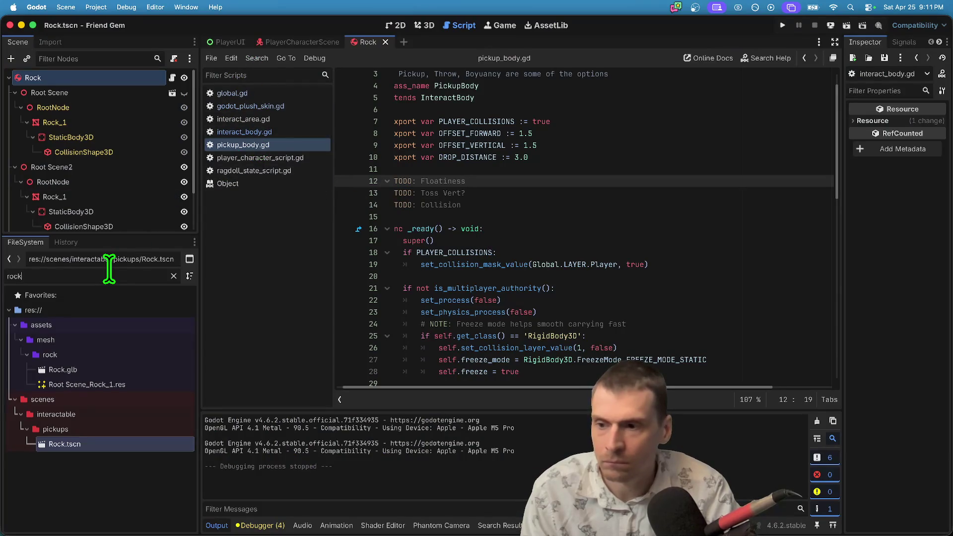
# - Open interact_area.gd and add blank lines after the input checks in _process
pyautogui.press('BackSpace')
pyautogui.press('BackSpace')
pyautogui.press('BackSpace')
pyautogui.write('area')
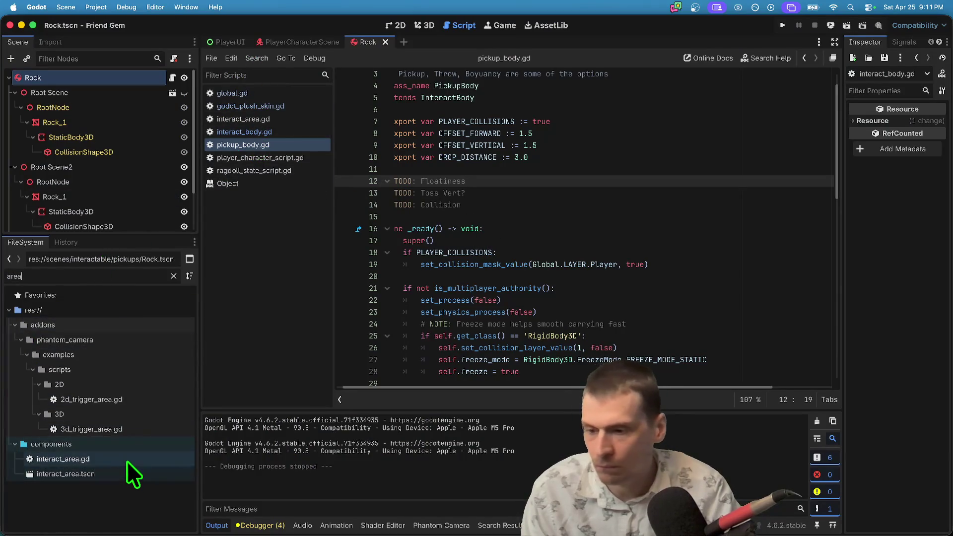
pyautogui.doubleClick(126, 461)
pyautogui.scroll(5, 613, 300)
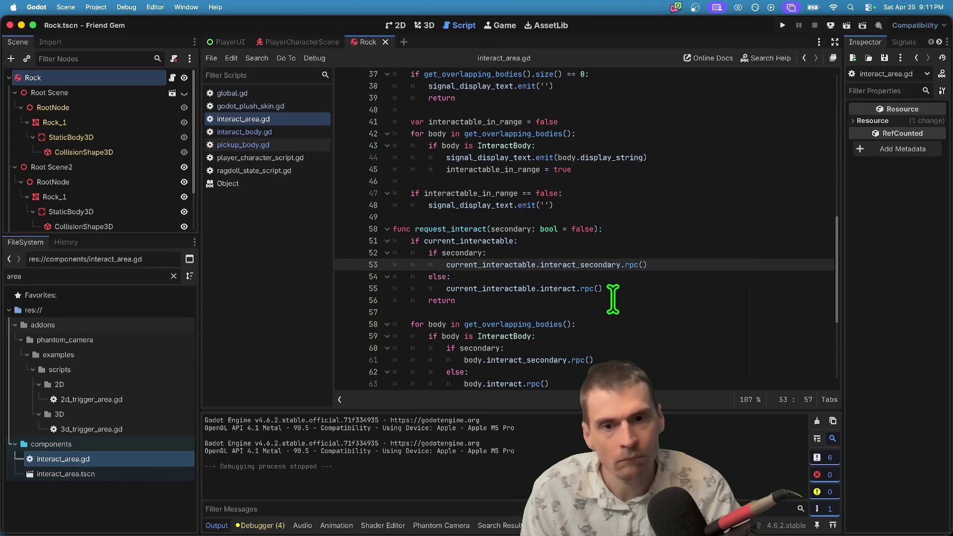
pyautogui.scroll(9, 613, 300)
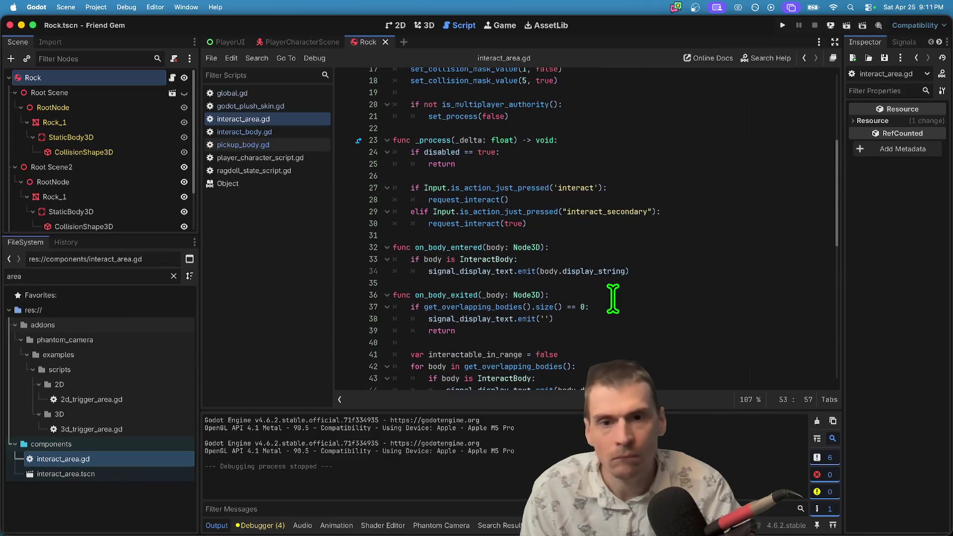
pyautogui.scroll(-1, 613, 297)
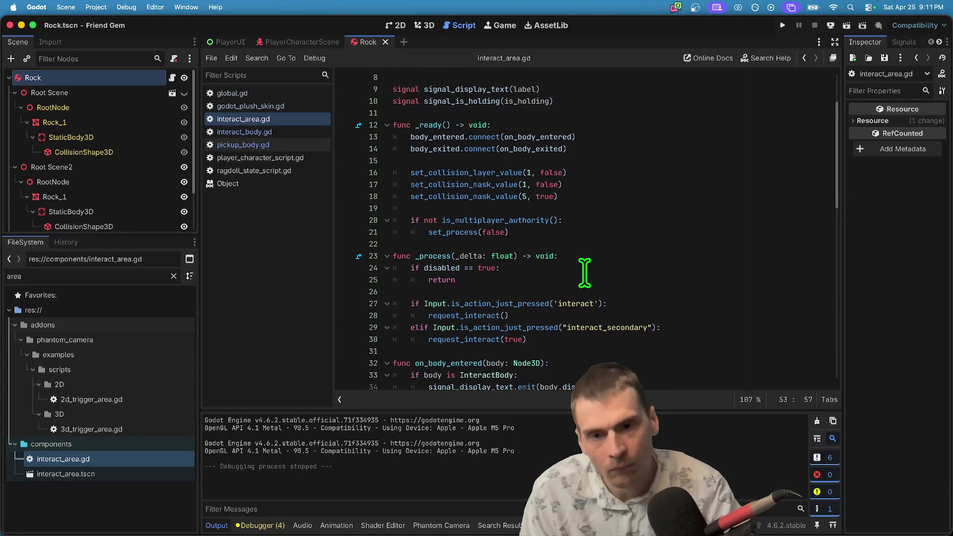
pyautogui.moveTo(590, 339); pyautogui.dragTo(299, 288)
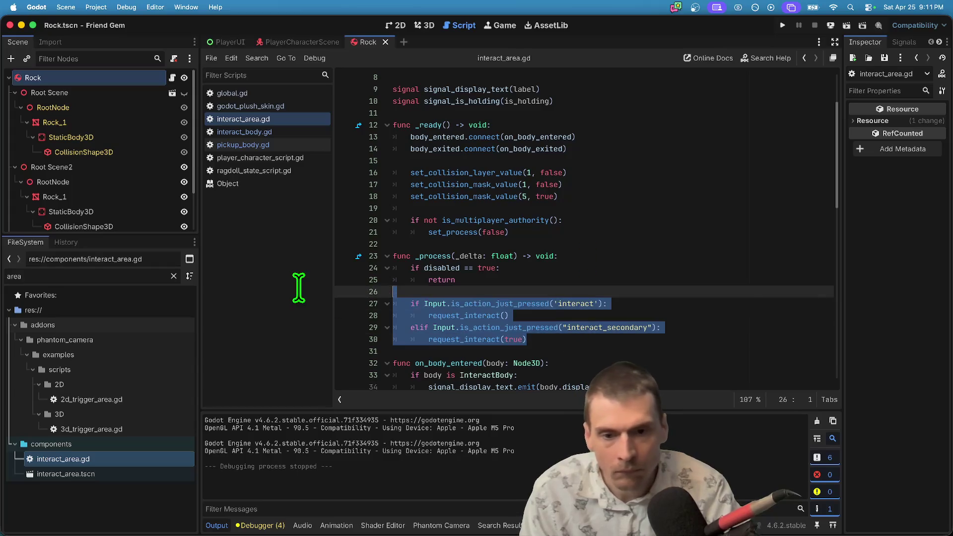
pyautogui.click(605, 267)
pyautogui.click(702, 350)
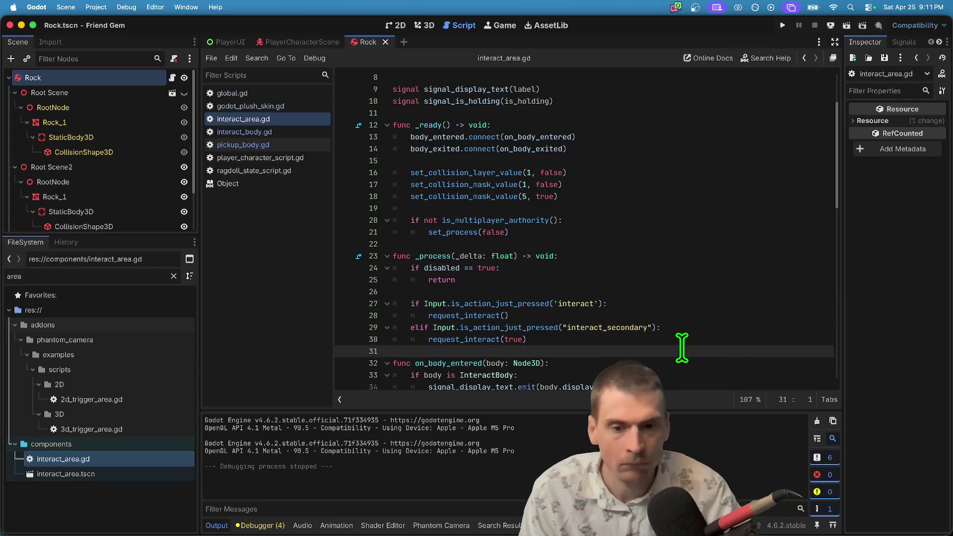
pyautogui.press('super+shift+Down')
pyautogui.press('Delete')
pyautogui.press('Return')
pyautogui.press('Return')
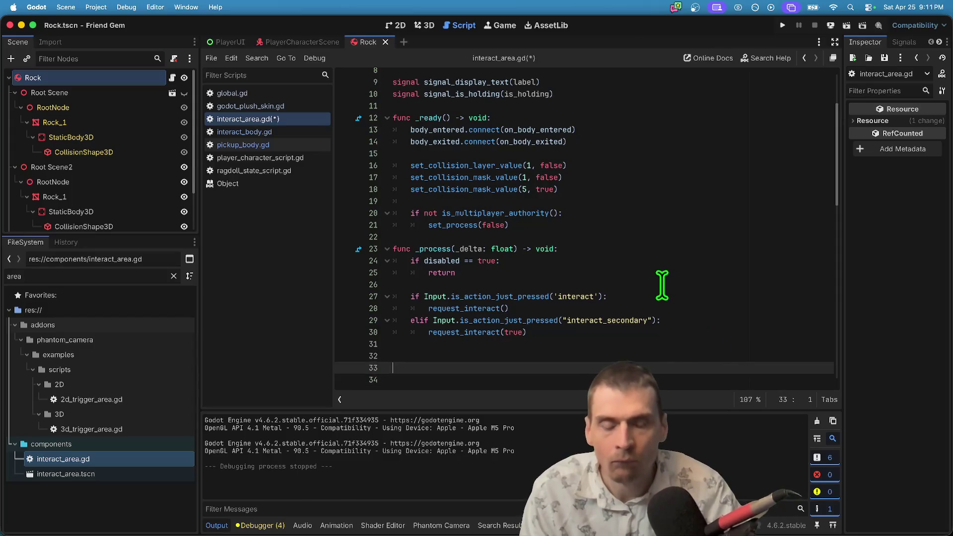
# - Paste the throw-charging block copied from GitHub at line 32
pyautogui.press('super+Tab')
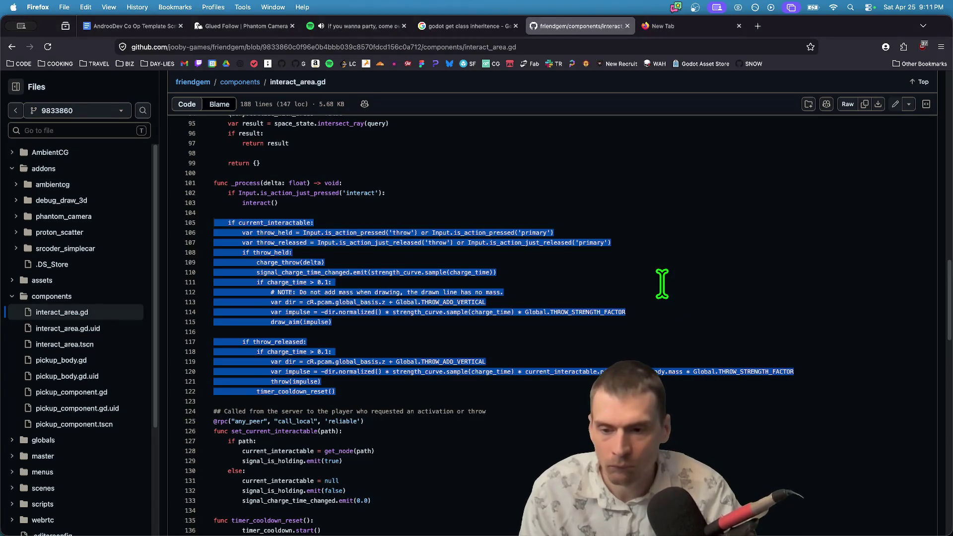
pyautogui.press('super+Tab')
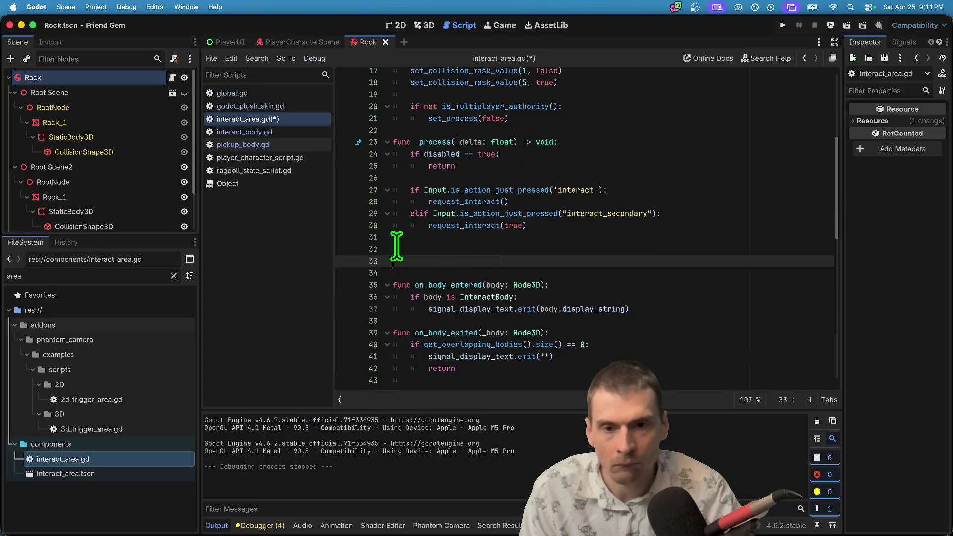
pyautogui.press('Up')
pyautogui.press('super+v')
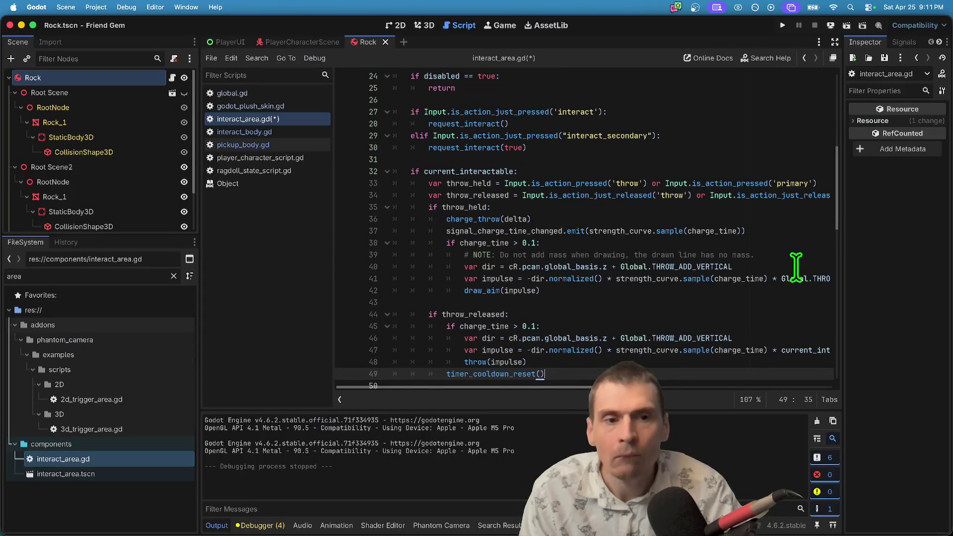
pyautogui.moveTo(203, 211); pyautogui.dragTo(144, 204)
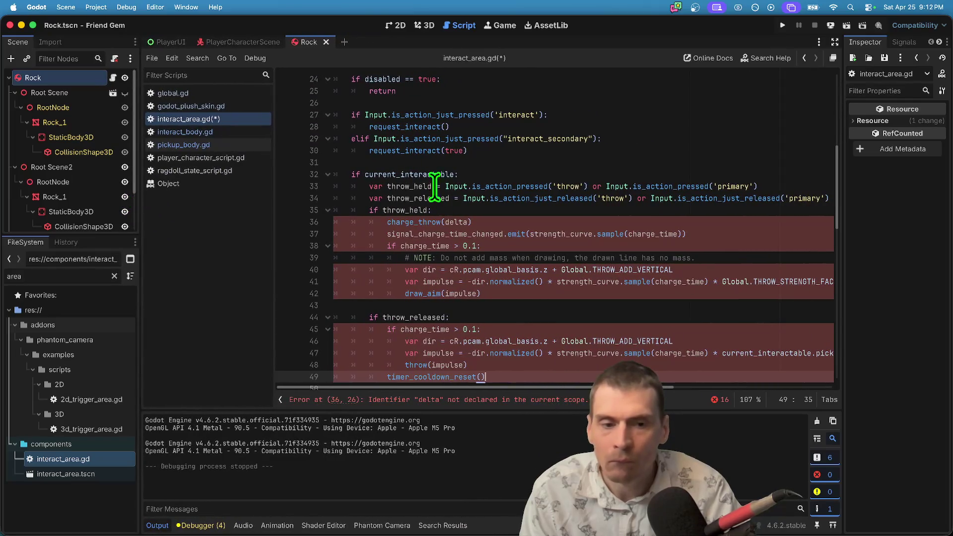
pyautogui.scroll(-1, 465, 243)
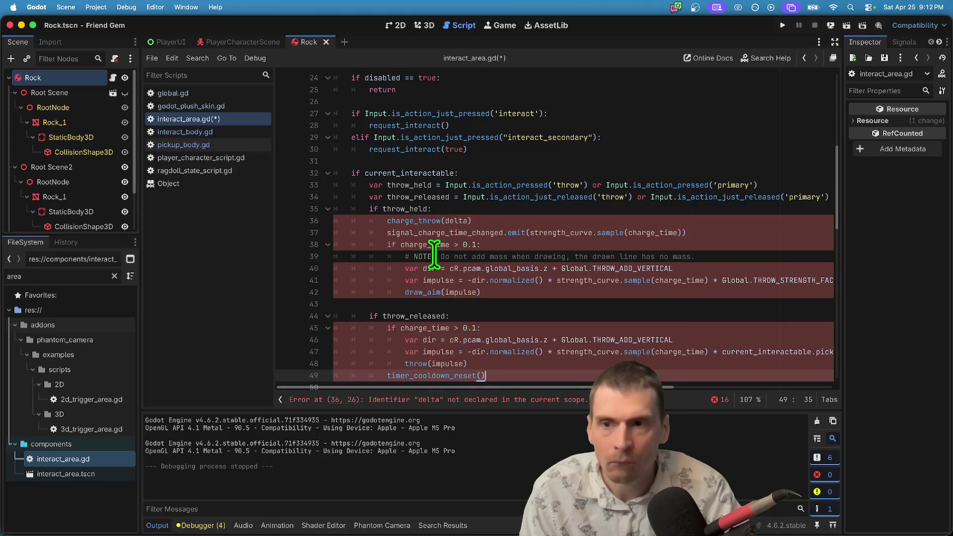
# - Change the block's condition to 'if current_interactable is PickupBody:'
pyautogui.click(474, 171)
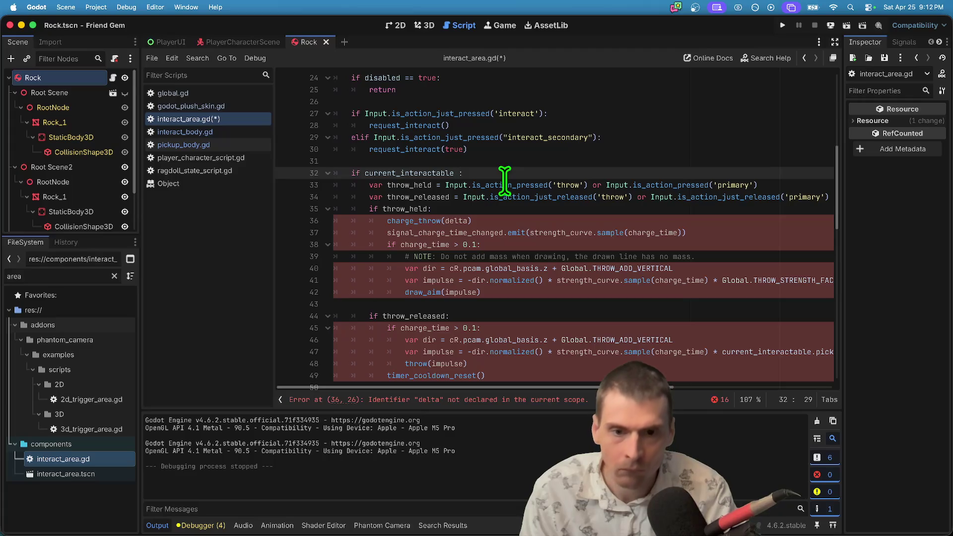
pyautogui.write('is ')
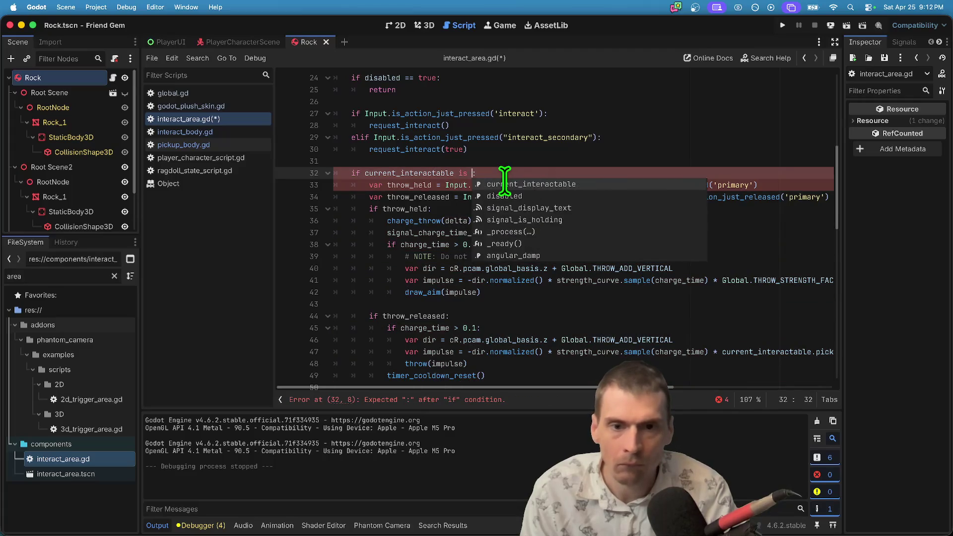
pyautogui.write('P')
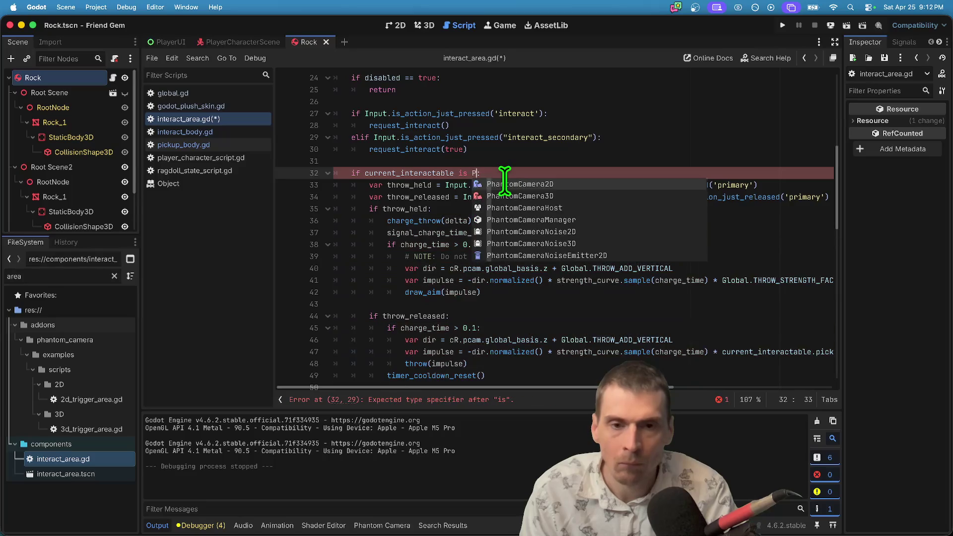
pyautogui.write('ickupBody')
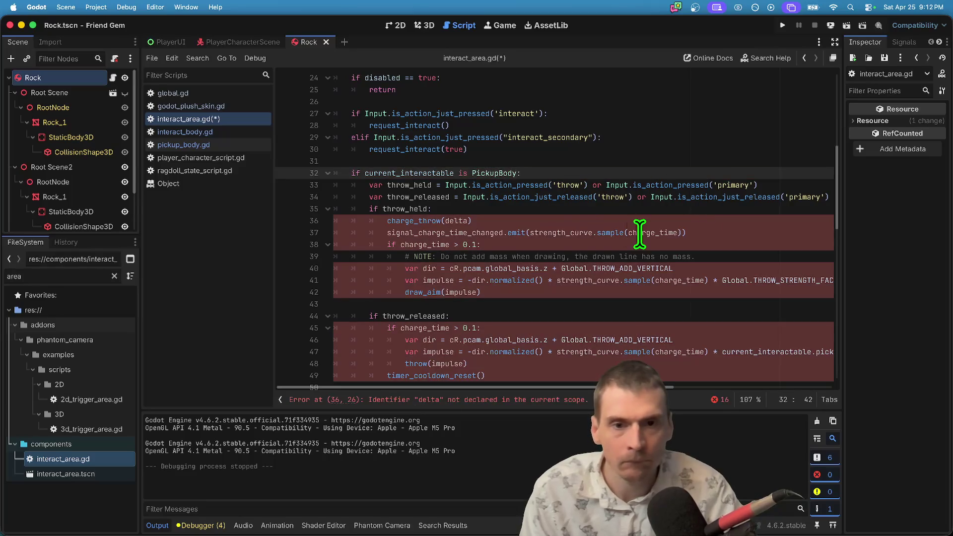
pyautogui.doubleClick(384, 172)
pyautogui.scroll(8, 582, 209)
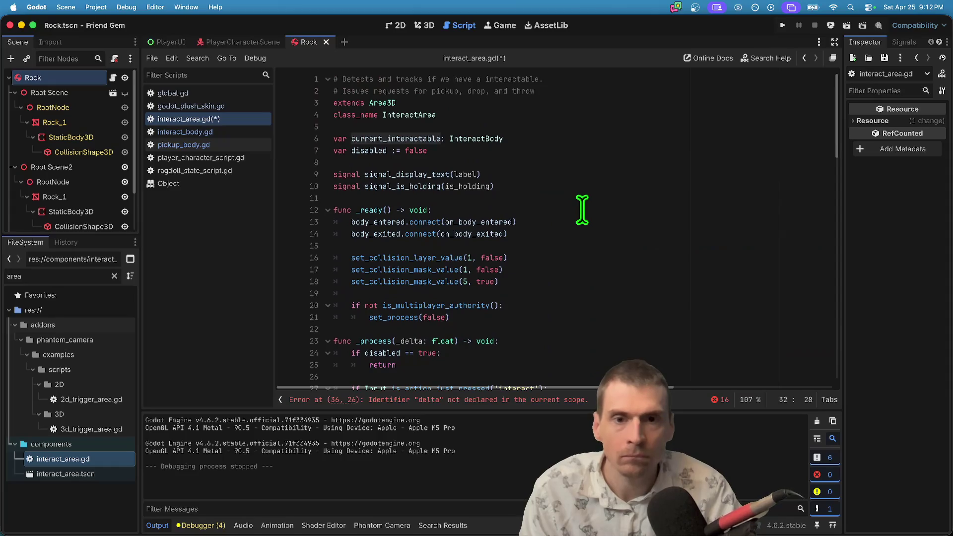
pyautogui.scroll(-6, 582, 209)
pyautogui.click(722, 344)
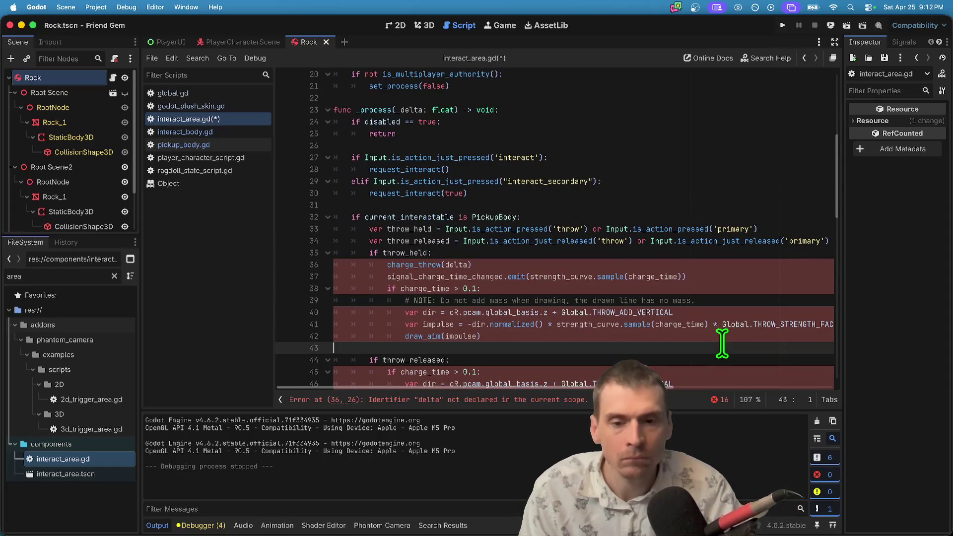
pyautogui.scroll(-2, 723, 344)
pyautogui.press('super+Tab')
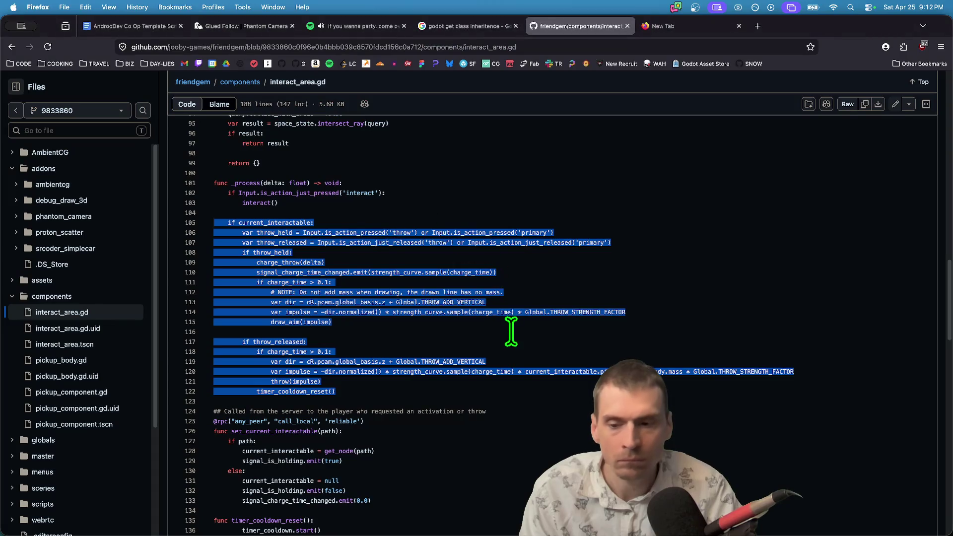
# - Select lines 170–182, the charge_throw and throw functions, in GitHub's interact_area.gd for copying
pyautogui.scroll(-2, 512, 332)
pyautogui.scroll(-10, 511, 332)
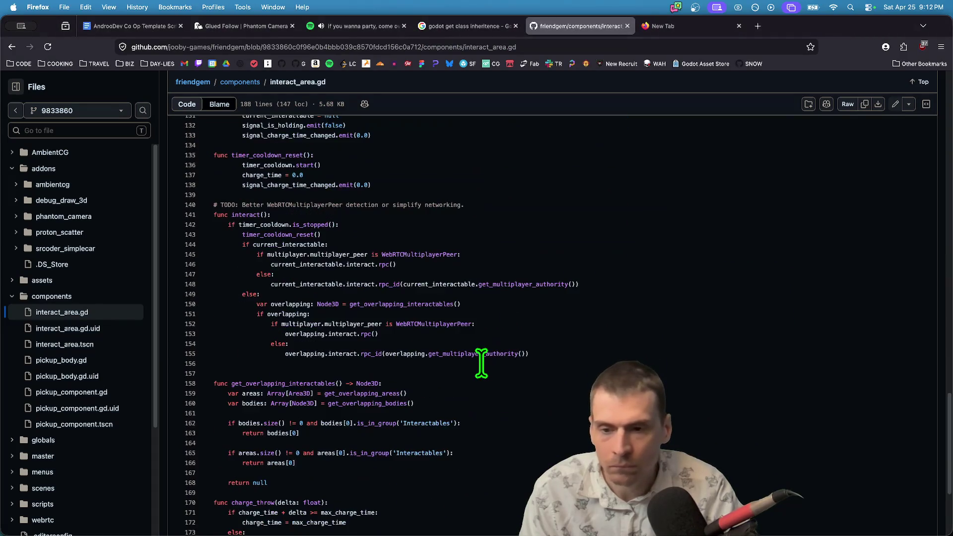
pyautogui.scroll(-3, 477, 364)
pyautogui.moveTo(330, 449); pyautogui.dragTo(191, 324)
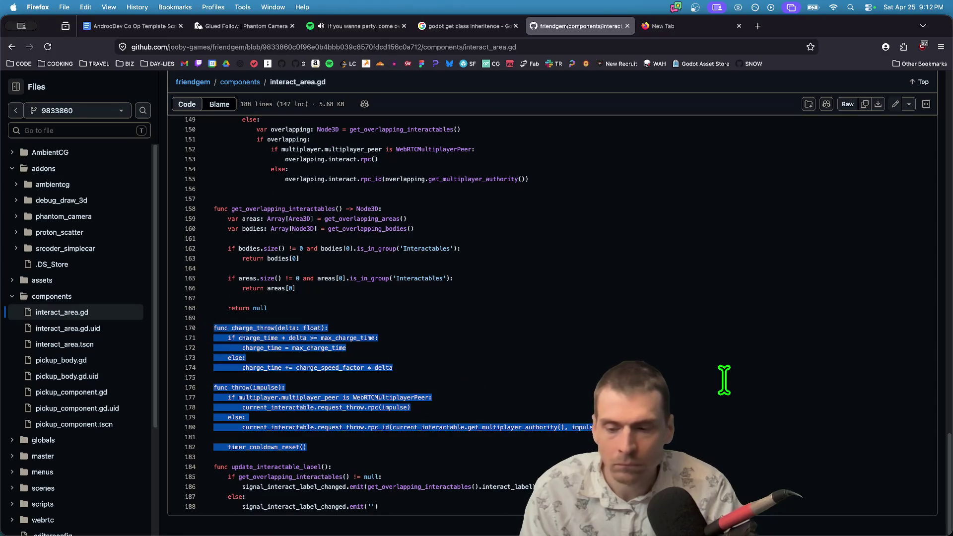
# - Back in Godot, put the caret at the end of interact_area.gd
pyautogui.press('super+Tab')
pyautogui.scroll(15, 722, 377)
pyautogui.scroll(-5, 718, 370)
pyautogui.click(646, 374)
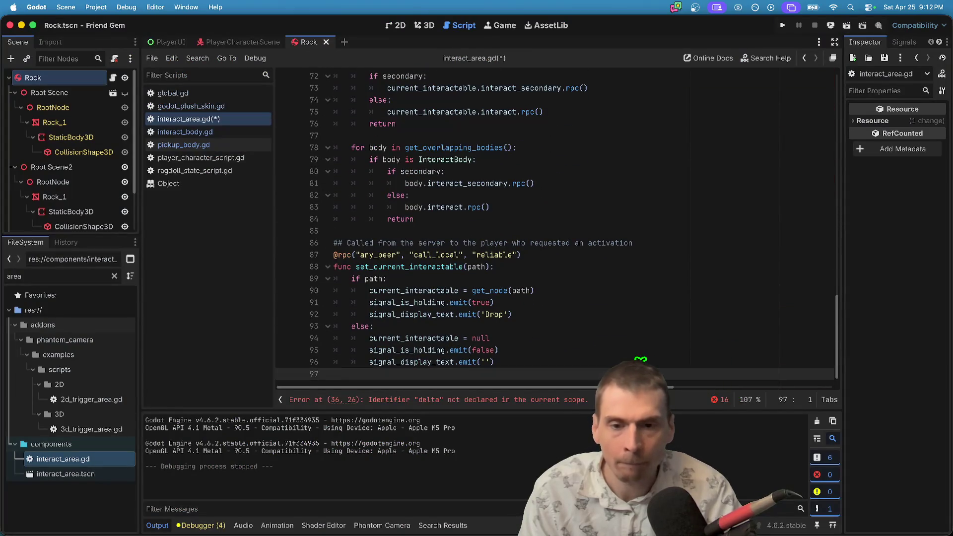
pyautogui.press('Return')
pyautogui.press('Return')
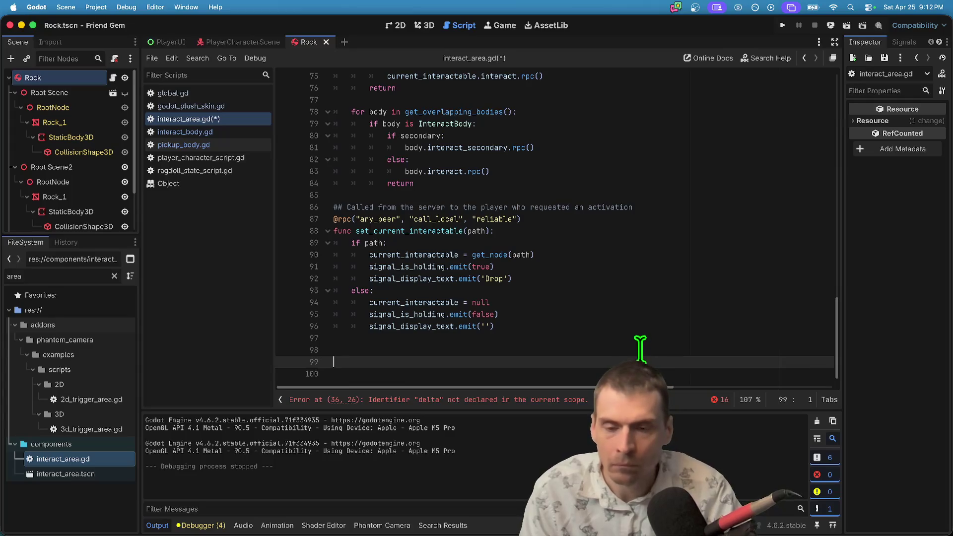
pyautogui.write('func charge_throw(delta: float): \tif charge_time + delta >= max_charge_time: \t\tcharge_time = max_charge_time \telse: \t\tcharge_time += charge_speed_factor * delta  func throw(impulse): \tif multiplayer.multiplayer_peer is WebRTCMultiplayerPeer: \t\tcurrent_interactable.request_throw.rpc(impulse) \telse: \t\tcurrent_interactable.request_throw.rpc_id(current_interactable.get_multiplayer_authority(), impulse)  \ttimer_cooldown_reset()')
pyautogui.scroll(2, 586, 278)
pyautogui.click(552, 271)
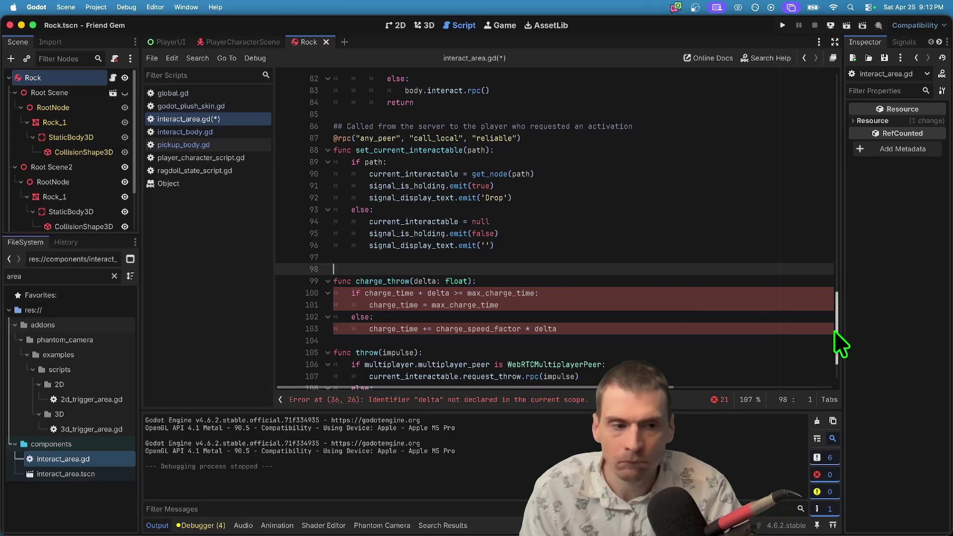
pyautogui.moveTo(836, 330); pyautogui.dragTo(797, 21)
pyautogui.scroll(-6, 663, 245)
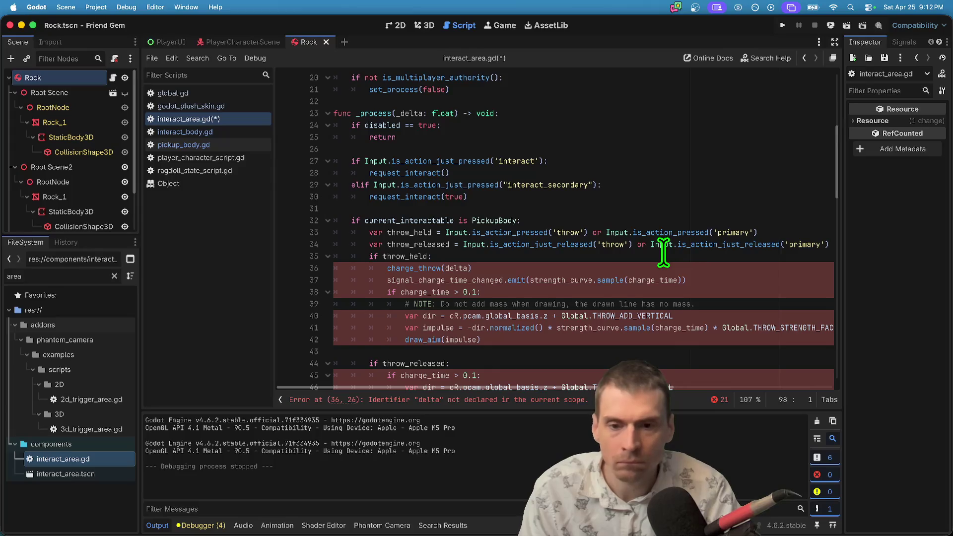
pyautogui.scroll(-1, 664, 255)
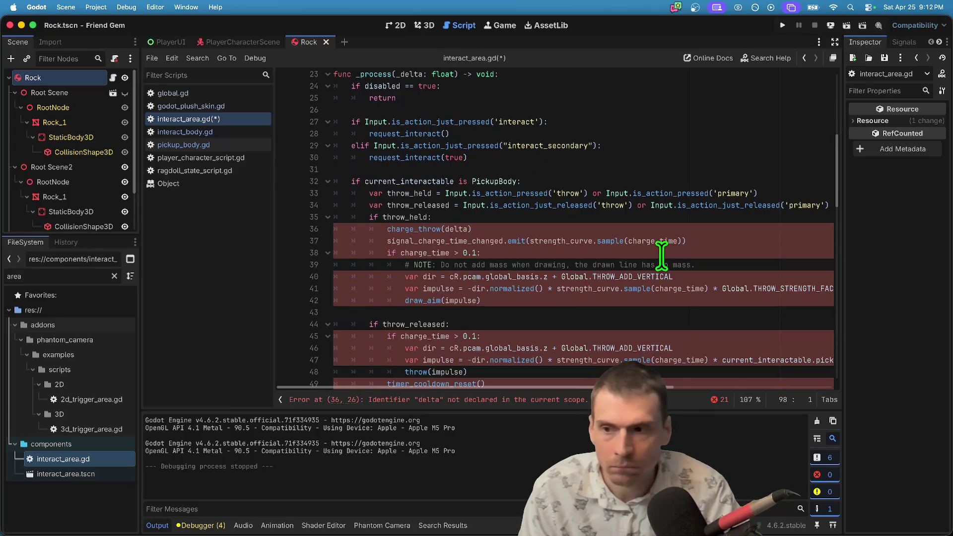
pyautogui.moveTo(75, 235); pyautogui.dragTo(71, 291)
pyautogui.scroll(-3, 502, 268)
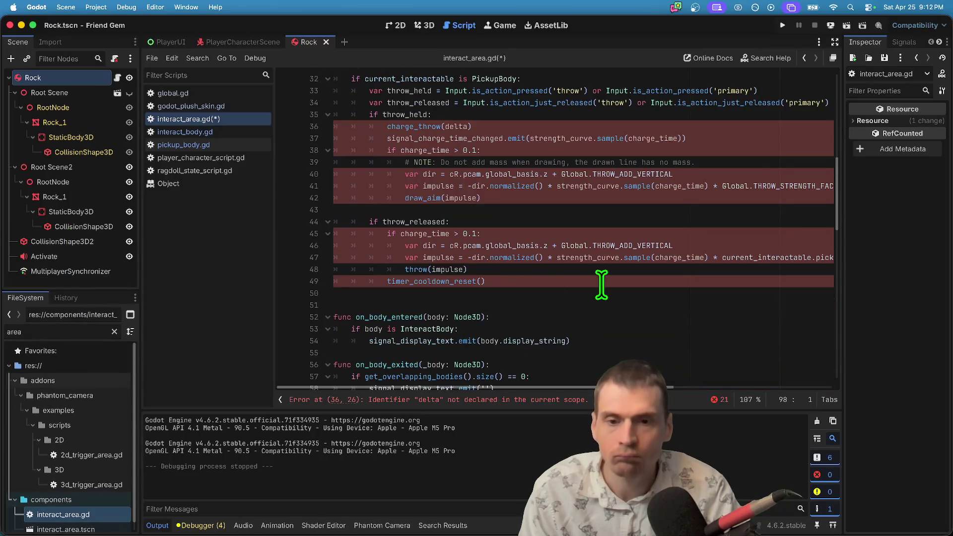
pyautogui.scroll(3, 601, 285)
pyautogui.click(600, 285)
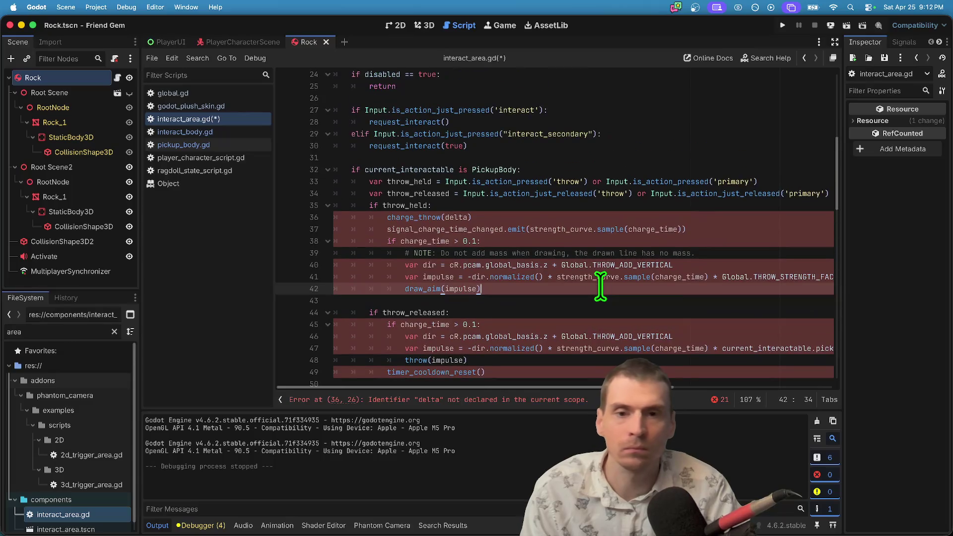
pyautogui.press('super+z')
pyautogui.press('super+z')
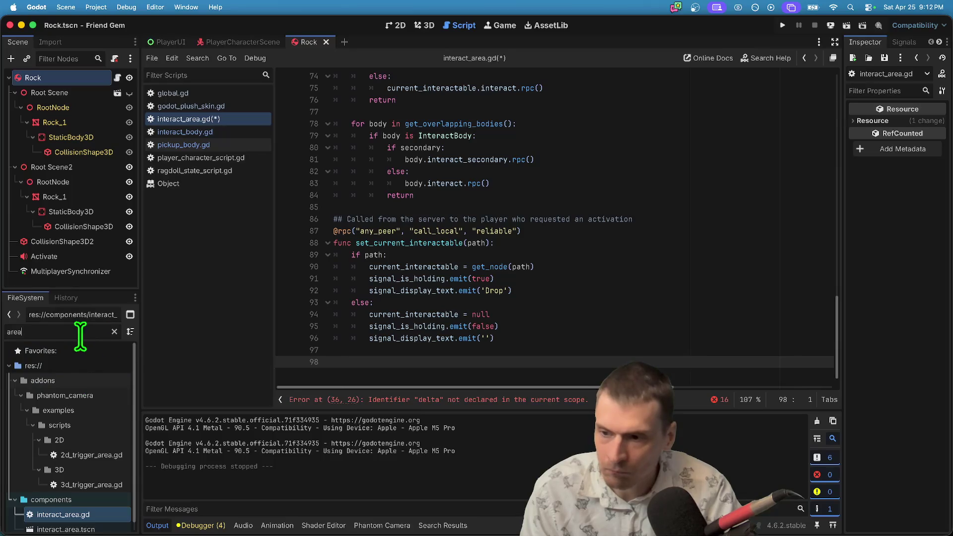
# - Filter the FileSystem dock for 'compon' to locate and select the components folder
pyautogui.press('BackSpace')
pyautogui.press('BackSpace')
pyautogui.press('BackSpace')
pyautogui.write('compon')
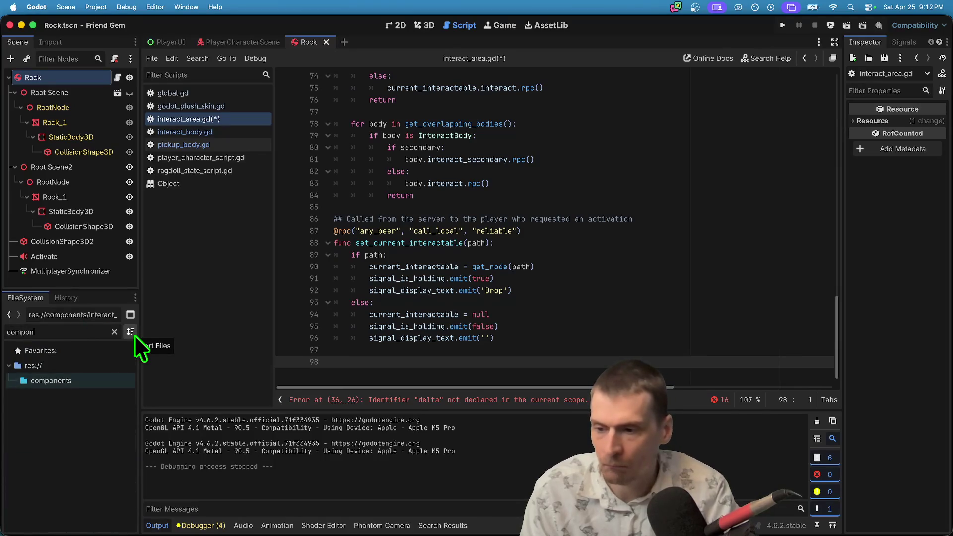
pyautogui.click(76, 380)
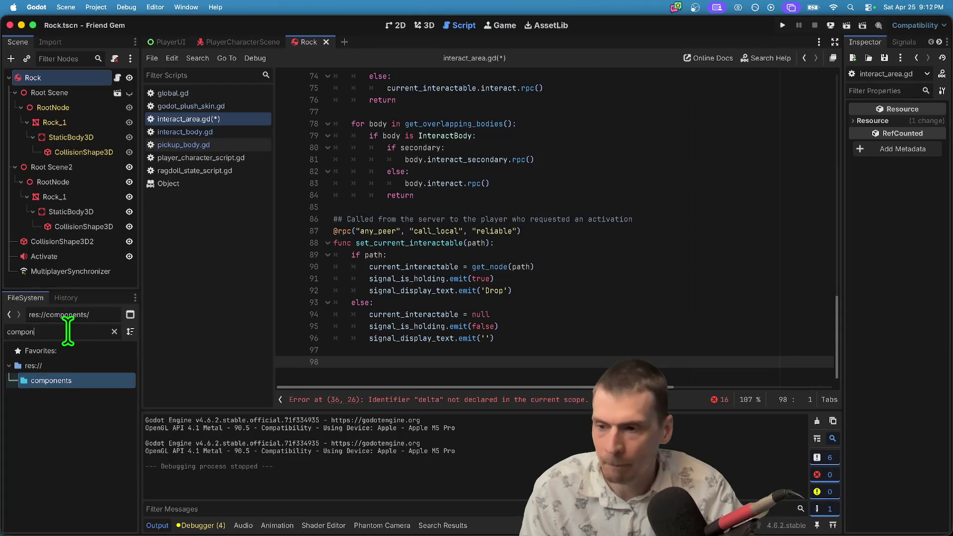
pyautogui.press('BackSpace')
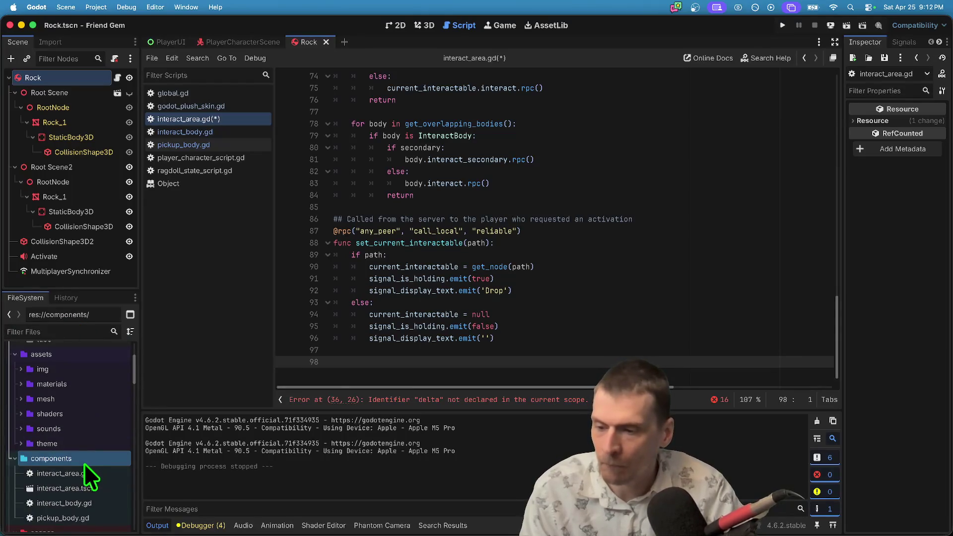
pyautogui.rightClick(85, 457)
pyautogui.moveTo(170, 341)
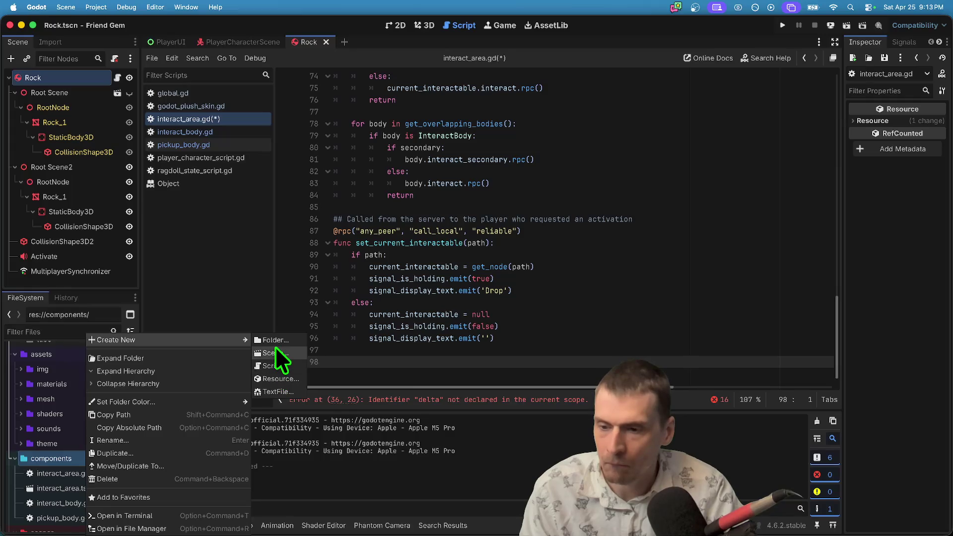
pyautogui.click(90, 294)
pyautogui.moveTo(70, 292); pyautogui.dragTo(70, 256)
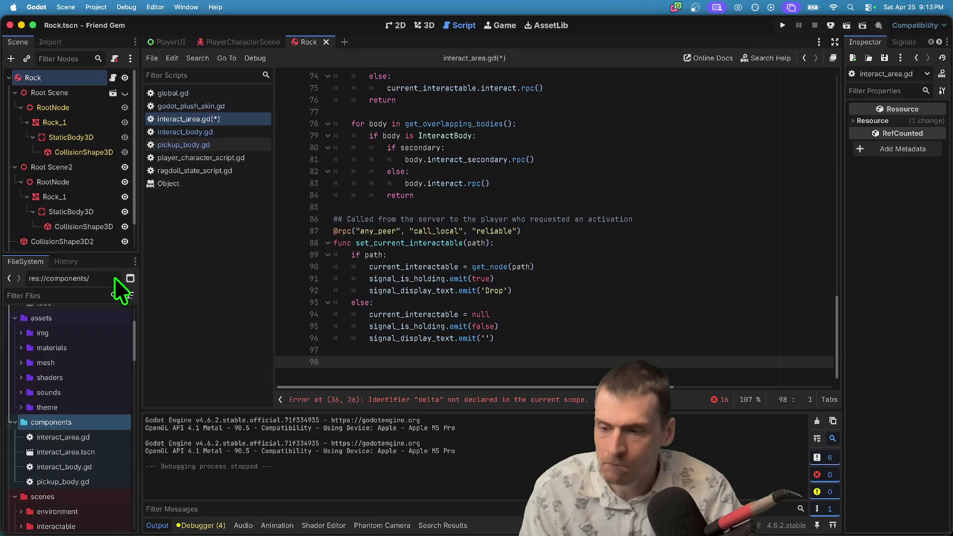
# - Create the throw_component scene in components through Create New > Scene, keeping the Node root
pyautogui.rightClick(85, 415)
pyautogui.moveTo(210, 339)
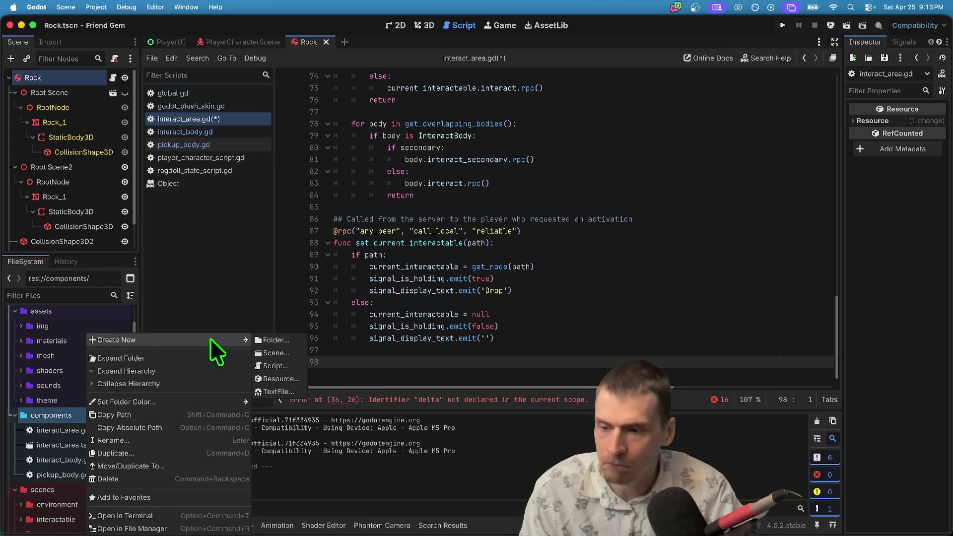
pyautogui.click(284, 353)
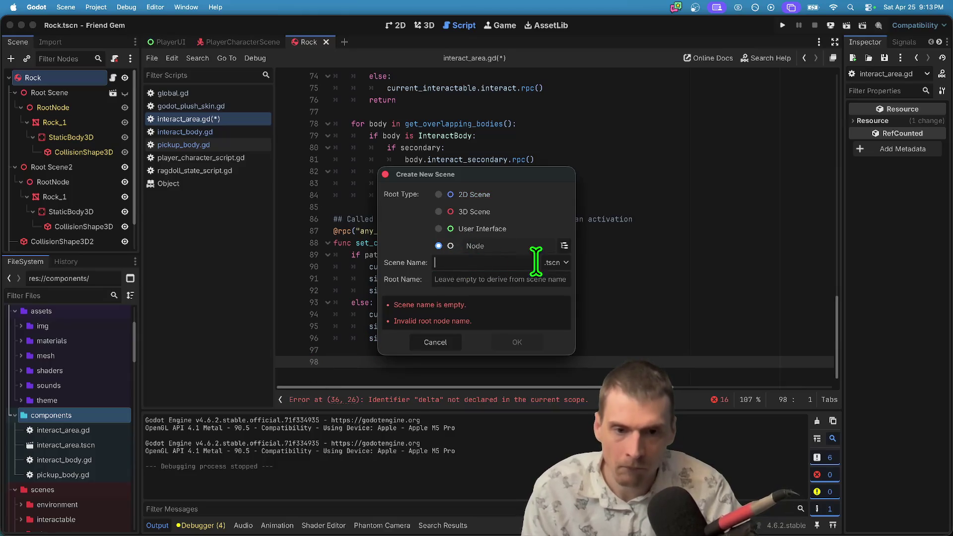
pyautogui.write('throw_')
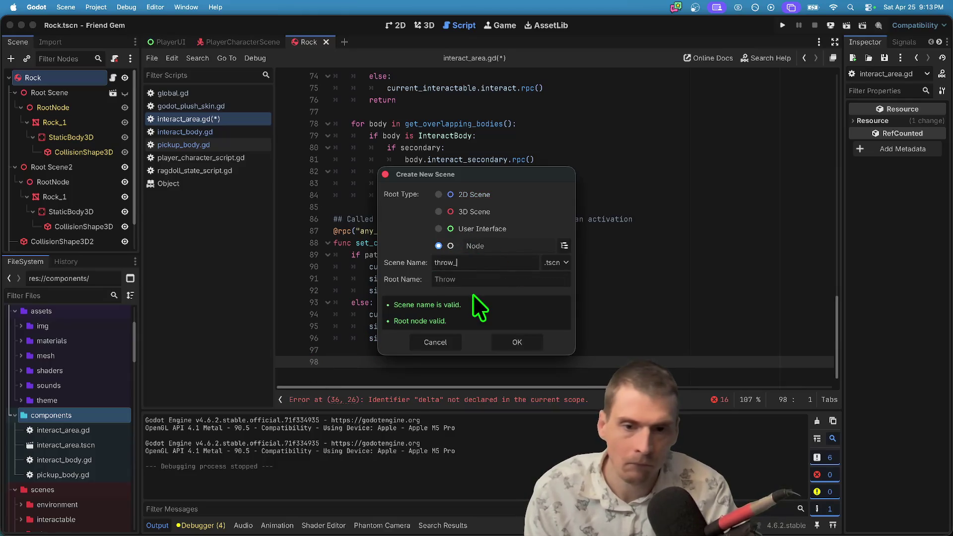
pyautogui.write('component')
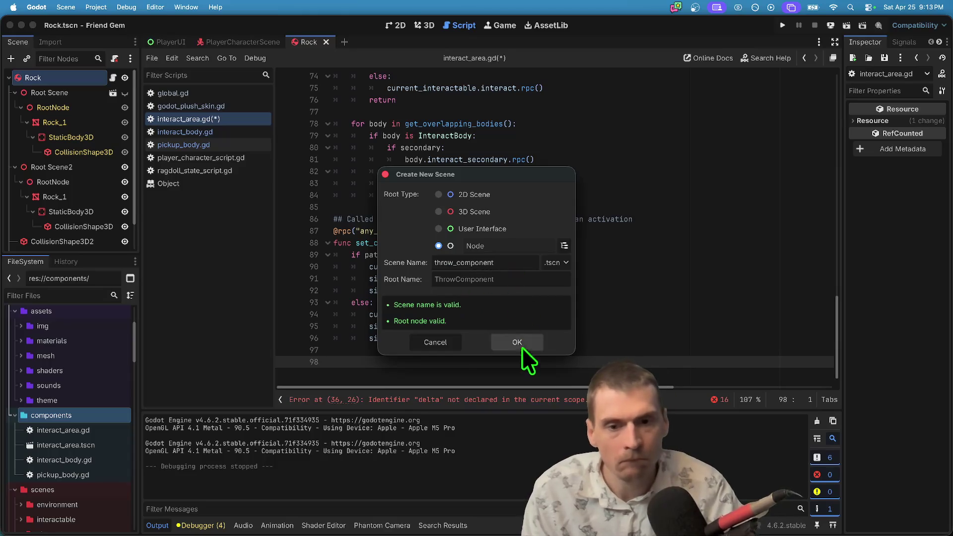
pyautogui.click(522, 346)
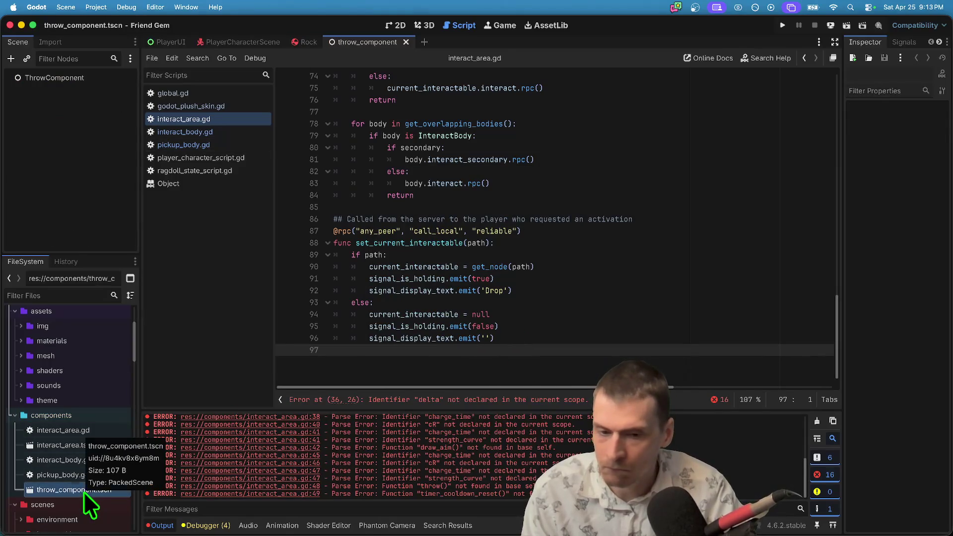
# - Attach a new file-based script, throw_component.gd, to the ThrowComponent node
pyautogui.rightClick(84, 79)
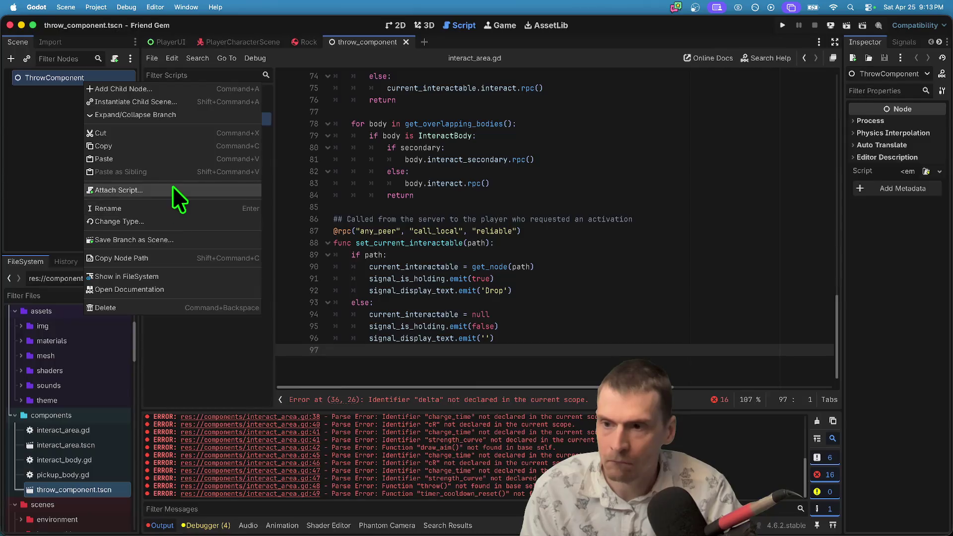
pyautogui.click(175, 193)
pyautogui.click(435, 203)
pyautogui.press('space')
pyautogui.click(423, 202)
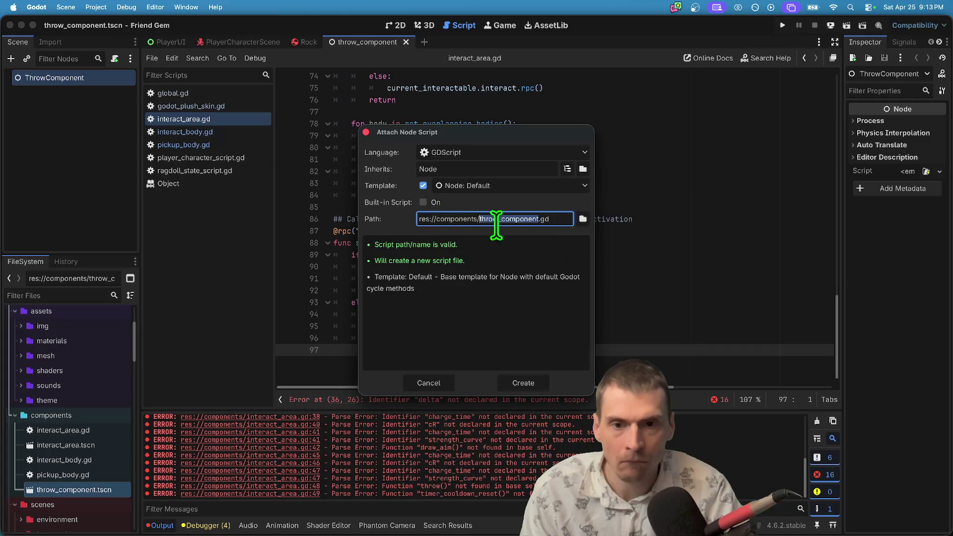
pyautogui.click(522, 383)
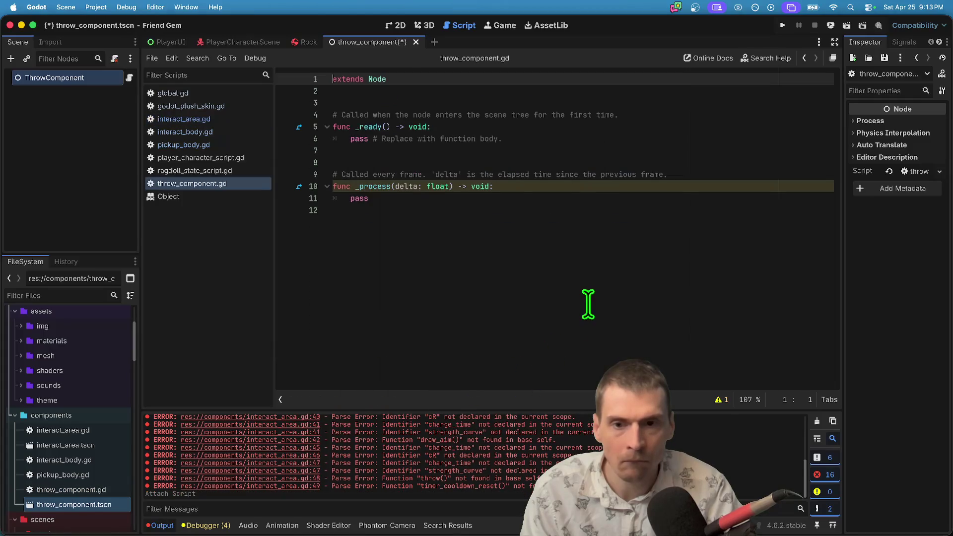
# - Paste the copied charge_throw and throw functions below the template _process
pyautogui.moveTo(427, 210)
pyautogui.mouseDown()
pyautogui.moveTo(336, 143)
pyautogui.moveTo(355, 210)
pyautogui.moveTo(319, 196)
pyautogui.mouseUp()
pyautogui.write('func charge_throw(delta: float): \tif charge_time + delta >= max_charge_time: \t\tcharge_time = max_charge_time \telse: \t\tcharge_time += charge_speed_factor * delta  func throw(impulse): \tif multiplayer.multiplayer_peer is WebRTCMultiplayerPeer: \t\tcurrent_interactable.request_throw.rpc(impulse) \telse: \t\tcurrent_interactable.request_throw.rpc_id(current_interactable.get_multiplayer_authority(), impulse)  \ttimer_cooldown_reset()')
pyautogui.press('super+z')
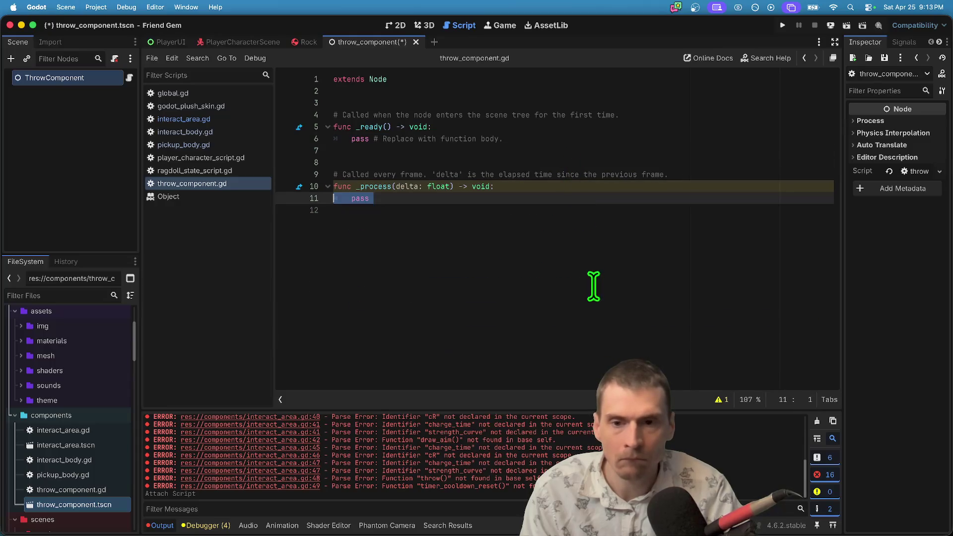
pyautogui.press('BackSpace')
pyautogui.write('func charge_throw(delta: float): \tif charge_time + delta >= max_charge_time: \t\tcharge_time = max_charge_time \telse: \t\tcharge_time += charge_speed_factor * delta  func throw(impulse): \tif multiplayer.multiplayer_peer is WebRTCMultiplayerPeer: \t\tcurrent_interactable.request_throw.rpc(impulse) \telse: \t\tcurrent_interactable.request_throw.rpc_id(current_interactable.get_multiplayer_authority(), impulse)  \ttimer_cooldown_reset()')
pyautogui.click(519, 210)
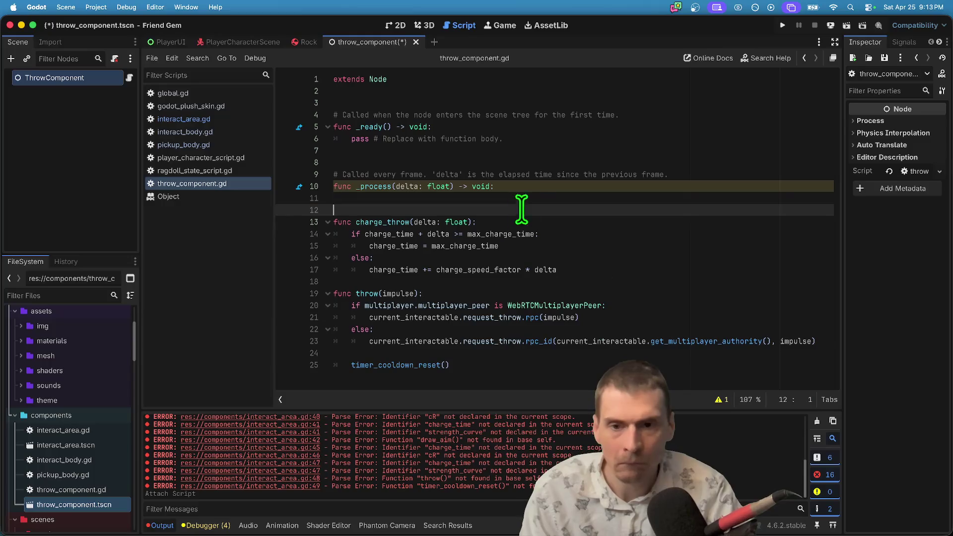
# - Remove the template _process function, leaving only pass under _ready
pyautogui.click(664, 138)
pyautogui.tripleClick(664, 138)
pyautogui.press('BackSpace')
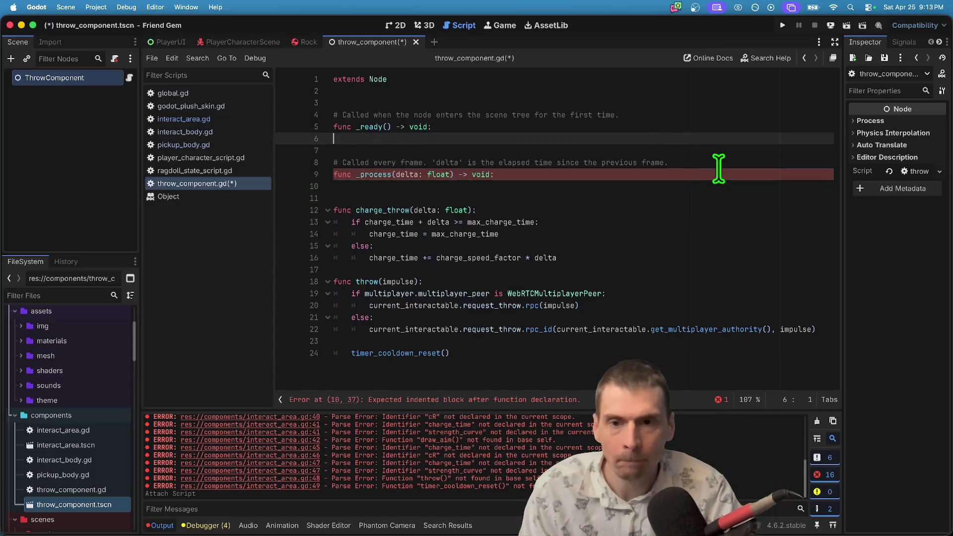
pyautogui.click(730, 188)
pyautogui.moveTo(730, 191); pyautogui.dragTo(272, 149)
pyautogui.press('BackSpace')
pyautogui.click(576, 126)
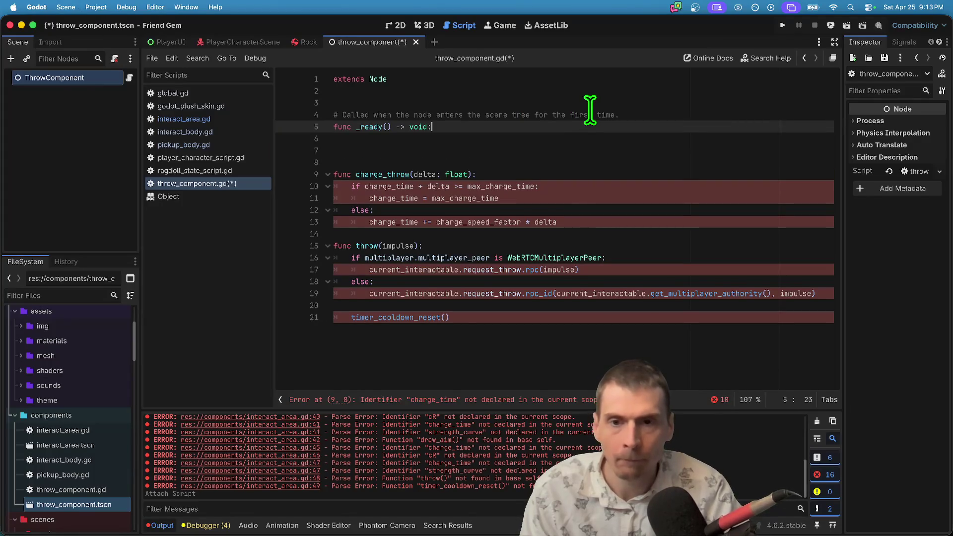
pyautogui.press('Return')
pyautogui.write('pass')
pyautogui.click(598, 339)
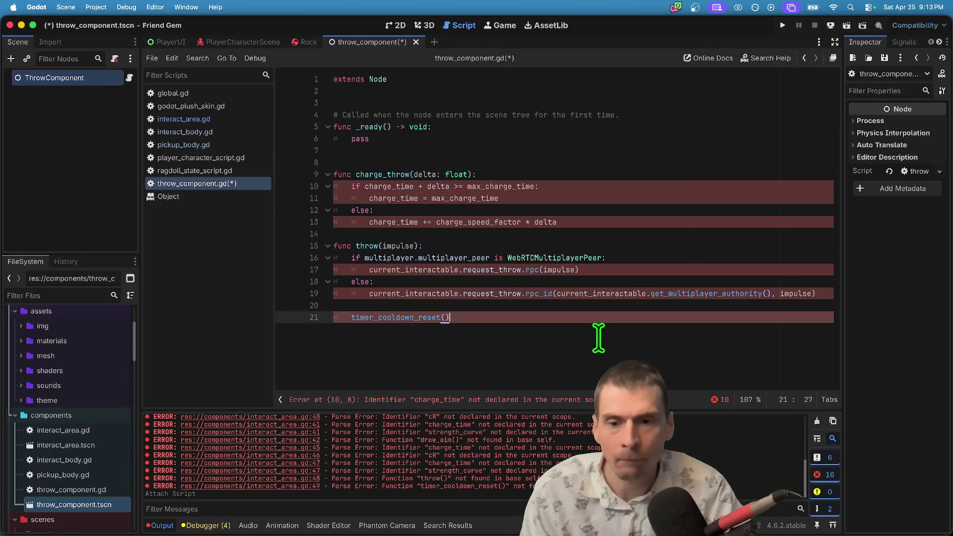
# - Comment out the pasted charge_throw and throw functions, then switch to interact_area.gd
pyautogui.doubleClick(426, 294)
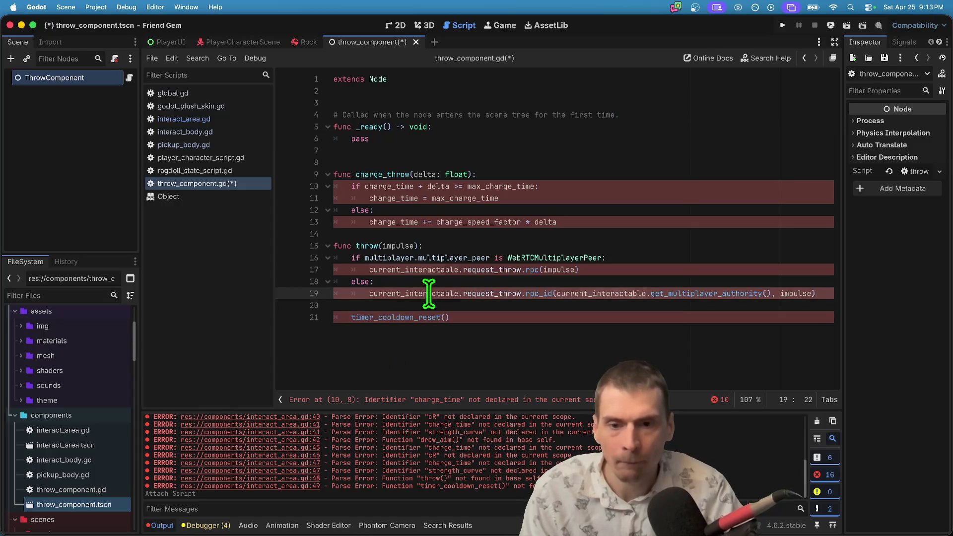
pyautogui.doubleClick(414, 269)
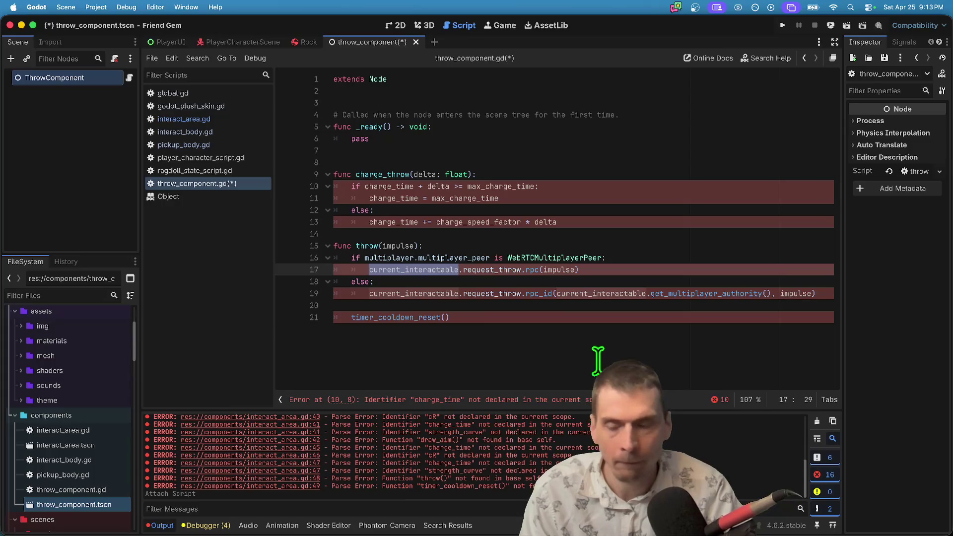
pyautogui.click(729, 385)
pyautogui.moveTo(729, 385)
pyautogui.mouseDown()
pyautogui.moveTo(442, 290)
pyautogui.moveTo(230, 170)
pyautogui.mouseUp()
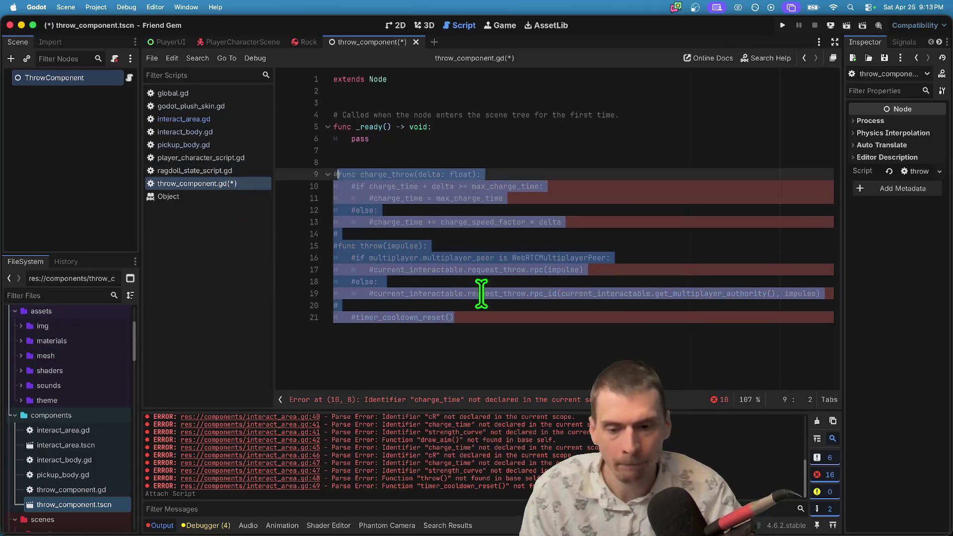
pyautogui.hotkey('ctrl', 'k')
pyautogui.click(208, 120)
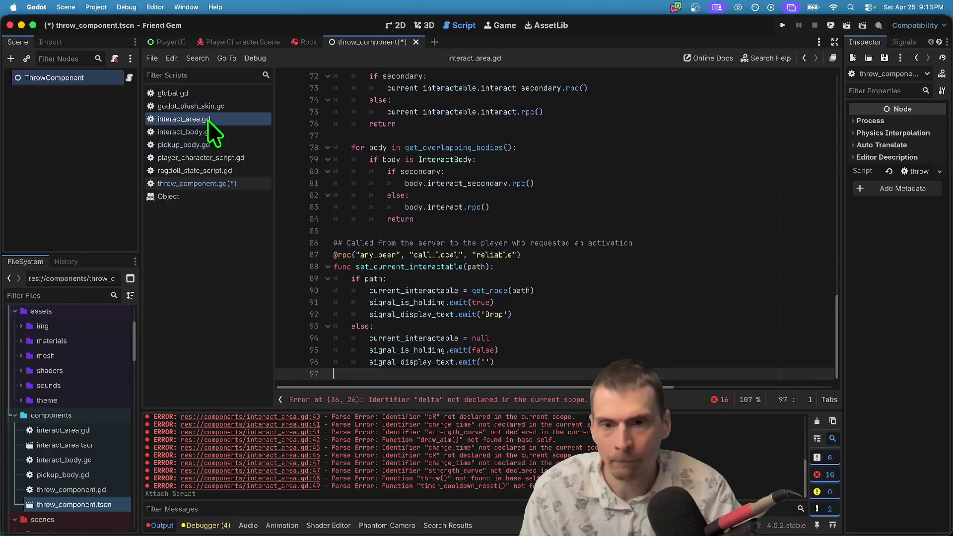
# - Cut the throw-charging block from interact_area.gd and comment out the leftover if check on line 32
pyautogui.hotkey('ctrl', 'z')
pyautogui.hotkey('ctrl', 'z')
pyautogui.hotkey('ctrl', 'z')
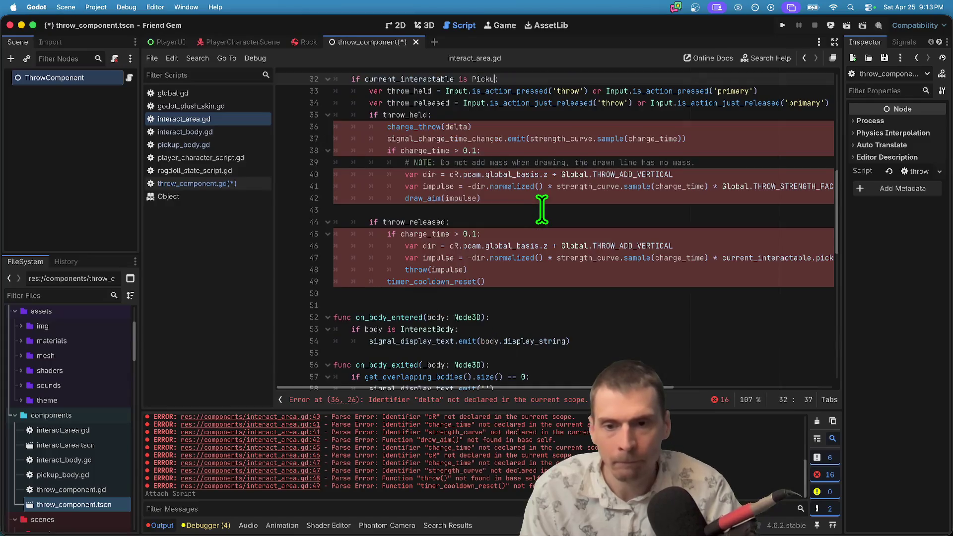
pyautogui.write('Picku')
pyautogui.scroll(-3, 567, 213)
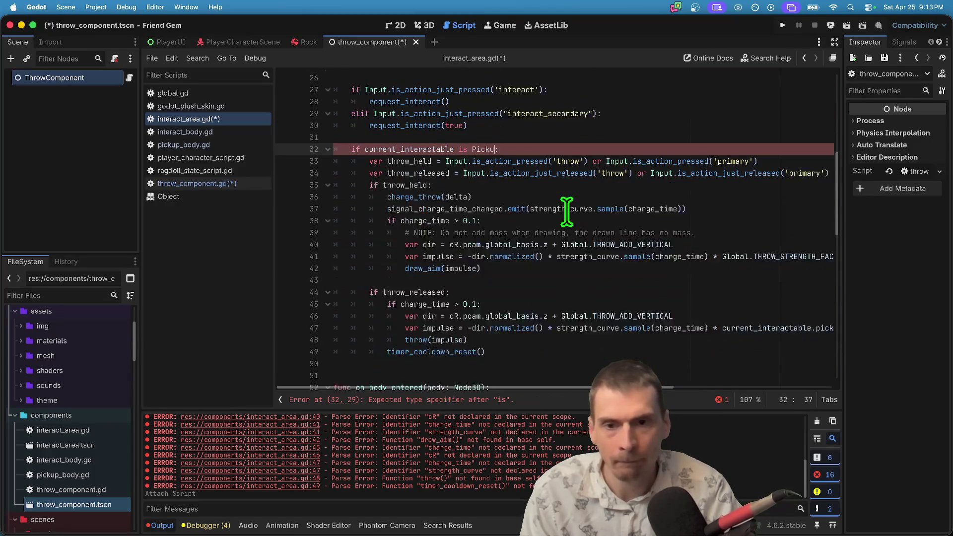
pyautogui.moveTo(532, 344)
pyautogui.mouseDown()
pyautogui.moveTo(305, 161)
pyautogui.moveTo(305, 144)
pyautogui.mouseUp()
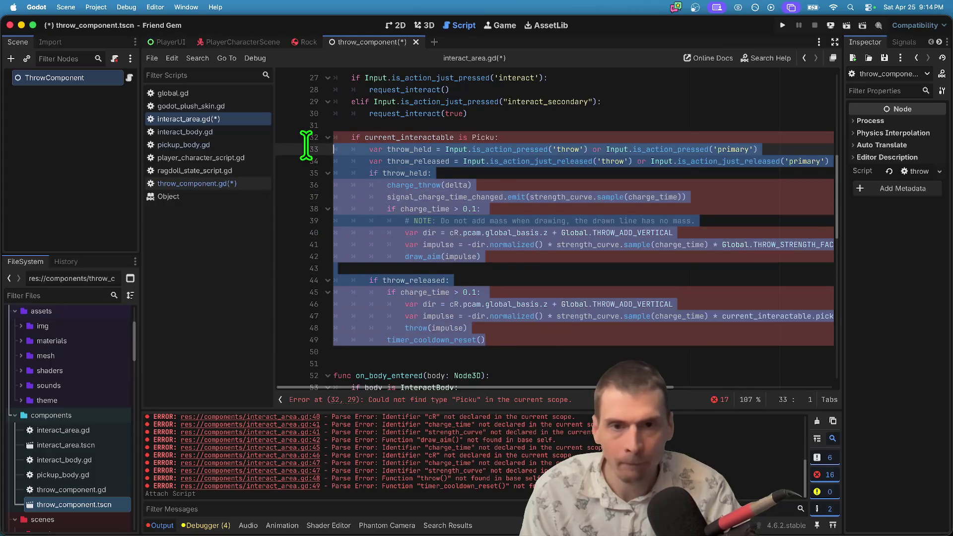
pyautogui.press('BackSpace')
pyautogui.scroll(3, 305, 213)
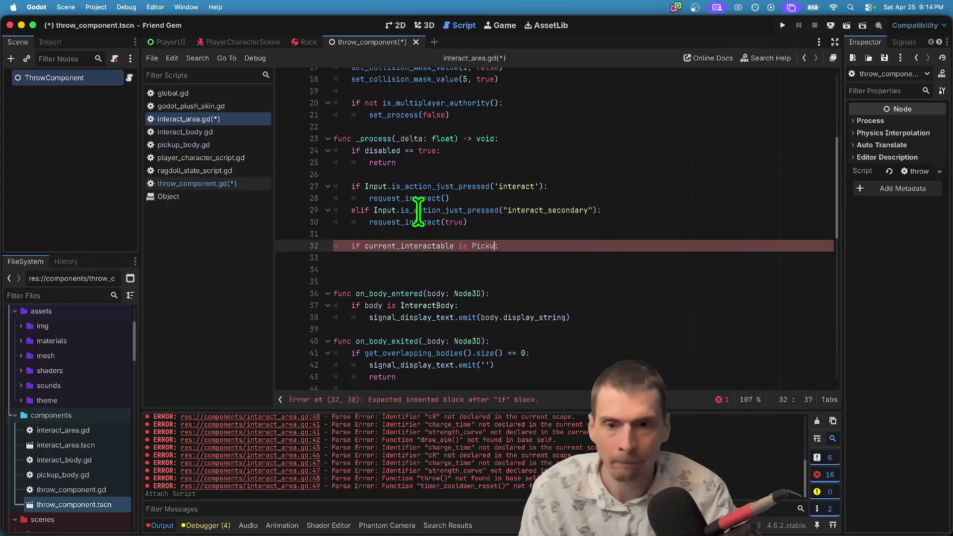
pyautogui.press('super+Left')
pyautogui.press('super+Left')
pyautogui.press('super+k')
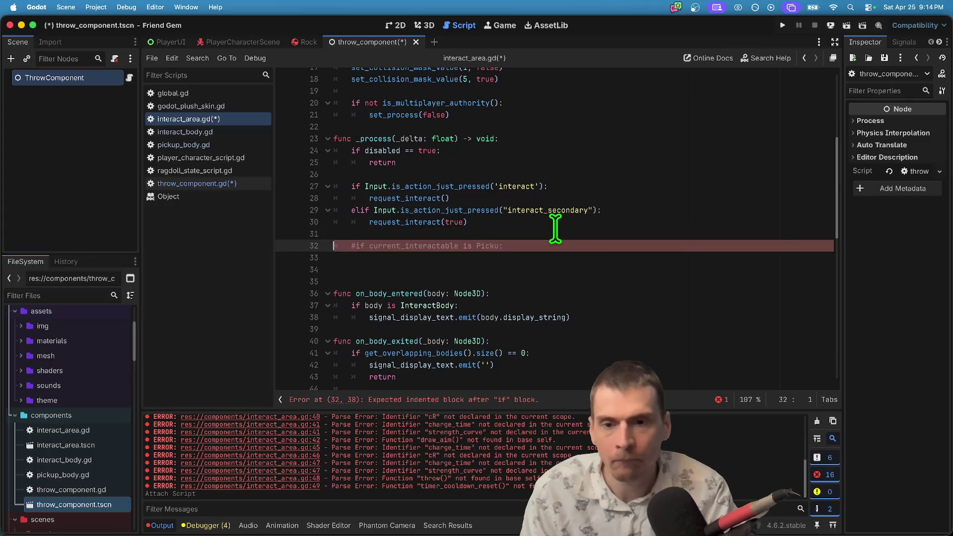
pyautogui.press('Down')
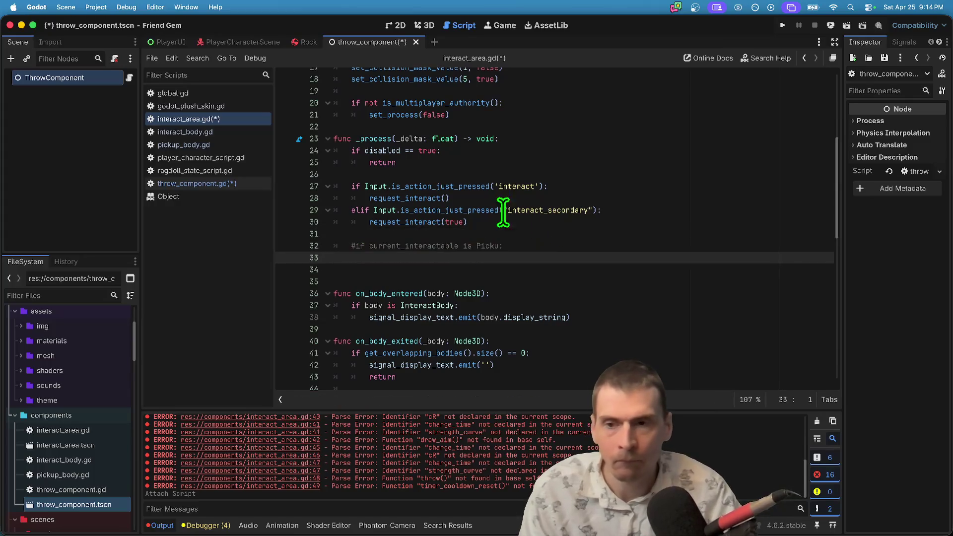
# - Add a _process function to throw_component.gd, paste the throw-charging code, and unindent it
pyautogui.click(231, 196)
pyautogui.click(229, 185)
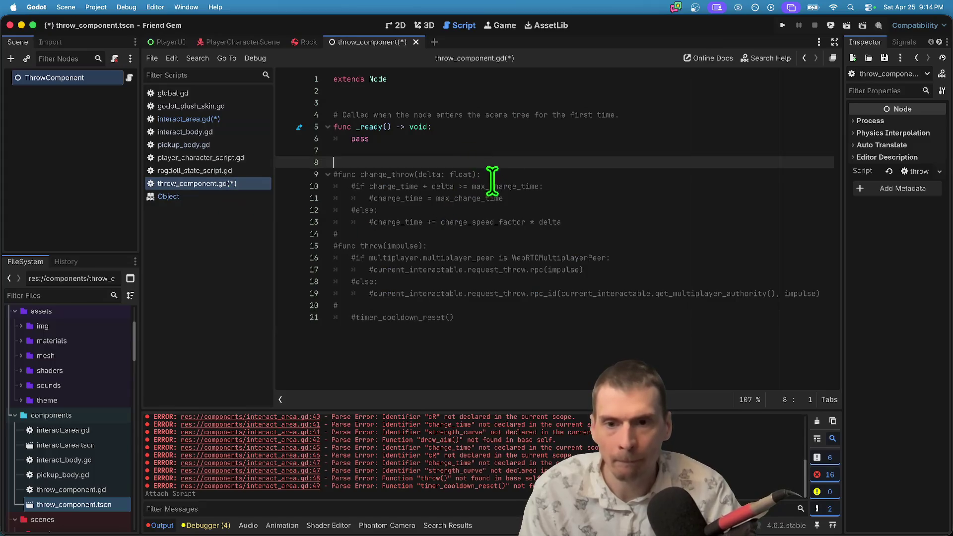
pyautogui.press('Return')
pyautogui.press('Return')
pyautogui.press('Up')
pyautogui.write('f')
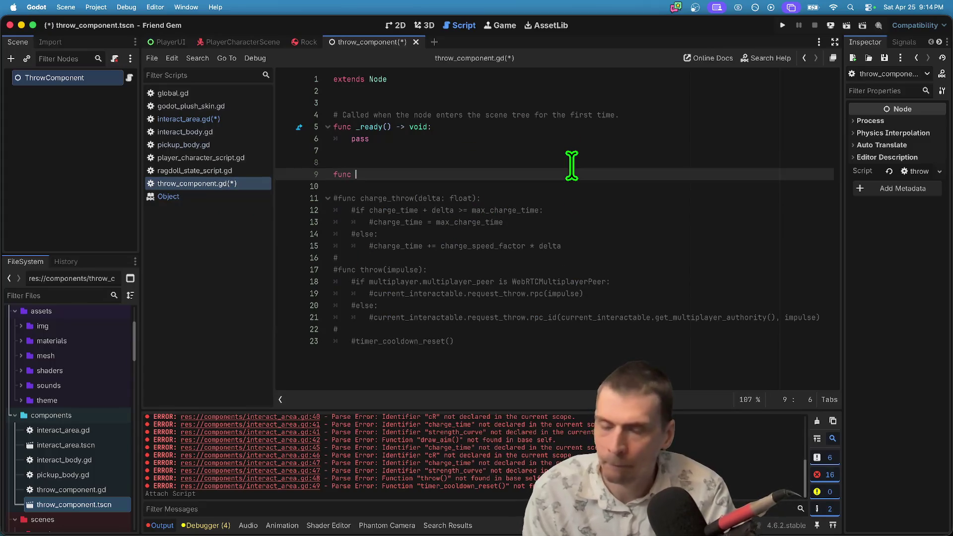
pyautogui.write('o')
pyautogui.press('Return')
pyautogui.press('Return')
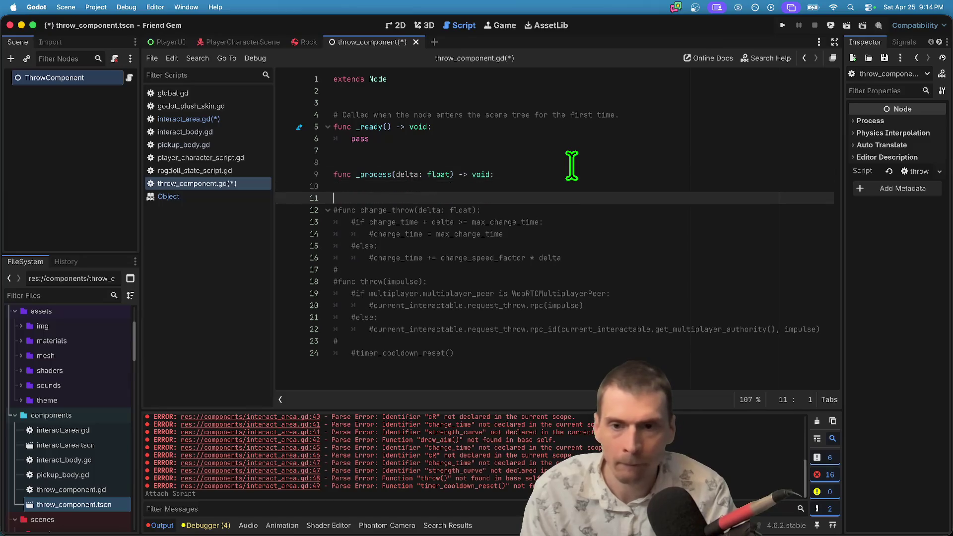
pyautogui.hotkey('ctrl', 'v')
pyautogui.moveTo(571, 385)
pyautogui.mouseDown()
pyautogui.moveTo(366, 174)
pyautogui.moveTo(553, 384)
pyautogui.moveTo(549, 213)
pyautogui.moveTo(582, 287)
pyautogui.mouseUp()
pyautogui.click(366, 176)
pyautogui.hotkey('shift', 'End')
pyautogui.hotkey('shift', 'Tab')
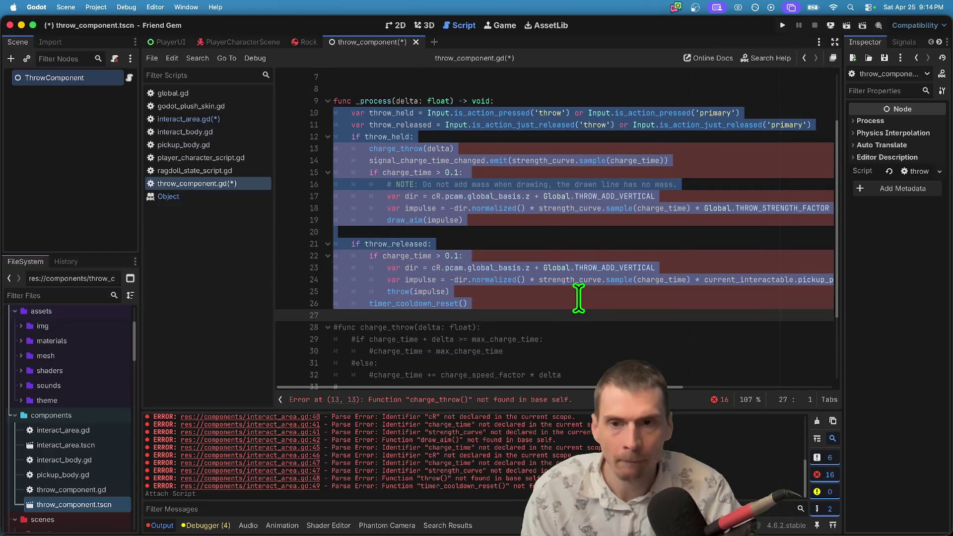
pyautogui.press('End')
# - Add a Timer child node under ThrowComponent
pyautogui.click(17, 99)
pyautogui.press('super+a')
pyautogui.write('timer')
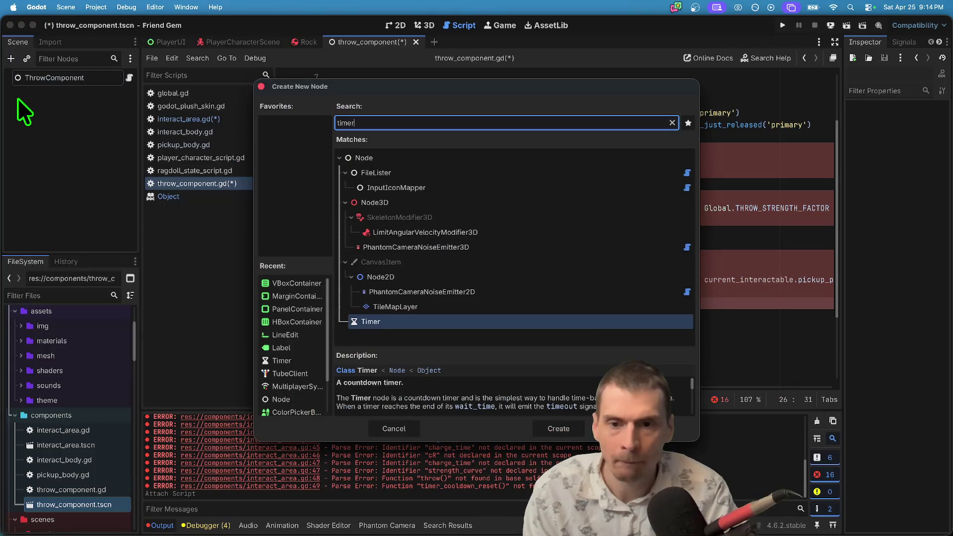
pyautogui.press('Return')
pyautogui.doubleClick(440, 303)
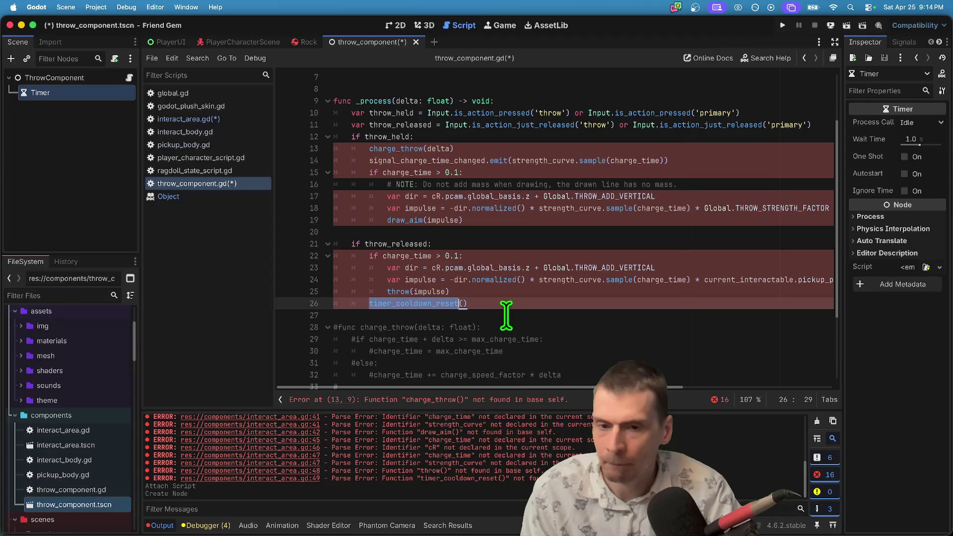
pyautogui.press('super+Tab')
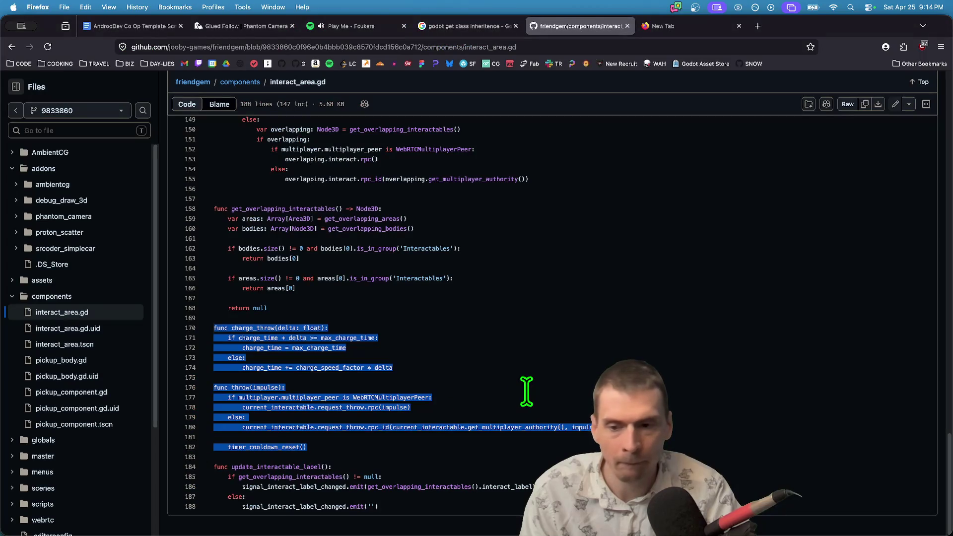
# - In GitHub, select the timer_cooldown and timer_interact_label declarations and look up timer_cooldown's usages
pyautogui.click(525, 391)
pyautogui.press('super+Up')
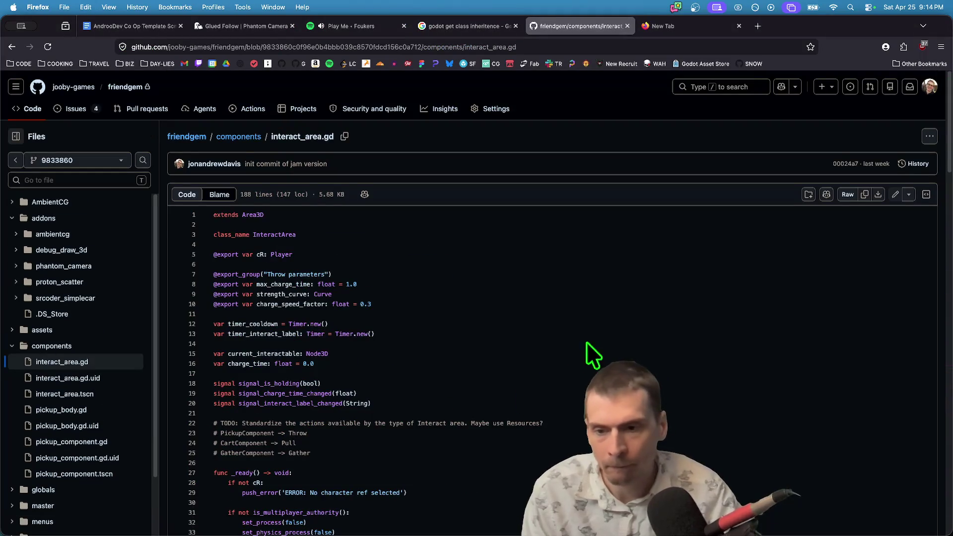
pyautogui.moveTo(445, 313); pyautogui.dragTo(445, 330)
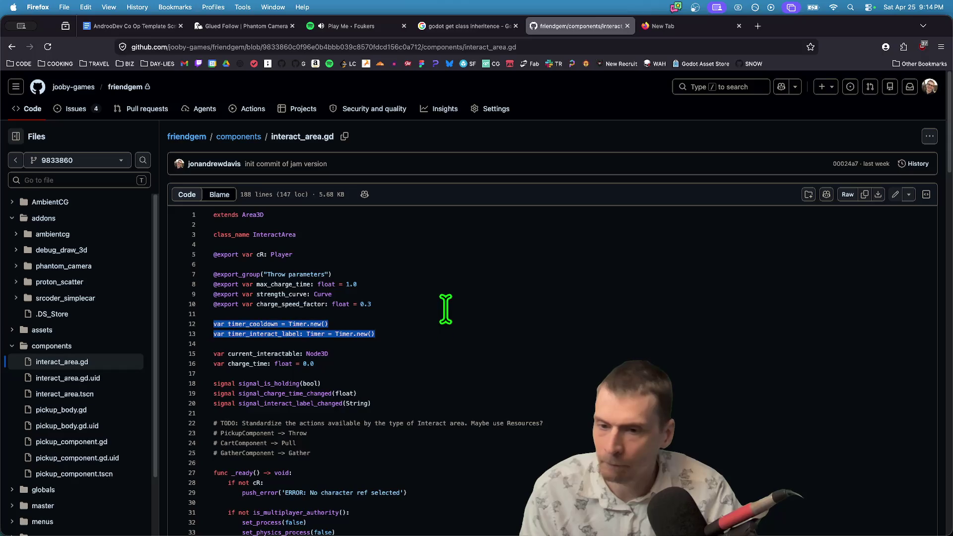
pyautogui.click(243, 325)
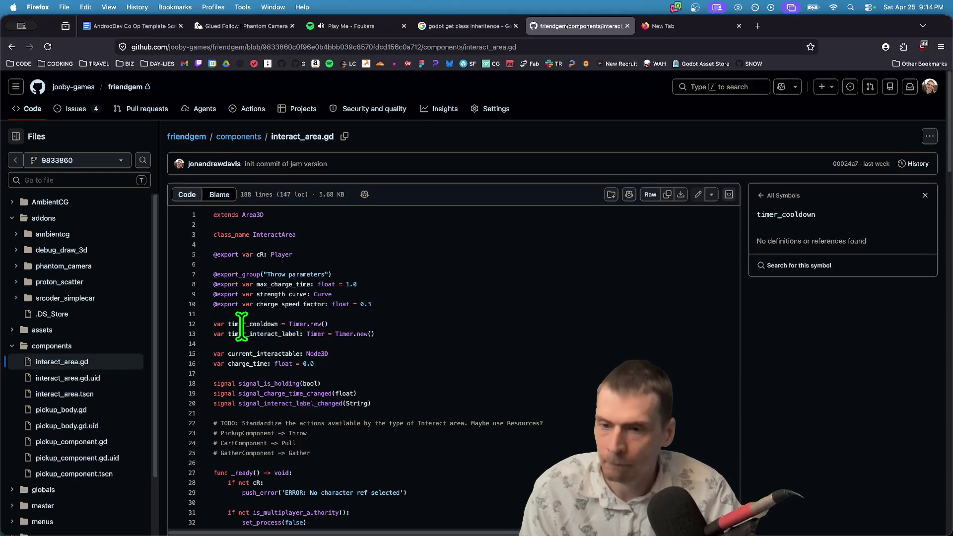
pyautogui.press('super+Tab')
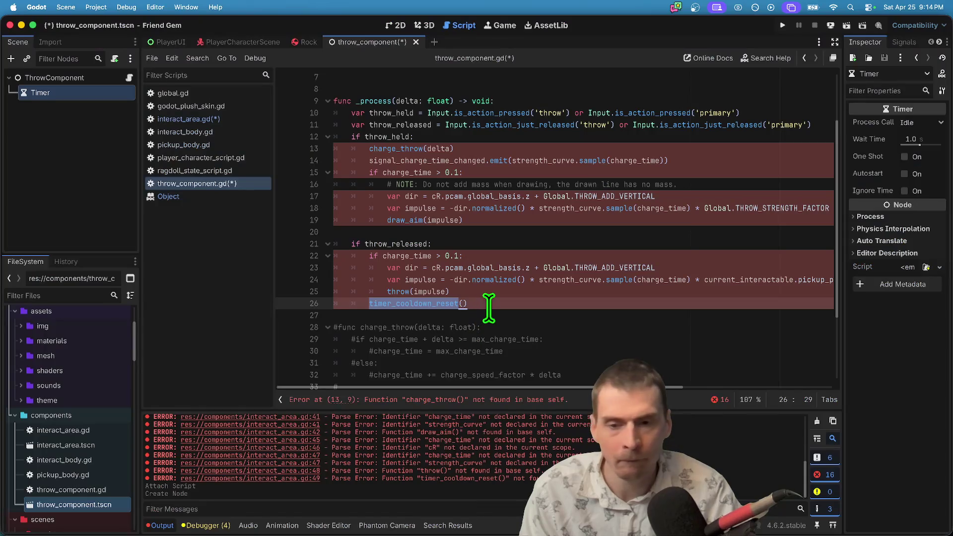
pyautogui.press('super+Tab')
pyautogui.scroll(-10, 436, 366)
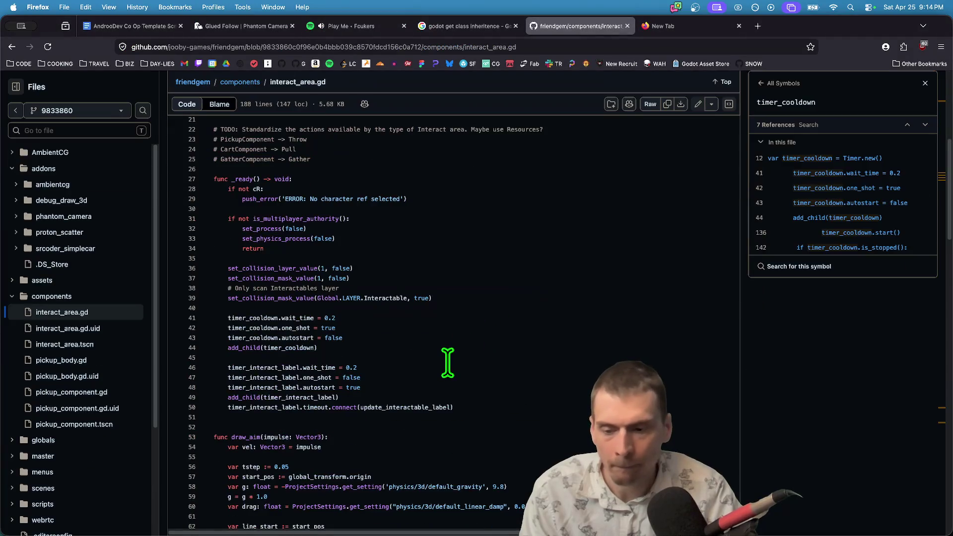
pyautogui.scroll(3, 427, 366)
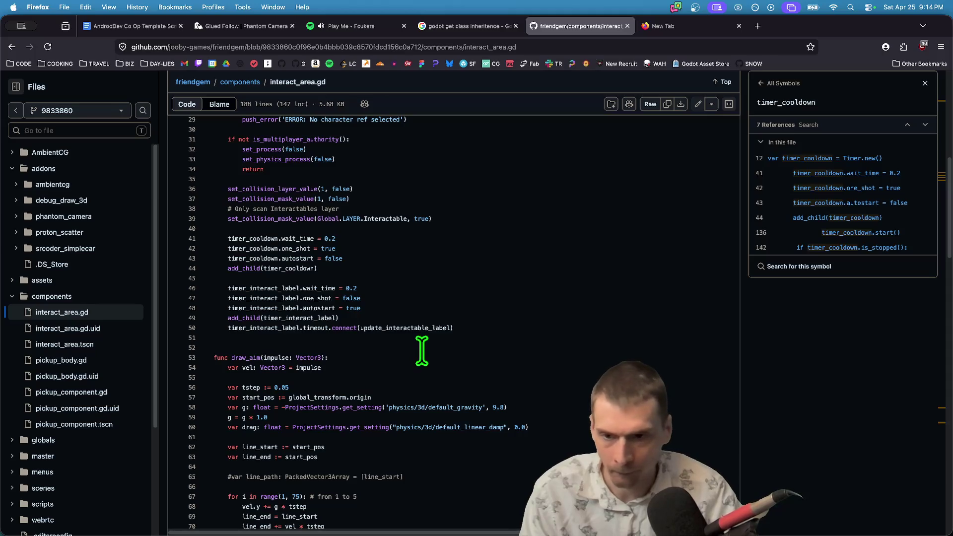
pyautogui.scroll(-1, 423, 357)
pyautogui.scroll(-3, 423, 358)
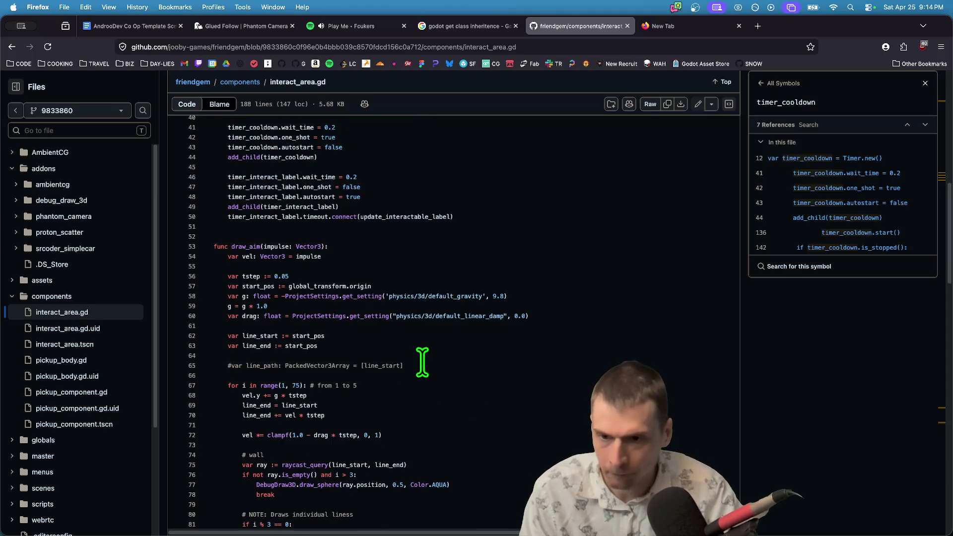
pyautogui.scroll(-2, 423, 361)
pyautogui.scroll(-3, 423, 356)
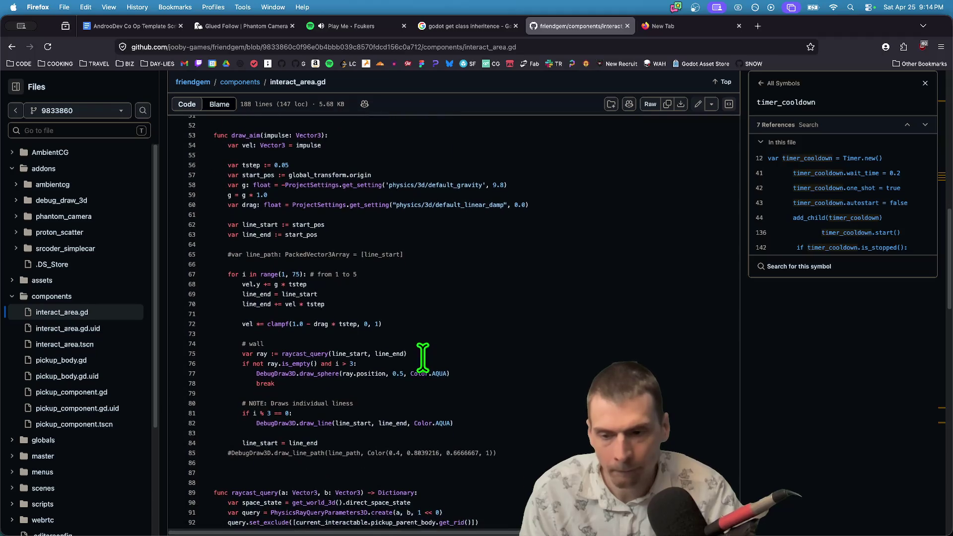
pyautogui.scroll(-5, 582, 446)
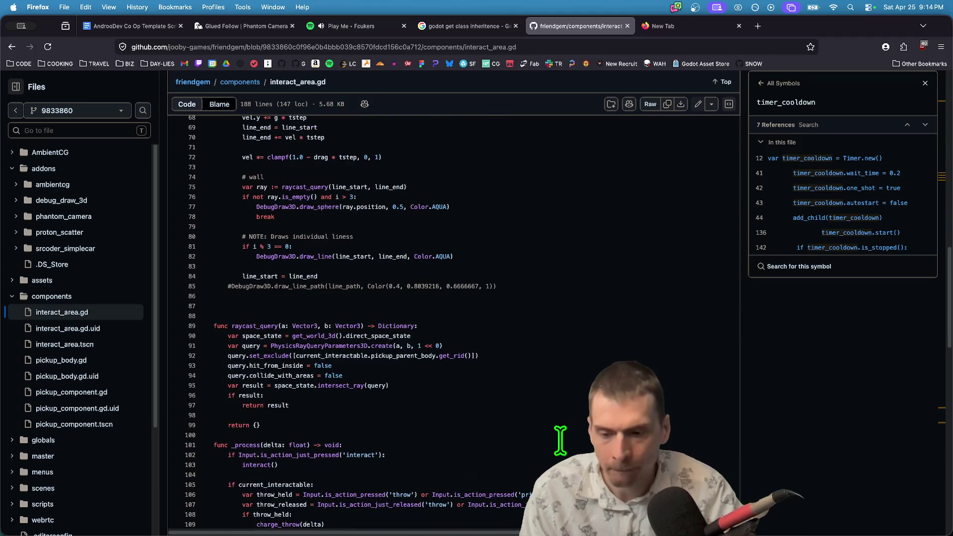
# - Look up where raycast_query is used, searching the page for its matches
pyautogui.click(277, 326)
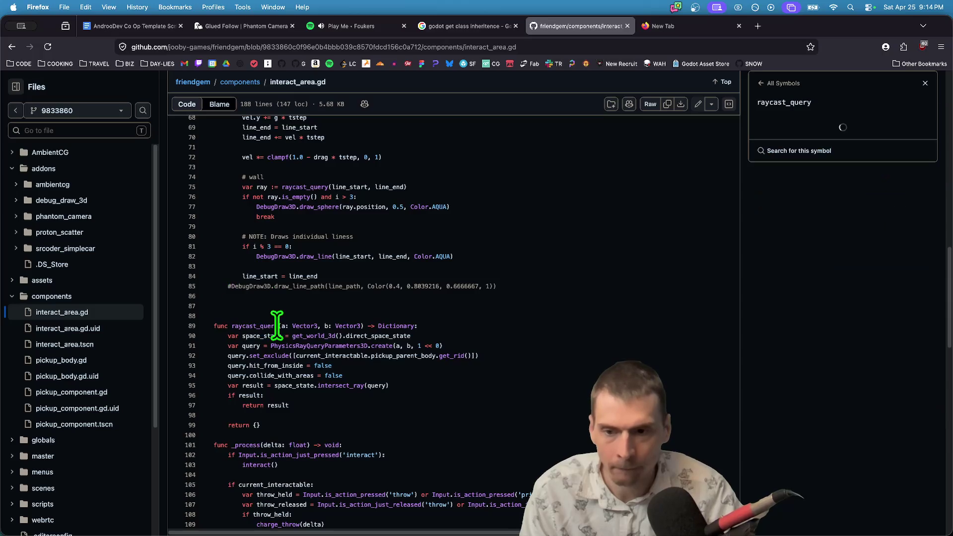
pyautogui.press('super+f')
pyautogui.press('Return')
pyautogui.press('Return')
pyautogui.press('Escape')
pyautogui.scroll(-6, 293, 329)
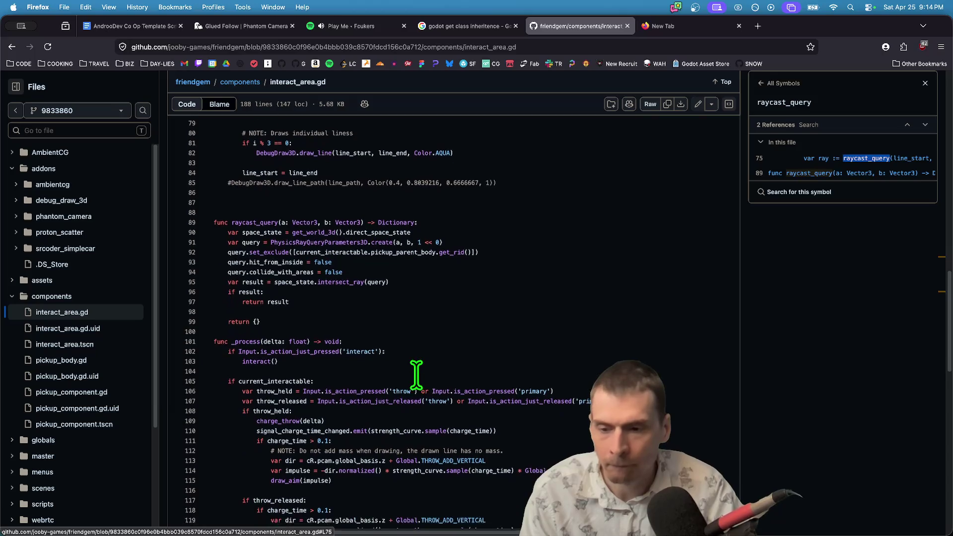
pyautogui.scroll(-7, 405, 371)
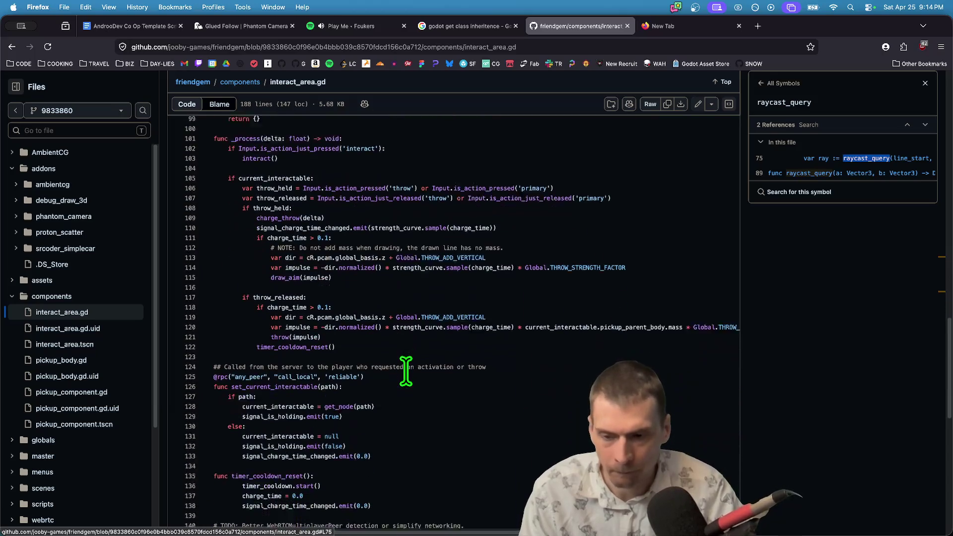
pyautogui.scroll(-8, 401, 370)
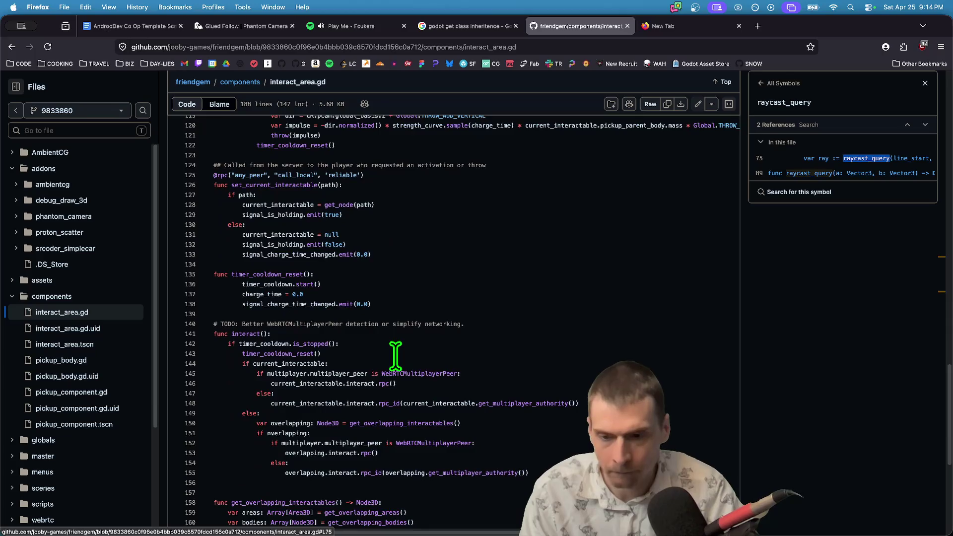
pyautogui.scroll(-5, 379, 380)
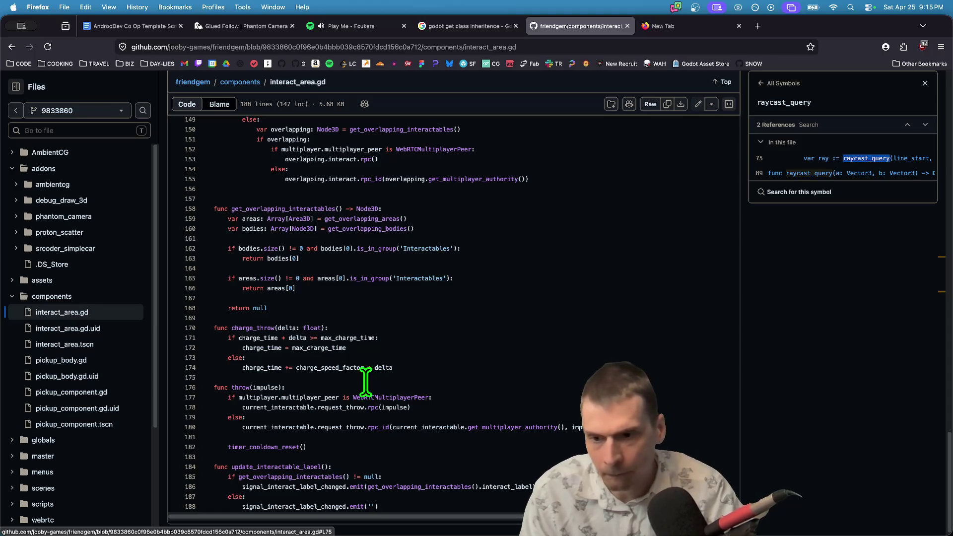
pyautogui.scroll(-1, 366, 381)
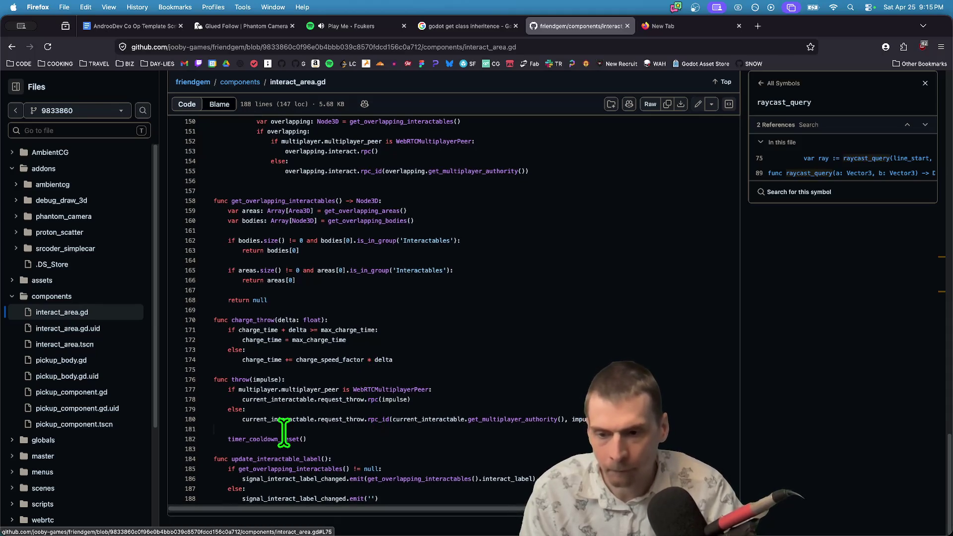
pyautogui.scroll(1, 298, 369)
# - List charge_time's references and copy its declaration from line 16
pyautogui.click(262, 354)
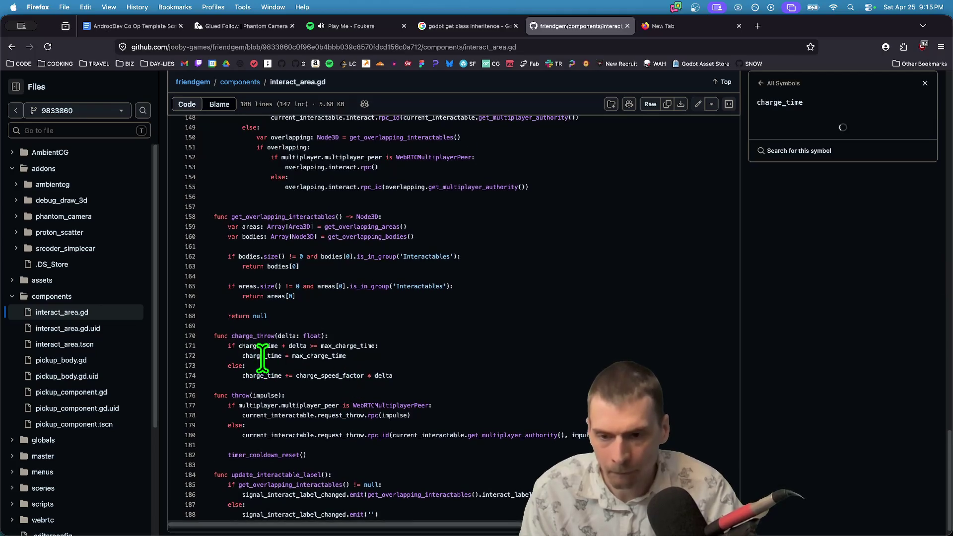
pyautogui.scroll(15, 416, 365)
pyautogui.scroll(10, 412, 372)
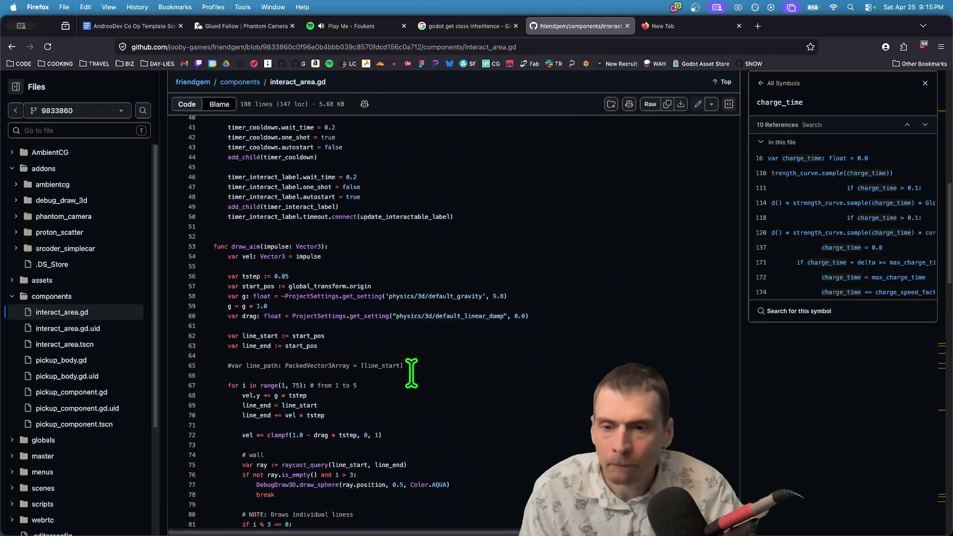
pyautogui.scroll(4, 411, 376)
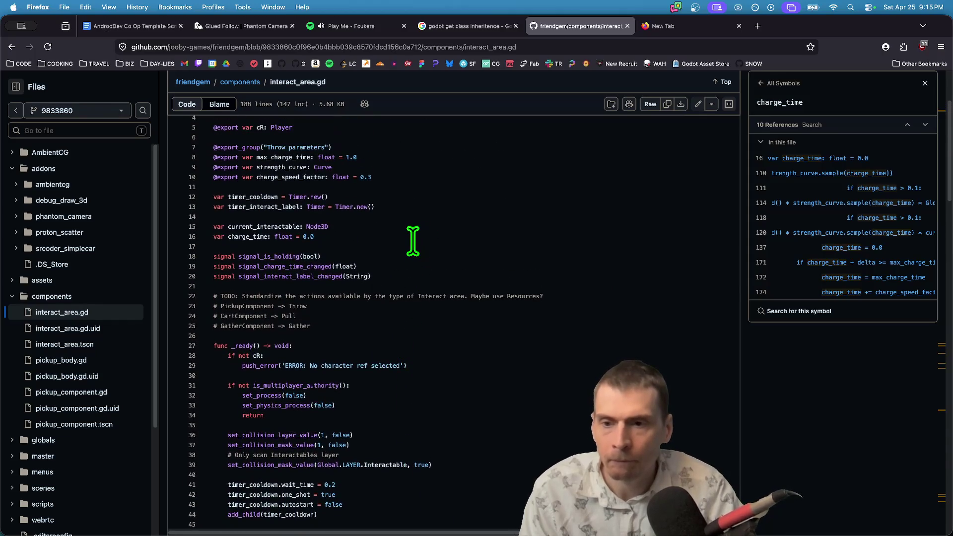
pyautogui.tripleClick(415, 237)
pyautogui.press('super+c')
pyautogui.press('super+Tab')
pyautogui.scroll(3, 469, 268)
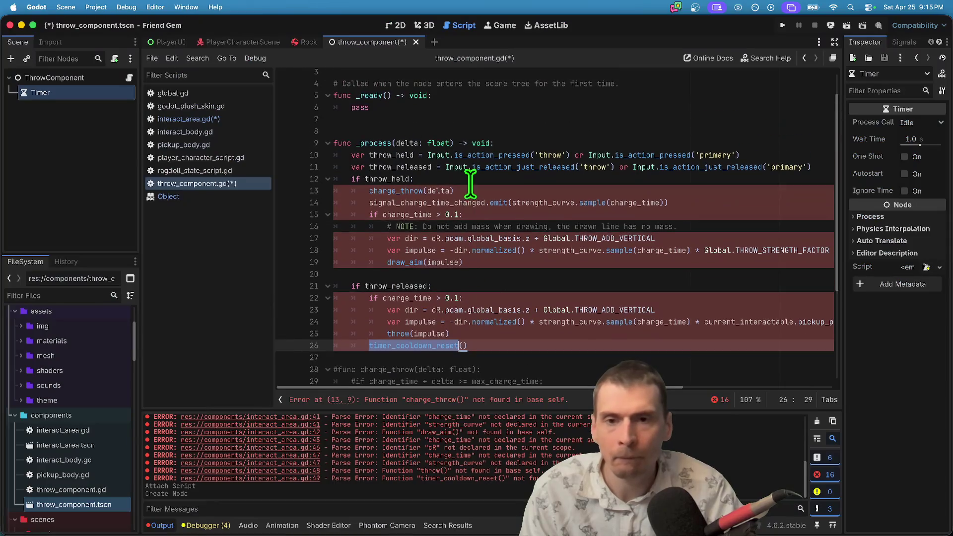
# - Paste the charge_time declaration at line 3 of throw_component.gd
pyautogui.click(511, 100)
pyautogui.press('super+v')
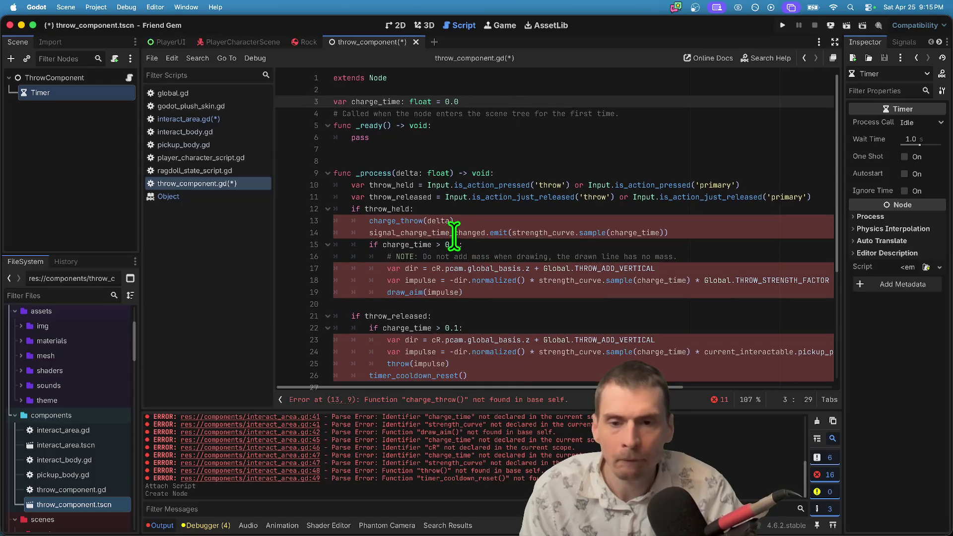
pyautogui.doubleClick(415, 233)
# - Copy GitHub's signal declarations (lines 18–20) and paste them after the existing signals in interact_area.gd
pyautogui.press('super+Tab')
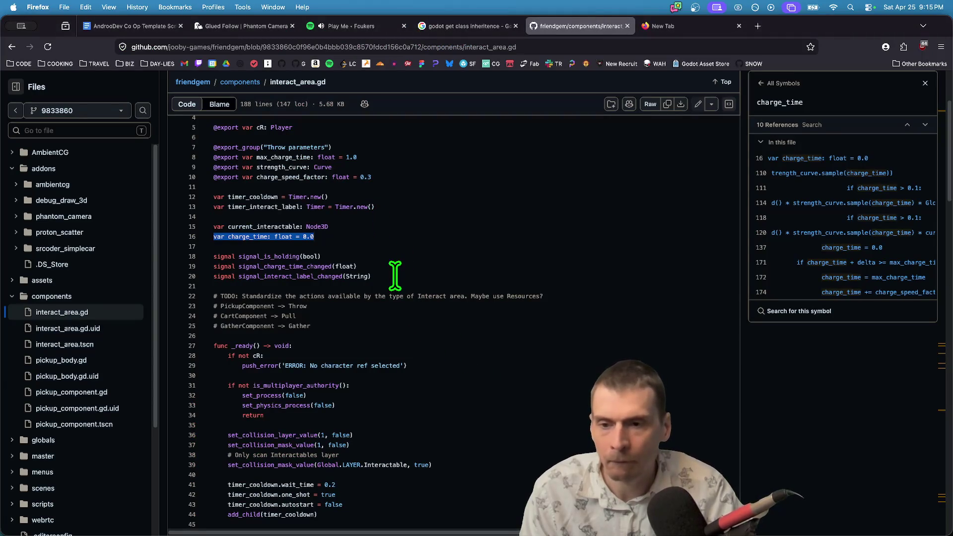
pyautogui.moveTo(395, 274); pyautogui.dragTo(195, 257)
pyautogui.press('super+Tab')
pyautogui.press('super+Tab')
pyautogui.click(418, 258)
pyautogui.moveTo(421, 272); pyautogui.dragTo(415, 264)
pyautogui.press('super+Tab')
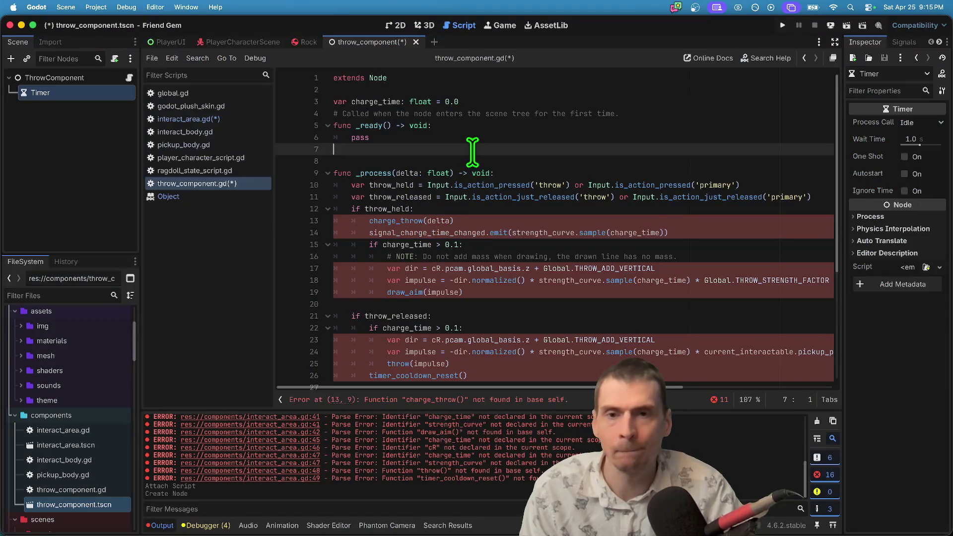
pyautogui.click(188, 120)
pyautogui.scroll(2, 473, 226)
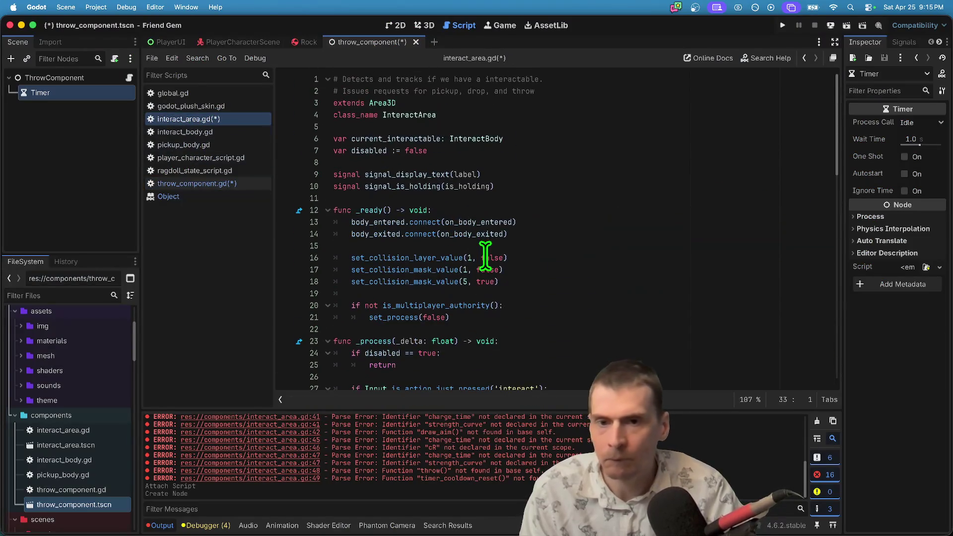
pyautogui.click(516, 192)
pyautogui.press('Return')
pyautogui.press('super+v')
pyautogui.click(516, 196)
pyautogui.press('BackSpace')
# - Delete the unneeded signal_interact_label_changed line, keeping signal_charge_time_changed
pyautogui.click(591, 209)
pyautogui.doubleClick(478, 198)
pyautogui.click(580, 210)
pyautogui.doubleClick(377, 198)
pyautogui.click(407, 204)
pyautogui.doubleClick(407, 205)
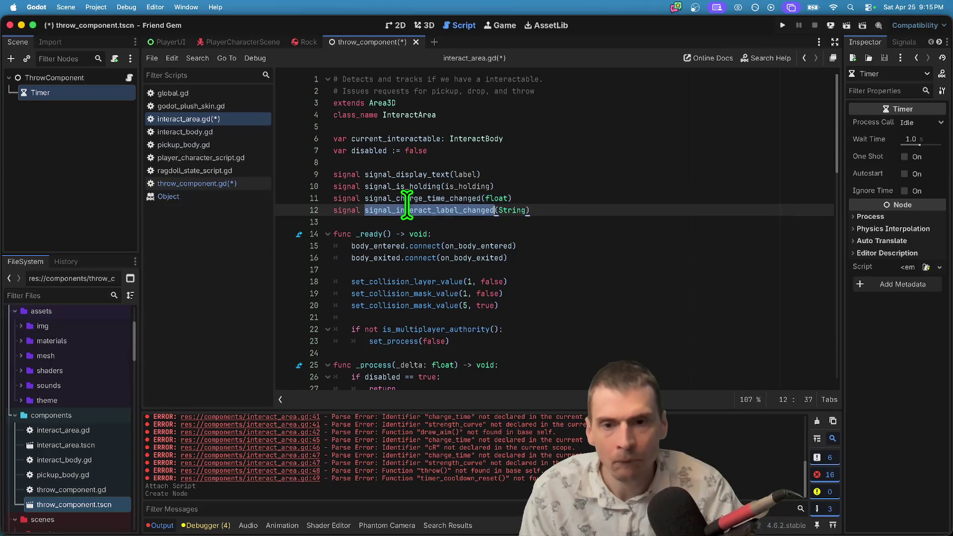
pyautogui.tripleClick(436, 201)
pyautogui.tripleClick(477, 210)
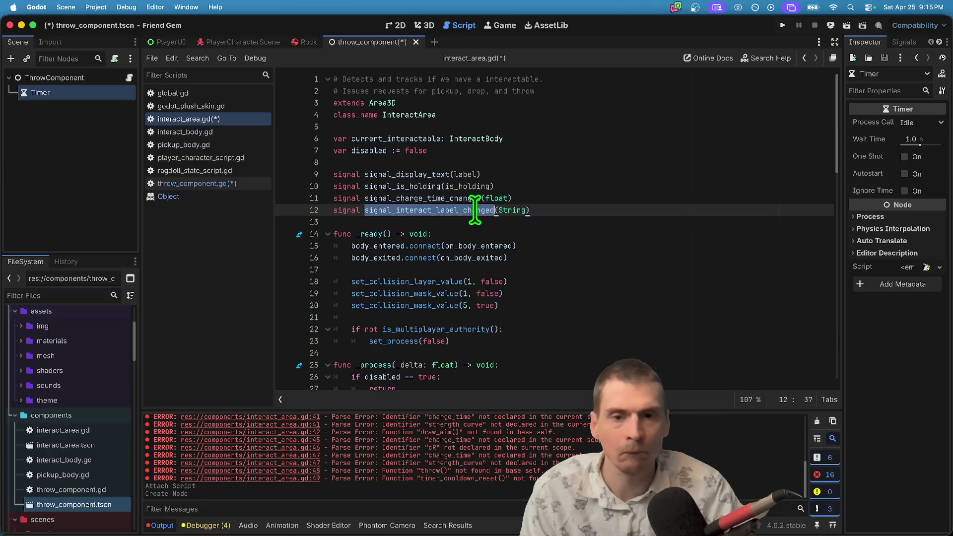
pyautogui.press('BackSpace')
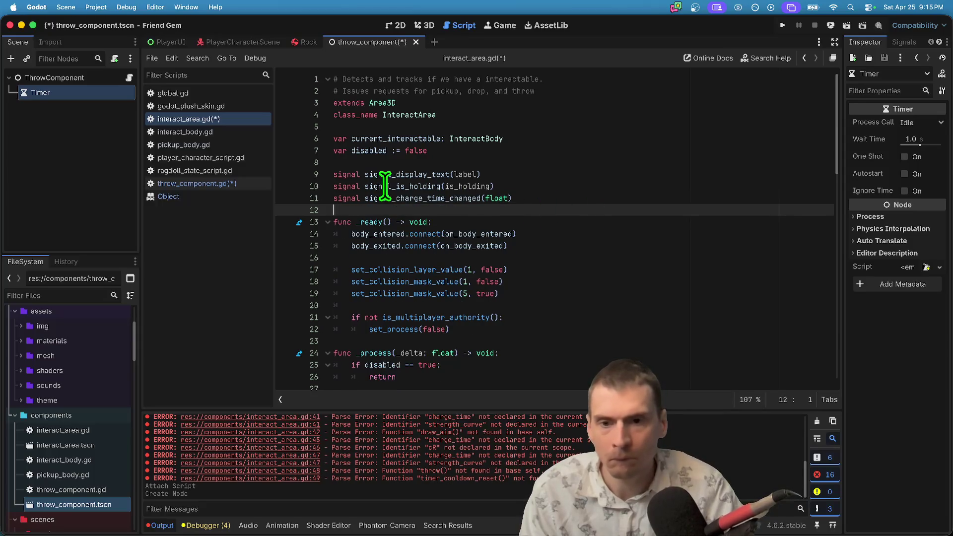
pyautogui.doubleClick(384, 186)
pyautogui.doubleClick(447, 198)
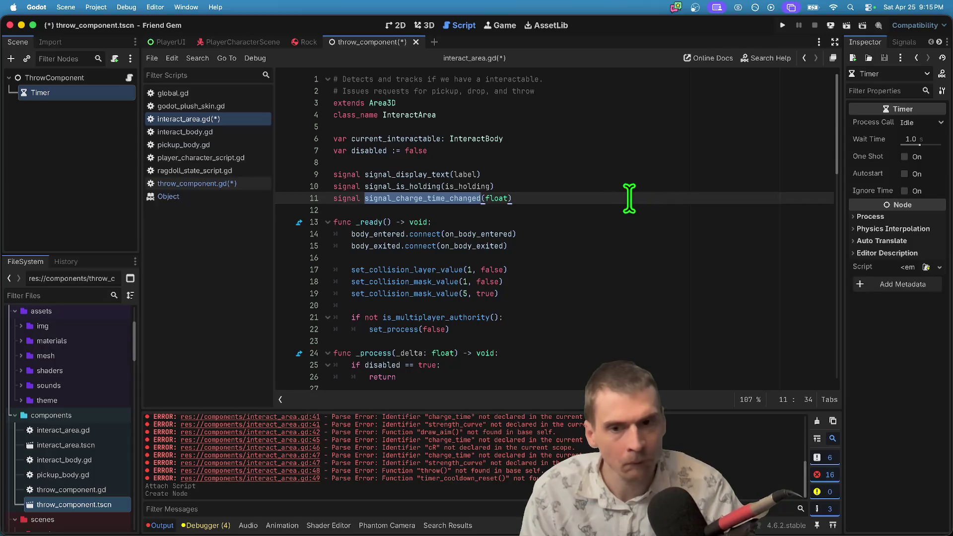
pyautogui.press('super+Tab')
pyautogui.scroll(-3, 487, 248)
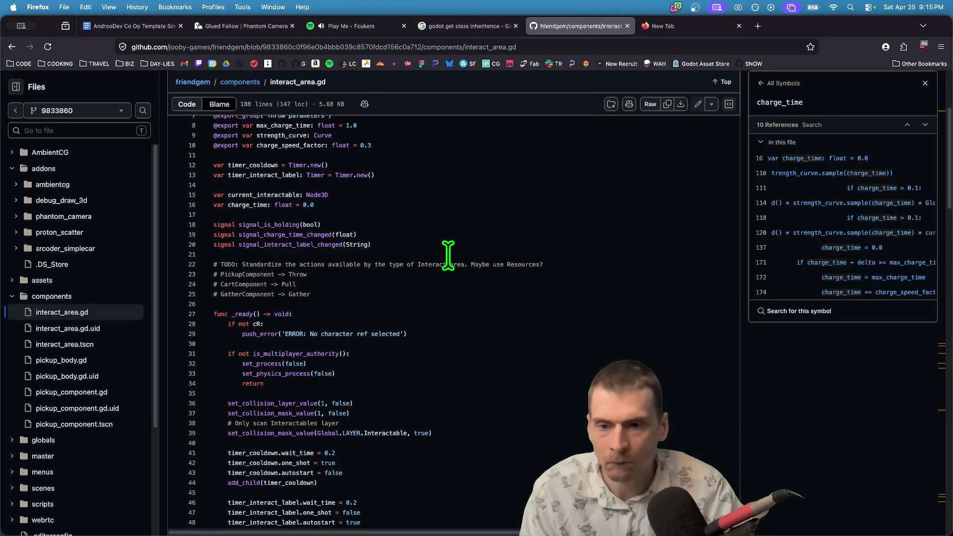
pyautogui.scroll(-5, 449, 248)
pyautogui.rightClick(480, 251)
pyautogui.click(288, 273)
pyautogui.scroll(-5, 347, 273)
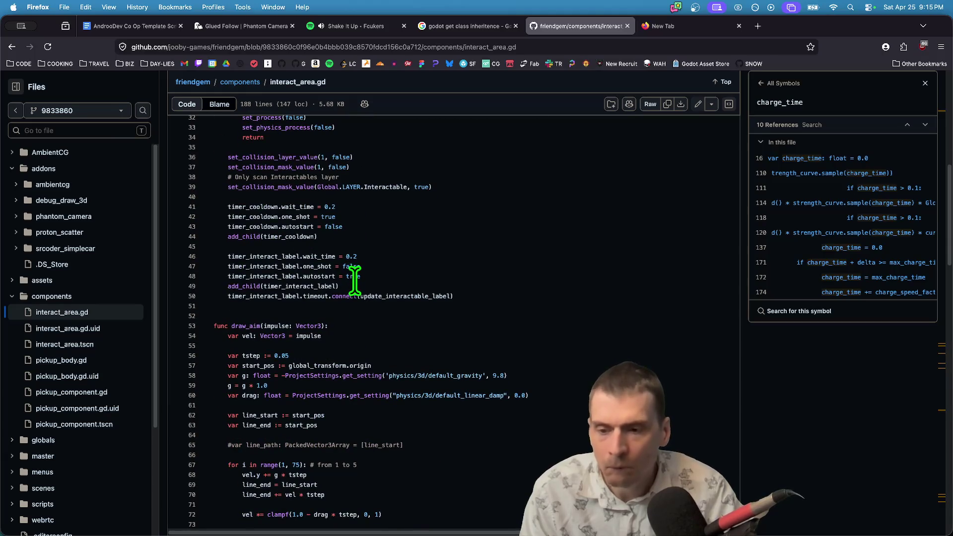
pyautogui.scroll(-2, 354, 280)
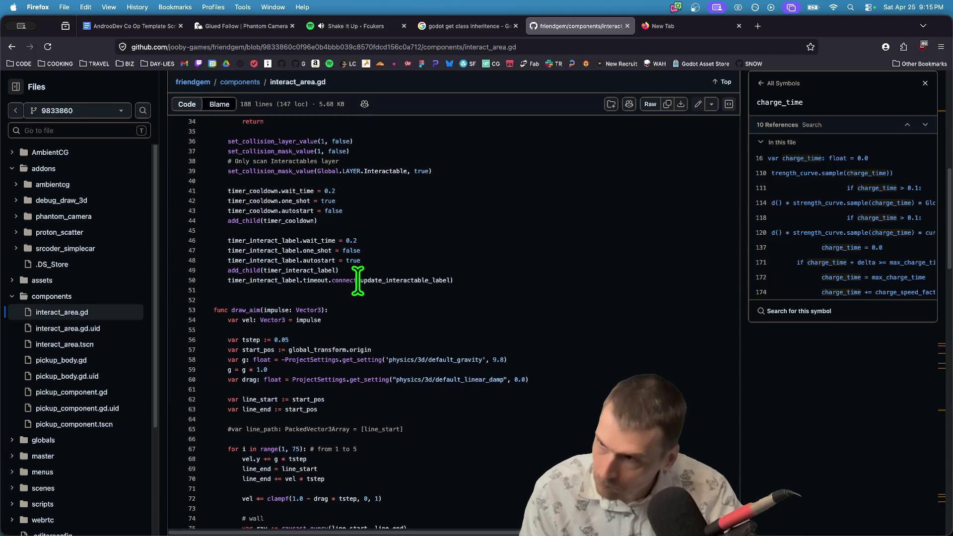
pyautogui.scroll(3, 358, 281)
pyautogui.scroll(-3, 365, 302)
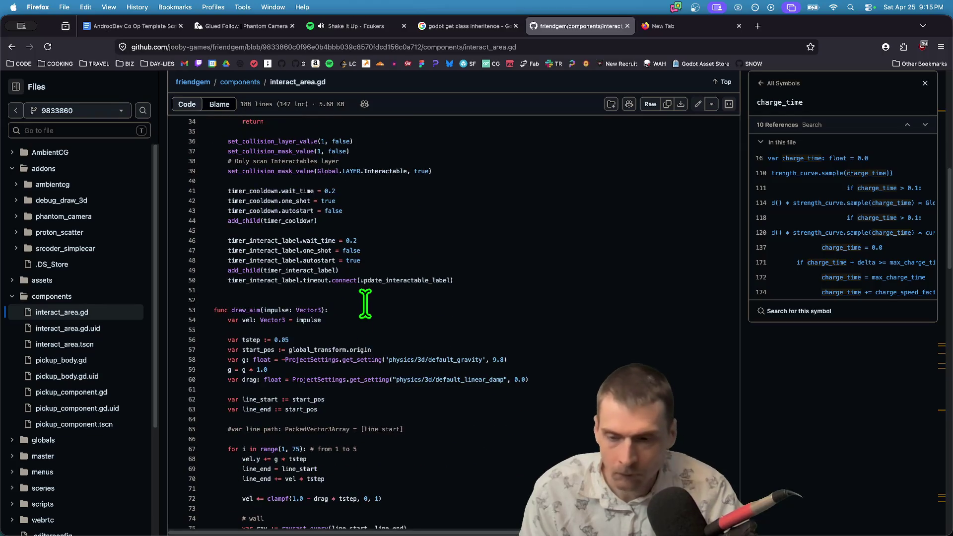
pyautogui.scroll(-2, 365, 303)
pyautogui.scroll(-8, 366, 303)
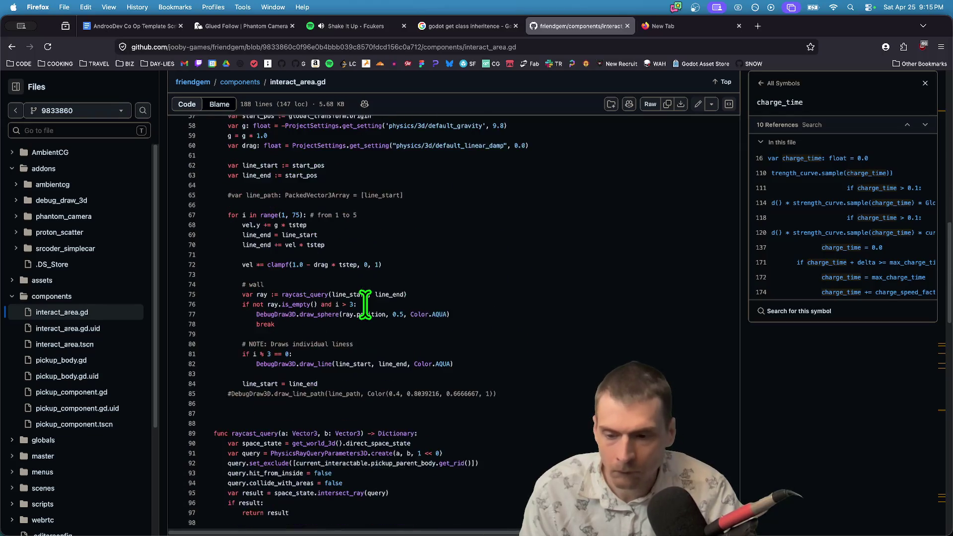
pyautogui.scroll(-3, 366, 304)
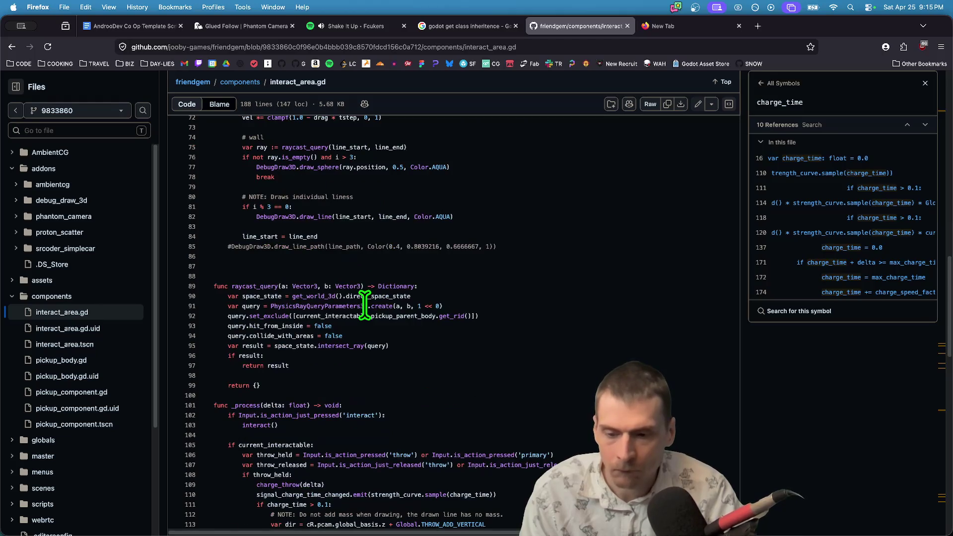
pyautogui.scroll(-6, 366, 305)
pyautogui.scroll(-2, 365, 306)
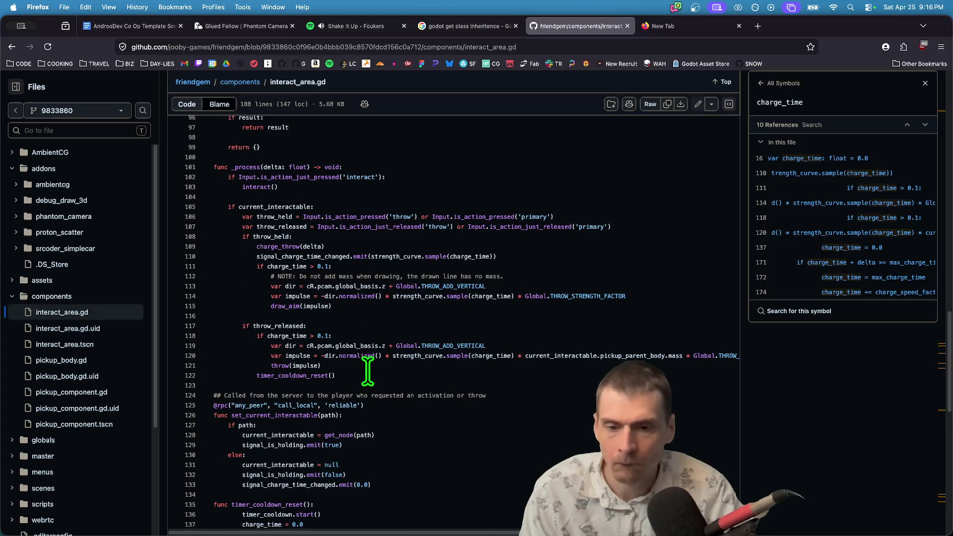
pyautogui.moveTo(368, 374)
pyautogui.mouseDown()
pyautogui.moveTo(245, 301)
pyautogui.moveTo(215, 207)
pyautogui.mouseUp()
# - Delete the leftover blank lines after _process in interact_area.gd, then return to throw_component.gd
pyautogui.press('super+Tab')
pyautogui.click(606, 228)
pyautogui.scroll(-2, 590, 297)
pyautogui.scroll(-5, 589, 306)
pyautogui.moveTo(594, 279); pyautogui.dragTo(595, 305)
pyautogui.press('BackSpace')
pyautogui.scroll(-5, 596, 306)
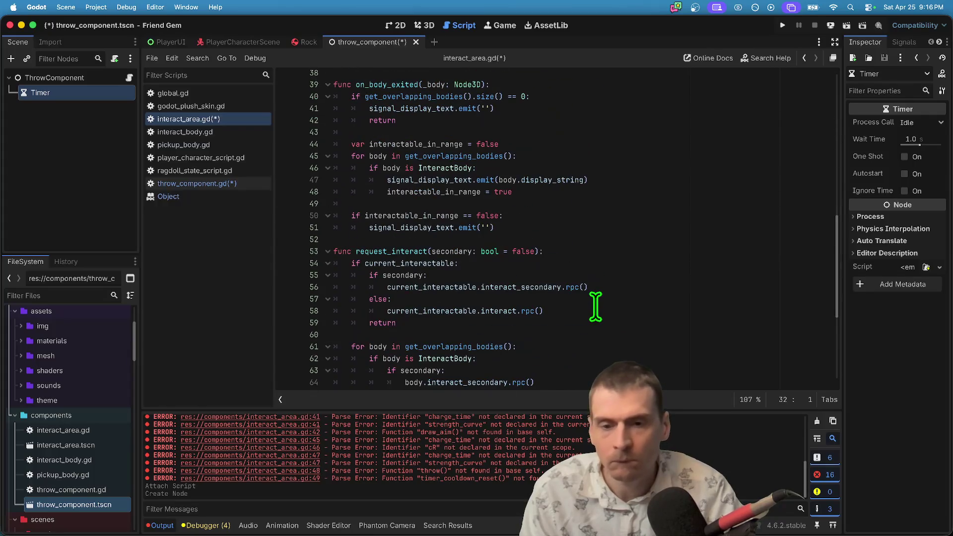
pyautogui.scroll(3, 596, 302)
pyautogui.press('Delete')
pyautogui.press('Delete')
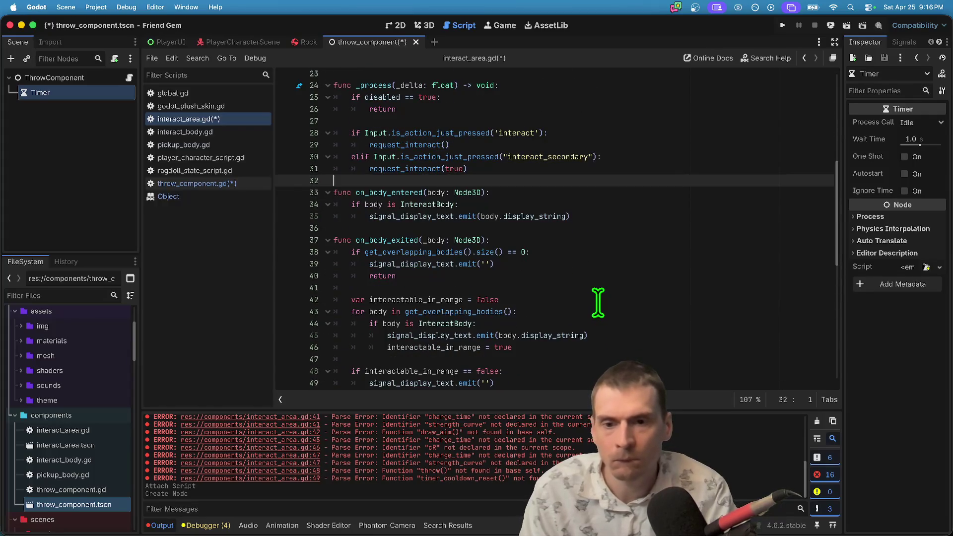
pyautogui.scroll(-5, 598, 303)
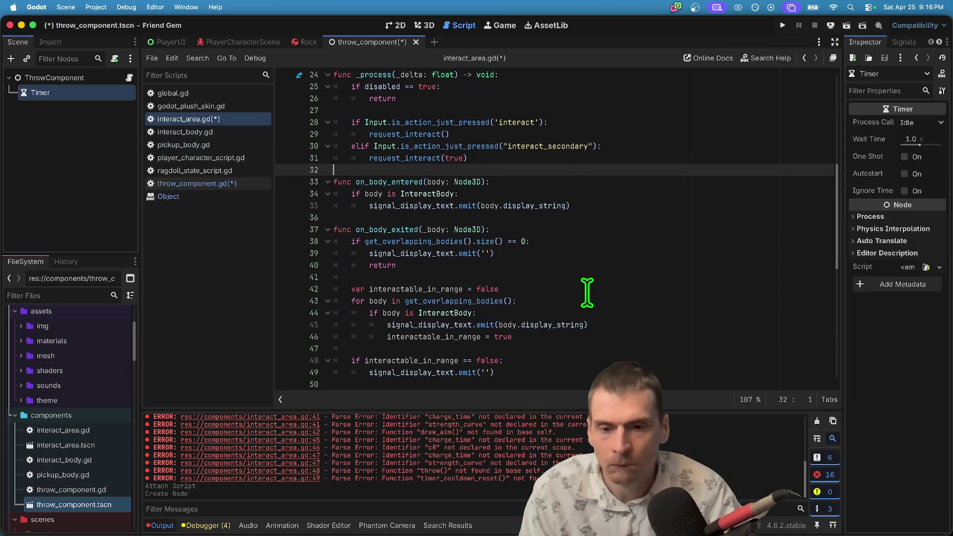
pyautogui.scroll(-2, 587, 293)
pyautogui.scroll(5, 587, 293)
pyautogui.scroll(3, 585, 292)
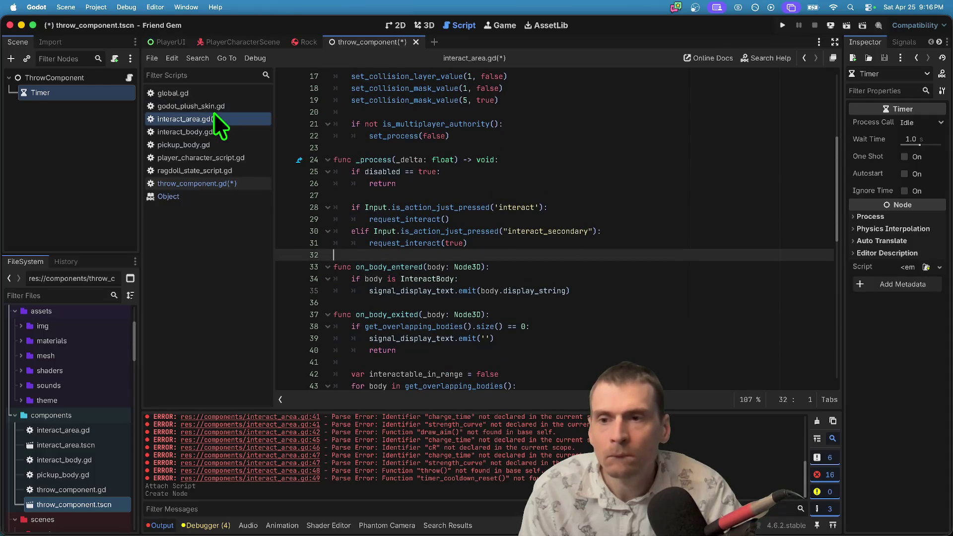
pyautogui.click(221, 184)
# - Draft a get_parent().current_interactable check in _process, then delete the unfinished line
pyautogui.click(597, 173)
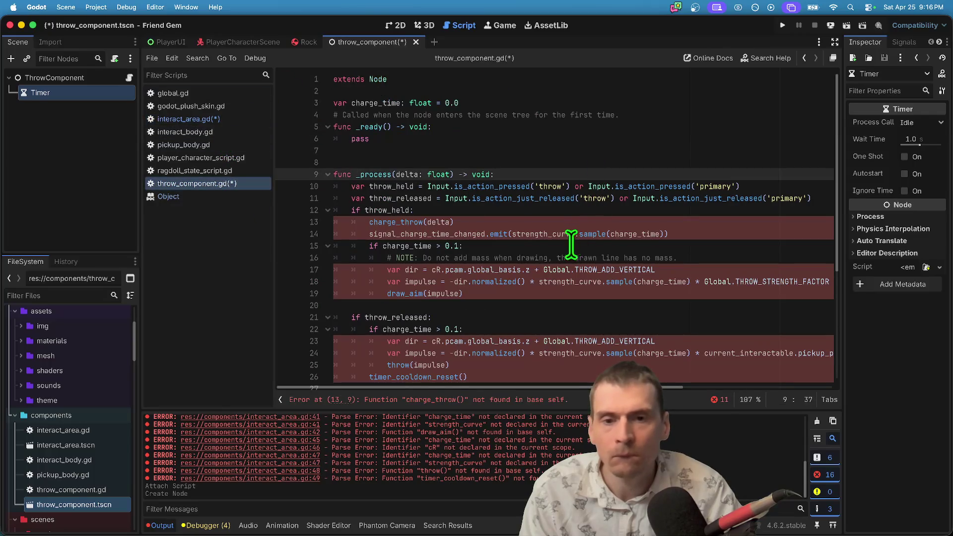
pyautogui.doubleClick(406, 234)
pyautogui.click(469, 149)
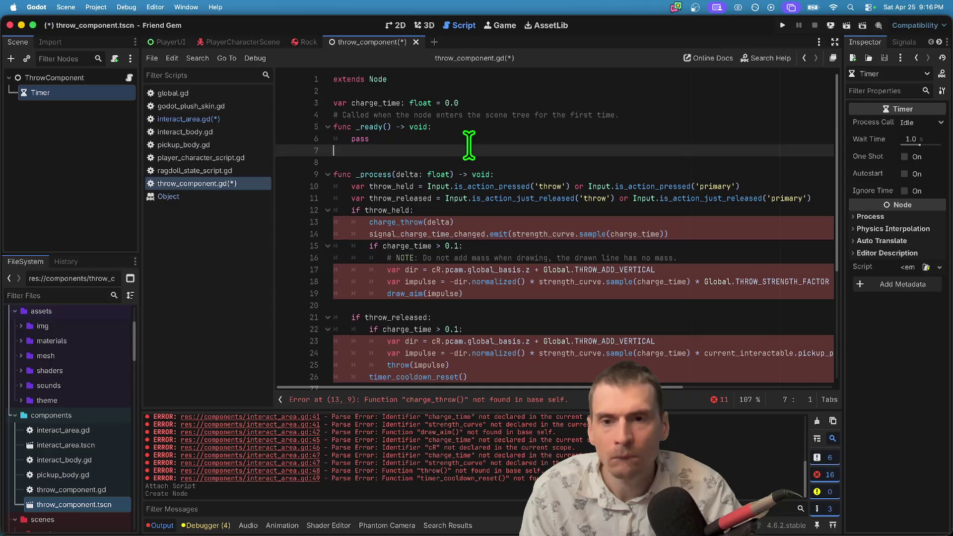
pyautogui.keyDown('shift'); pyautogui.click(485, 130); pyautogui.keyUp('shift')
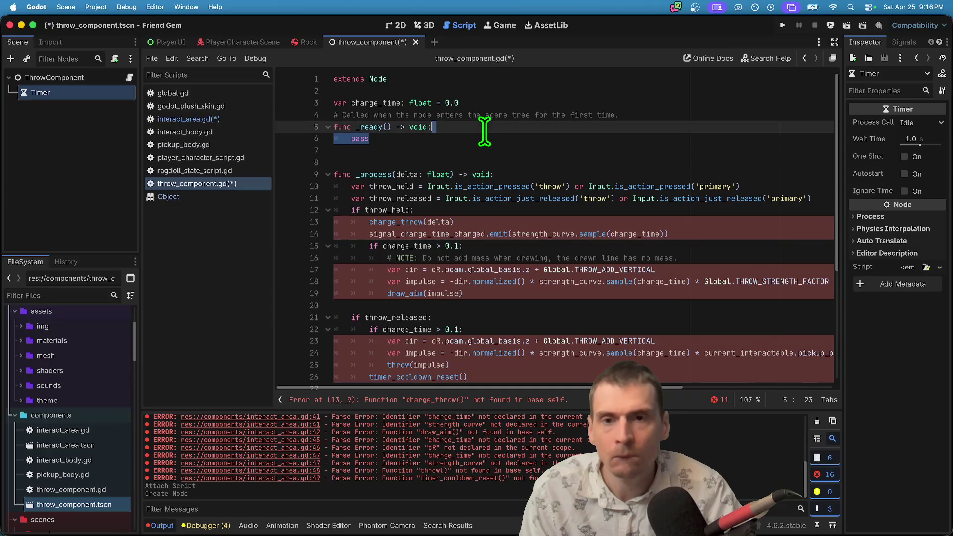
pyautogui.click(524, 174)
pyautogui.press('Return')
pyautogui.press('Return')
pyautogui.press('Up')
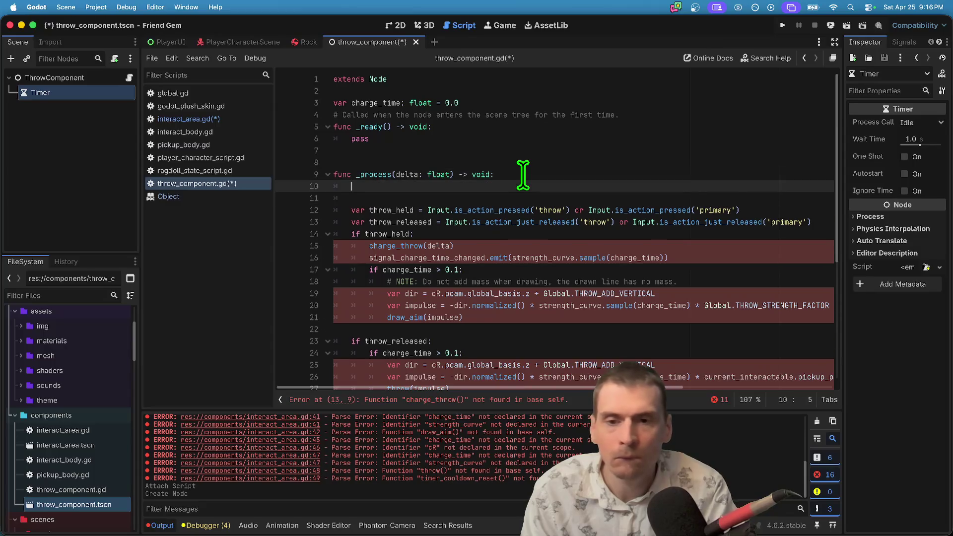
pyautogui.write('curr')
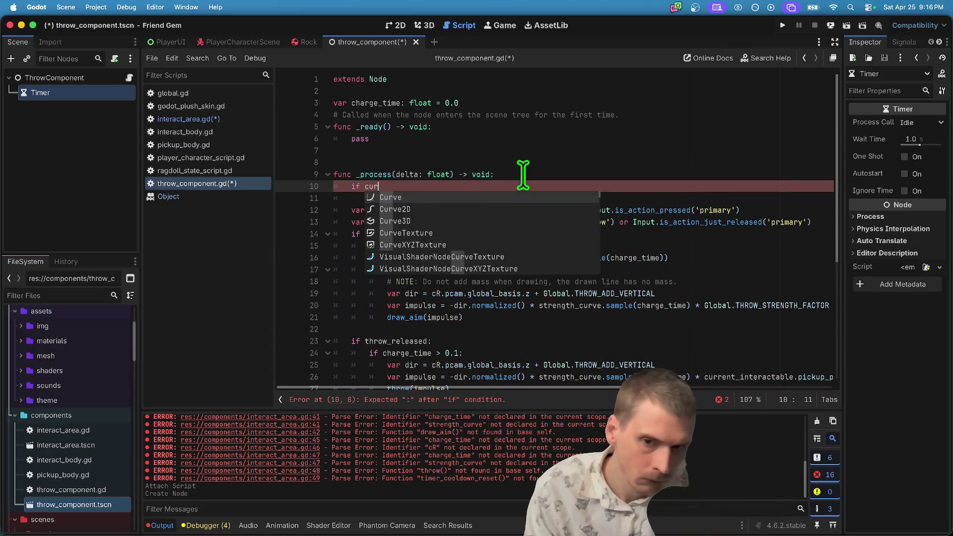
pyautogui.press('BackSpace')
pyautogui.press('BackSpace')
pyautogui.press('BackSpace')
pyautogui.write('get_')
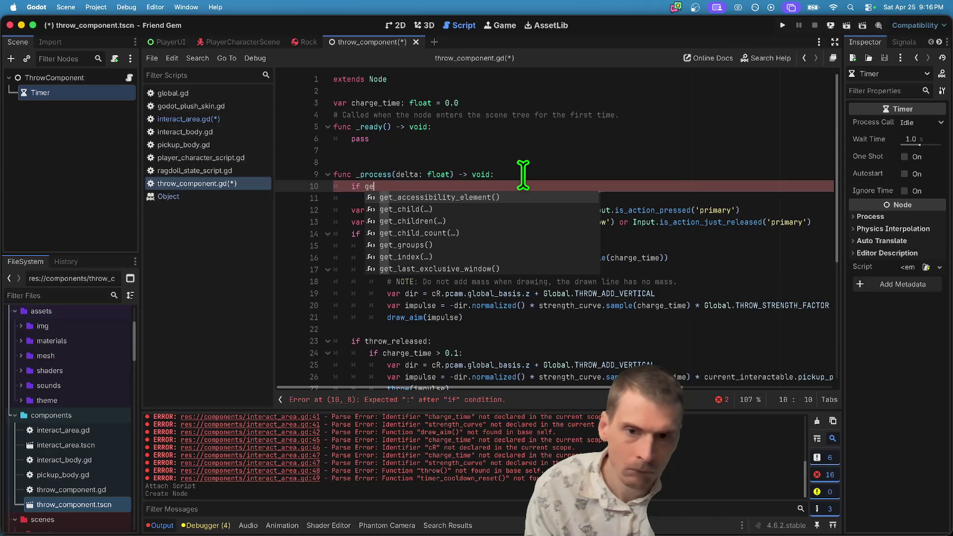
pyautogui.write('p')
pyautogui.press('Return')
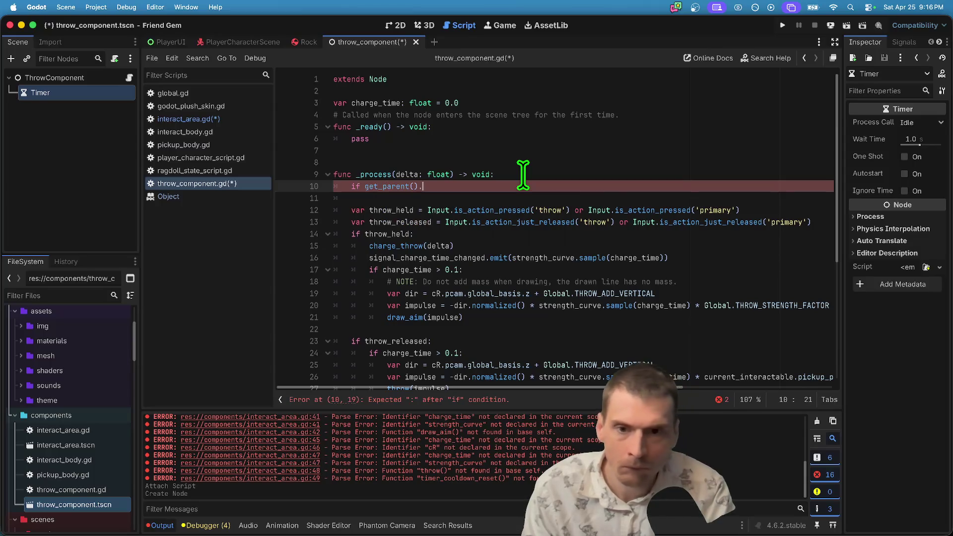
pyautogui.write('.curren')
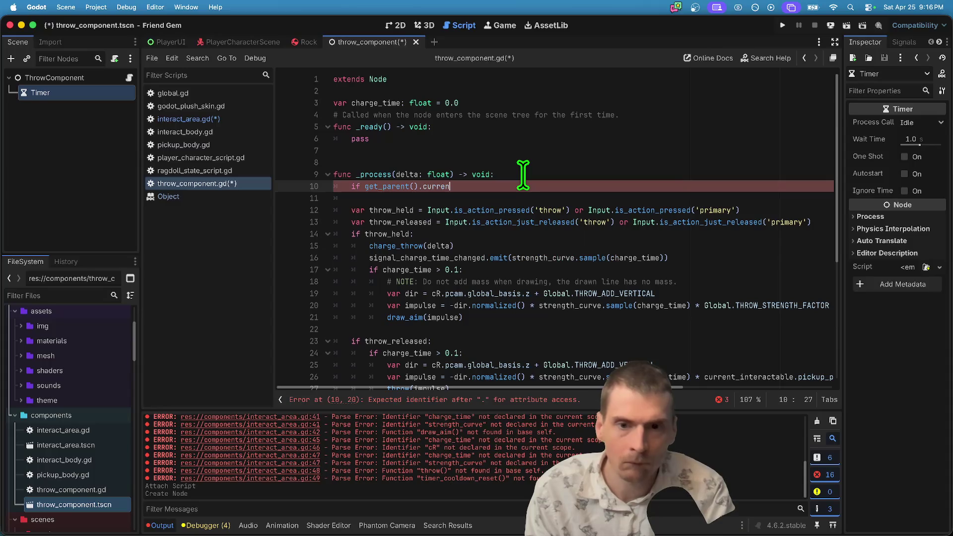
pyautogui.press('super+shift+k')
pyautogui.press('Up')
pyautogui.press('Up')
pyautogui.press('Up')
pyautogui.press('Down')
pyautogui.press('Down')
pyautogui.press('Return')
pyautogui.press('Return')
pyautogui.press('Return')
pyautogui.press('Up')
pyautogui.press('Up')
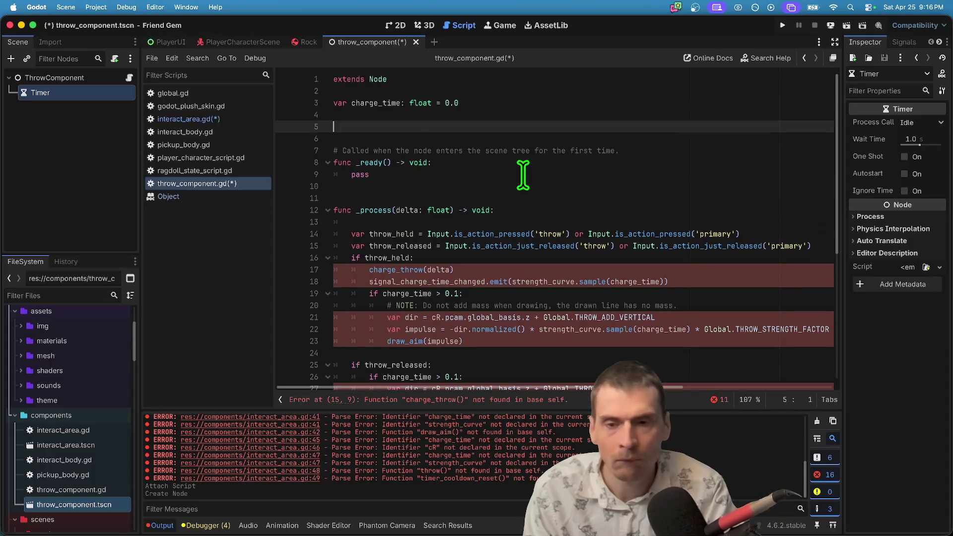
pyautogui.write('y var')
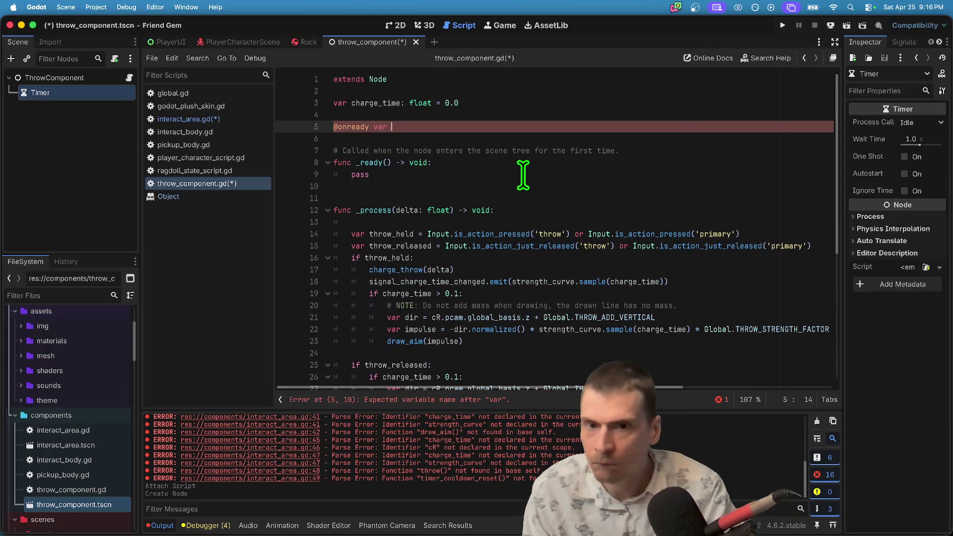
pyautogui.write('act_area =')
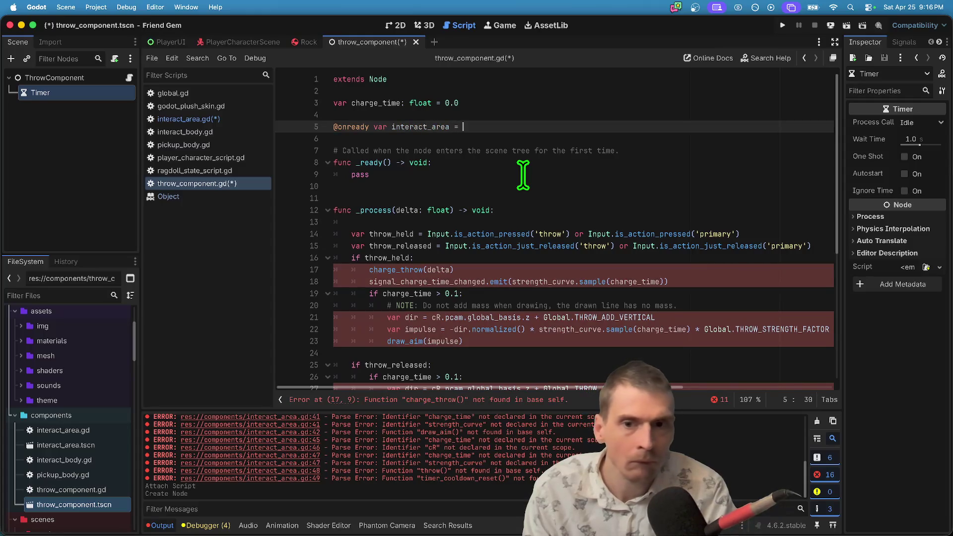
pyautogui.write('get_parent(')
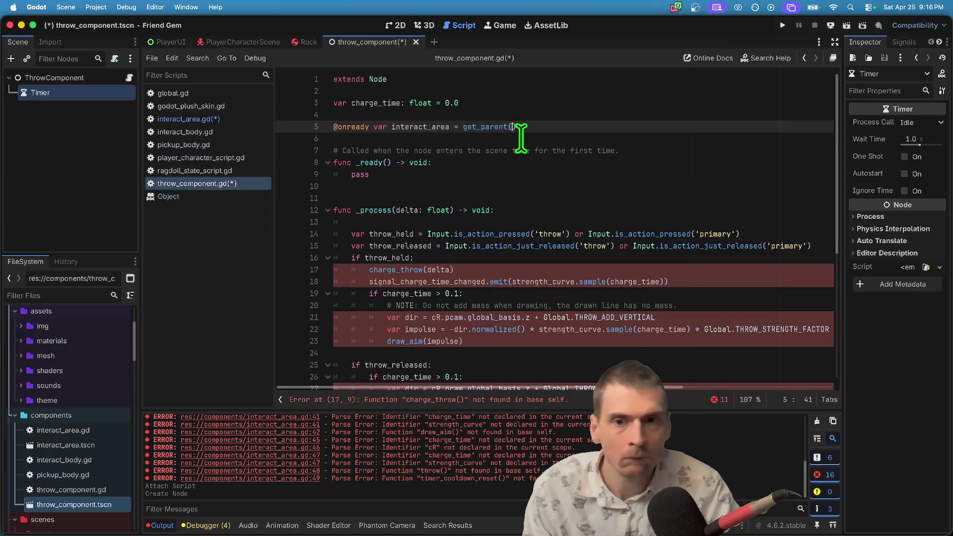
pyautogui.click(435, 127)
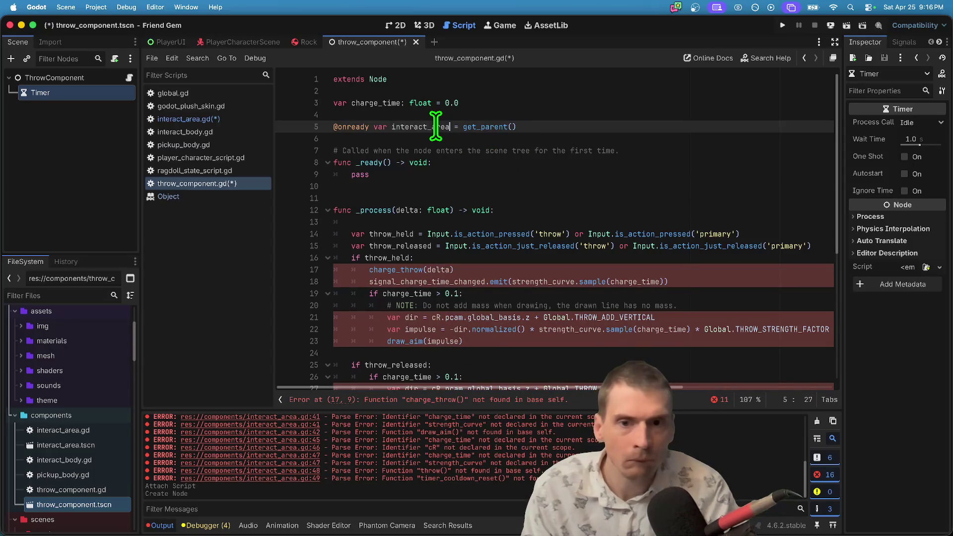
pyautogui.write('ter')
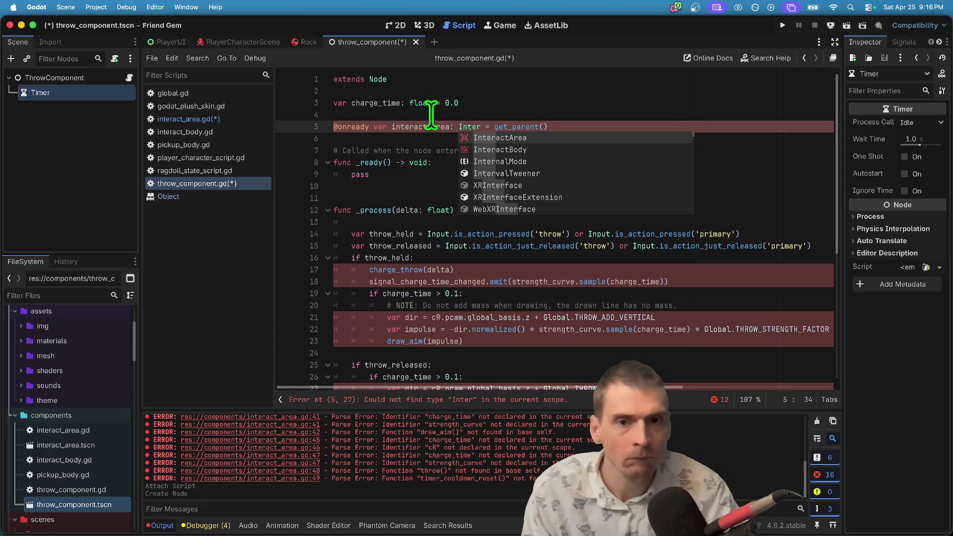
pyautogui.press('Return')
# - In _process, write an if checking interact_area.current_interactable exists and is a PickupBody
pyautogui.doubleClick(430, 124)
pyautogui.click(607, 159)
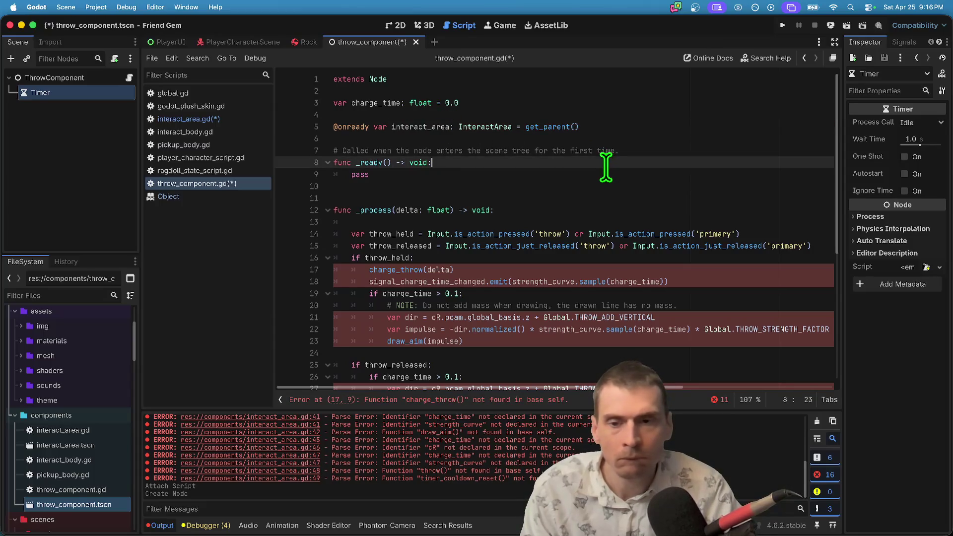
pyautogui.scroll(-1, 604, 164)
pyautogui.click(582, 202)
pyautogui.press('Return')
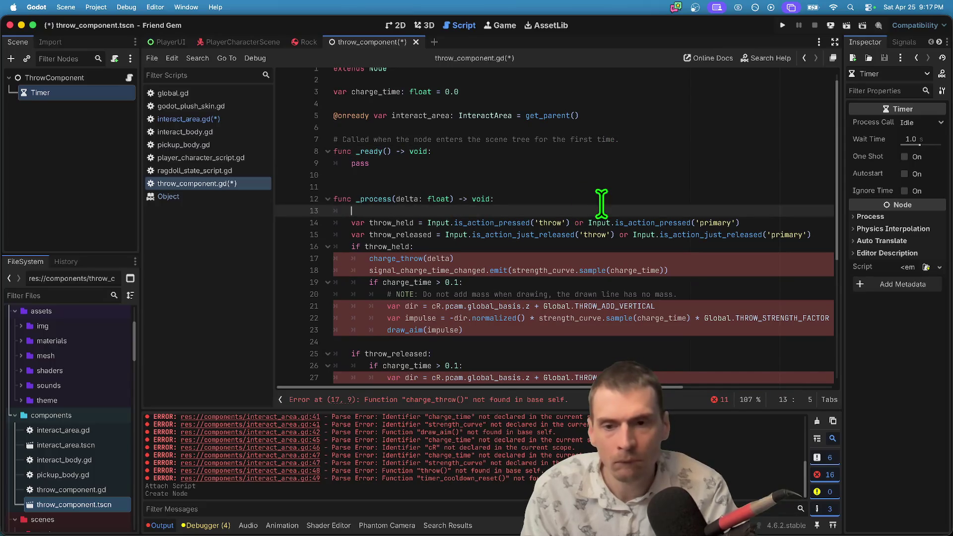
pyautogui.write('.')
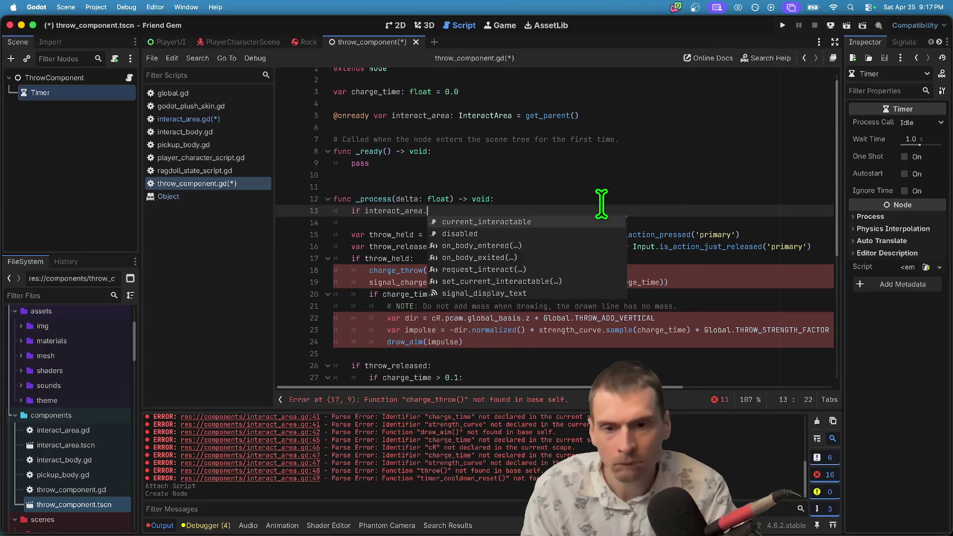
pyautogui.press('Return')
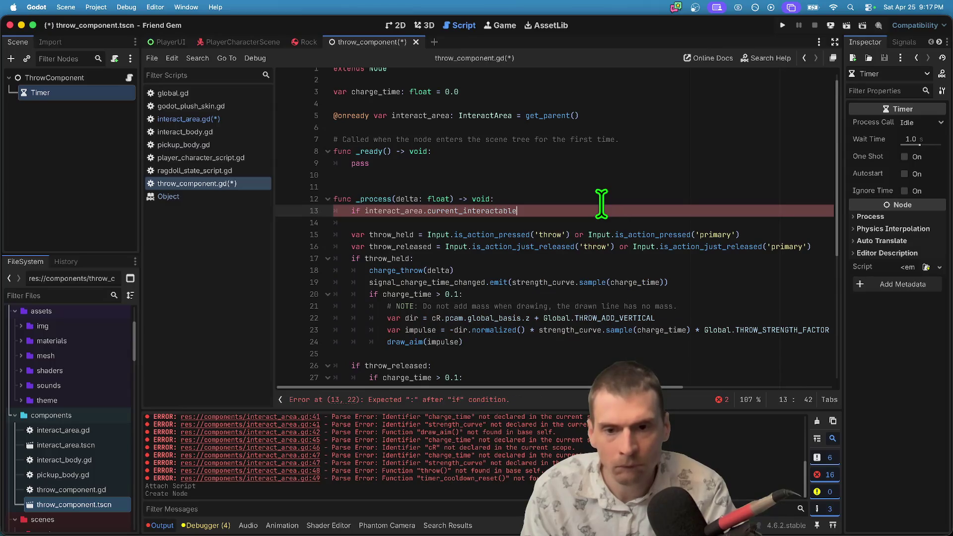
pyautogui.write('.')
pyautogui.press('Return')
pyautogui.press('BackSpace')
pyautogui.write('is Pi')
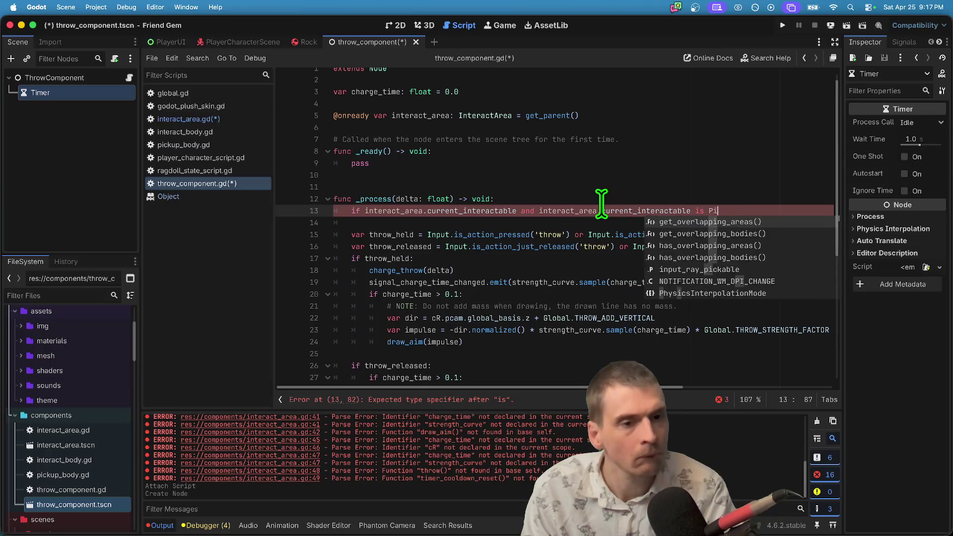
pyautogui.write('cku')
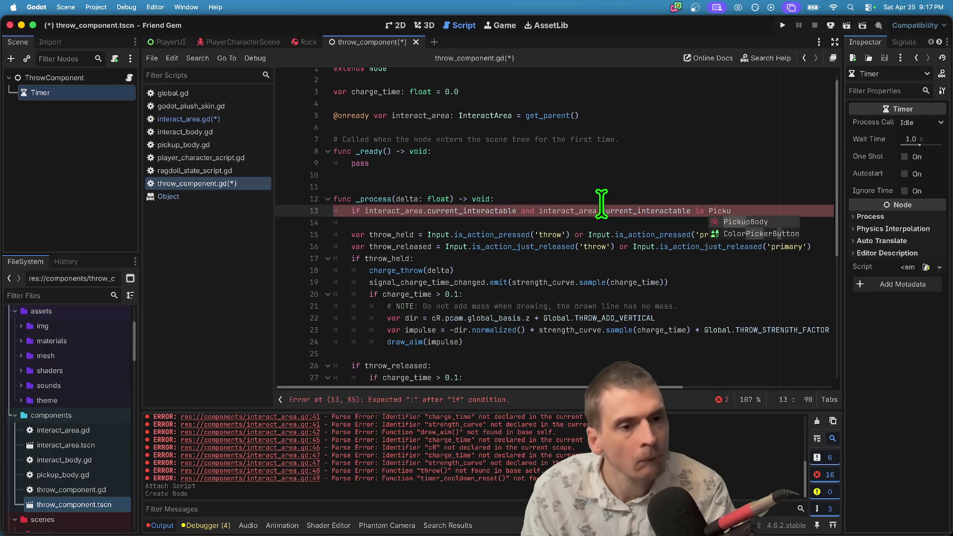
pyautogui.press('Return')
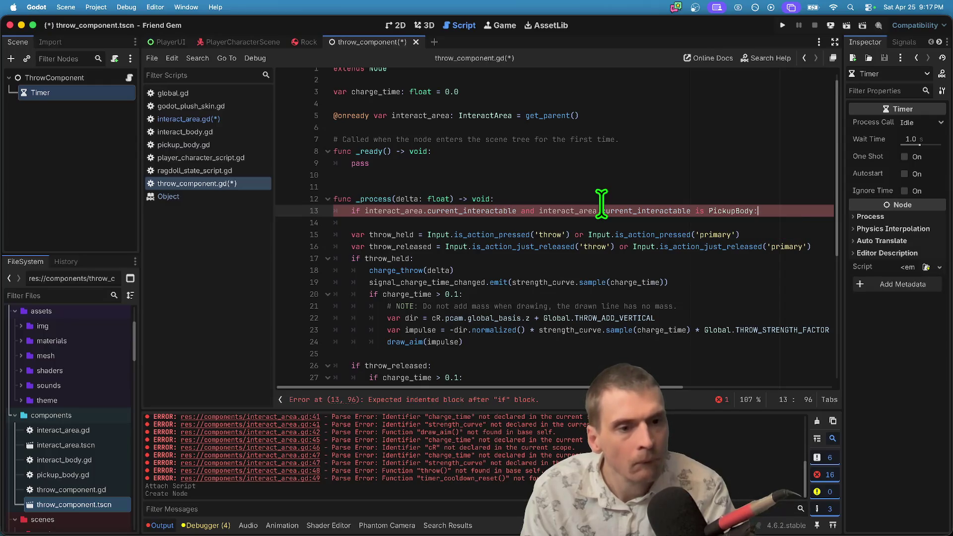
# - Move the PickupBody check to a nested line, adding a throwable condition on current_interactable
pyautogui.moveTo(754, 211); pyautogui.dragTo(539, 211)
pyautogui.click(779, 212)
pyautogui.moveTo(753, 211); pyautogui.dragTo(558, 213)
pyautogui.press('super+c')
pyautogui.press('BackSpace')
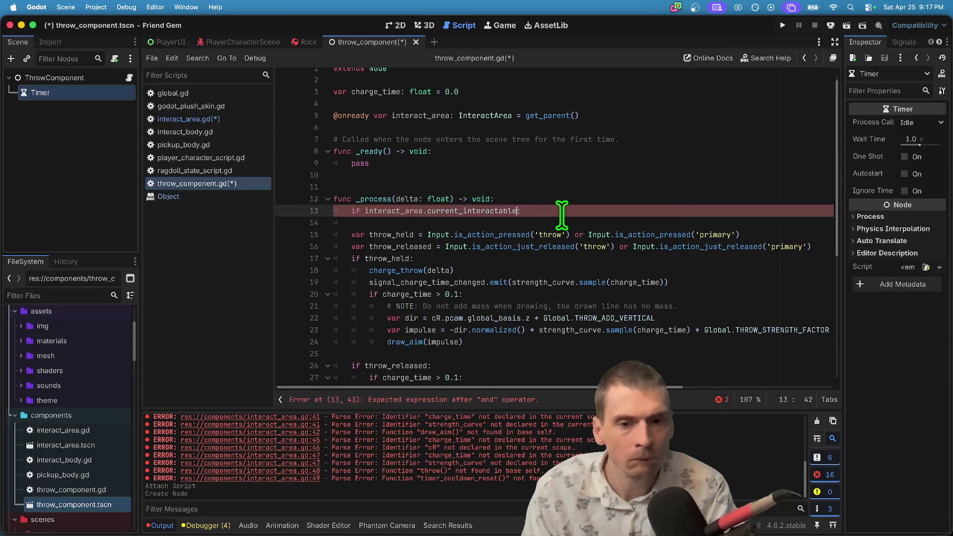
pyautogui.press('BackSpace')
pyautogui.press('End')
pyautogui.press('Return')
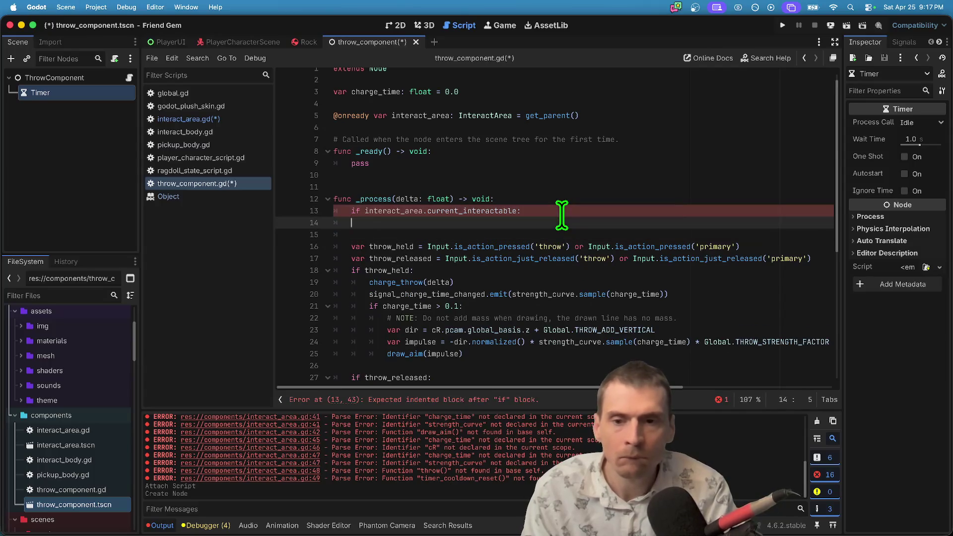
pyautogui.press('Tab')
pyautogui.press('super+v')
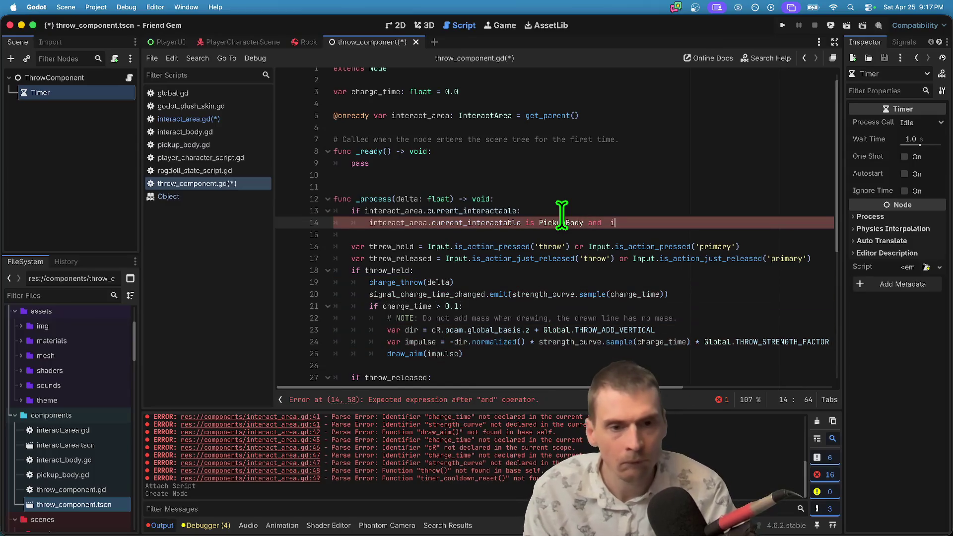
pyautogui.press('BackSpace')
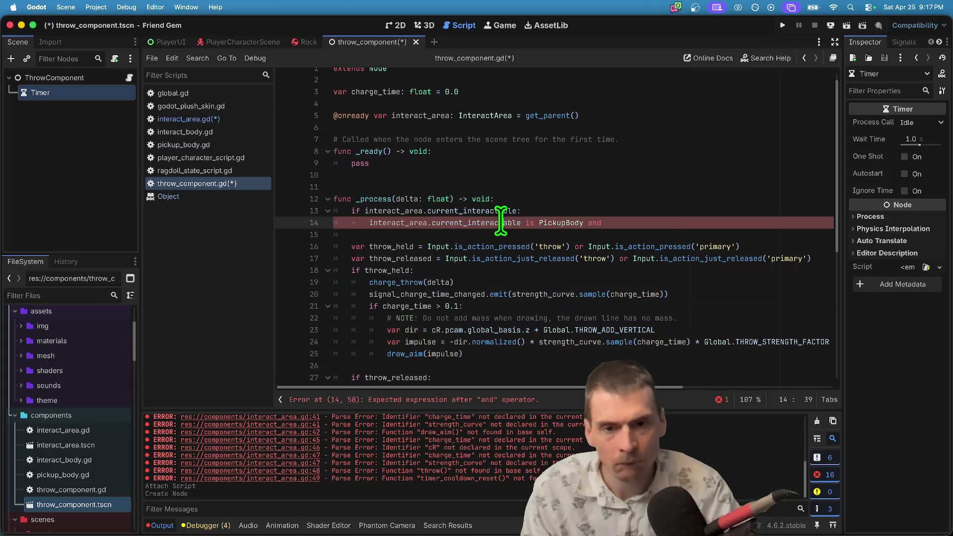
pyautogui.moveTo(520, 210); pyautogui.dragTo(366, 211)
pyautogui.press('super+c')
pyautogui.click(645, 222)
pyautogui.press('super+v')
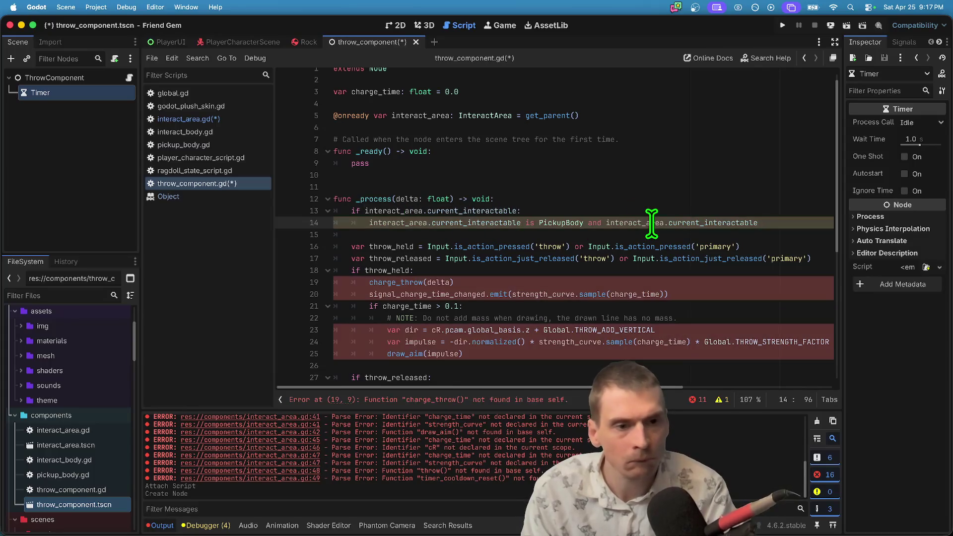
pyautogui.write('.can')
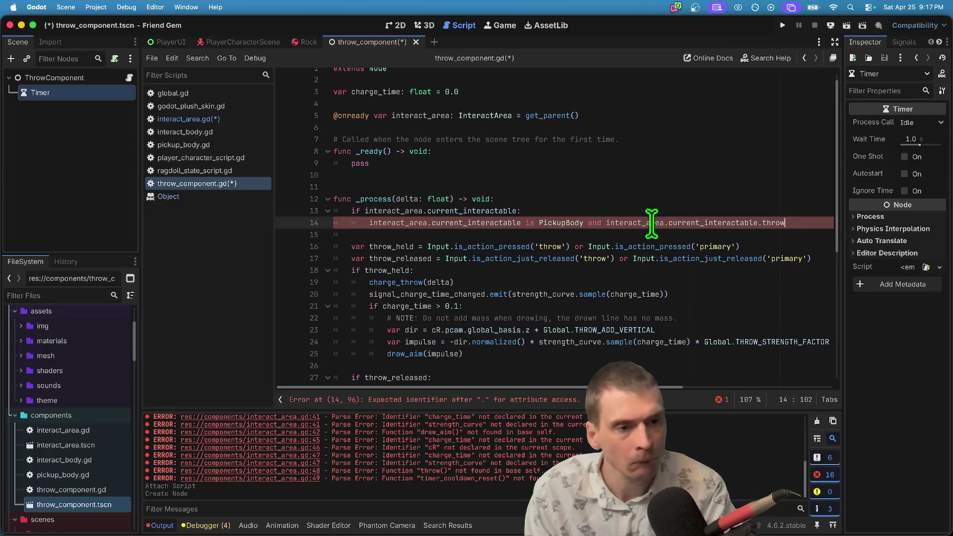
pyautogui.press('Return')
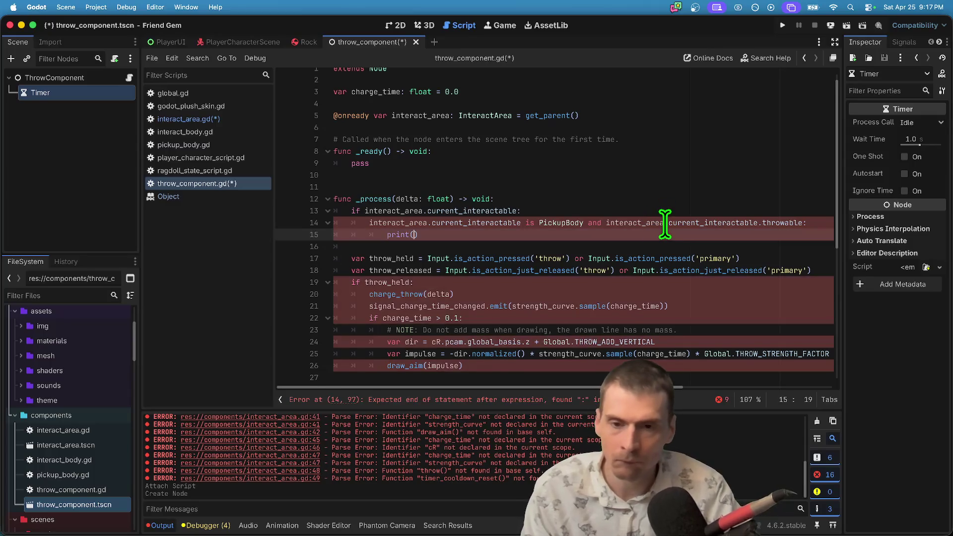
# - Comment out the old throw logic and add a body line under the throwable check
pyautogui.scroll(-5, 645, 271)
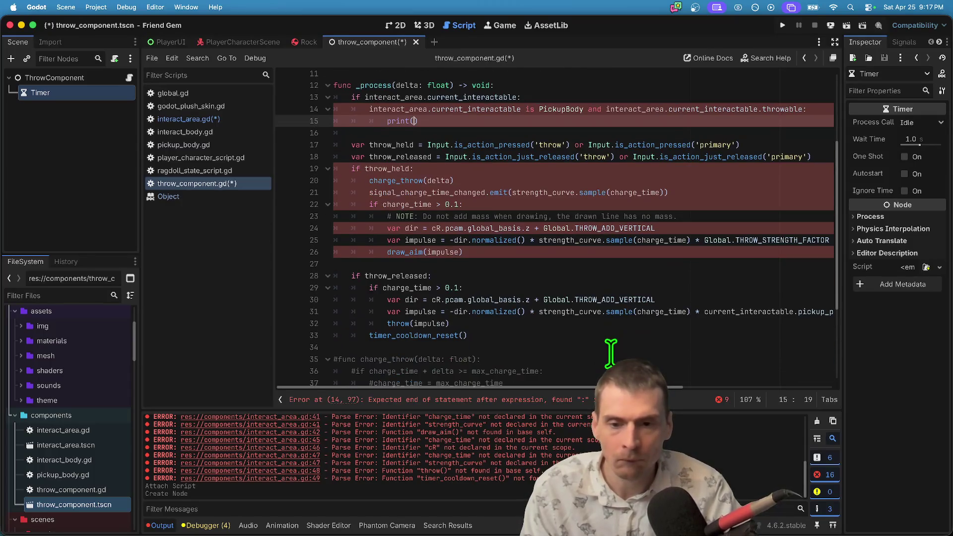
pyautogui.moveTo(593, 352)
pyautogui.mouseDown()
pyautogui.moveTo(341, 149)
pyautogui.moveTo(326, 121)
pyautogui.moveTo(334, 109)
pyautogui.mouseUp()
pyautogui.hotkey('ctrl', 'k')
pyautogui.click(580, 149)
pyautogui.scroll(1, 580, 149)
pyautogui.click(822, 119)
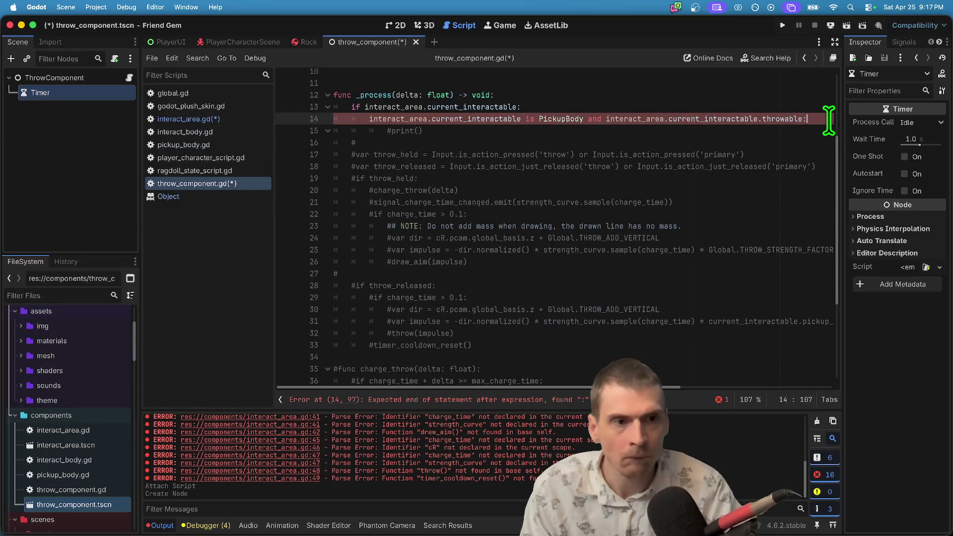
pyautogui.press('Return')
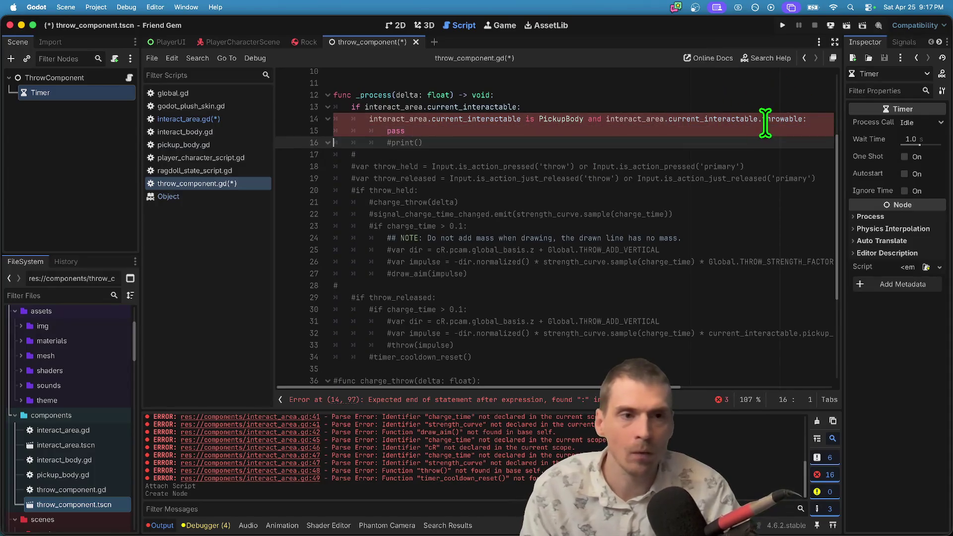
pyautogui.doubleClick(782, 119)
pyautogui.doubleClick(709, 119)
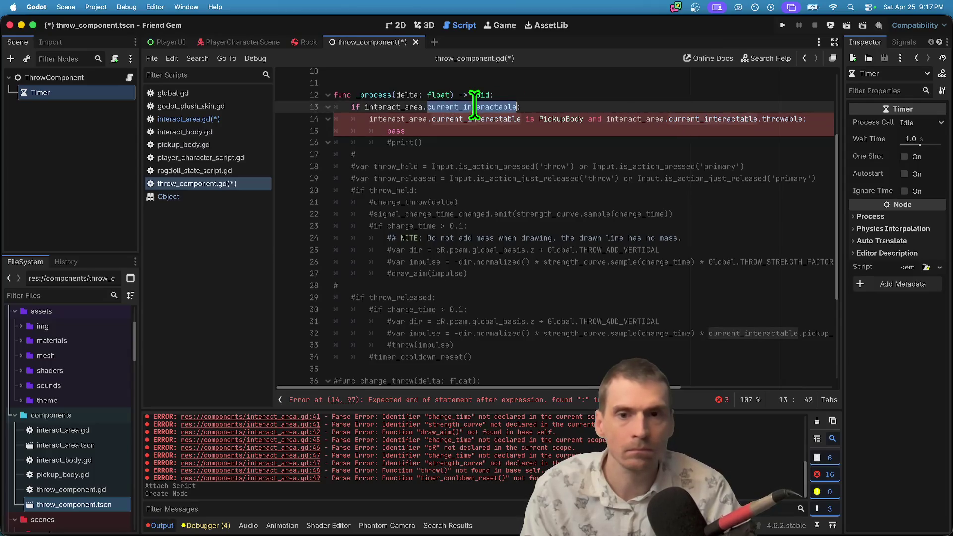
pyautogui.keyDown('super'); pyautogui.click(556, 119); pyautogui.keyUp('super')
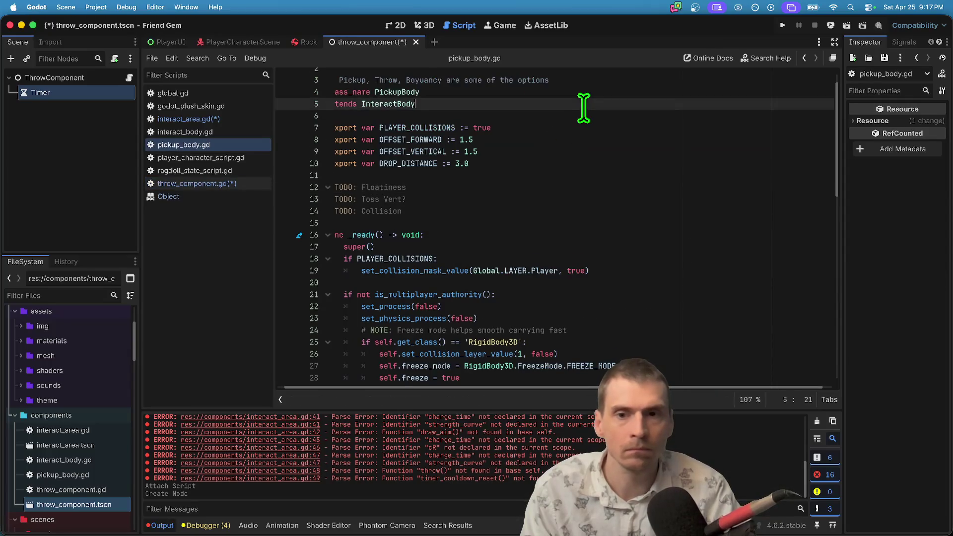
# - Add a throwable property defaulting to true in pickup_body.gd, then view the InteractBody base class
pyautogui.press('Up')
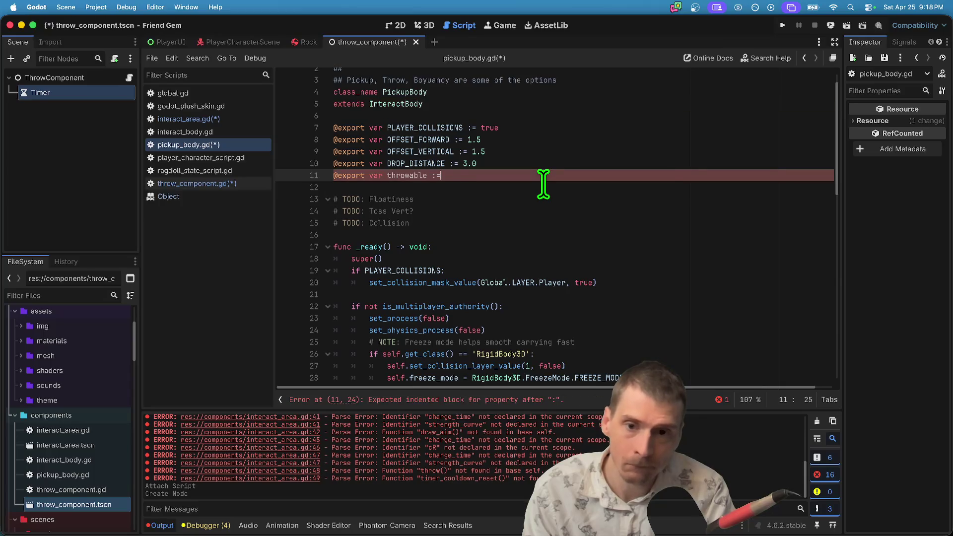
pyautogui.write('true')
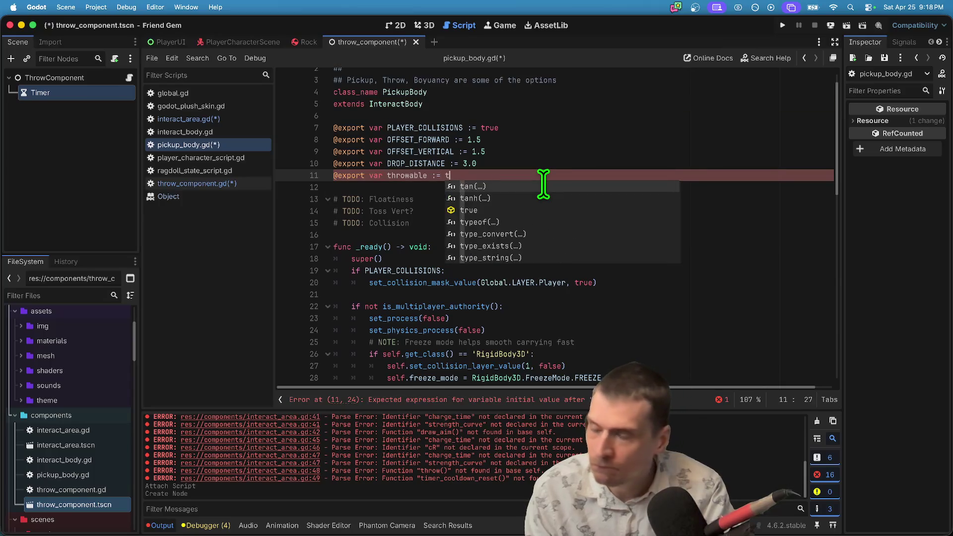
pyautogui.press('Return')
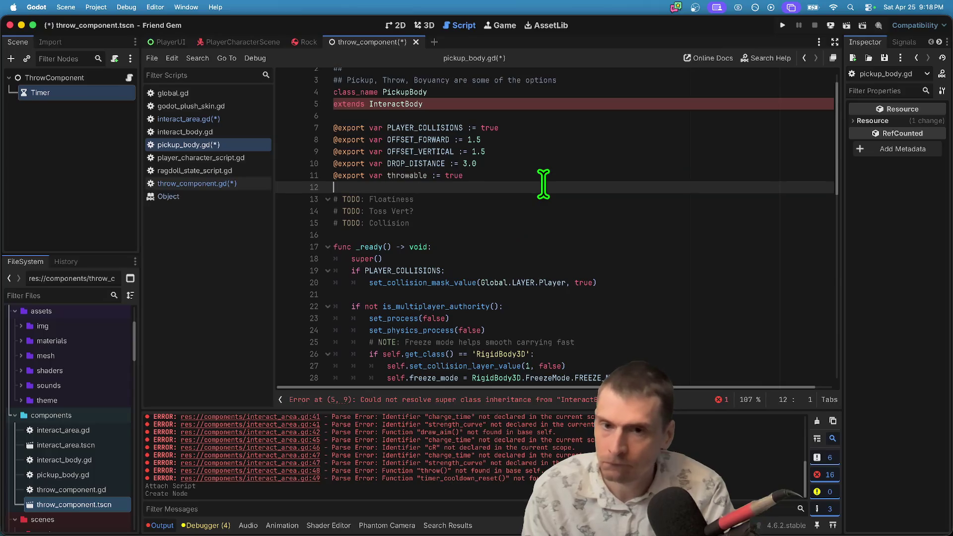
pyautogui.doubleClick(402, 105)
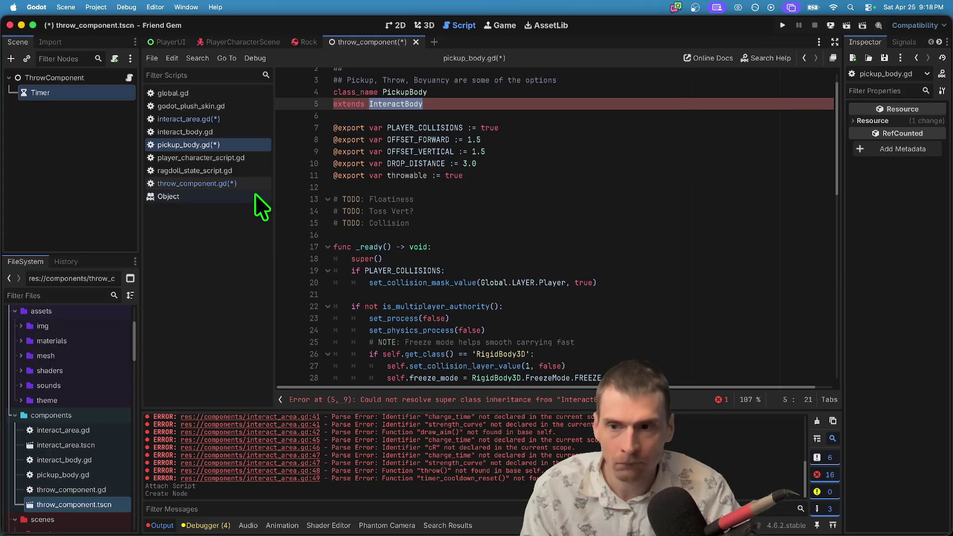
pyautogui.click(466, 405)
pyautogui.keyDown('ctrl'); pyautogui.click(406, 128); pyautogui.keyUp('ctrl')
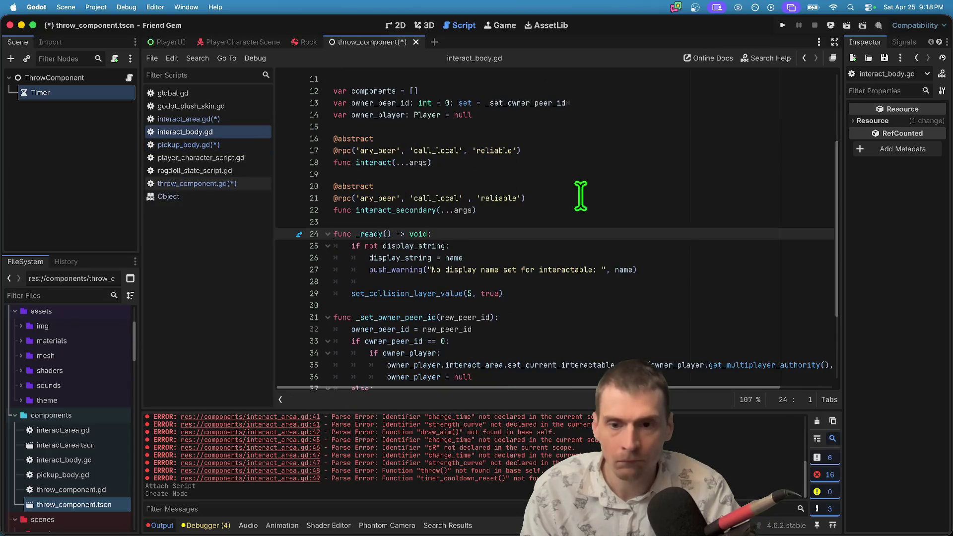
pyautogui.scroll(-3, 578, 191)
pyautogui.scroll(6, 580, 194)
pyautogui.scroll(-6, 584, 203)
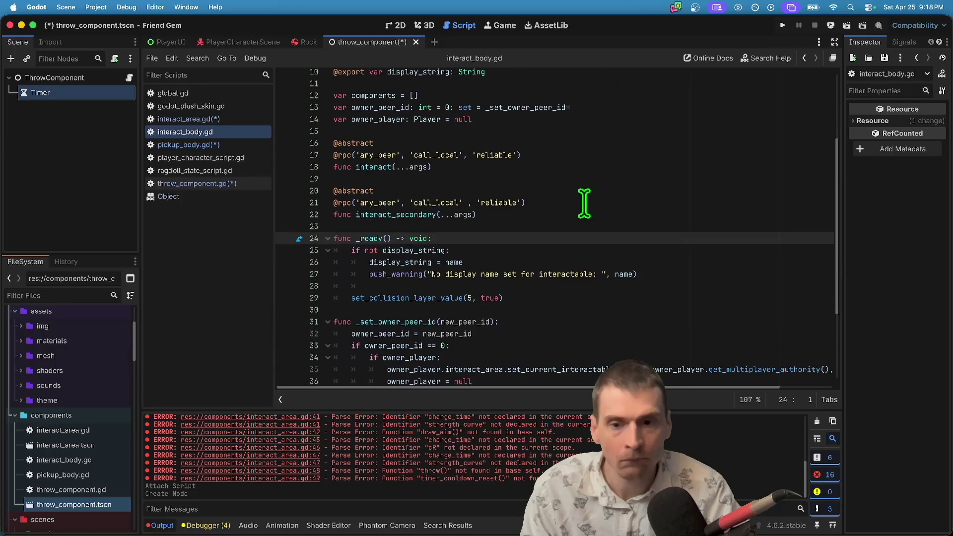
# - Clear the output messages and review the InteractBody class definition from interact_area.gd
pyautogui.click(208, 119)
pyautogui.click(670, 268)
pyautogui.click(817, 420)
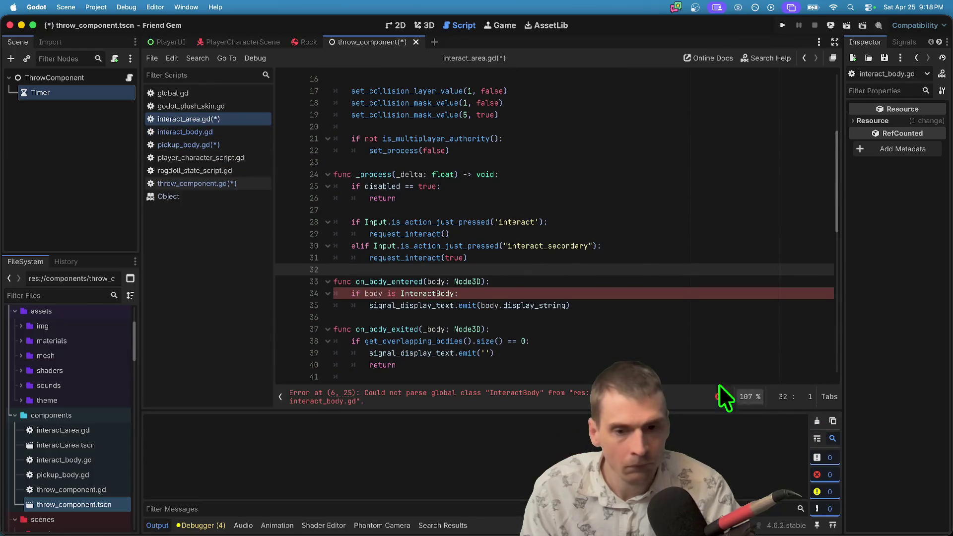
pyautogui.click(620, 329)
pyautogui.click(456, 293)
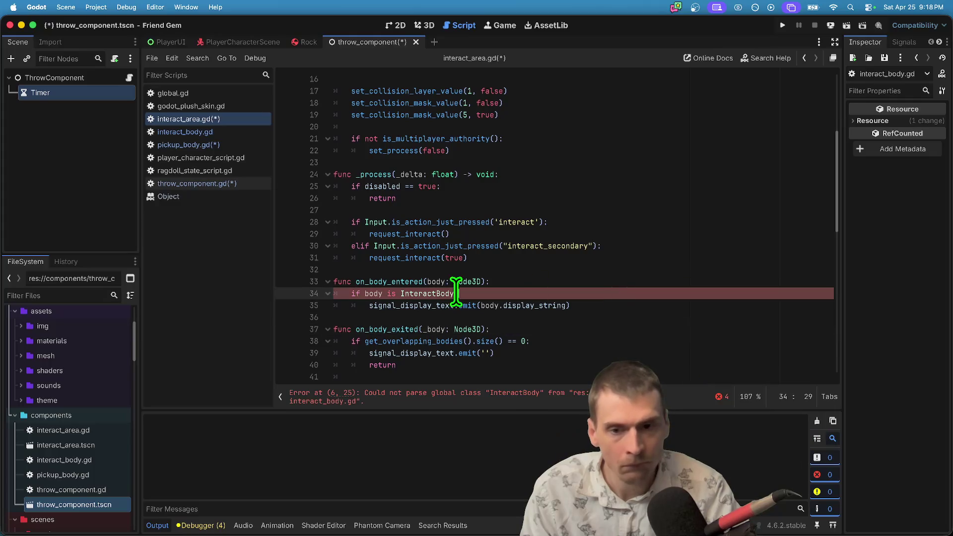
pyautogui.keyDown('super'); pyautogui.click(406, 295); pyautogui.keyUp('super')
pyautogui.click(548, 187)
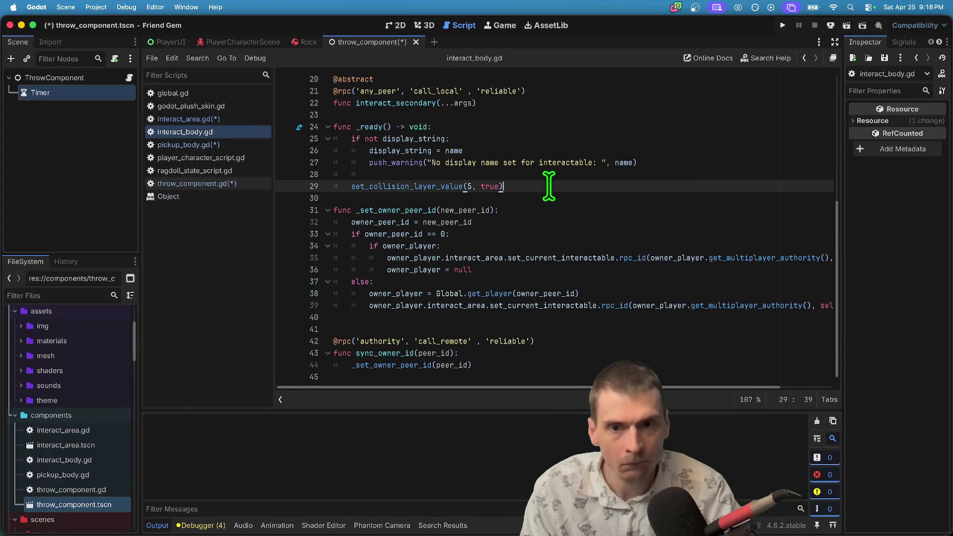
pyautogui.scroll(5, 553, 188)
pyautogui.scroll(2, 553, 188)
pyautogui.click(583, 182)
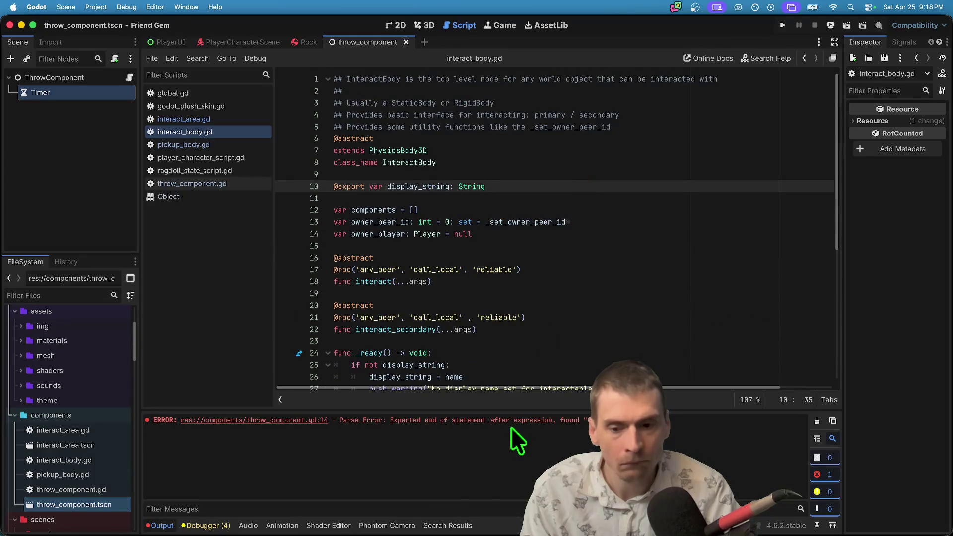
# - Fix the parse error by starting throw_component.gd line 14 with 'if', and save
pyautogui.click(274, 420)
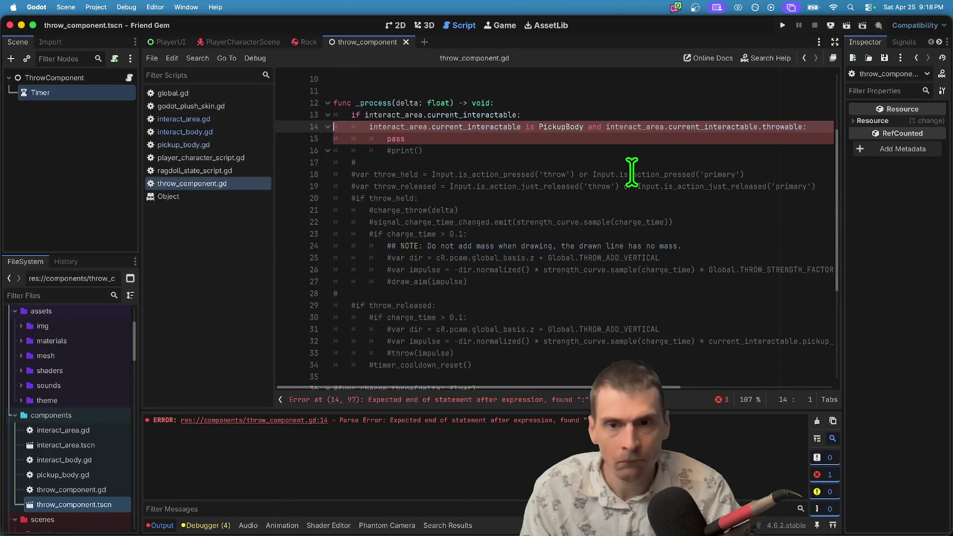
pyautogui.click(649, 141)
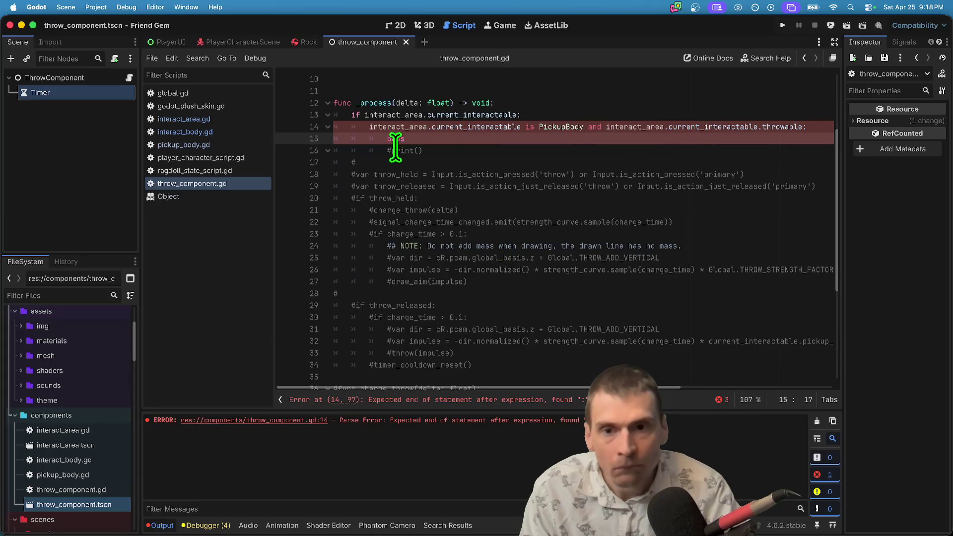
pyautogui.click(370, 128)
pyautogui.write('if f')
pyautogui.hotkey('ctrl', 's')
pyautogui.click(240, 135)
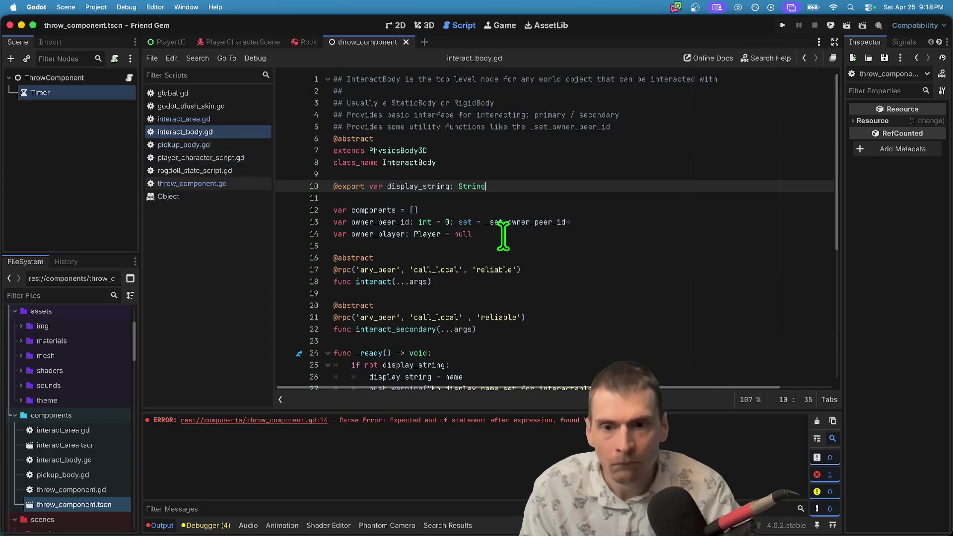
pyautogui.click(263, 183)
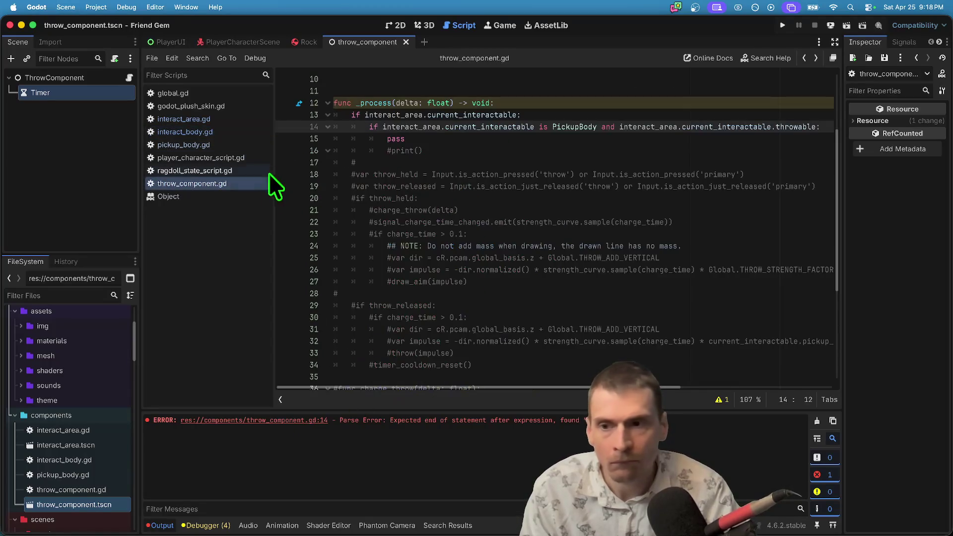
# - Delete the stray lines, then indent and uncomment the throw-charging block under the throwable check
pyautogui.click(575, 139)
pyautogui.press('super+shift+k')
pyautogui.press('super+shift+k')
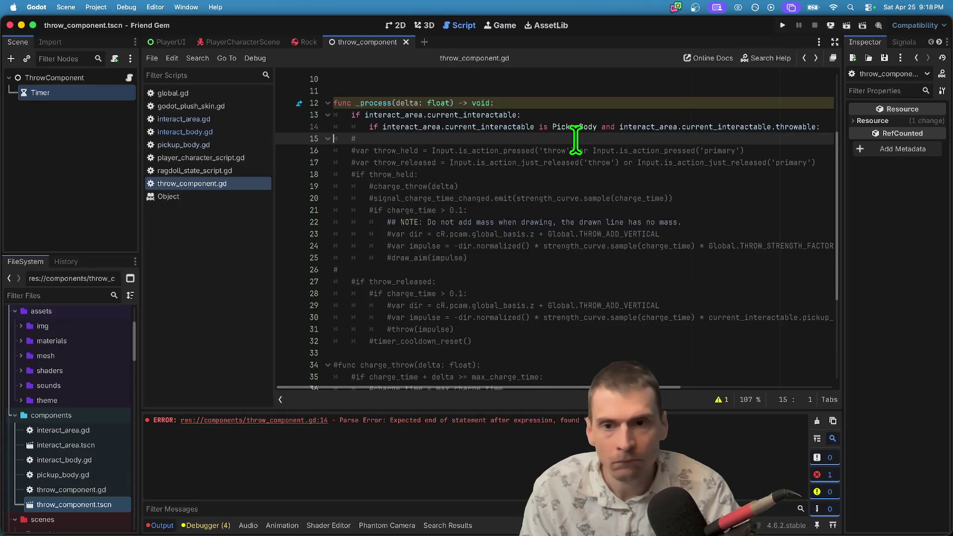
pyautogui.moveTo(551, 255)
pyautogui.mouseDown()
pyautogui.moveTo(360, 139)
pyautogui.moveTo(278, 143)
pyautogui.mouseUp()
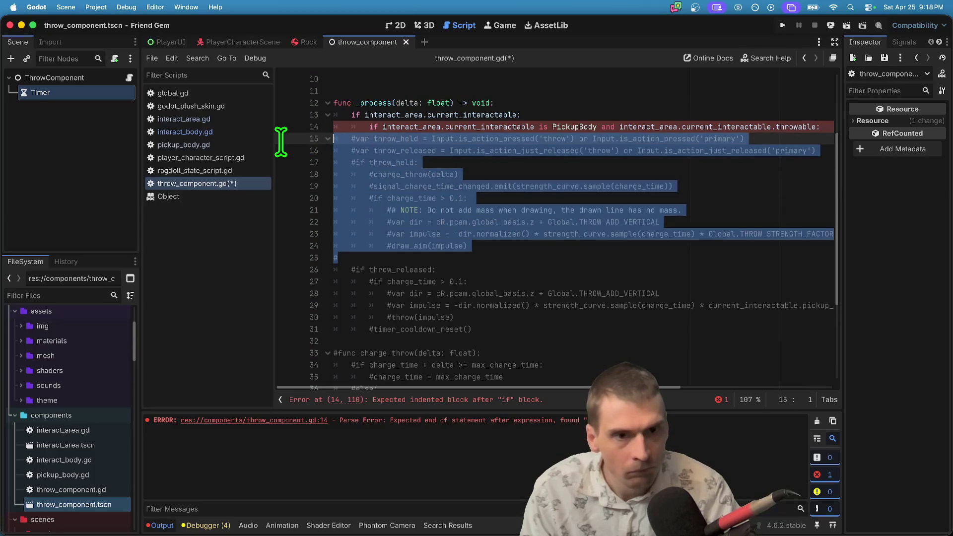
pyautogui.press('Tab')
pyautogui.press('Tab')
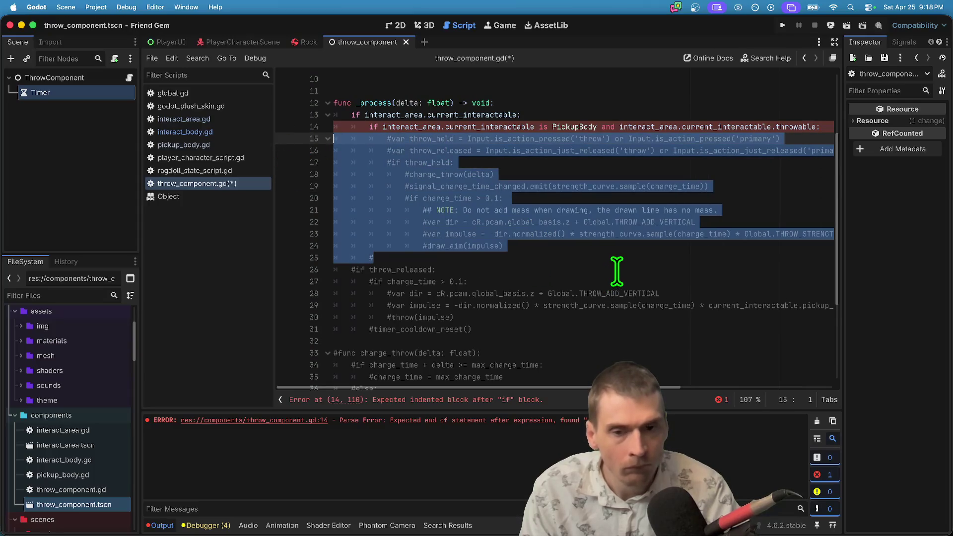
pyautogui.press('super+k')
# - Replace pass in _ready with an 'if not is_multiplayer_authority()' guard calling set_process
pyautogui.click(621, 272)
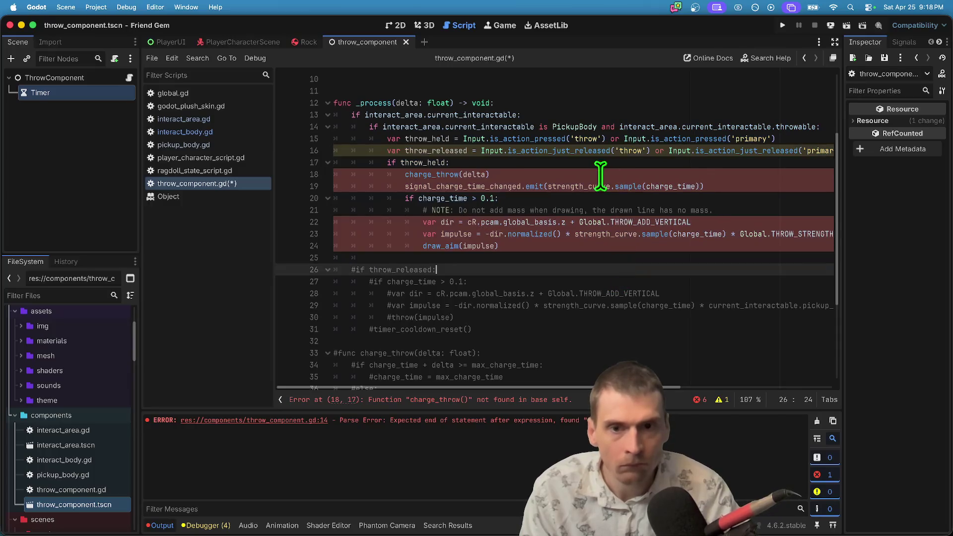
pyautogui.scroll(5, 599, 180)
pyautogui.click(602, 169)
pyautogui.press('BackSpace')
pyautogui.press('BackSpace')
pyautogui.press('BackSpace')
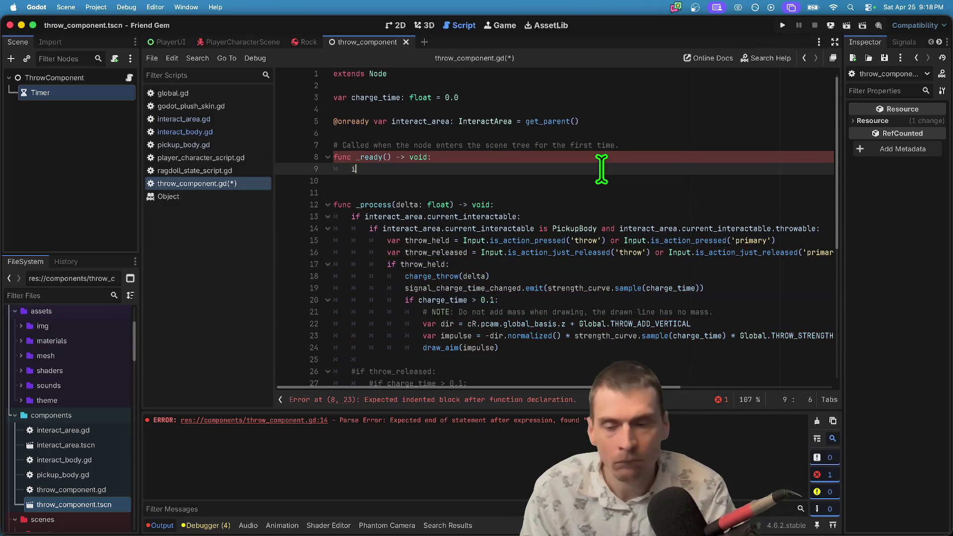
pyautogui.write('not is')
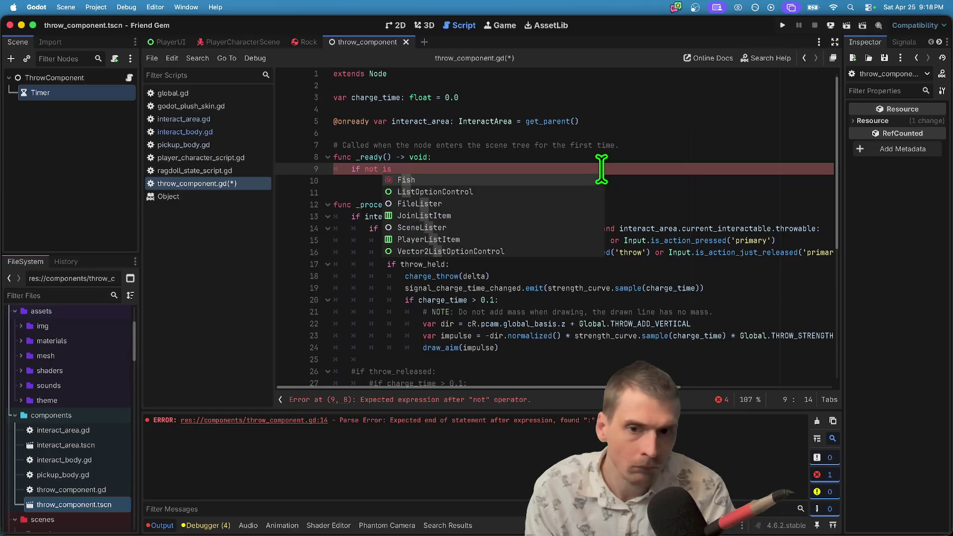
pyautogui.press('BackSpace')
pyautogui.press('BackSpace')
pyautogui.press('BackSpace')
pyautogui.write('is_m')
pyautogui.press('Return')
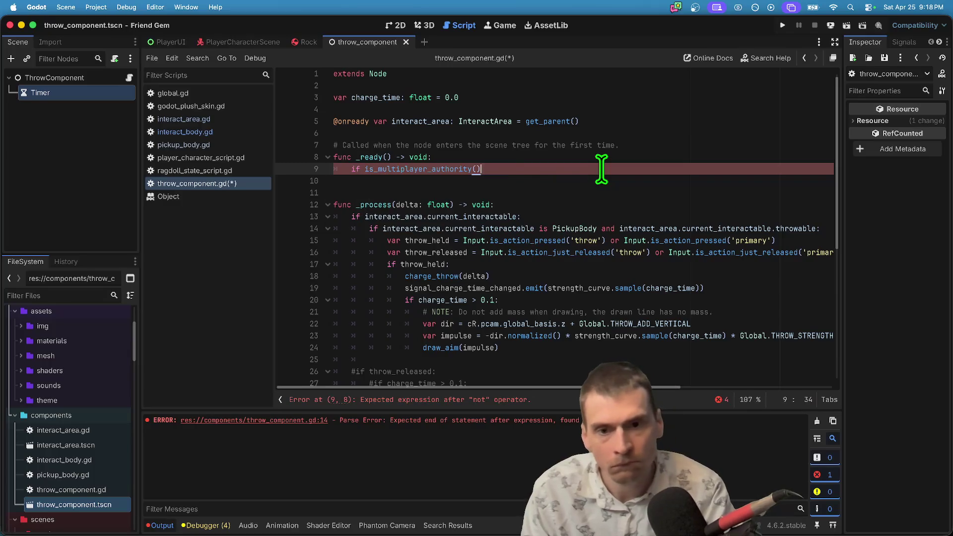
pyautogui.press('Home')
pyautogui.write('not')
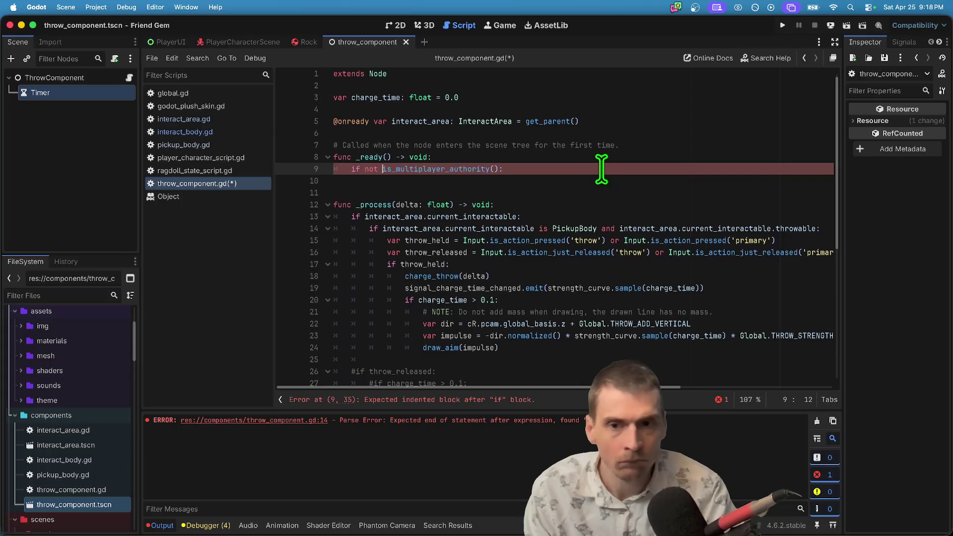
pyautogui.press('Down')
pyautogui.write('t_proc')
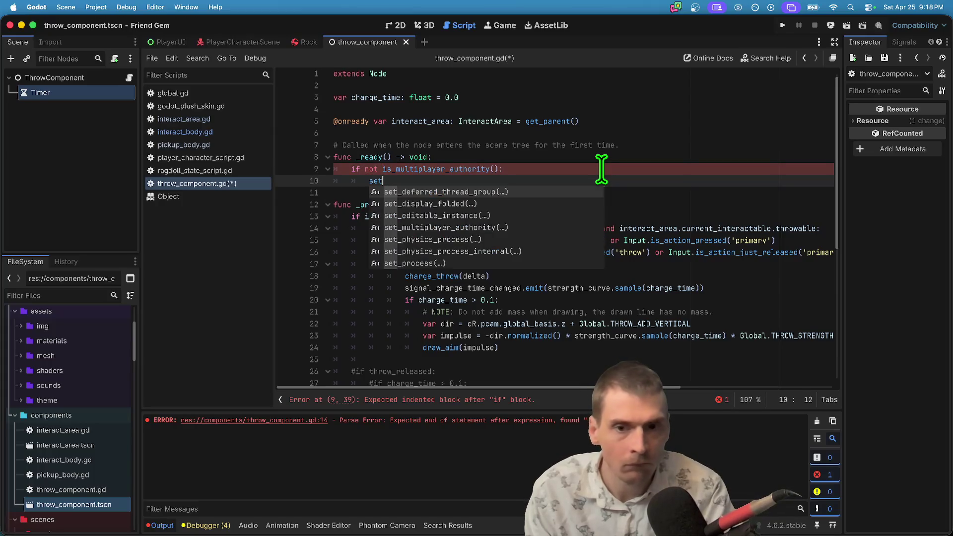
pyautogui.press('Return')
pyautogui.write('ess(false')
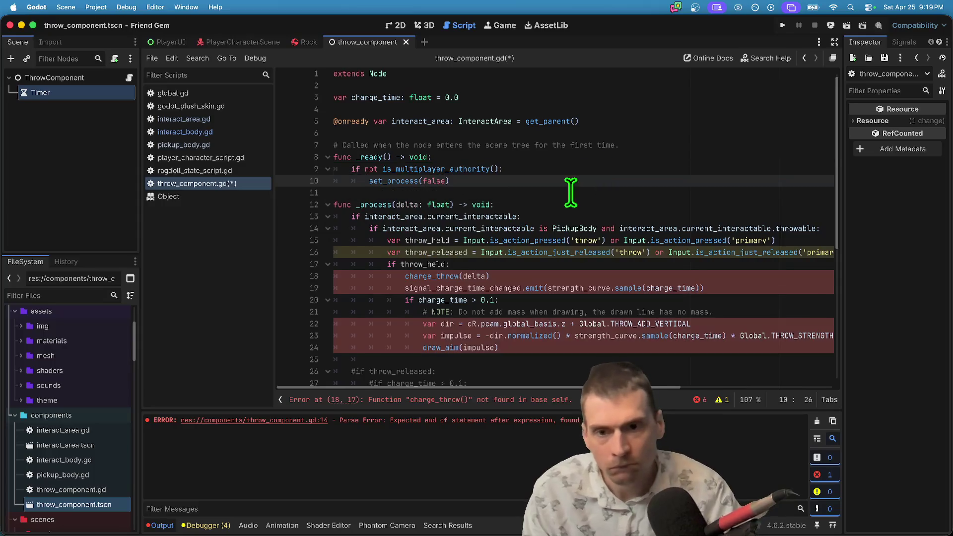
# - Uncomment the charge_throw and throw functions and delete the timer_cooldown_reset line
pyautogui.scroll(-2, 548, 277)
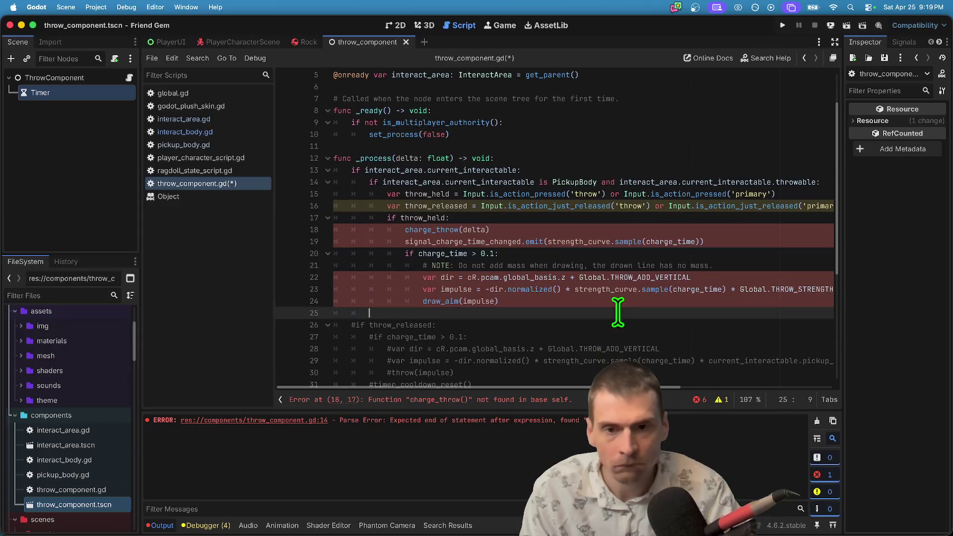
pyautogui.click(448, 231)
pyautogui.doubleClick(448, 231)
pyautogui.scroll(2, 560, 289)
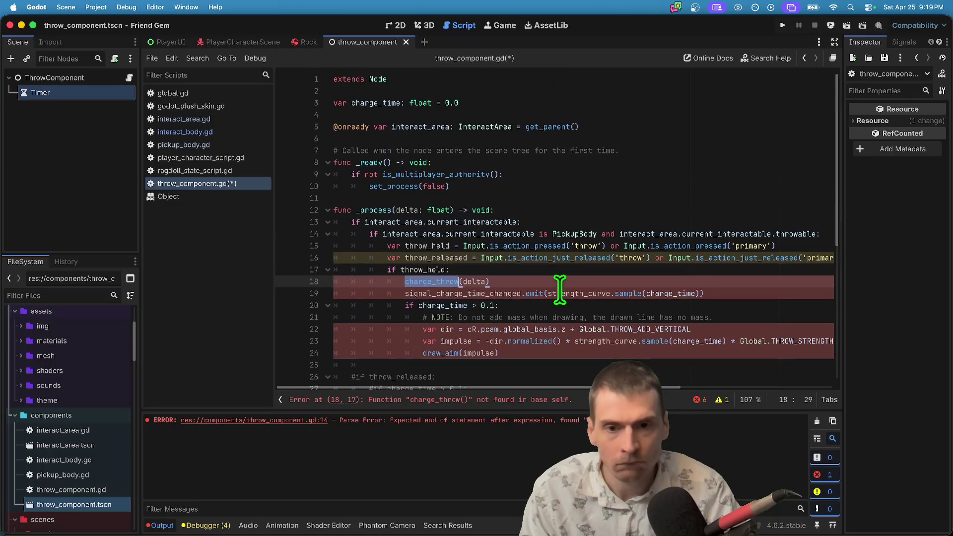
pyautogui.scroll(-10, 560, 289)
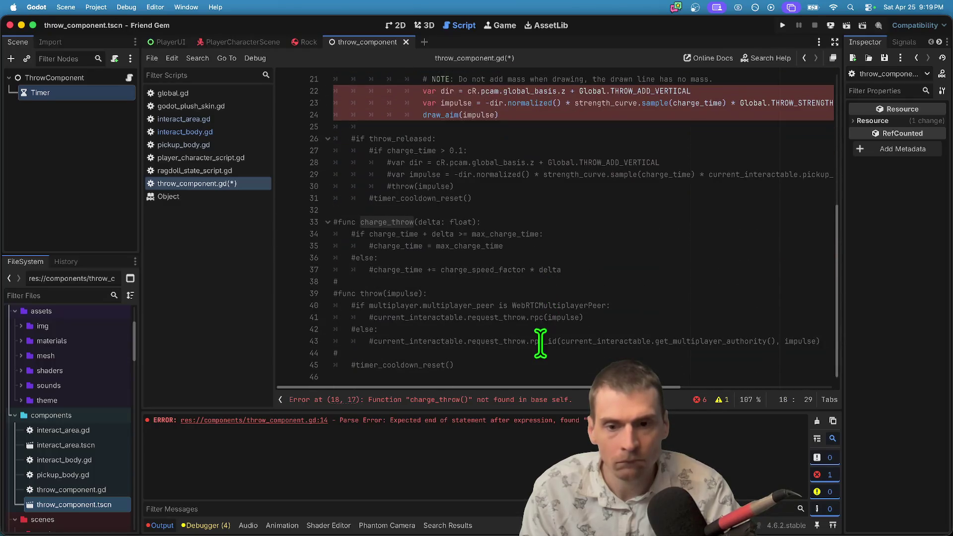
pyautogui.click(478, 212)
pyautogui.moveTo(479, 213); pyautogui.dragTo(515, 370)
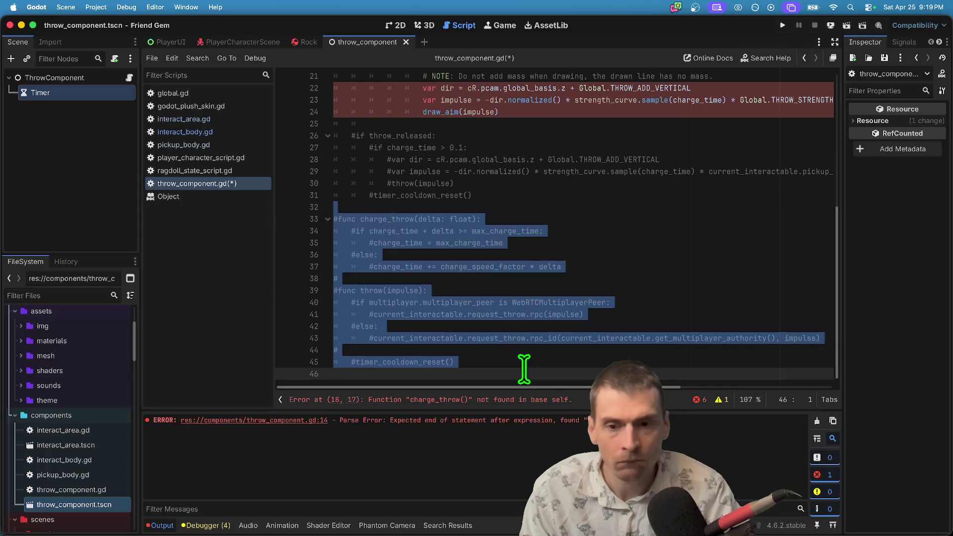
pyautogui.press('super+k')
pyautogui.press('BackSpace')
pyautogui.press('super+BackSpace')
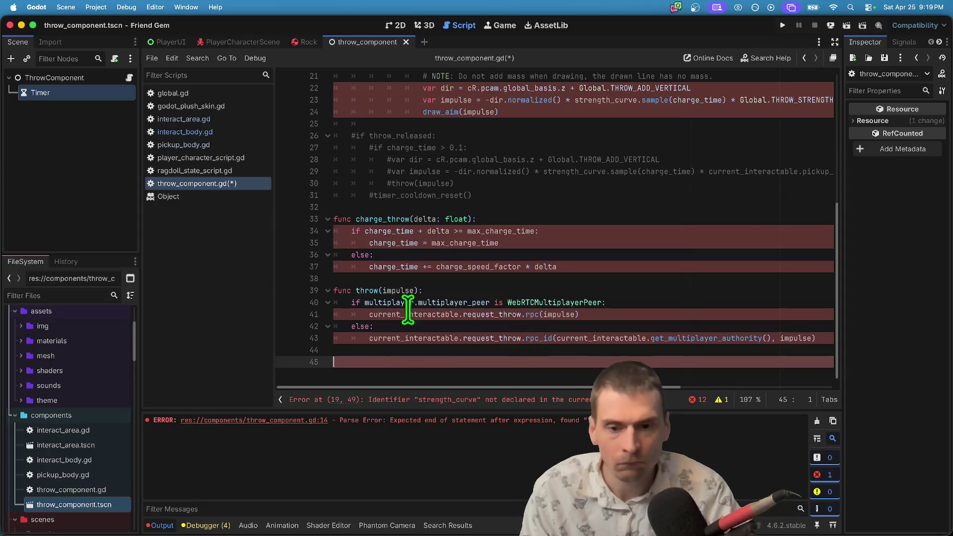
# - Prefix current_interactable on lines 41 and 43 with 'interact_area.' using two carets
pyautogui.doubleClick(407, 314)
pyautogui.scroll(4, 483, 258)
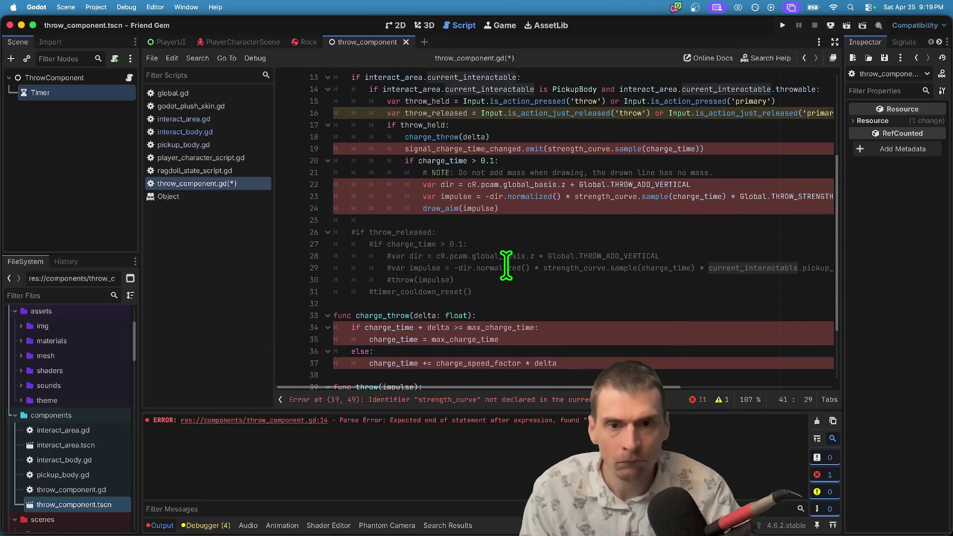
pyautogui.scroll(-3, 504, 268)
pyautogui.scroll(-1, 502, 271)
pyautogui.press('super+d')
pyautogui.press('Left')
pyautogui.write('interact_are')
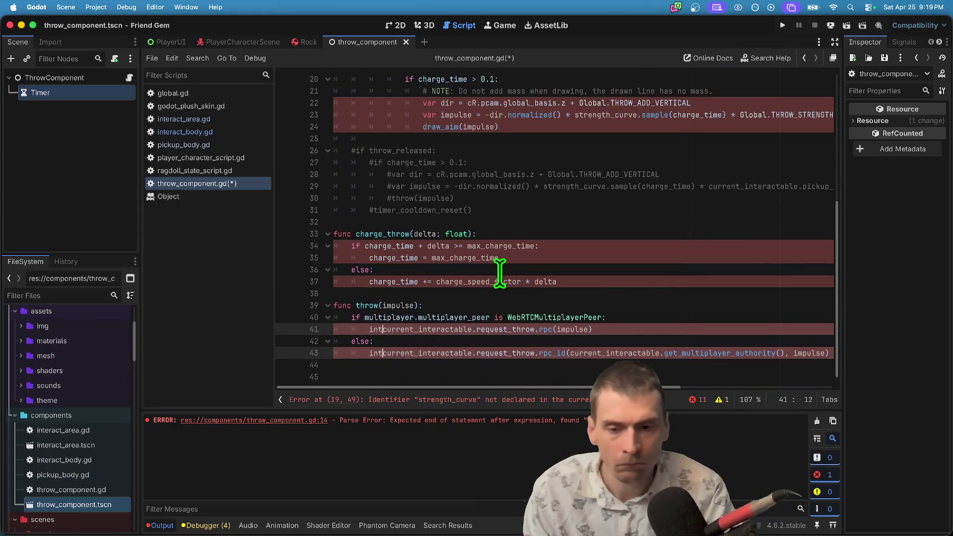
pyautogui.write('a.')
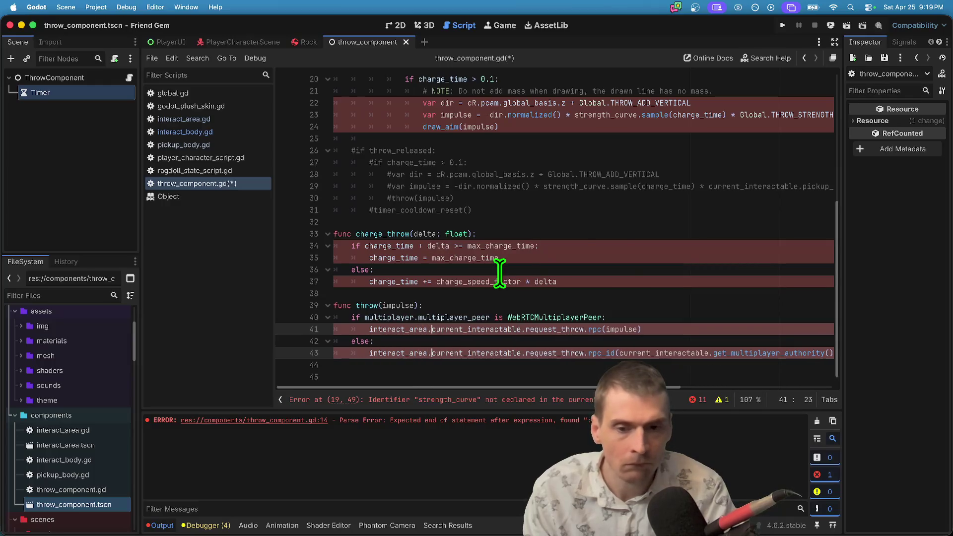
pyautogui.click(509, 369)
pyautogui.doubleClick(405, 353)
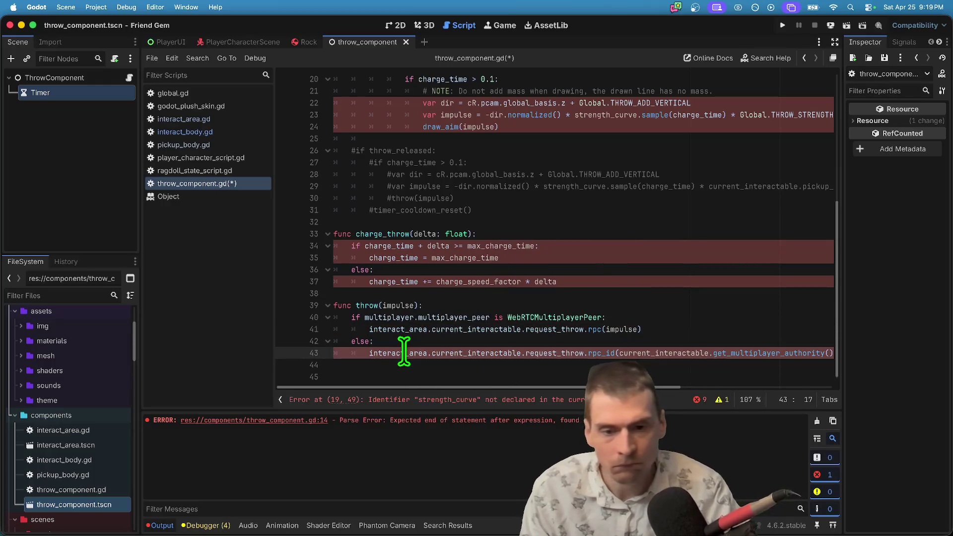
pyautogui.click(461, 400)
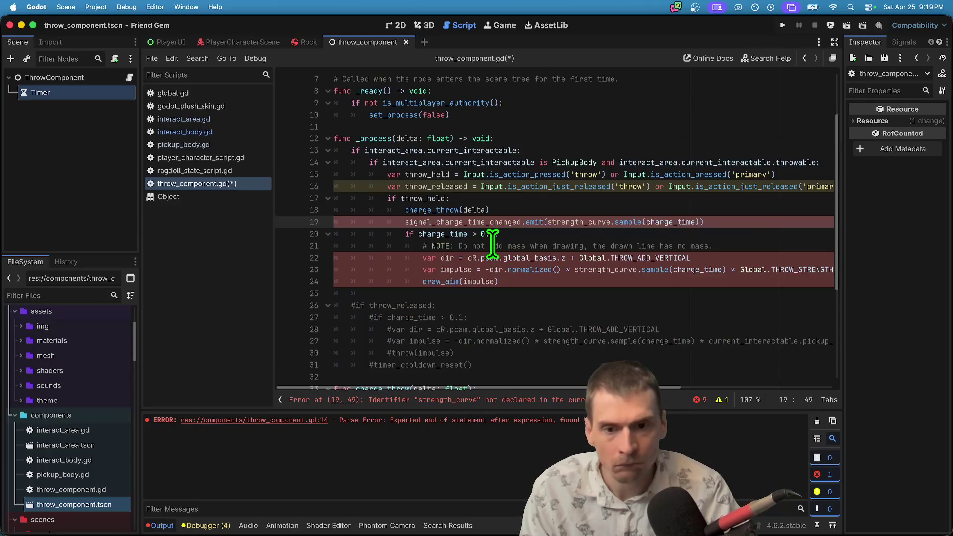
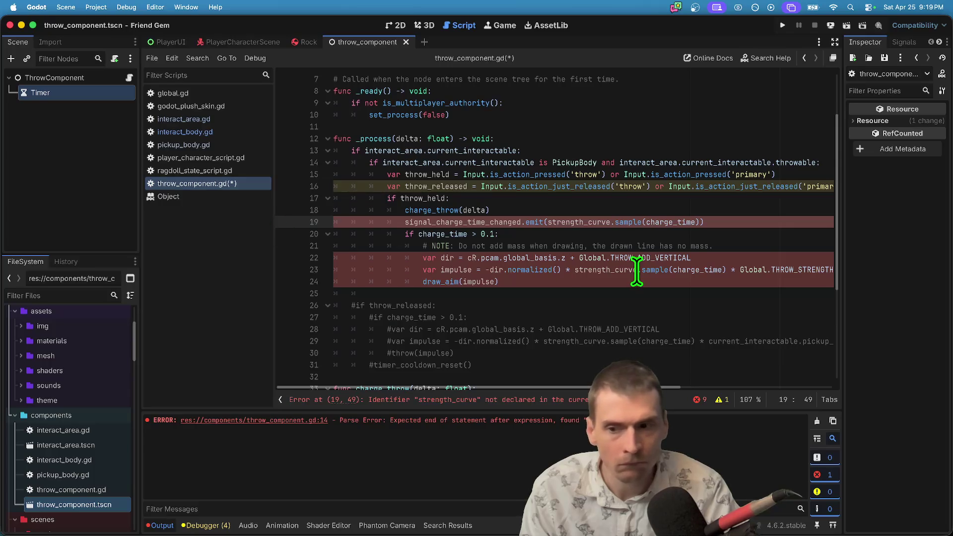
# - Select the ThrowComponent node, then bring up GitHub's interact_area.gd in Firefox for reference
pyautogui.click(59, 77)
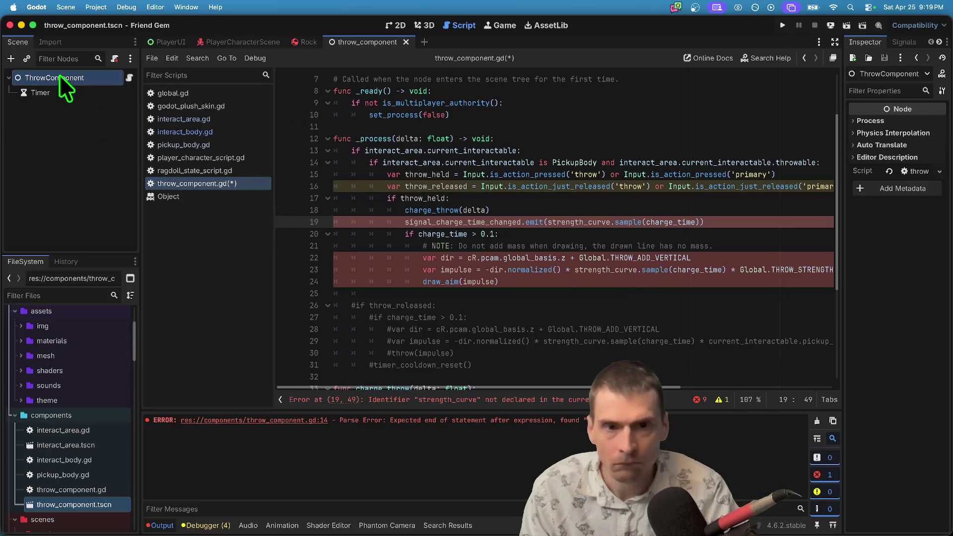
pyautogui.scroll(3, 740, 198)
pyautogui.click(711, 124)
pyautogui.press('super+Tab')
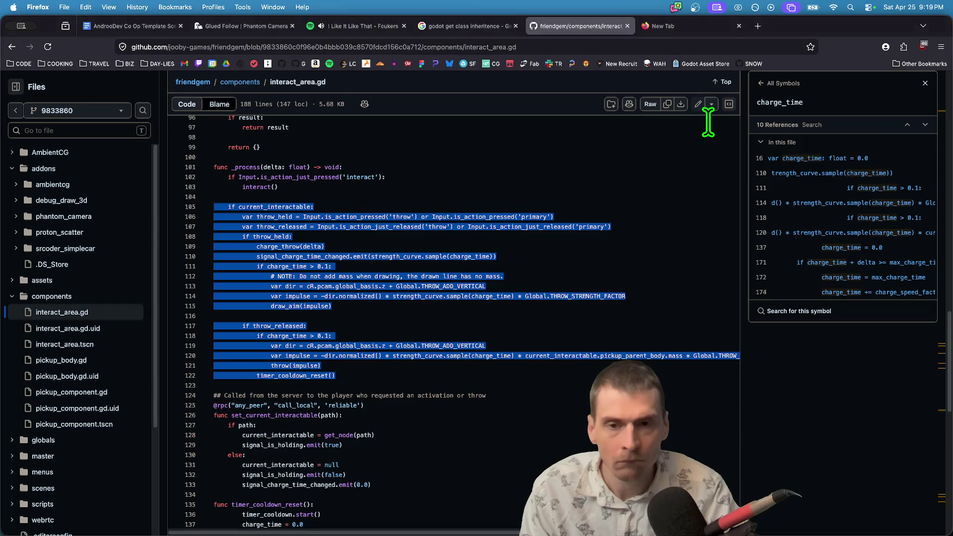
# - Search the GitHub page for 'strength' to locate the strength_curve Curve export
pyautogui.scroll(20, 551, 297)
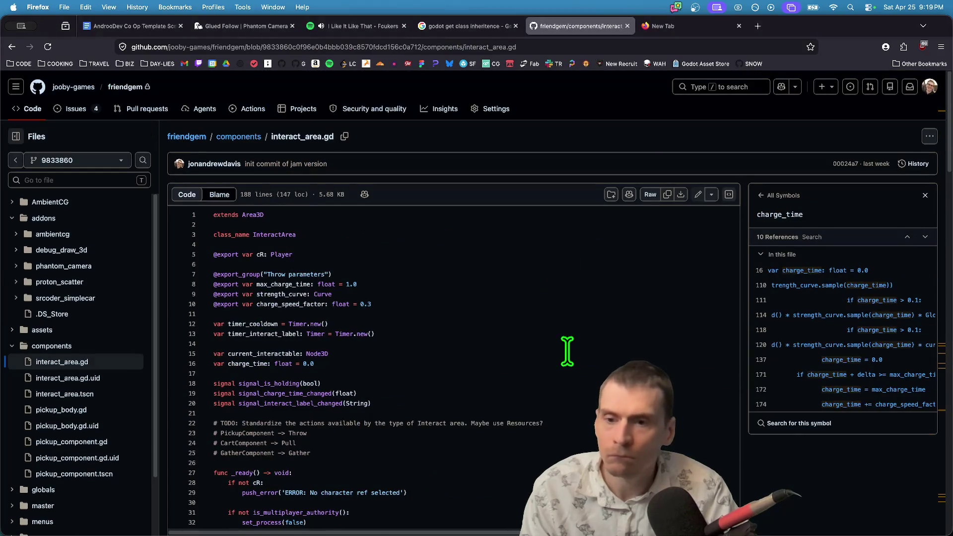
pyautogui.scroll(-1, 528, 392)
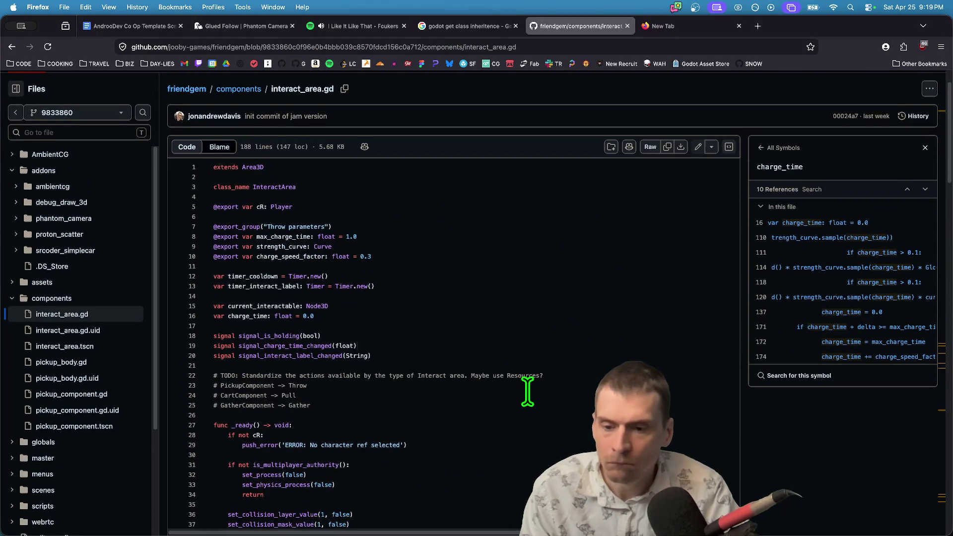
pyautogui.scroll(-2, 528, 392)
pyautogui.press('super+f')
pyautogui.write('strength')
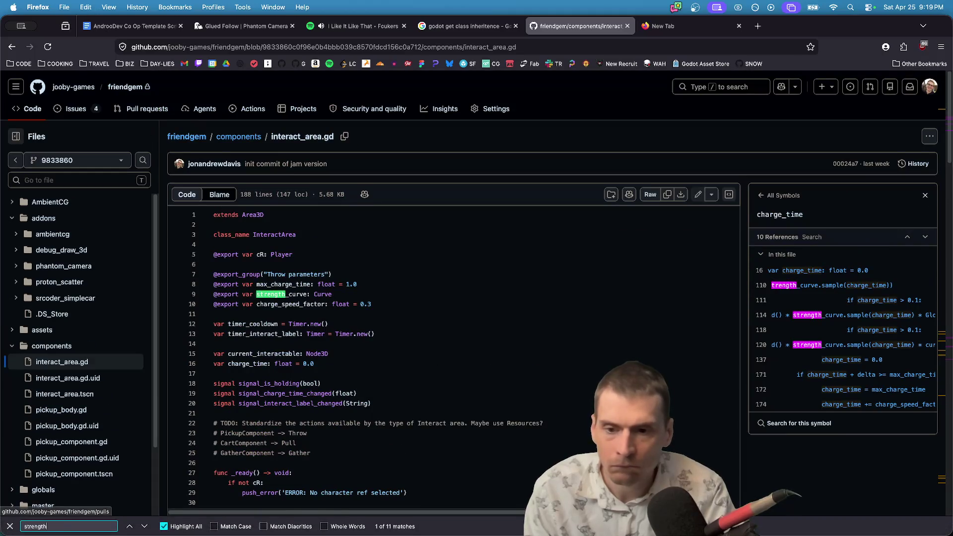
pyautogui.press('Escape')
# - Copy the max_charge_time, strength_curve and charge_speed_factor export lines and return to Godot
pyautogui.click(426, 287)
pyautogui.click(426, 292)
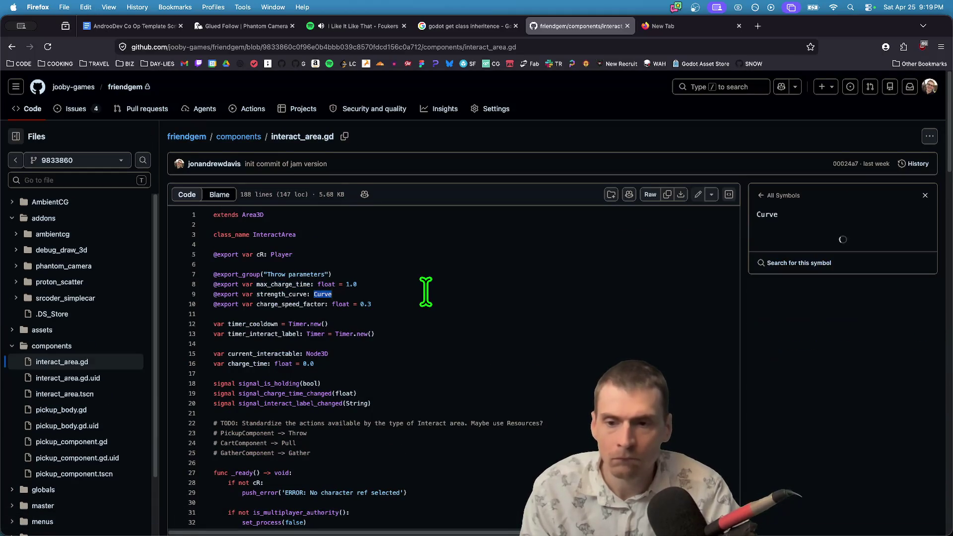
pyautogui.moveTo(390, 304); pyautogui.dragTo(128, 281)
pyautogui.press('super+c')
pyautogui.press('super+Tab')
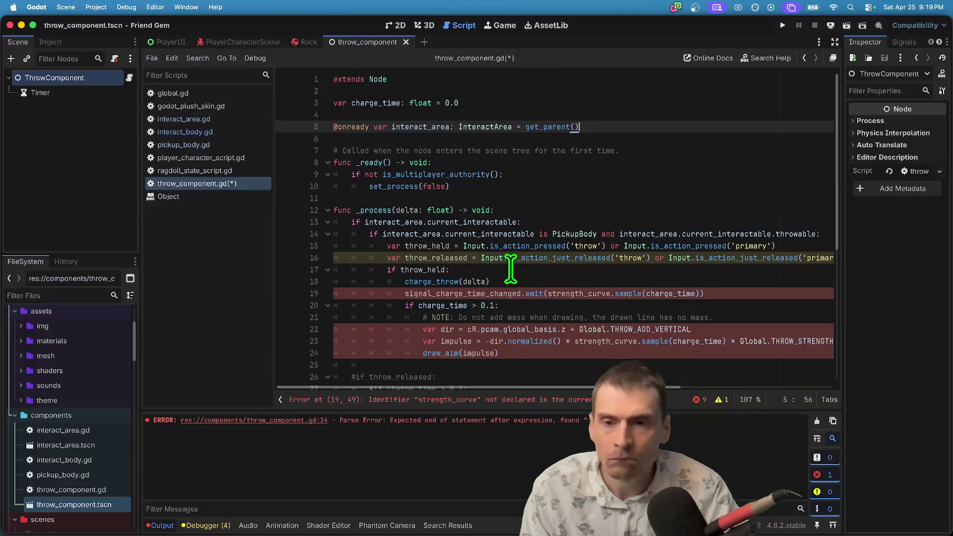
pyautogui.click(533, 115)
pyautogui.click(568, 134)
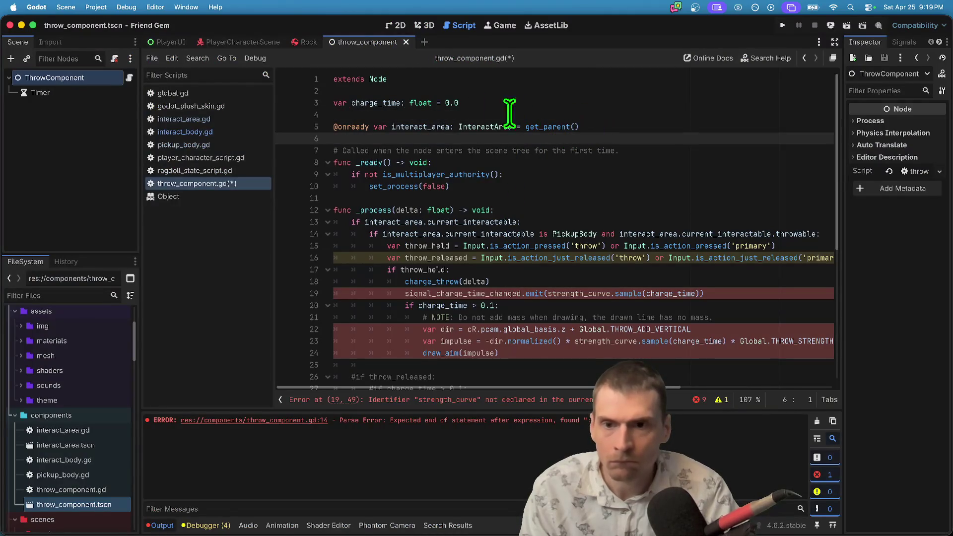
pyautogui.press('super+v')
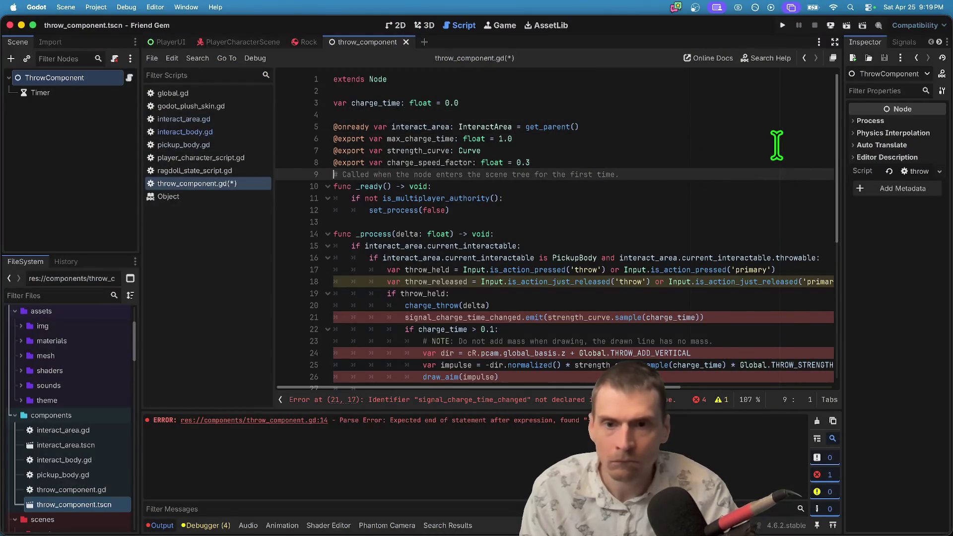
pyautogui.press('Return')
pyautogui.doubleClick(442, 139)
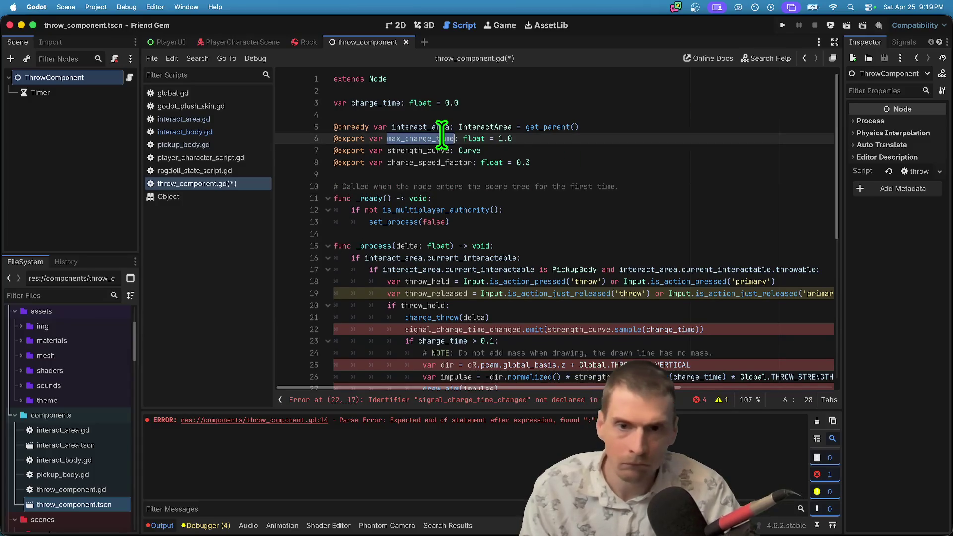
pyautogui.click(536, 164)
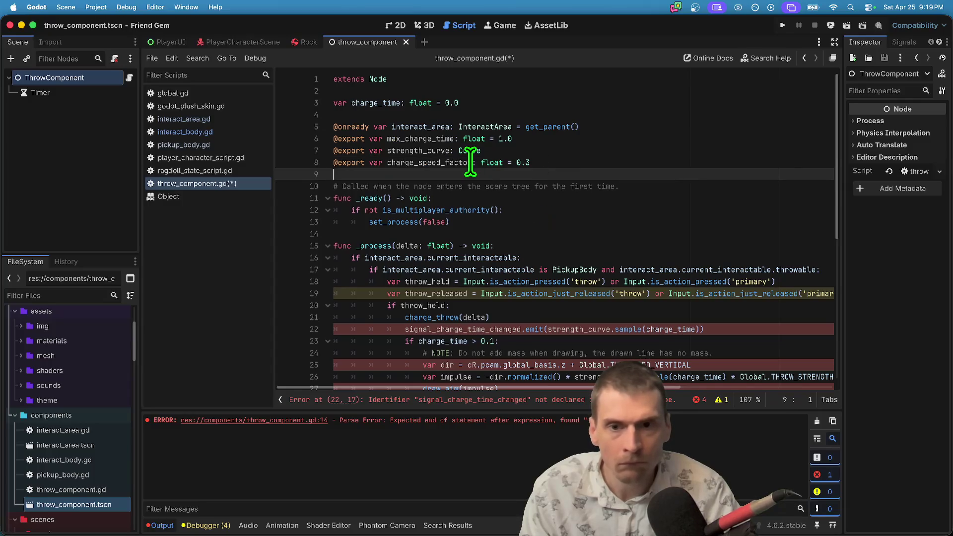
pyautogui.click(416, 126)
pyautogui.click(433, 119)
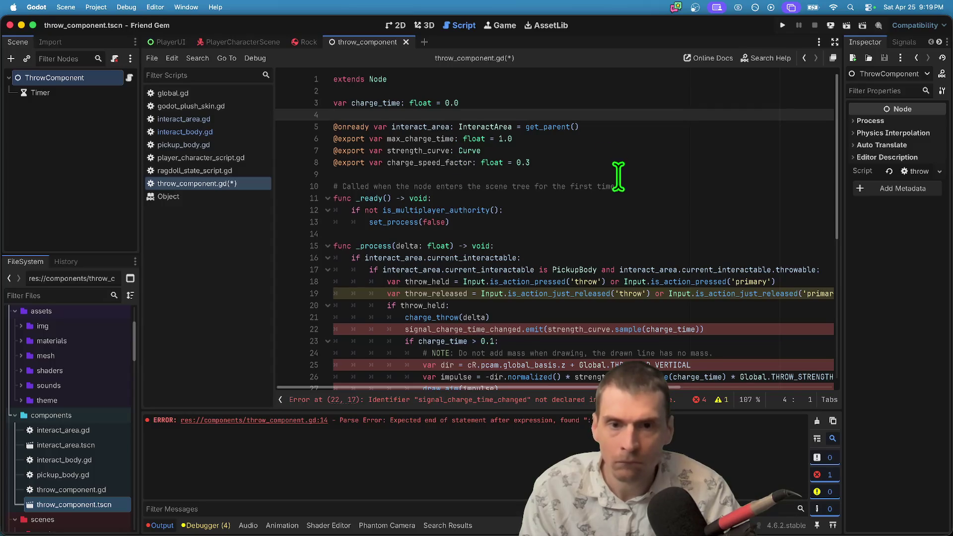
pyautogui.moveTo(745, 164); pyautogui.dragTo(255, 138)
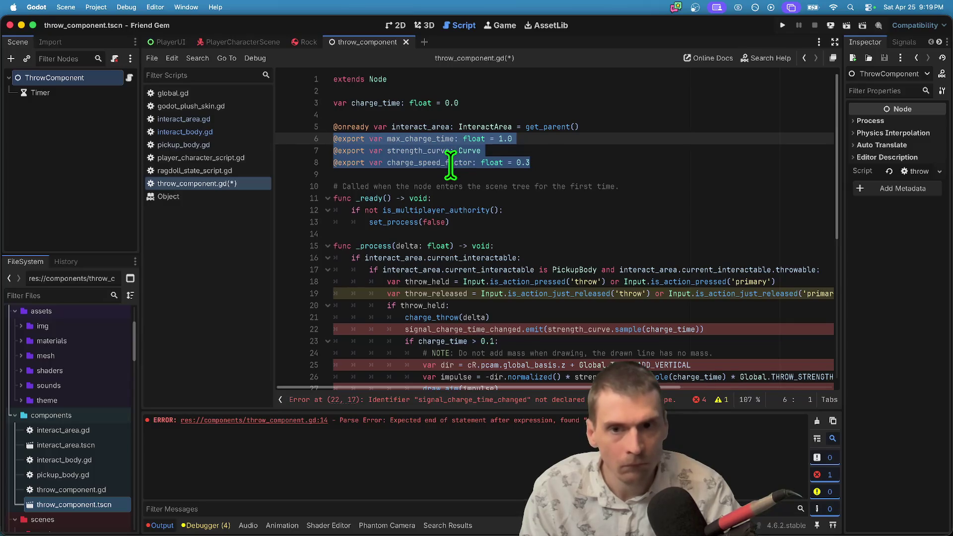
# - Jump to the reported error and place the caret at the end of the draw_aim call
pyautogui.scroll(-1, 450, 168)
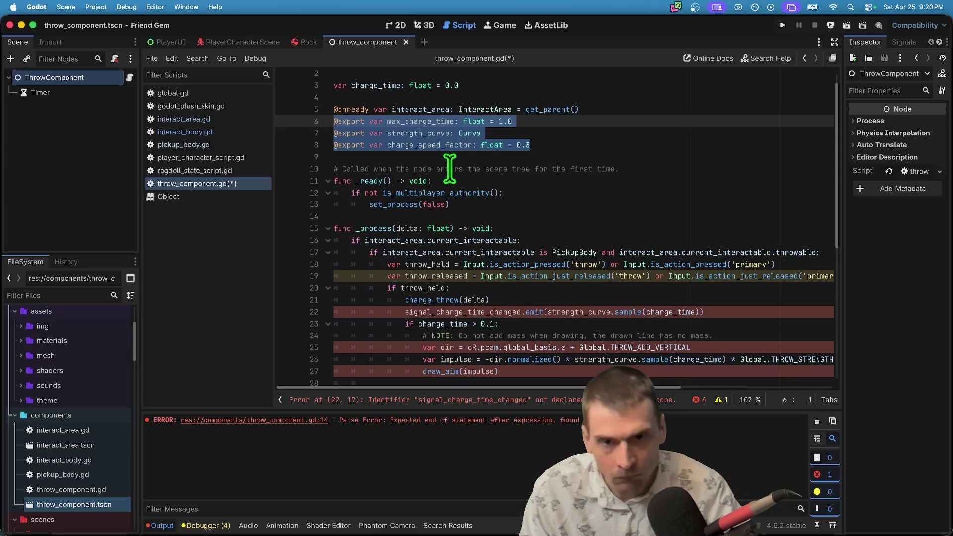
pyautogui.scroll(-1, 450, 169)
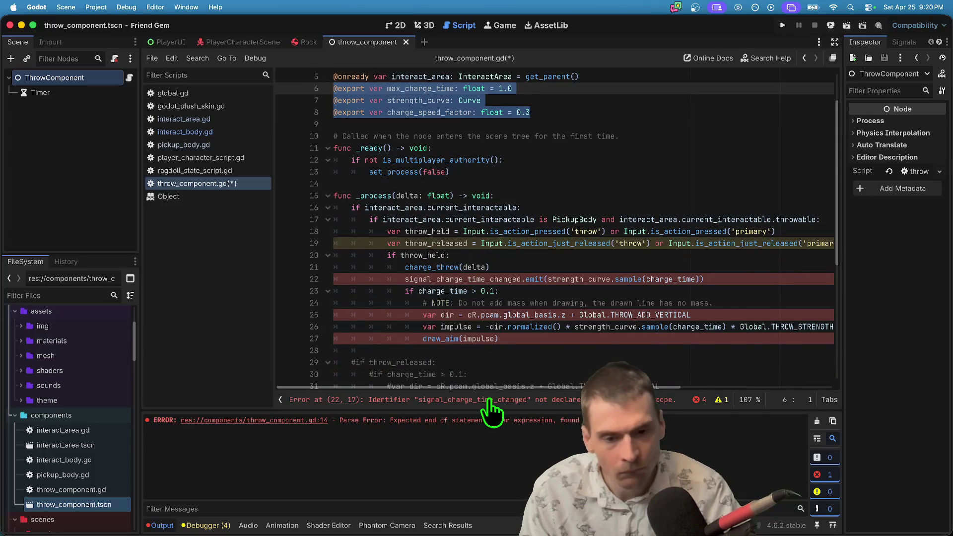
pyautogui.click(488, 400)
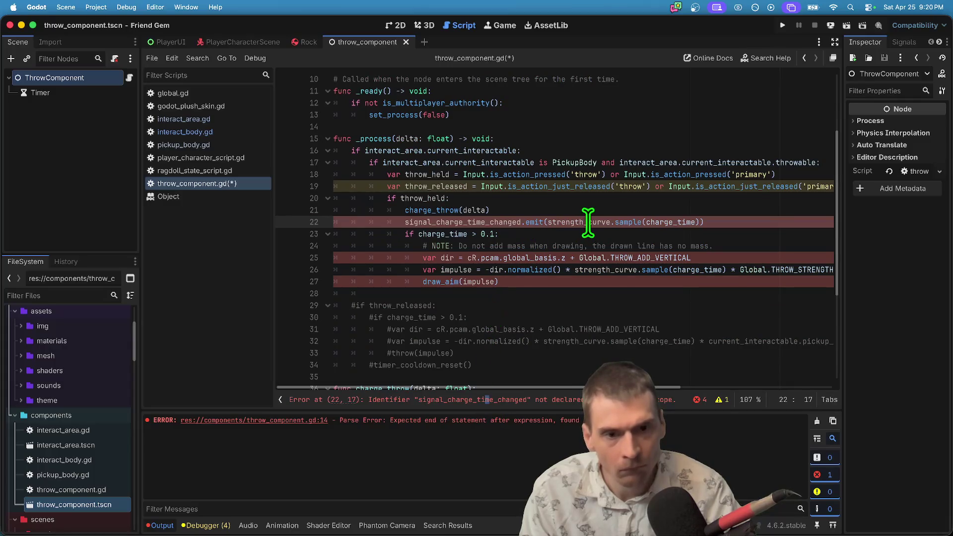
pyautogui.scroll(3, 611, 179)
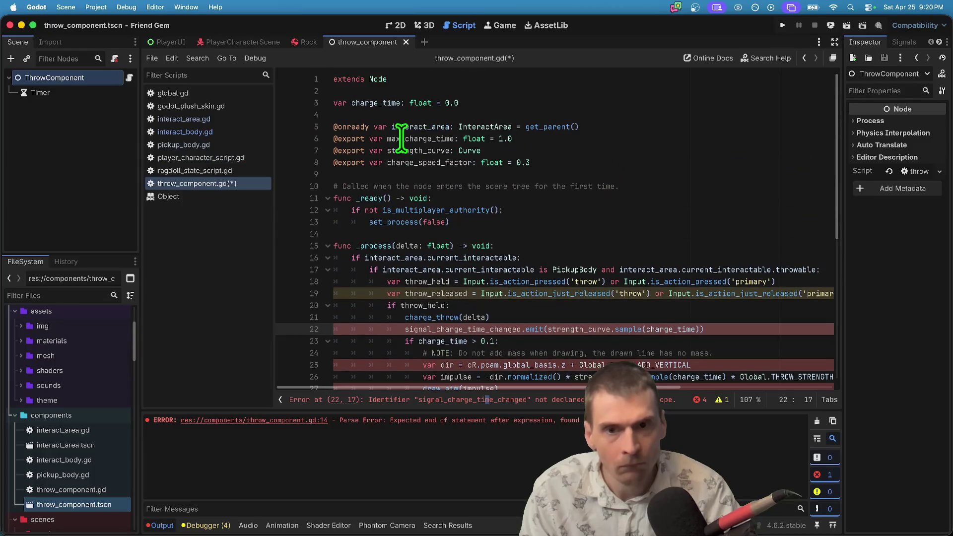
pyautogui.scroll(-3, 401, 139)
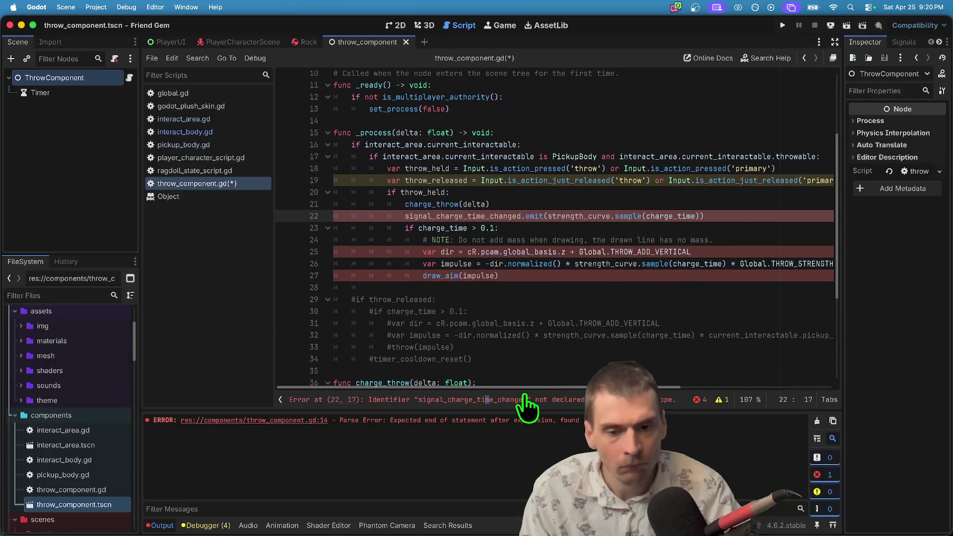
pyautogui.click(511, 283)
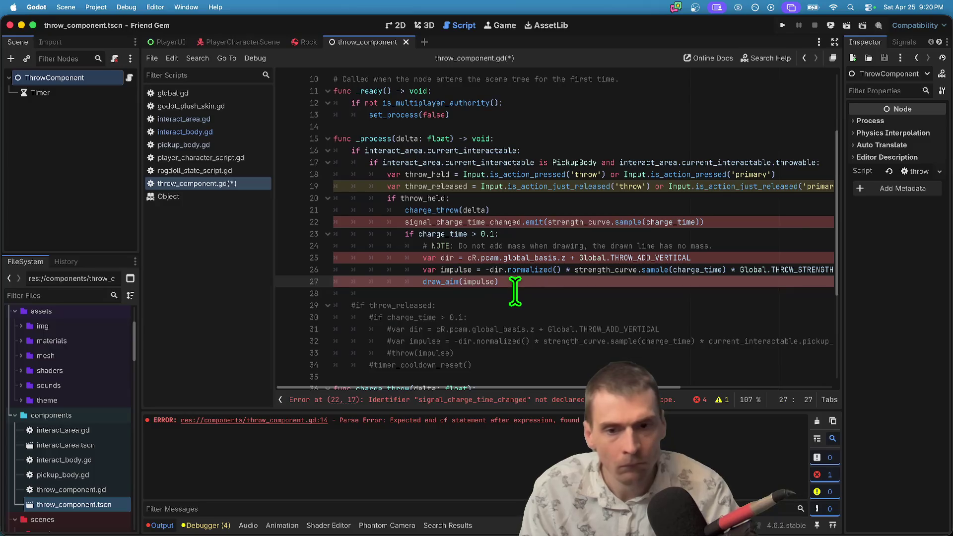
# - Comment out the draw_aim call and widen the script editor
pyautogui.press('super+k')
pyautogui.tripleClick(694, 245)
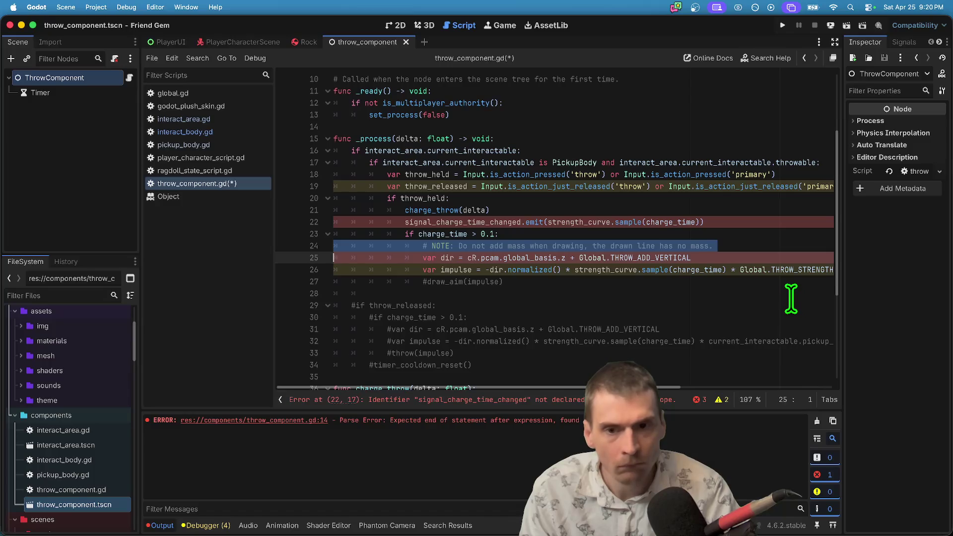
pyautogui.press('Up')
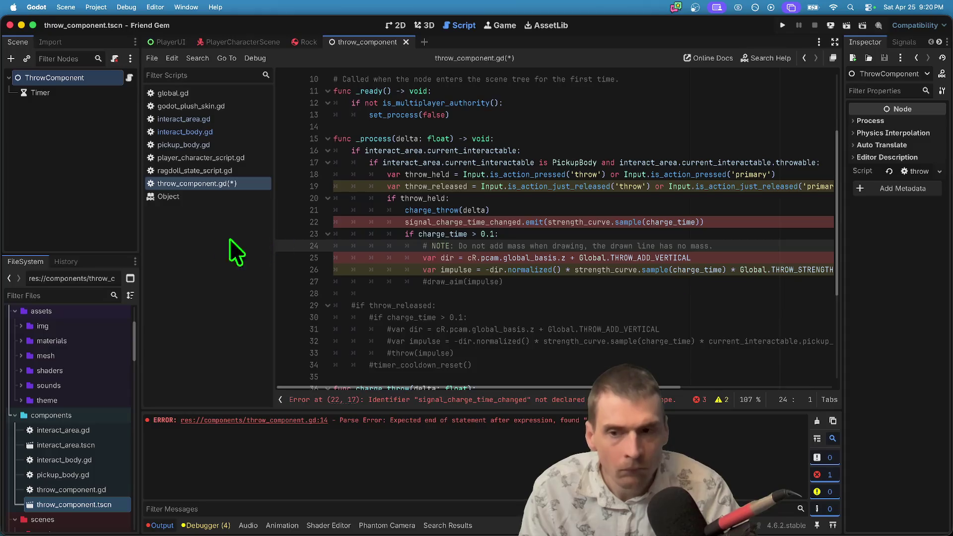
pyautogui.moveTo(142, 236)
pyautogui.mouseDown()
pyautogui.moveTo(74, 228)
pyautogui.moveTo(121, 226)
pyautogui.mouseUp()
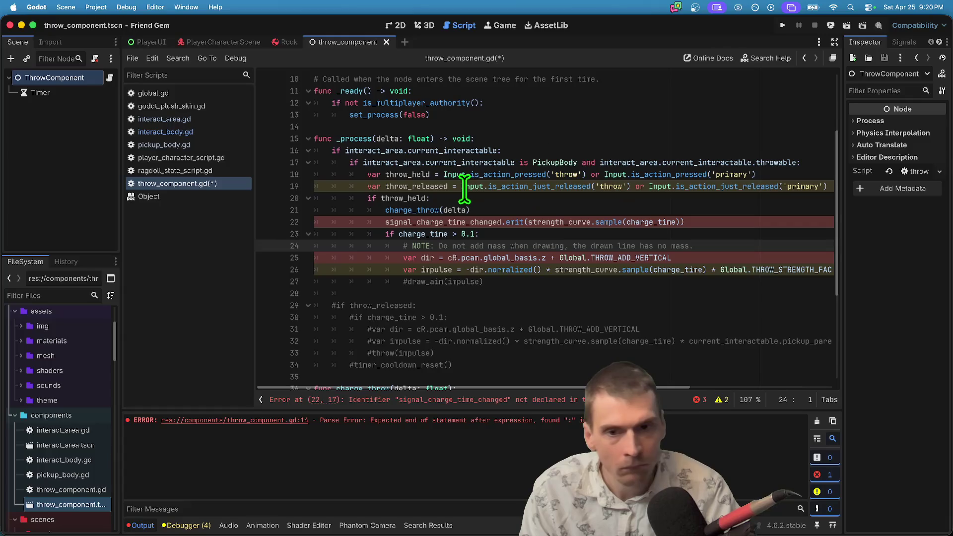
# - Uncomment the throw_released block and indent it two levels
pyautogui.doubleClick(425, 184)
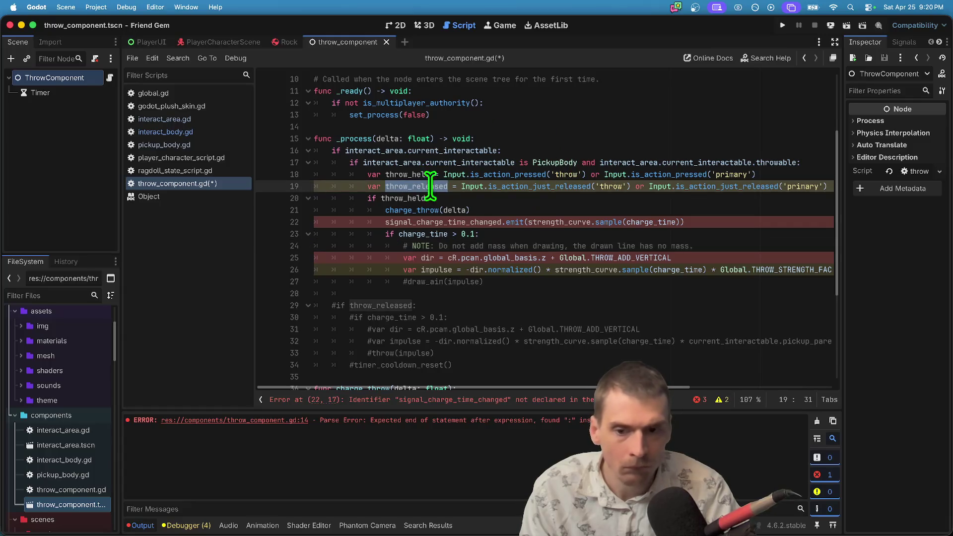
pyautogui.scroll(-1, 570, 367)
pyautogui.moveTo(560, 356); pyautogui.dragTo(223, 291)
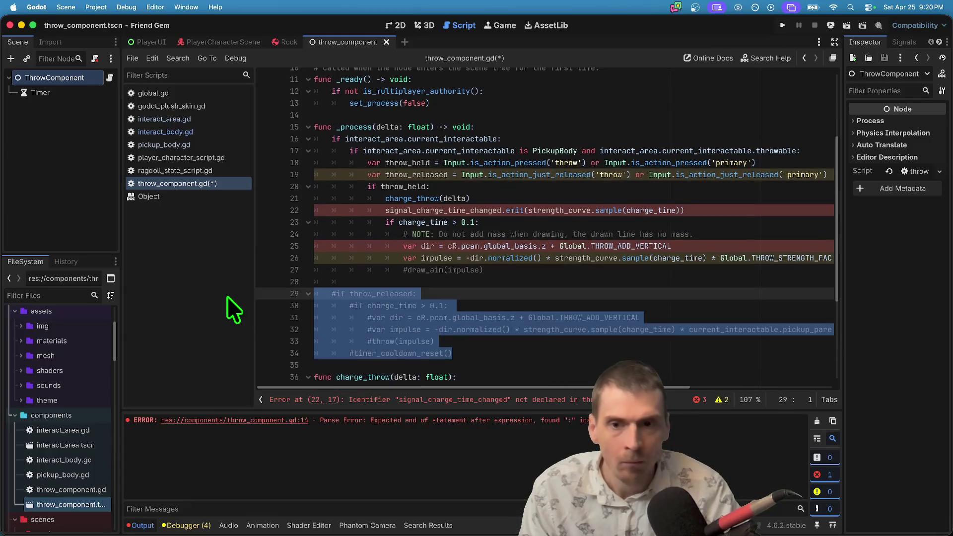
pyautogui.hotkey('ctrl', 'k')
pyautogui.press('Tab')
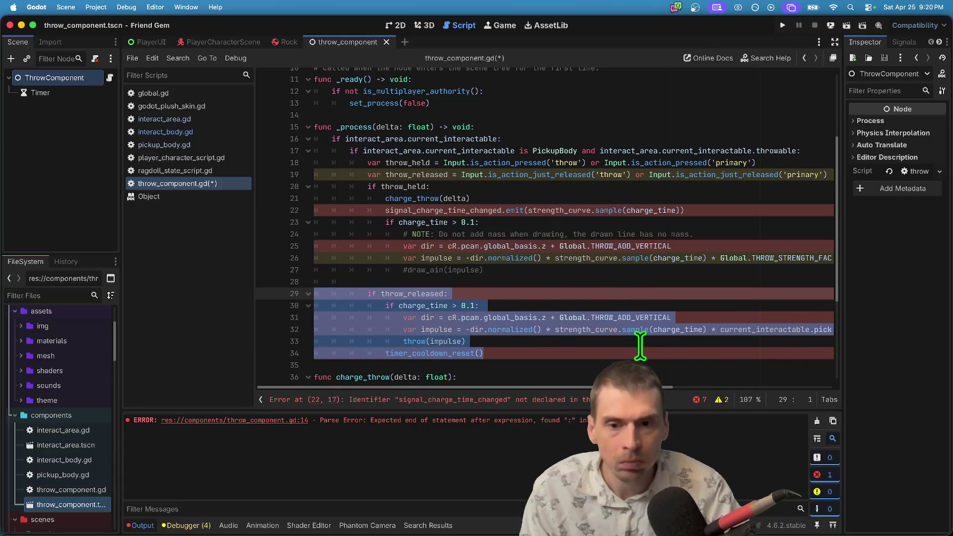
pyautogui.press('Tab')
# - Delete the throw logic on lines 18–34, leaving blank lines after the throwable check
pyautogui.click(618, 352)
pyautogui.moveTo(619, 351)
pyautogui.mouseDown()
pyautogui.moveTo(334, 247)
pyautogui.moveTo(296, 160)
pyautogui.mouseUp()
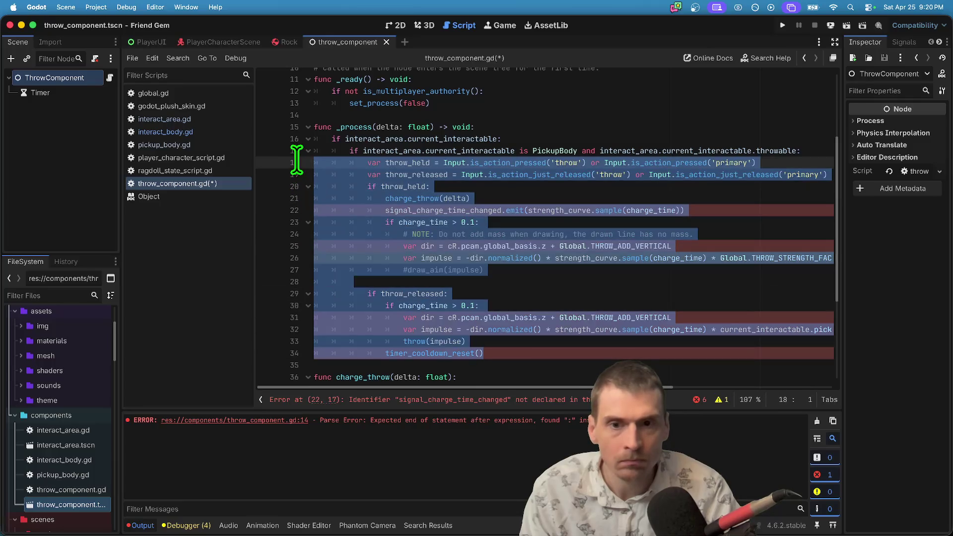
pyautogui.press('BackSpace')
pyautogui.press('Return')
pyautogui.press('Return')
pyautogui.press('Return')
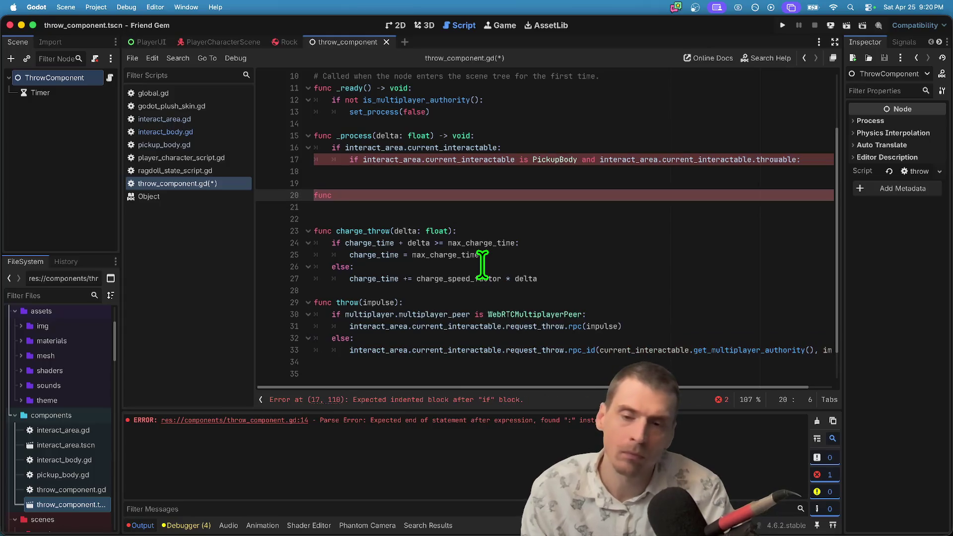
# - Finish the charge_input function header and paste the throw-handling code into it, dedented one level
pyautogui.press('BackSpace')
pyautogui.press('BackSpace')
pyautogui.press('BackSpace')
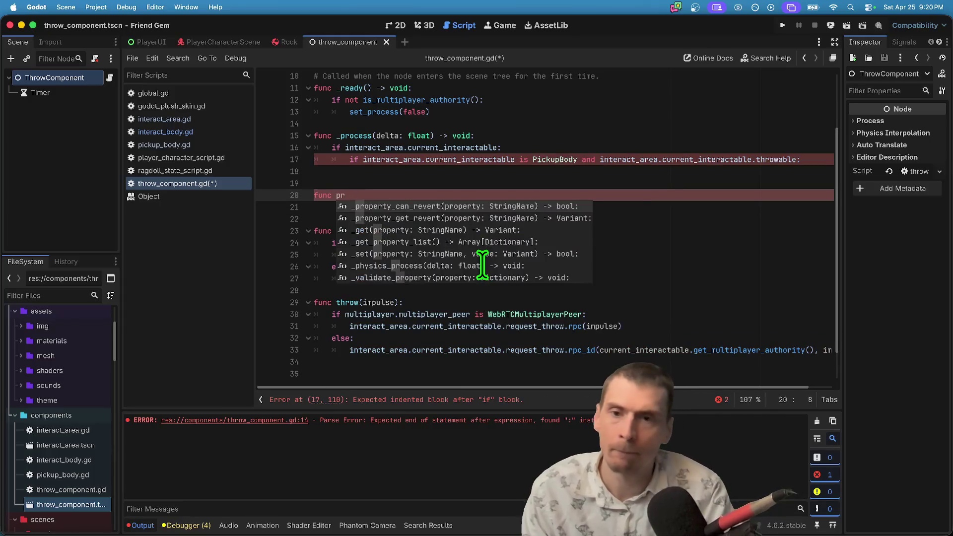
pyautogui.write('i')
pyautogui.press('BackSpace')
pyautogui.write('process_')
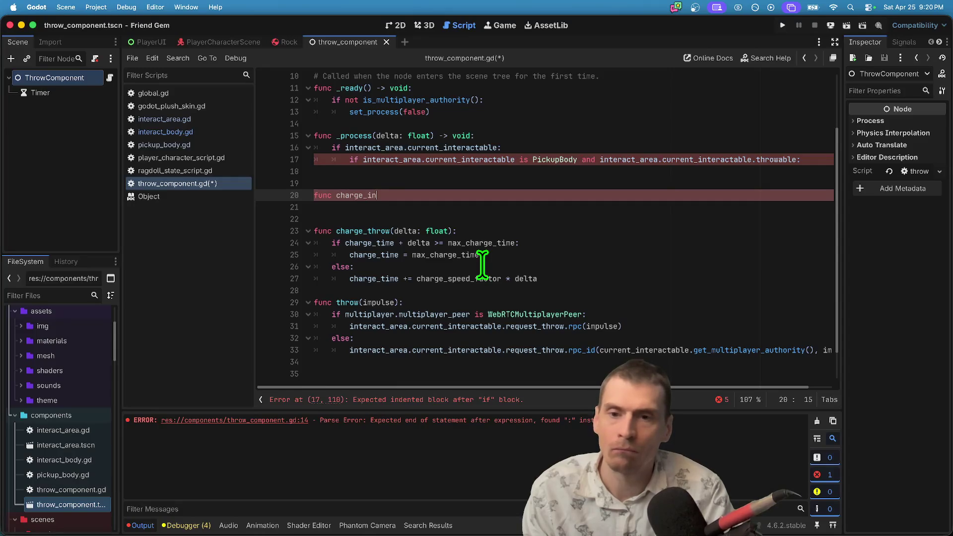
pyautogui.write(':')
pyautogui.press('Return')
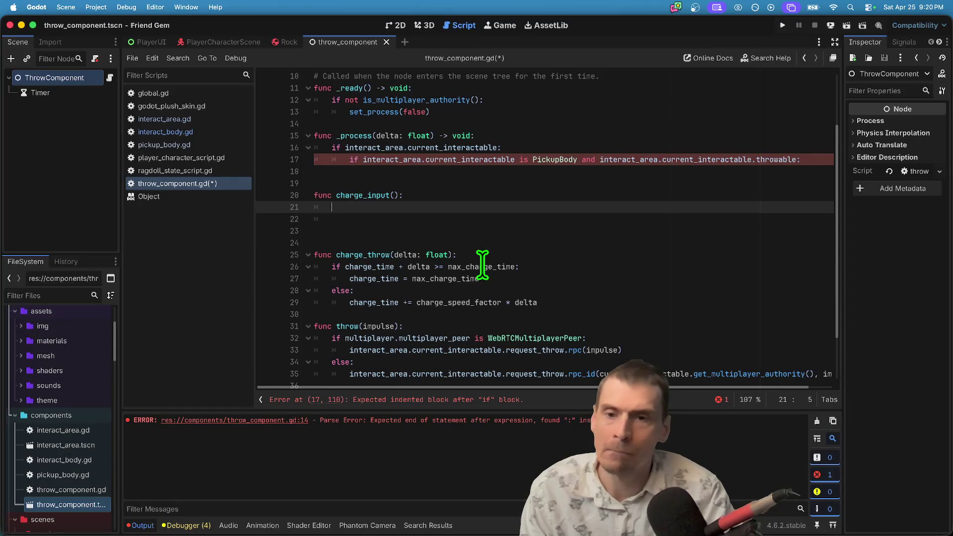
pyautogui.hotkey('ctrl', 'v')
pyautogui.scroll(-2, 546, 248)
pyautogui.moveTo(477, 329)
pyautogui.mouseDown()
pyautogui.moveTo(258, 121)
pyautogui.moveTo(263, 128)
pyautogui.mouseUp()
pyautogui.hotkey('shift', 'Tab')
# - Call charge_input from _process under the throwable check and remove the empty line above charge_input
pyautogui.click(337, 128)
pyautogui.click(412, 84)
pyautogui.press('End')
pyautogui.press('Return')
pyautogui.write('charge_input')
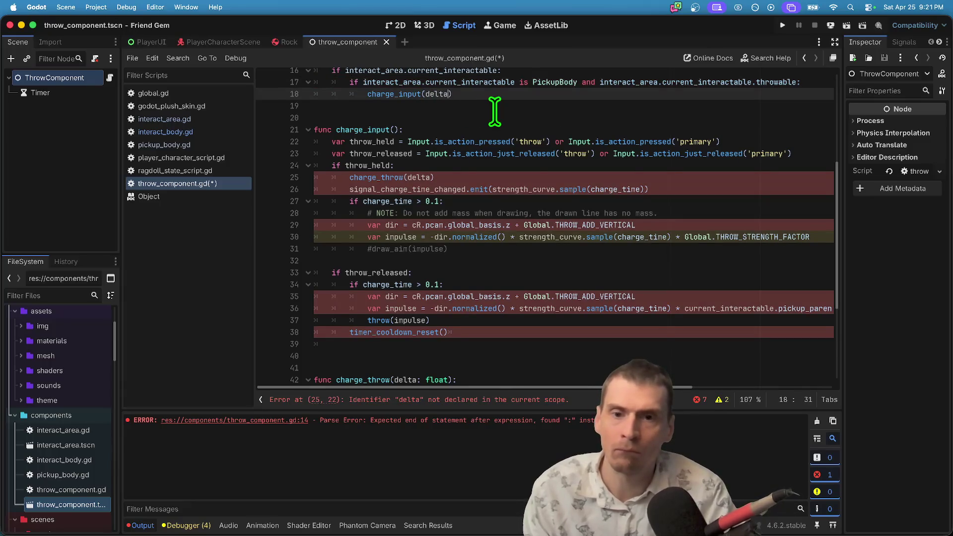
pyautogui.click(395, 130)
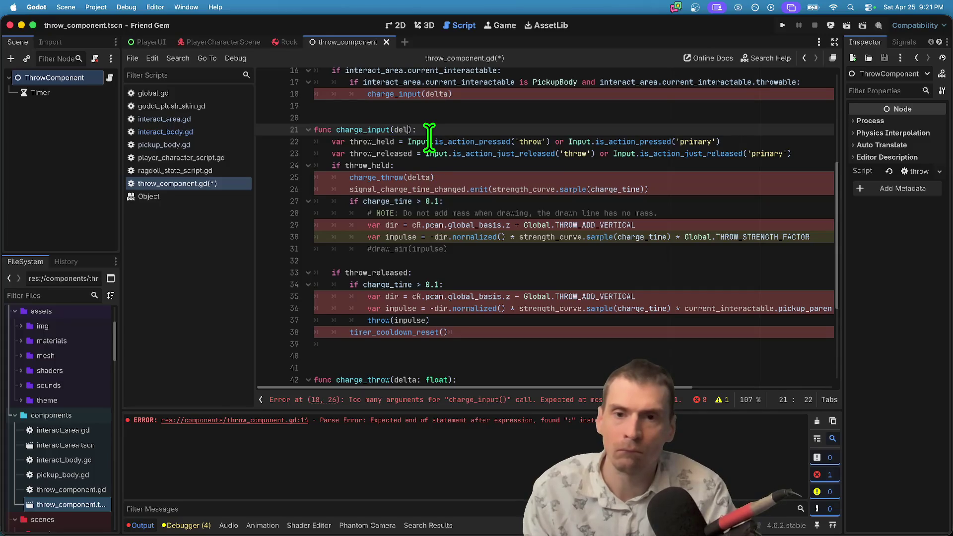
pyautogui.click(435, 103)
pyautogui.press('Delete')
pyautogui.moveTo(448, 127); pyautogui.dragTo(395, 127)
pyautogui.click(469, 264)
# - Remove the blank line above charge_throw and prefix line 36's throw call with interact_area
pyautogui.scroll(-3, 485, 329)
pyautogui.click(514, 304)
pyautogui.press('Delete')
pyautogui.doubleClick(392, 281)
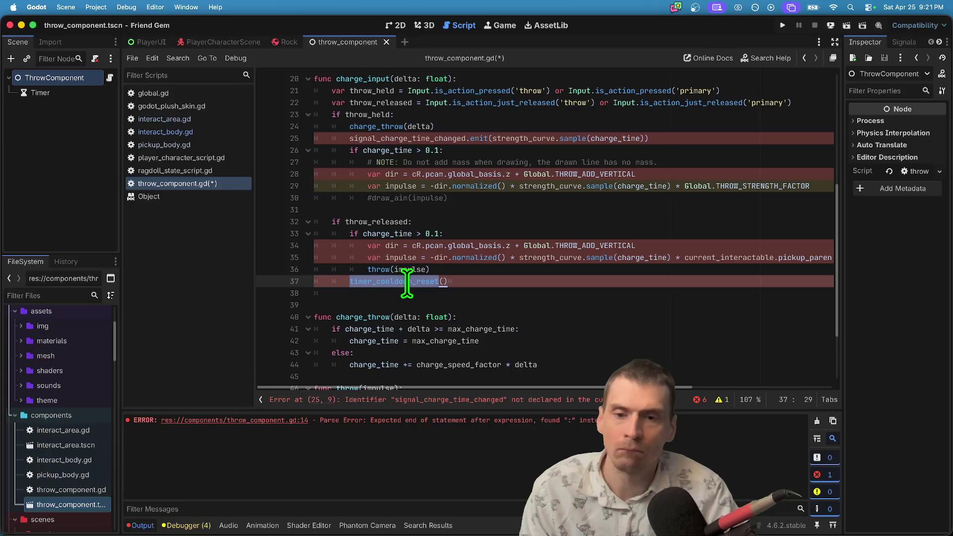
pyautogui.click(368, 270)
pyautogui.write('intera')
pyautogui.write('ct')
pyautogui.press('Return')
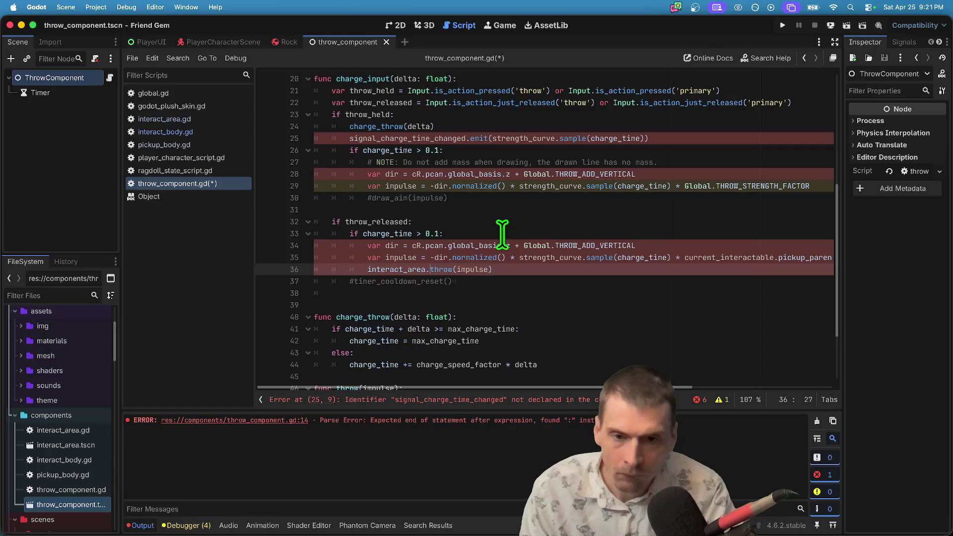
pyautogui.write('.')
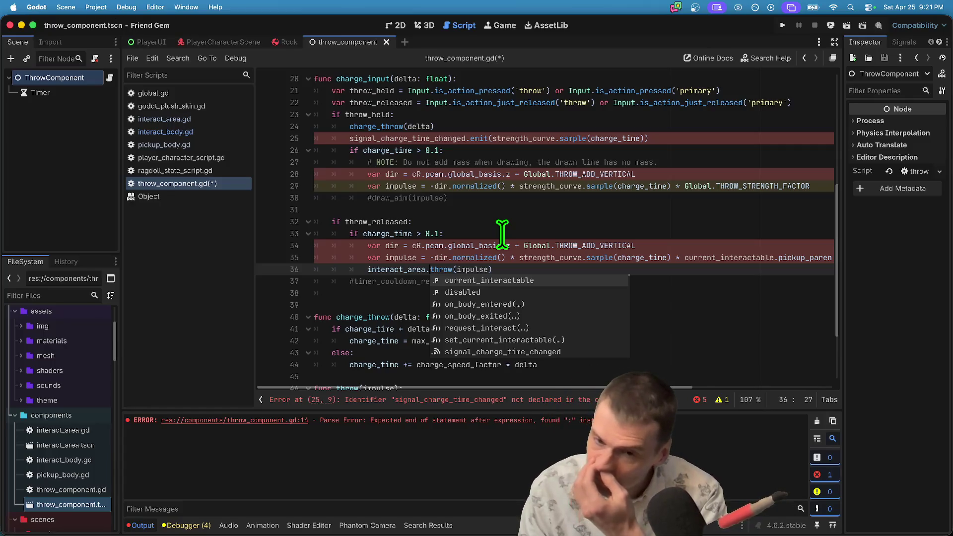
pyautogui.write('sig')
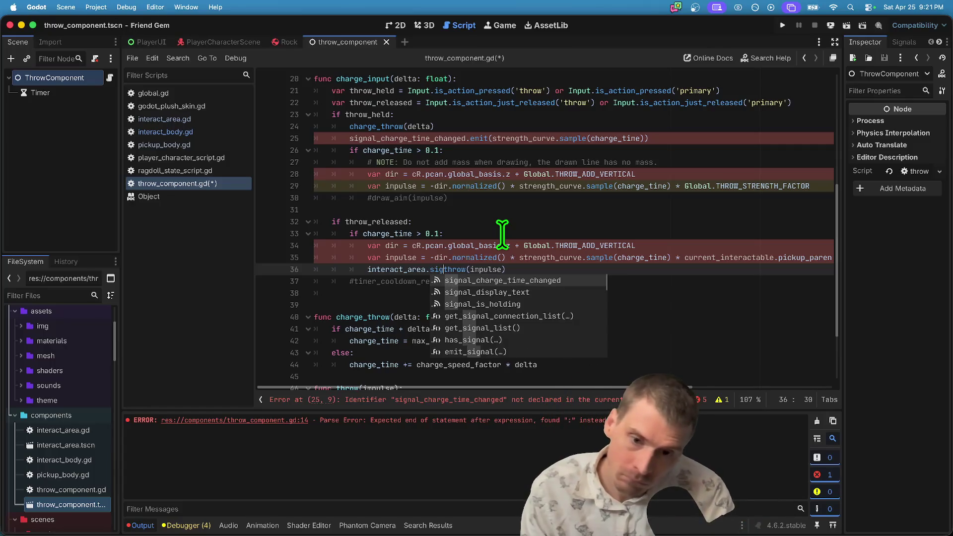
pyautogui.write('nal')
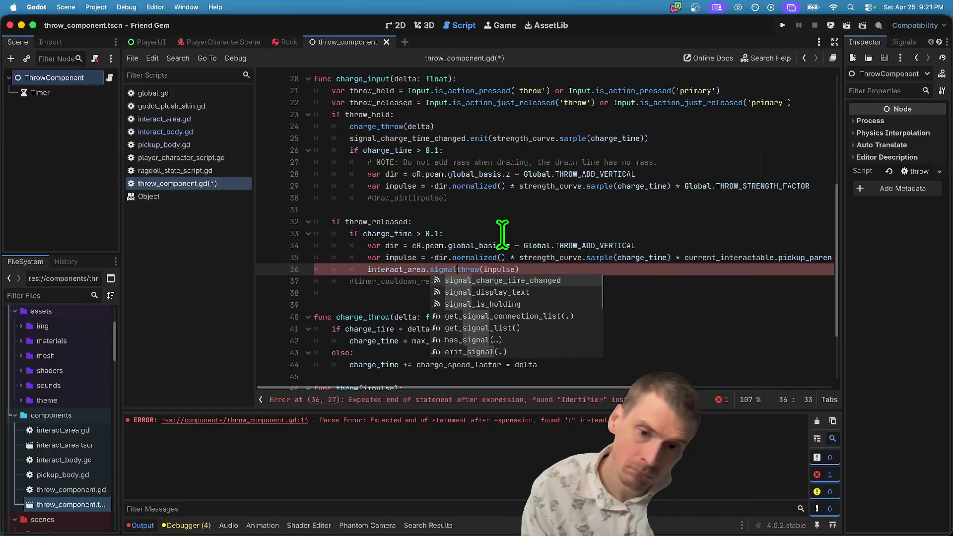
pyautogui.write('_throw')
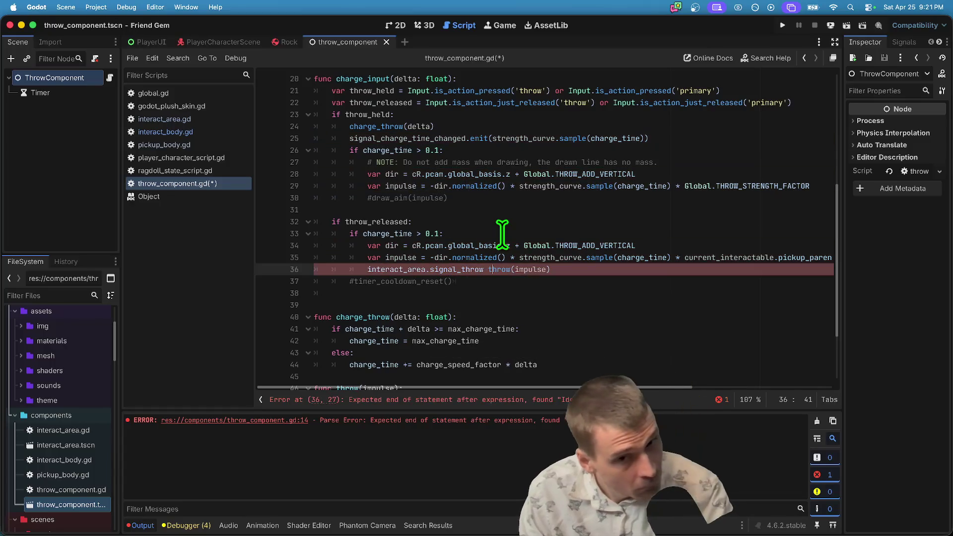
pyautogui.press('Down')
pyautogui.press('super+z')
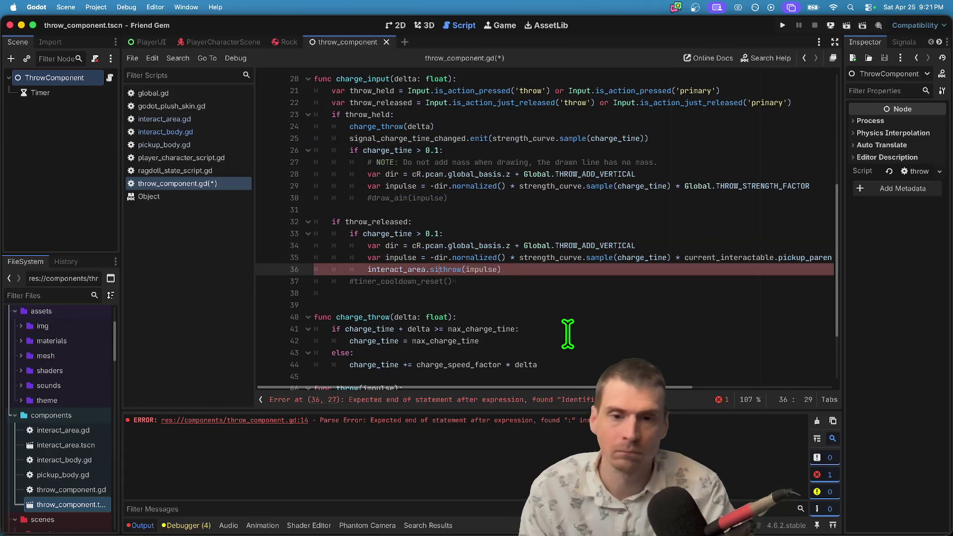
# - Complete line 36 as interact_area.current_interactable.rpc(impulse)
pyautogui.write('.')
pyautogui.press('Return')
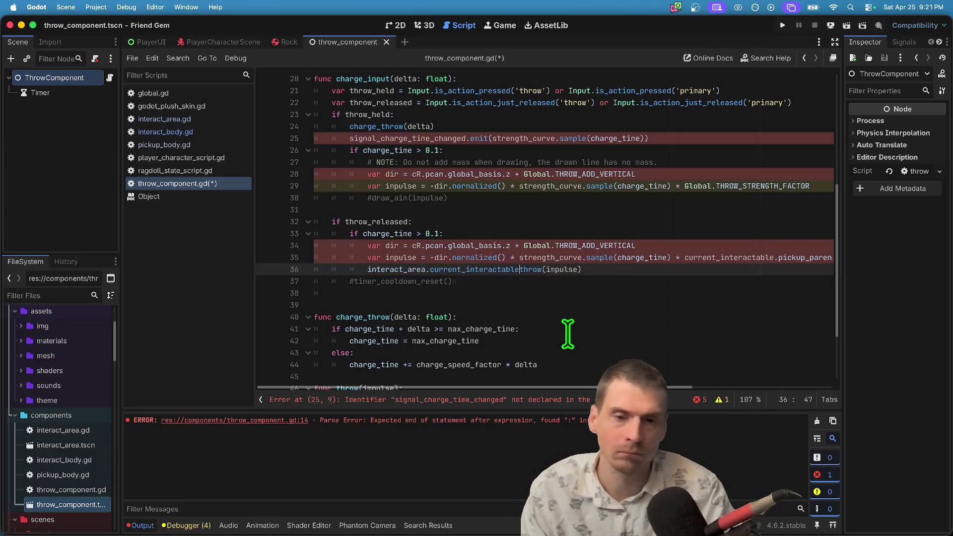
pyautogui.write('.')
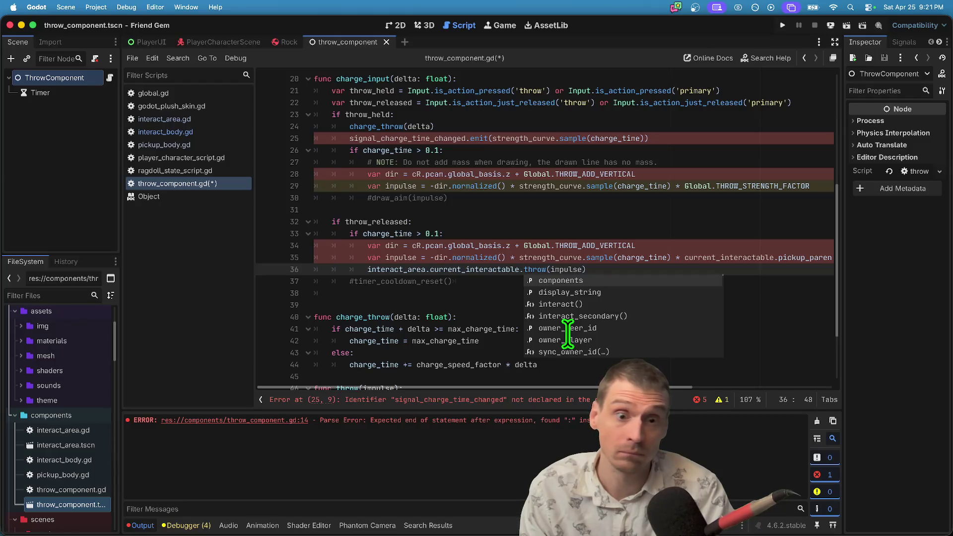
pyautogui.press('Right')
pyautogui.press('Right')
pyautogui.press('Right')
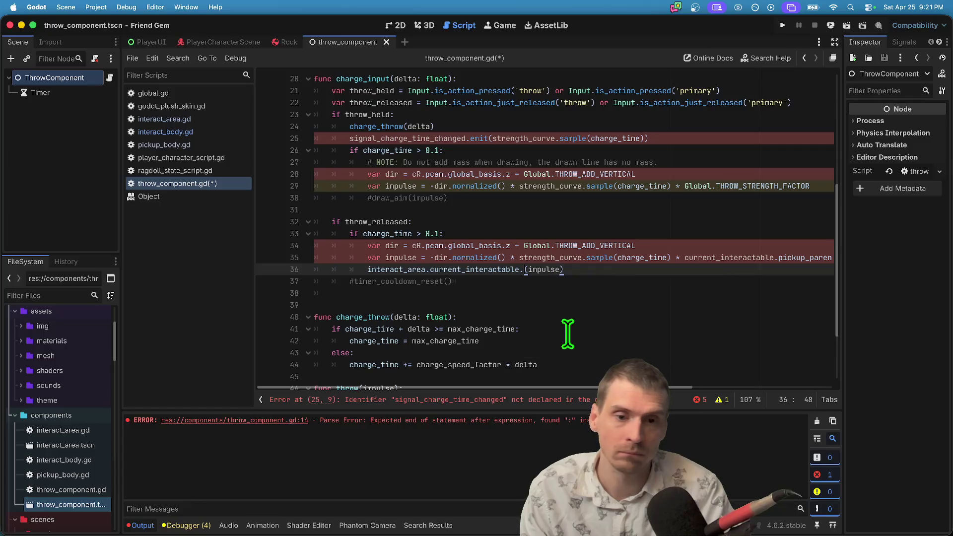
pyautogui.write('rpc')
pyautogui.press('Return')
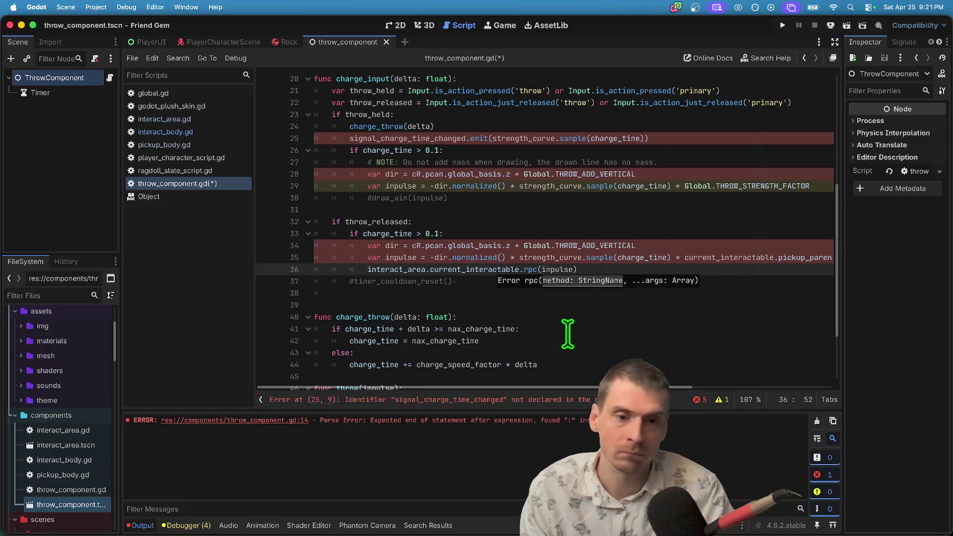
pyautogui.press('Escape')
pyautogui.press('Down')
pyautogui.press('Down')
pyautogui.press('Up')
pyautogui.press('Up')
pyautogui.press('Up')
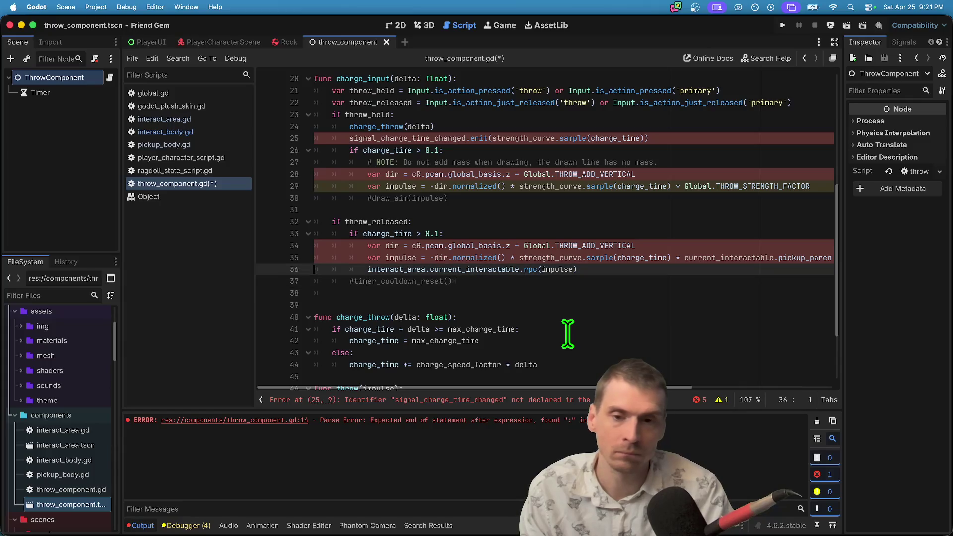
pyautogui.press('Down')
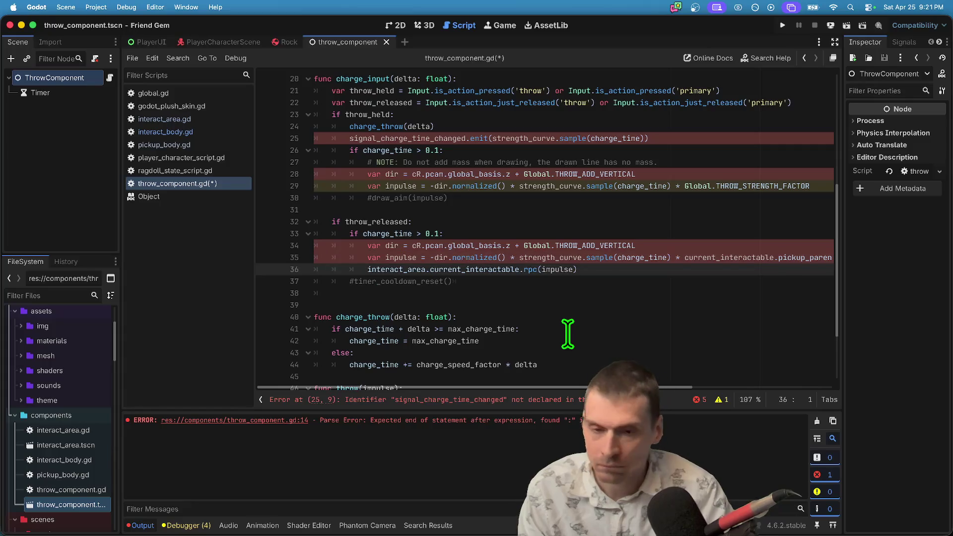
pyautogui.press('Up')
# - Jump to the line 25 error and look up signal_charge_time_changed in GitHub's interact_area.gd
pyautogui.click(468, 403)
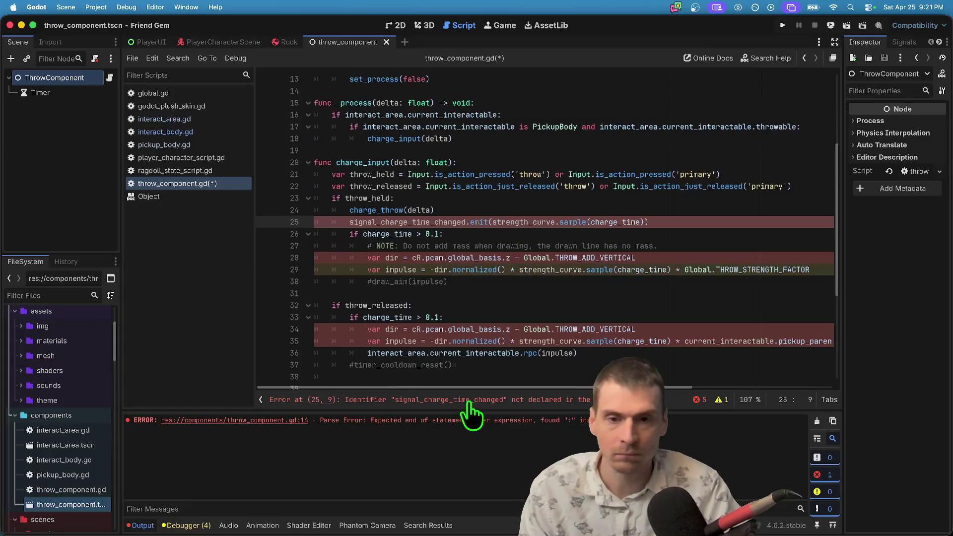
pyautogui.doubleClick(430, 222)
pyautogui.press('super+Tab')
pyautogui.press('super+Tab')
pyautogui.press('super+f')
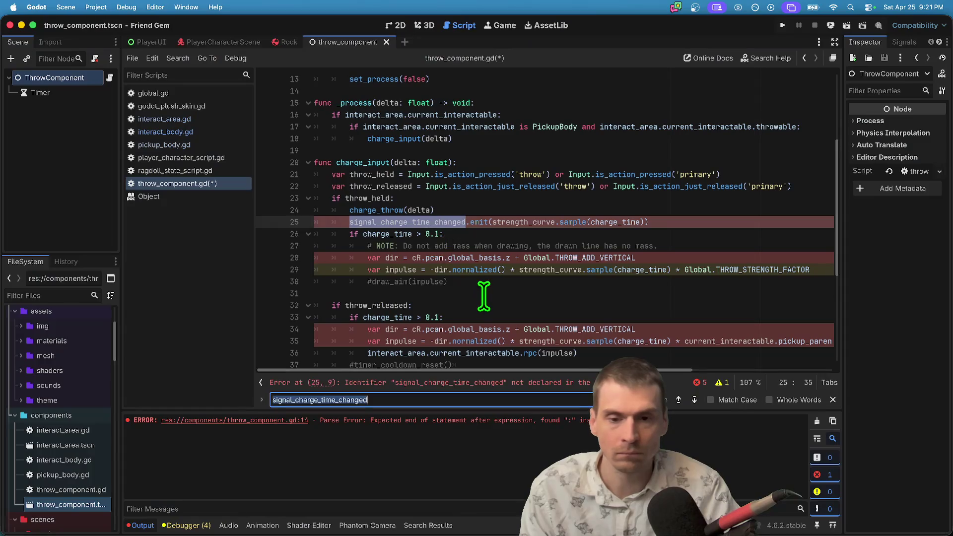
pyautogui.press('Escape')
pyautogui.press('super+Tab')
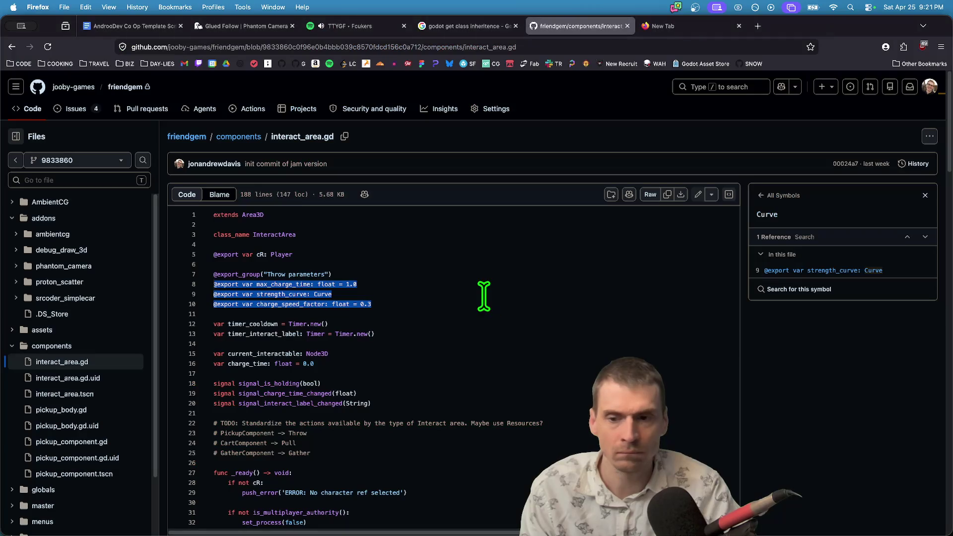
pyautogui.press('super+f')
pyautogui.press('Escape')
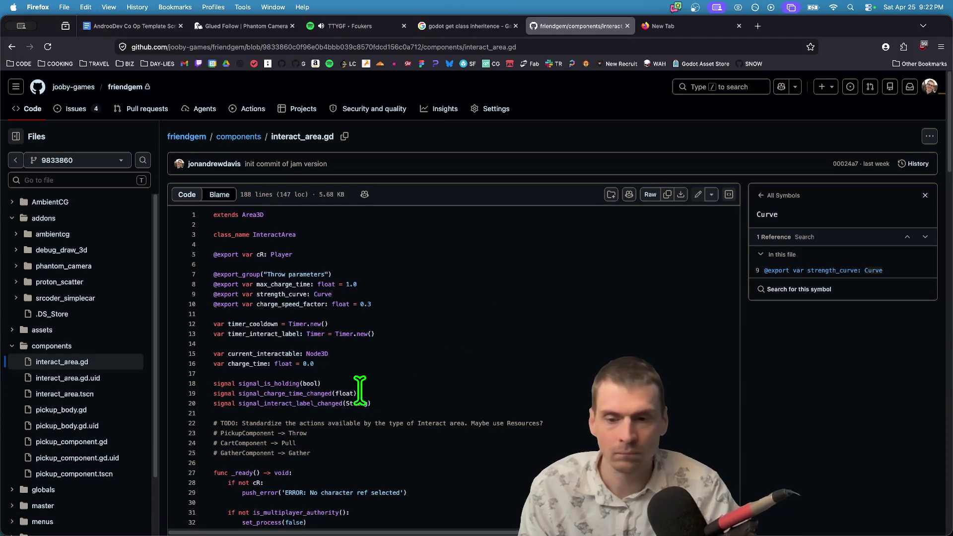
pyautogui.press('super+Tab')
pyautogui.doubleClick(398, 353)
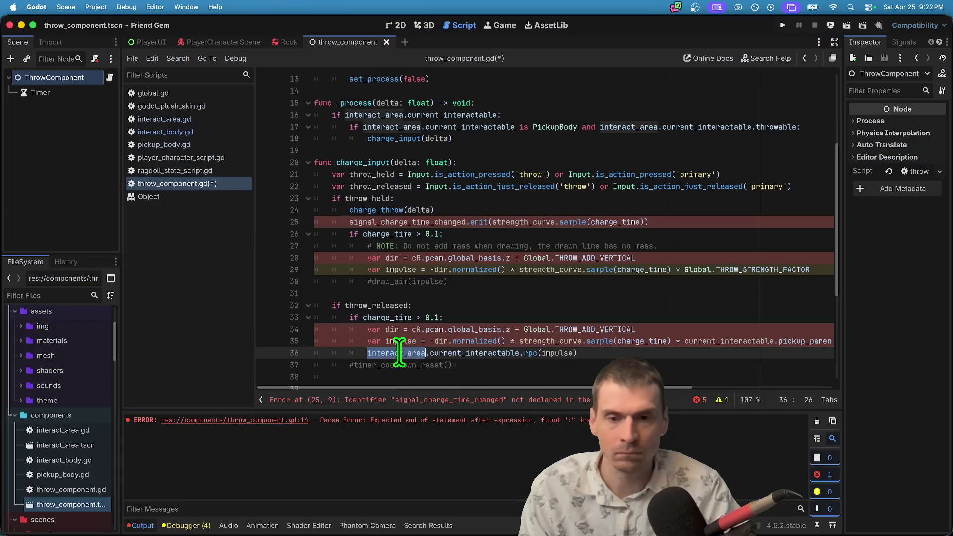
# - Prefix signal_charge_time_changed on line 25 with interact_area
pyautogui.doubleClick(358, 222)
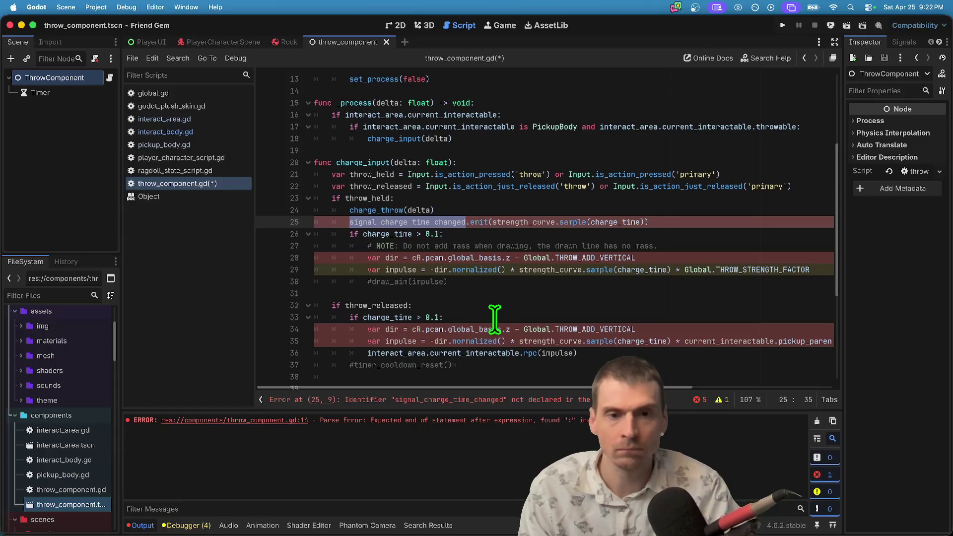
pyautogui.press('Home')
pyautogui.write('interact_area.')
pyautogui.press('Escape')
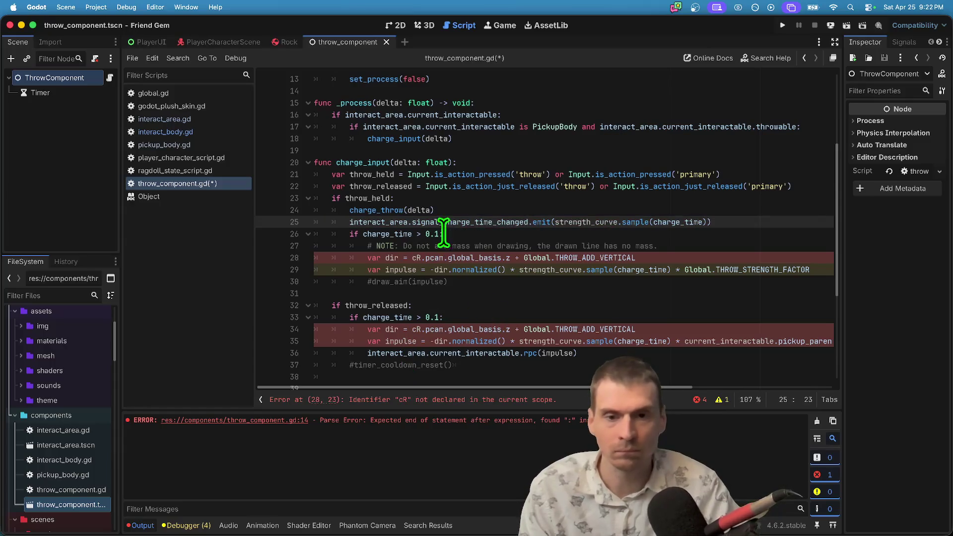
pyautogui.moveTo(373, 222); pyautogui.dragTo(438, 219)
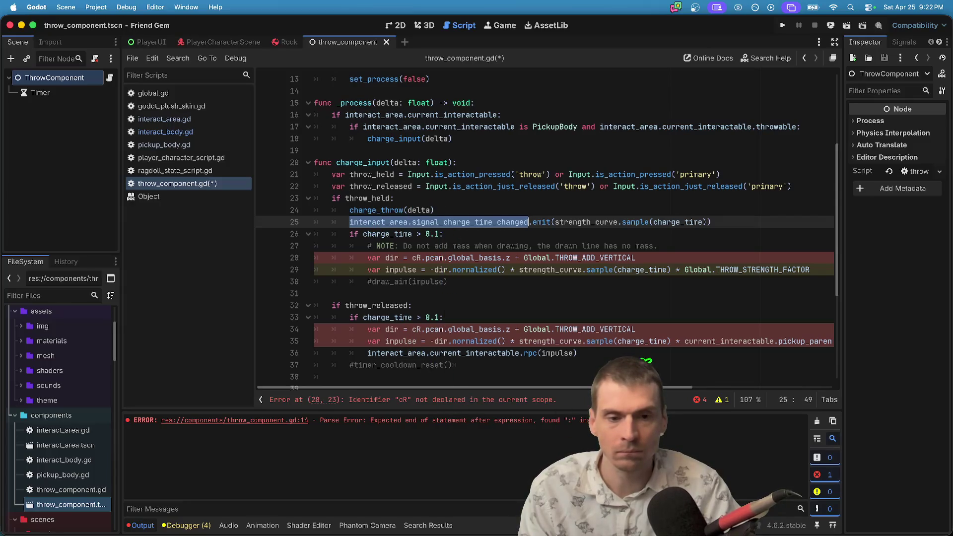
# - Delete pickup_parent_body from the mass term on line 35
pyautogui.moveTo(546, 387); pyautogui.dragTo(865, 385)
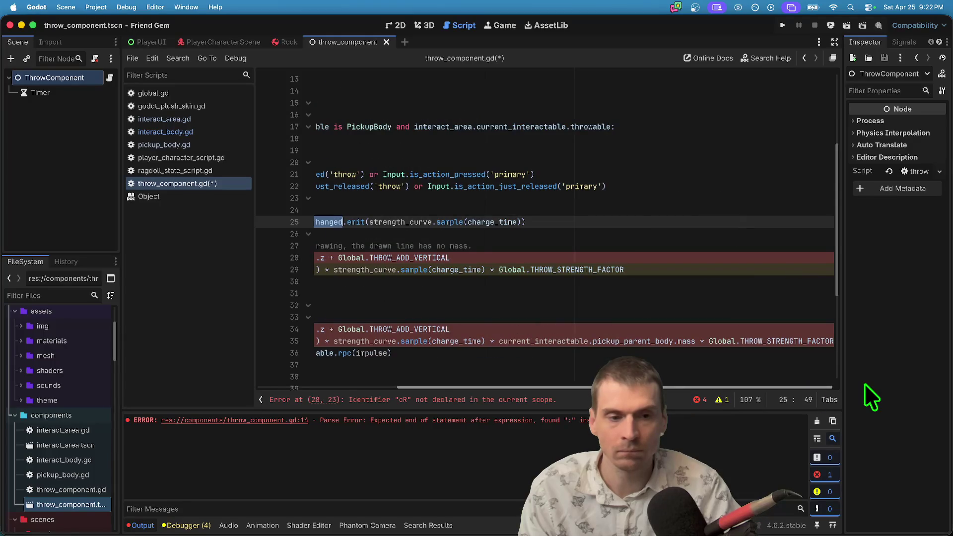
pyautogui.click(629, 339)
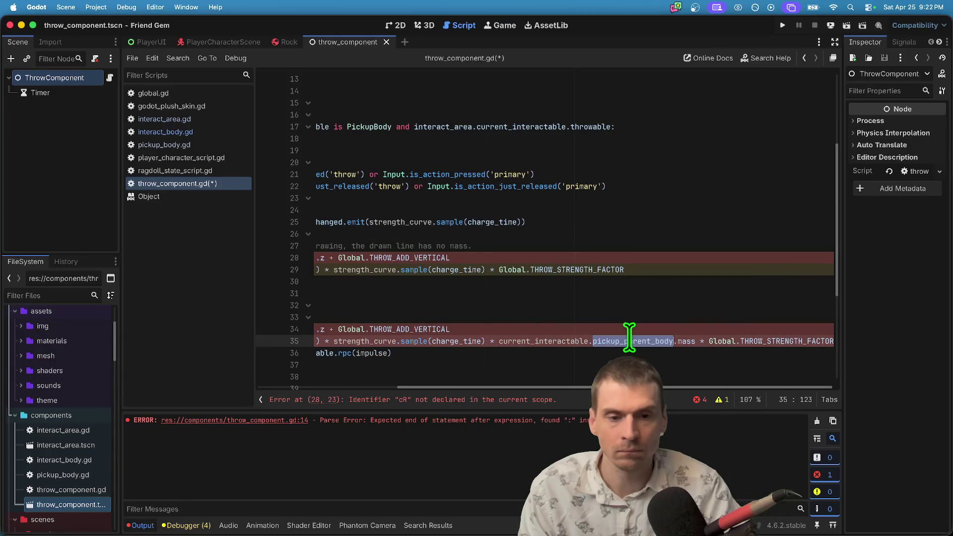
pyautogui.press('BackSpace')
pyautogui.press('BackSpace')
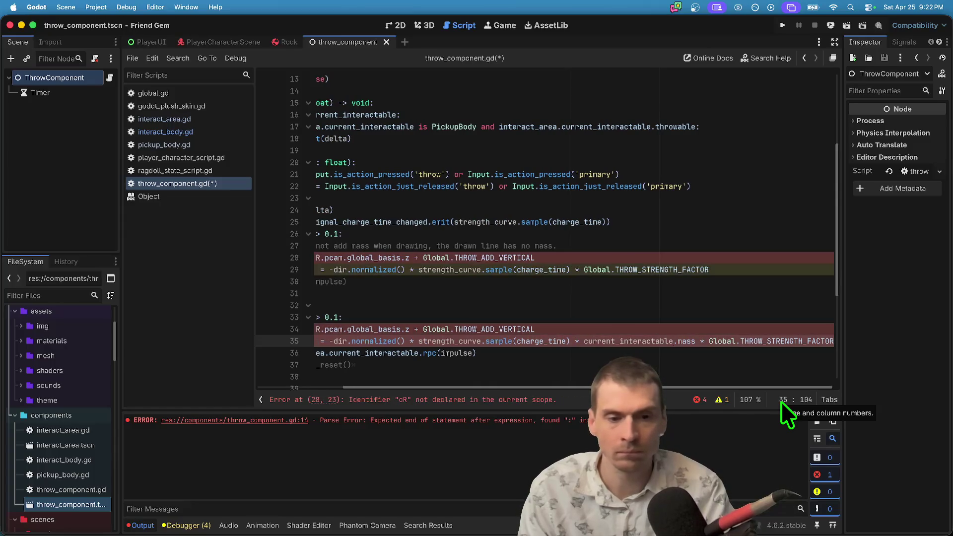
pyautogui.hscroll(-3, 715, 351)
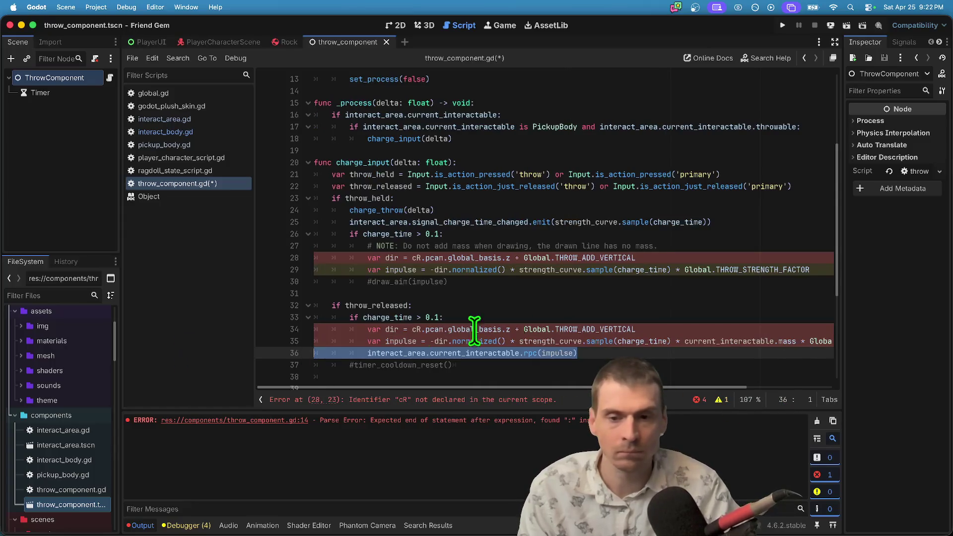
pyautogui.click(603, 330)
pyautogui.press('End')
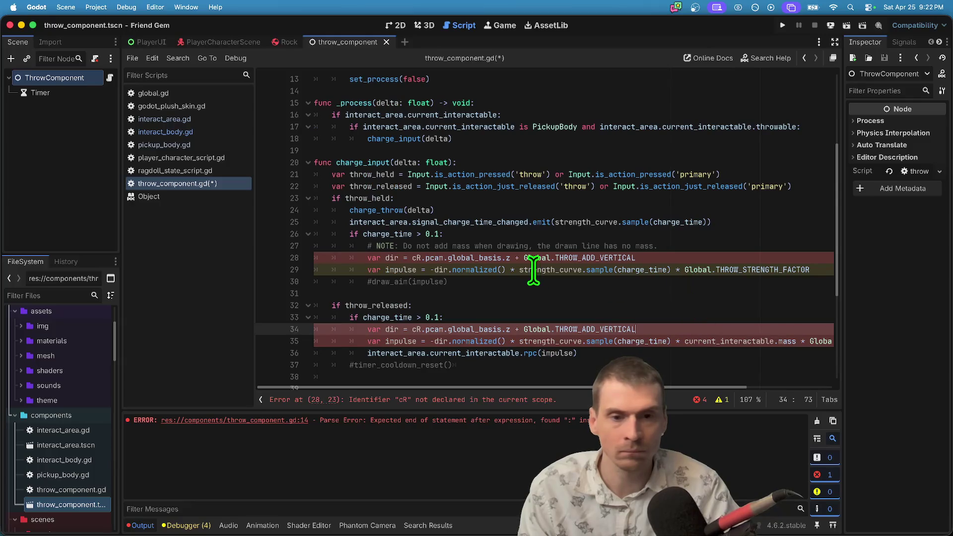
# - Begin a 'var curren…' declaration on a new first line inside charge_input
pyautogui.doubleClick(390, 221)
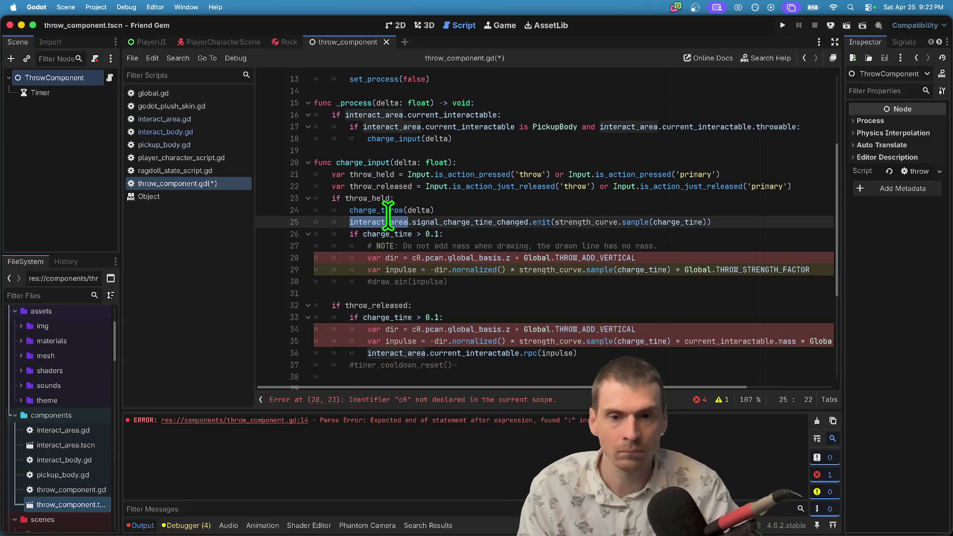
pyautogui.click(529, 165)
pyautogui.press('Return')
pyautogui.write('var')
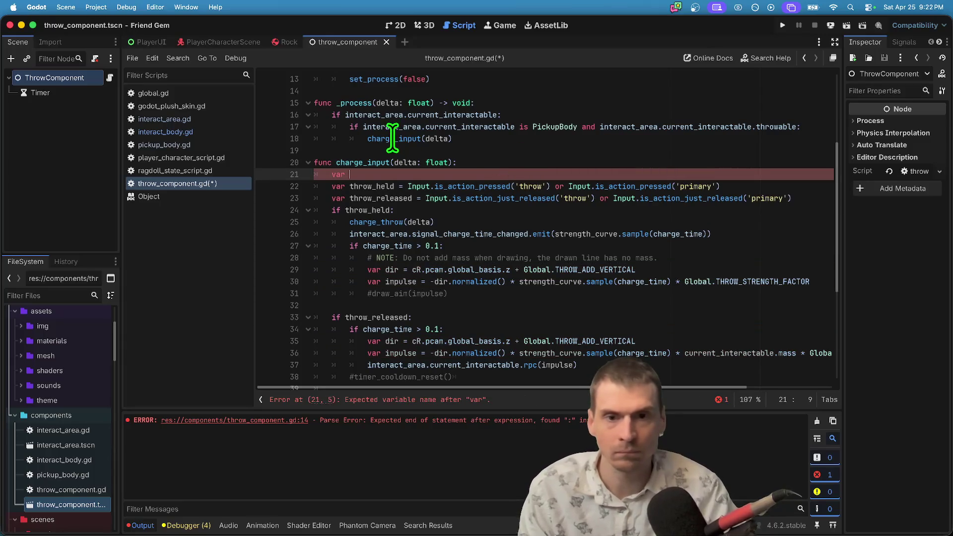
pyautogui.moveTo(366, 127); pyautogui.dragTo(454, 126)
pyautogui.click(454, 174)
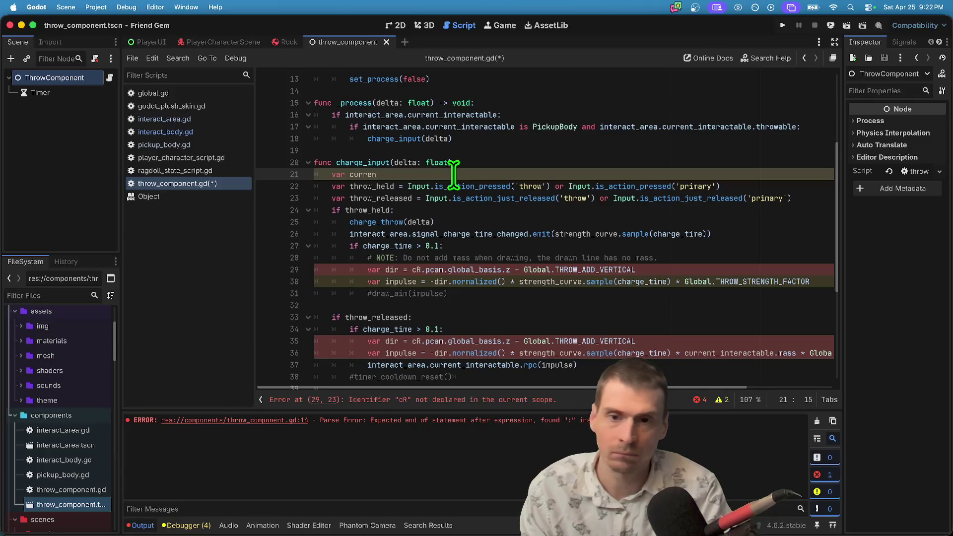
# - Declare a current_body variable on line 21, typed as PickupBody, from interact_area.current_interactable
pyautogui.write('interact_area.current_interactable')
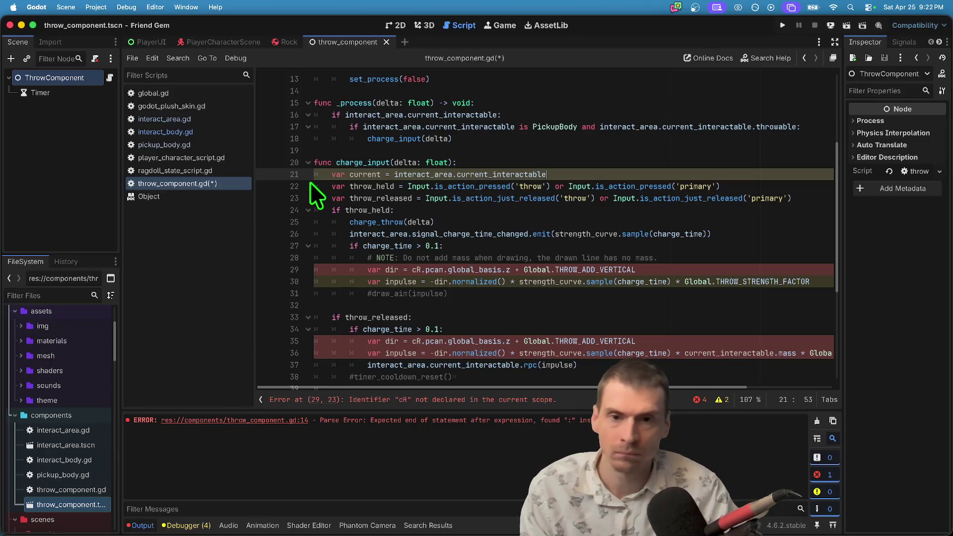
pyautogui.write(': ')
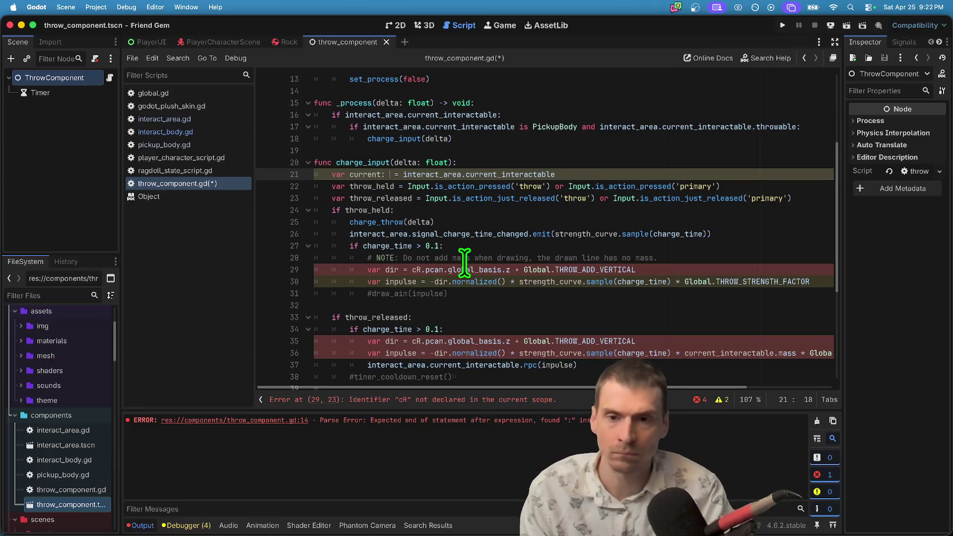
pyautogui.write('Pic')
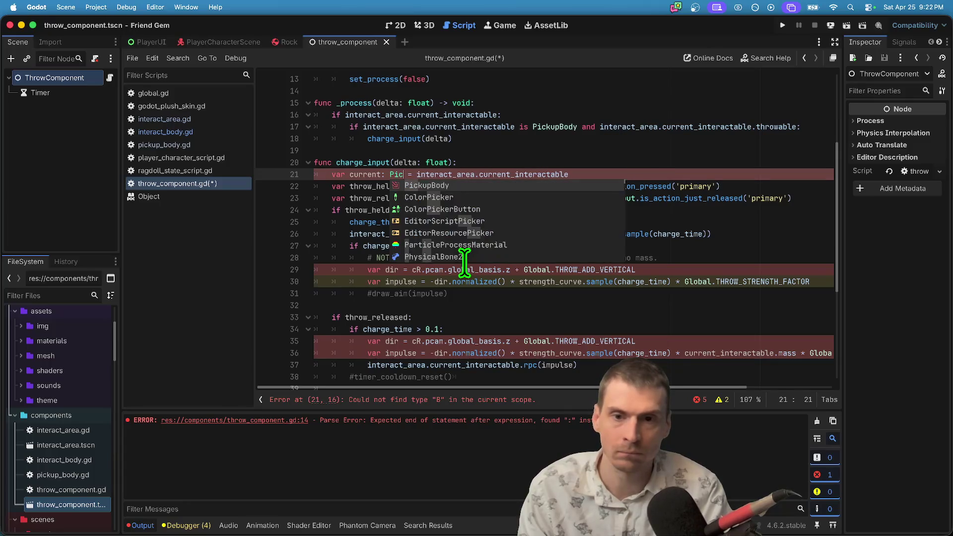
pyautogui.press('Return')
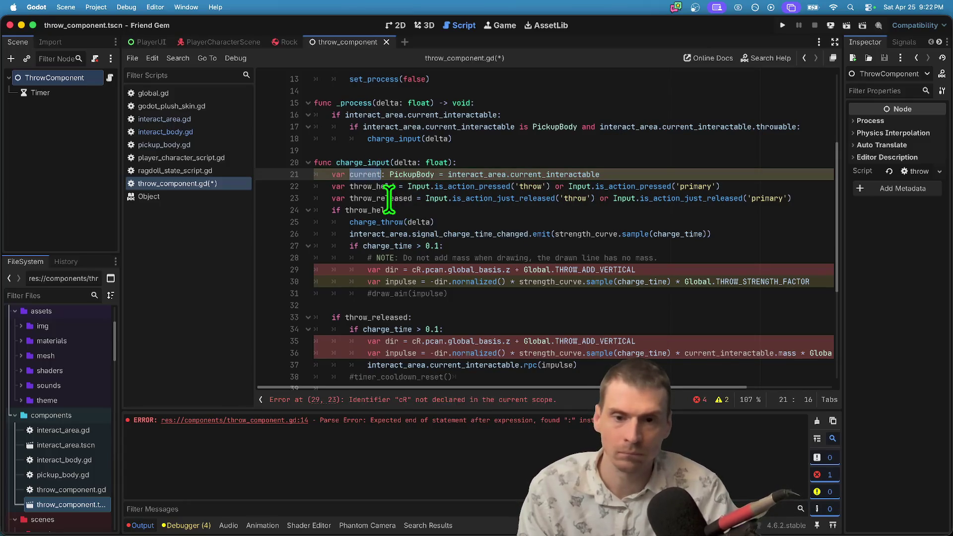
pyautogui.write('_bod')
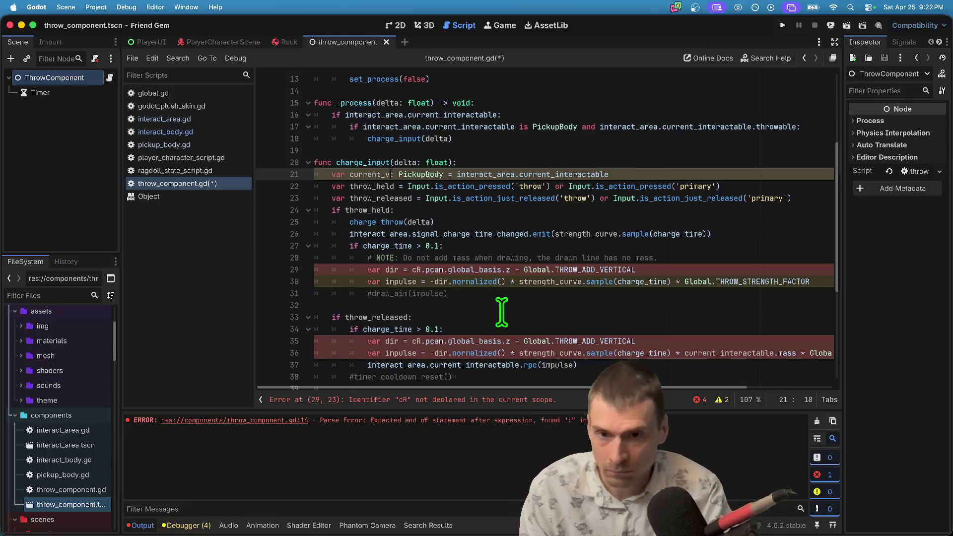
pyautogui.write('y')
pyautogui.doubleClick(368, 174)
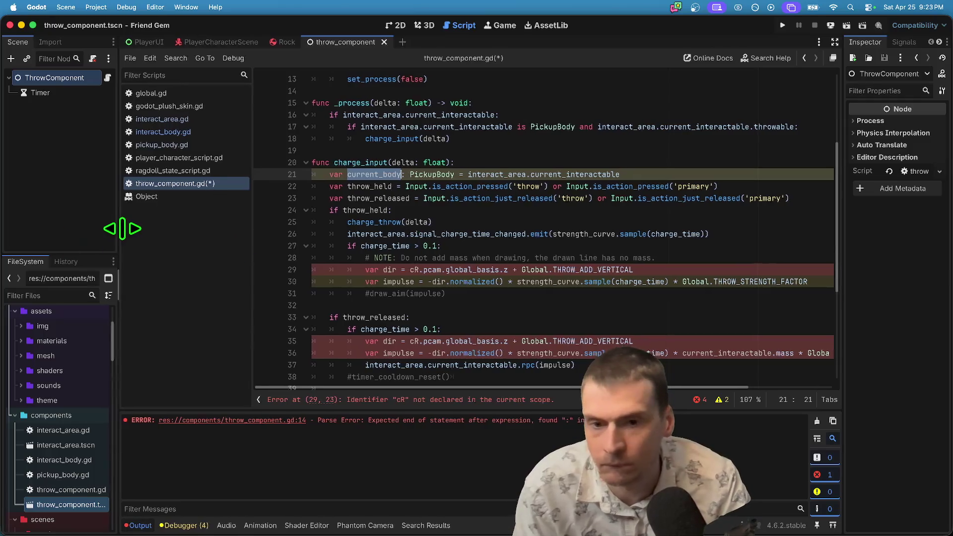
pyautogui.moveTo(123, 227); pyautogui.dragTo(103, 229)
pyautogui.click(778, 314)
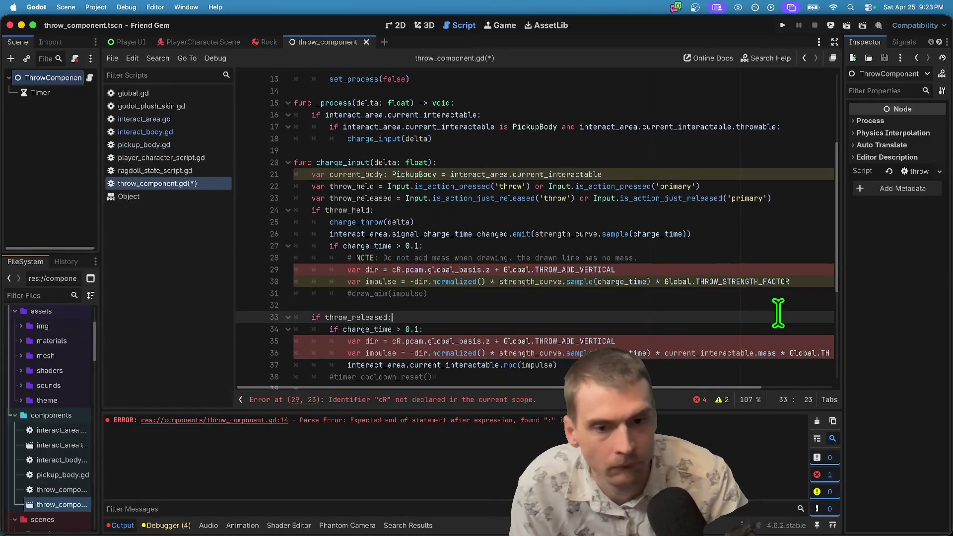
# - Rename the line-21 variable to _current_interactable and copy that name
pyautogui.doubleClick(474, 366)
pyautogui.doubleClick(397, 365)
pyautogui.moveTo(397, 365); pyautogui.dragTo(447, 362)
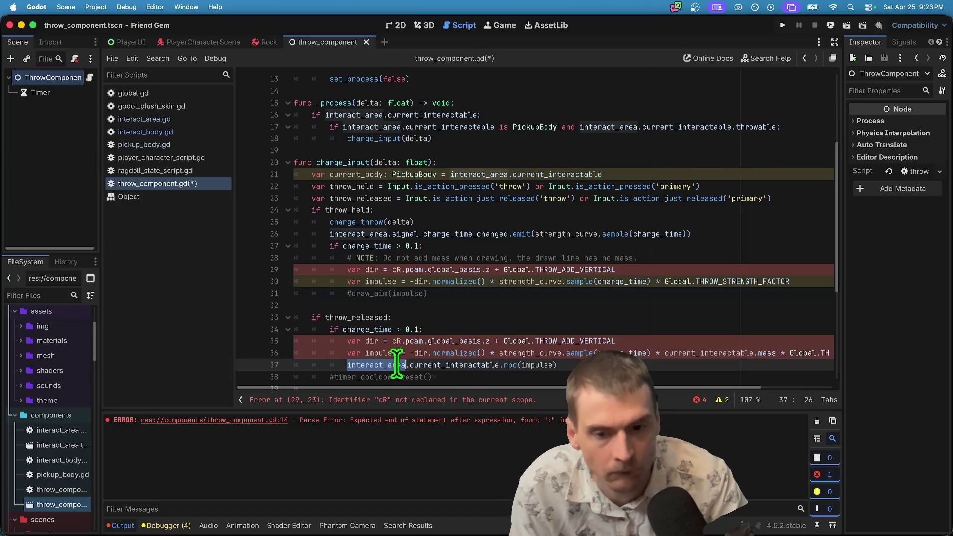
pyautogui.doubleClick(567, 174)
pyautogui.press('super+c')
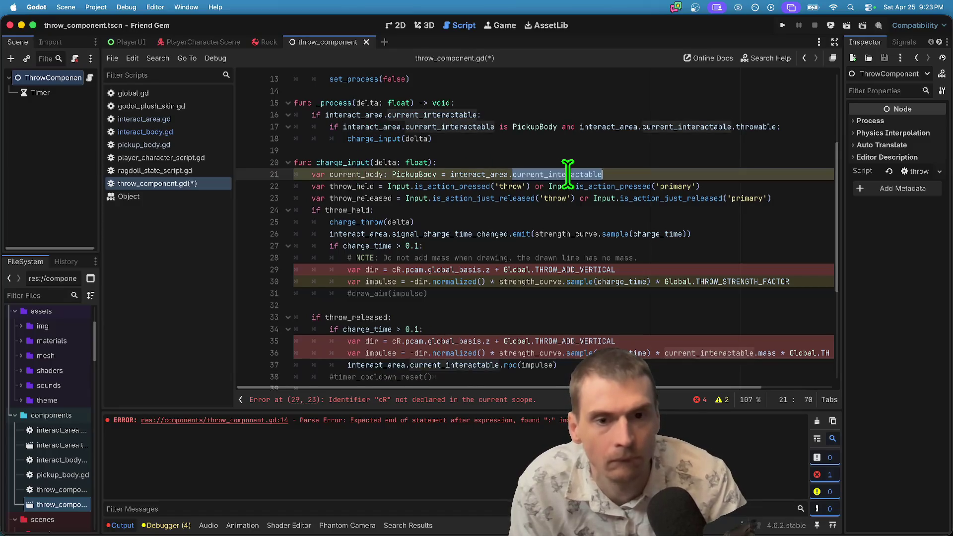
pyautogui.doubleClick(333, 174)
pyautogui.press('super+v')
pyautogui.click(330, 175)
pyautogui.write('_')
pyautogui.doubleClick(352, 174)
pyautogui.press('super+c')
# - Replace interact_area.current_interactable on lines 37 and 36 with _current_interactable
pyautogui.doubleClick(374, 365)
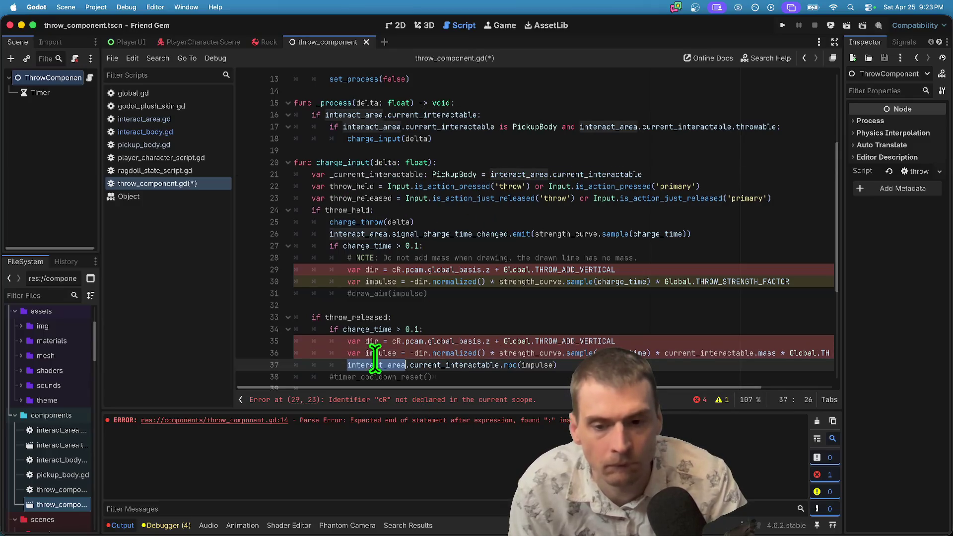
pyautogui.moveTo(374, 365); pyautogui.dragTo(502, 365)
pyautogui.press('super+v')
pyautogui.click(697, 348)
pyautogui.doubleClick(698, 352)
pyautogui.press('super+v')
pyautogui.click(743, 366)
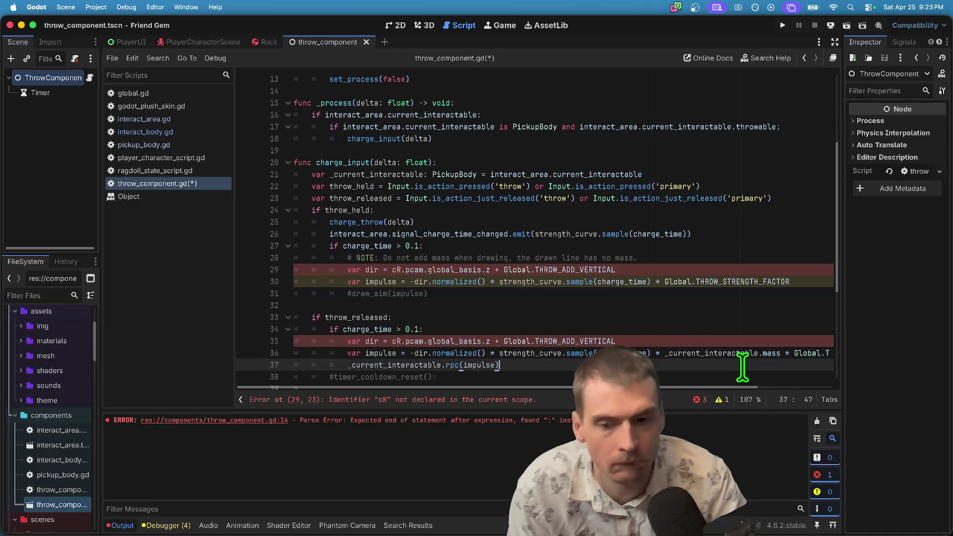
# - Try dropping the leading underscore from every _current_interactable occurrence, then undo it
pyautogui.doubleClick(353, 175)
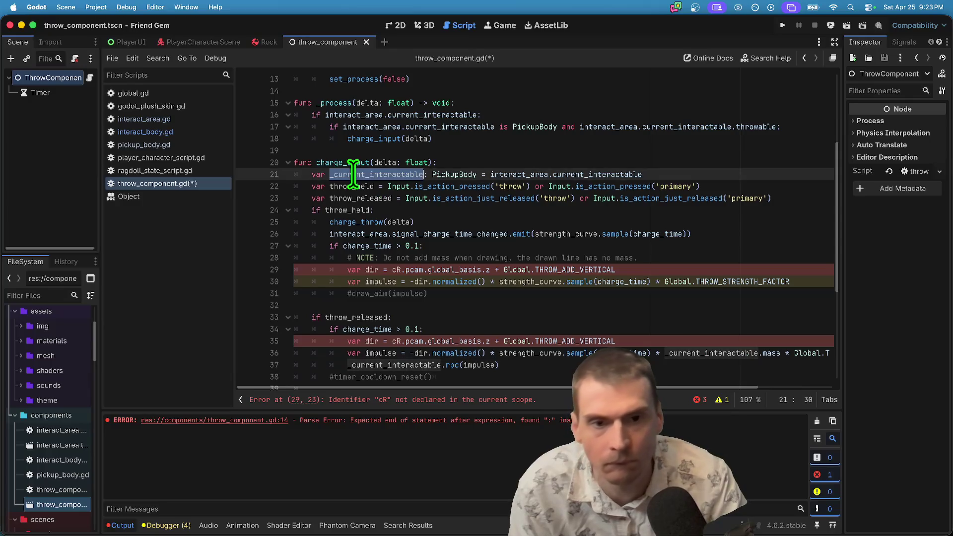
pyautogui.press('Left')
pyautogui.press('Delete')
pyautogui.press('Right')
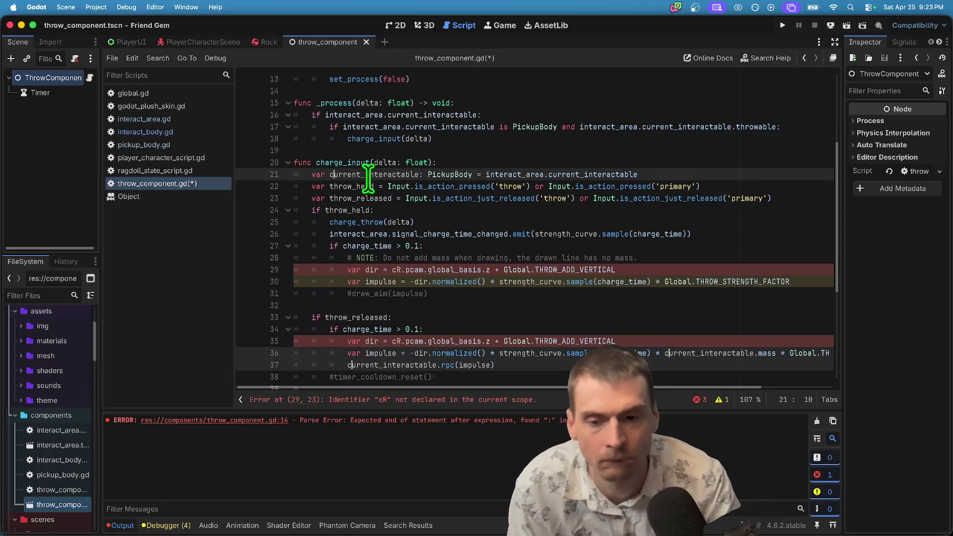
pyautogui.press('super+z')
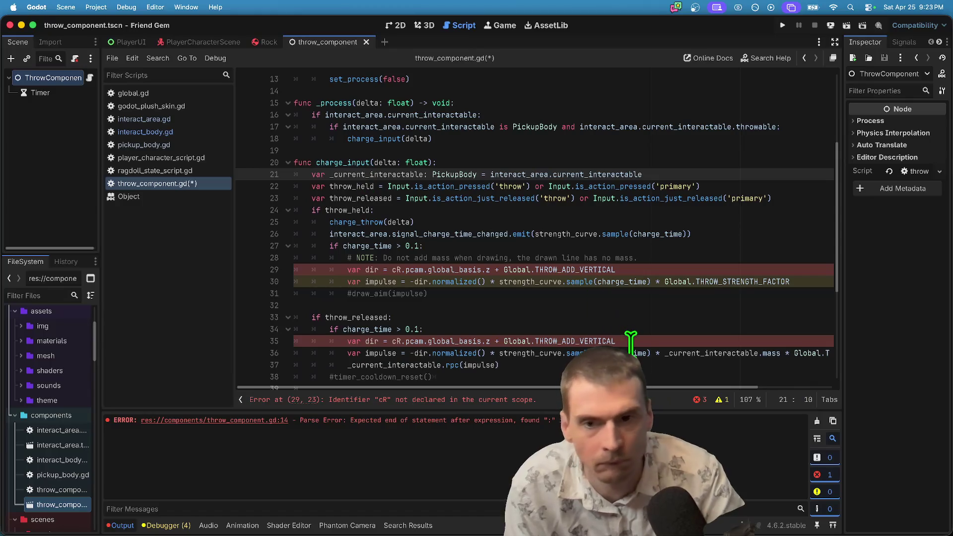
# - Check the line 29 cR error, then jump to THROW_STRENGTH_FACTOR's definition in global.gd
pyautogui.doubleClick(571, 340)
pyautogui.hotkey('alt', 'Left')
pyautogui.hotkey('alt', 'Left')
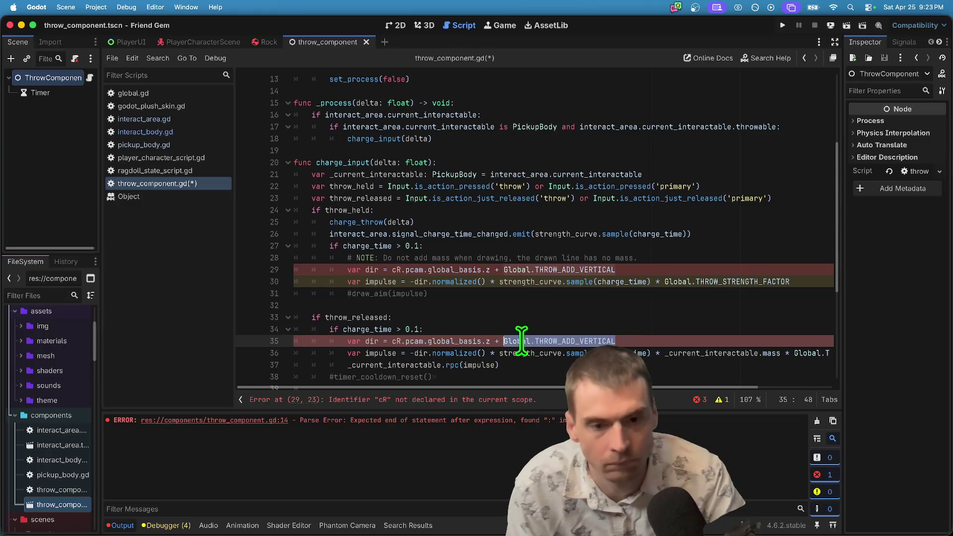
pyautogui.scroll(4, 578, 336)
pyautogui.click(570, 174)
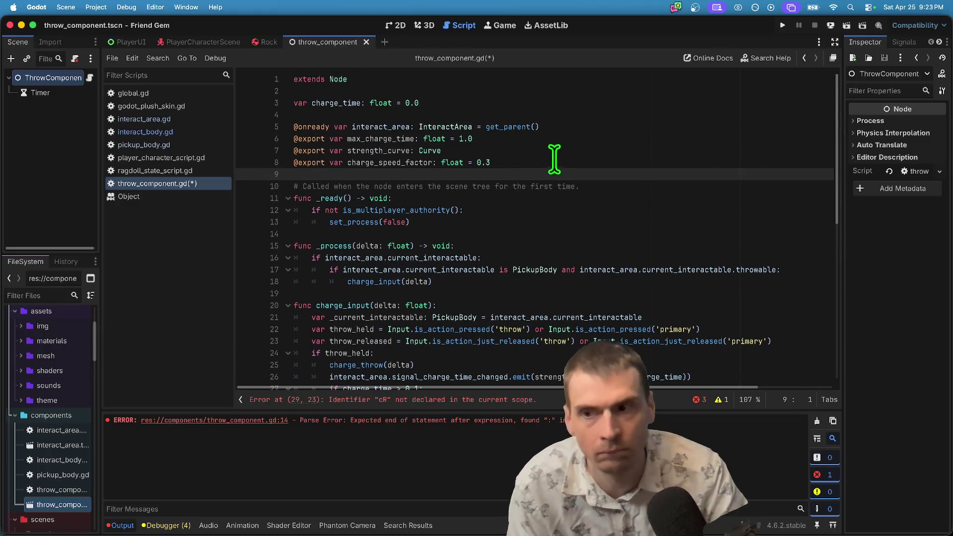
pyautogui.click(496, 400)
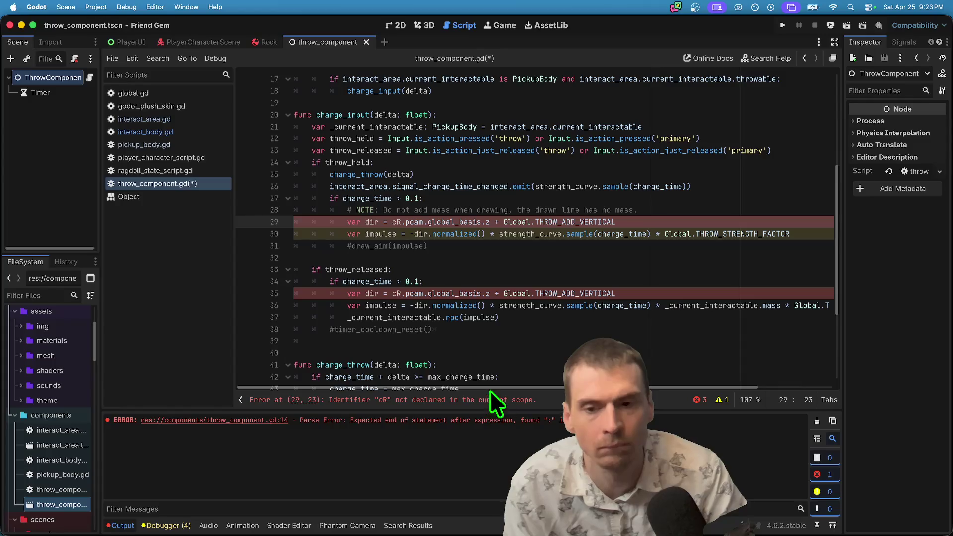
pyautogui.click(402, 222)
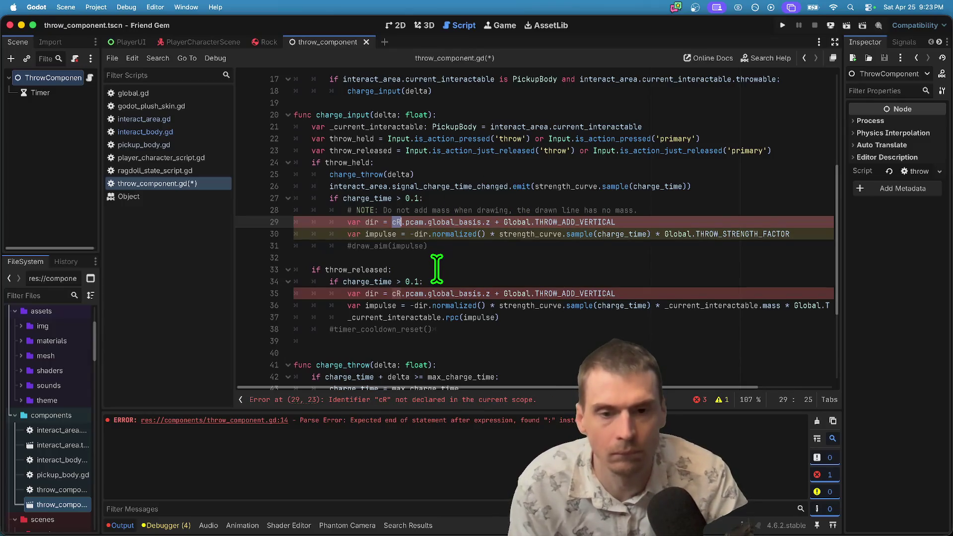
pyautogui.click(725, 233)
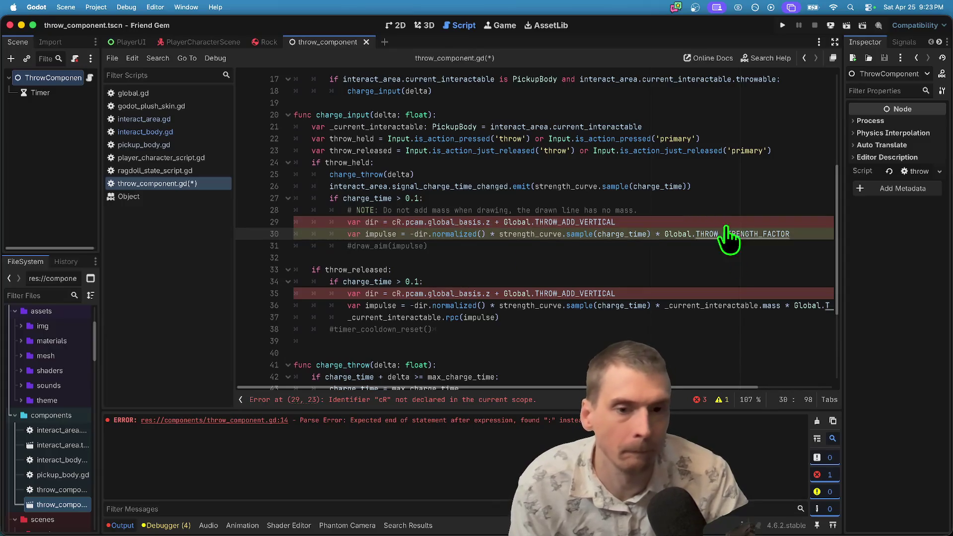
pyautogui.keyDown('super'); pyautogui.click(725, 236); pyautogui.keyUp('super')
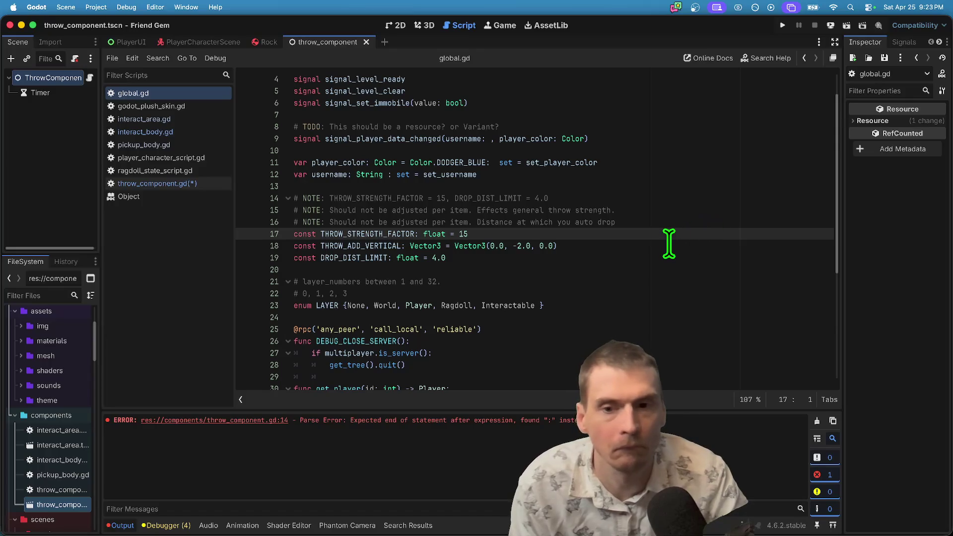
# - Cut the throw NOTE comments and constants (lines 14–19) from global.gd, then return to throw_component.gd
pyautogui.click(650, 263)
pyautogui.click(385, 238)
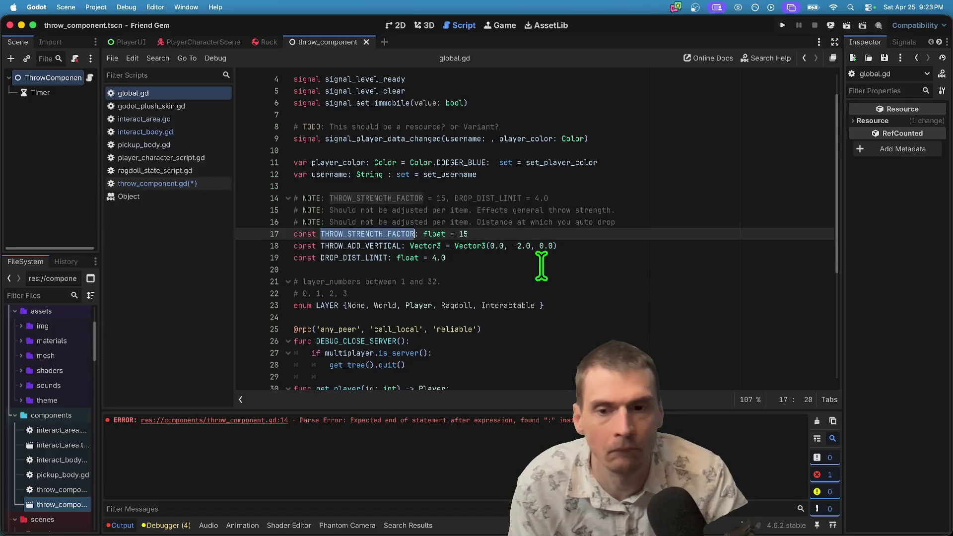
pyautogui.moveTo(535, 259); pyautogui.dragTo(258, 200)
pyautogui.press('Delete')
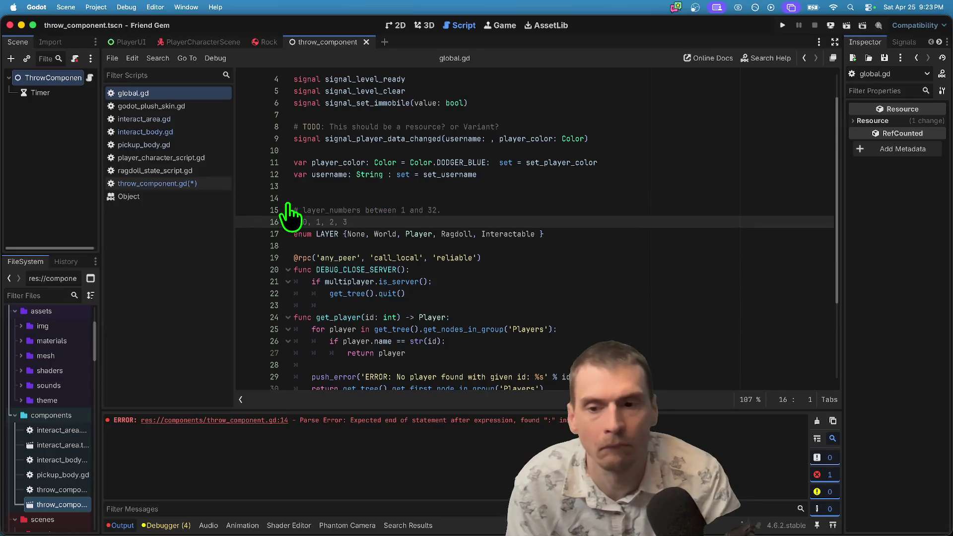
pyautogui.press('Delete')
pyautogui.press('Down')
pyautogui.press('Down')
pyautogui.scroll(-3, 315, 216)
pyautogui.scroll(4, 481, 204)
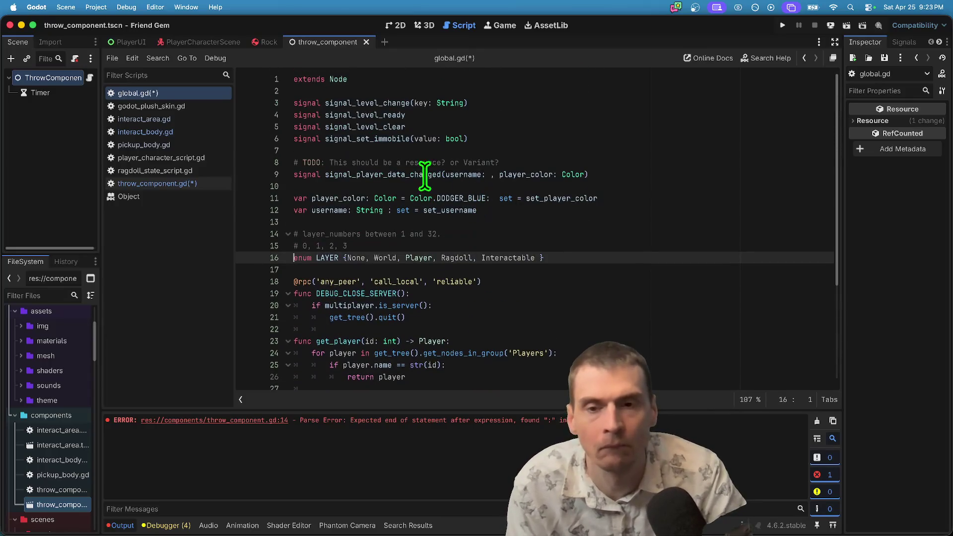
pyautogui.click(442, 151)
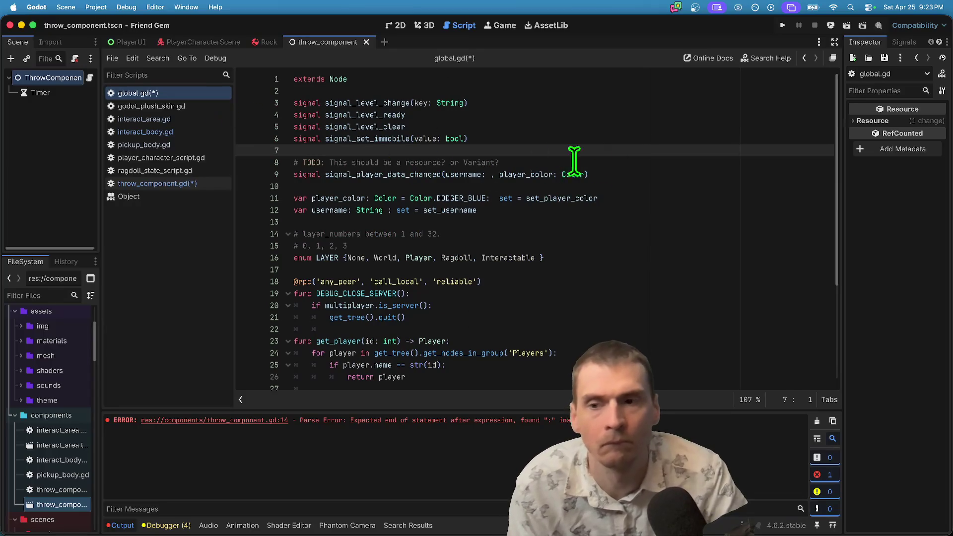
pyautogui.click(185, 184)
pyautogui.scroll(5, 592, 212)
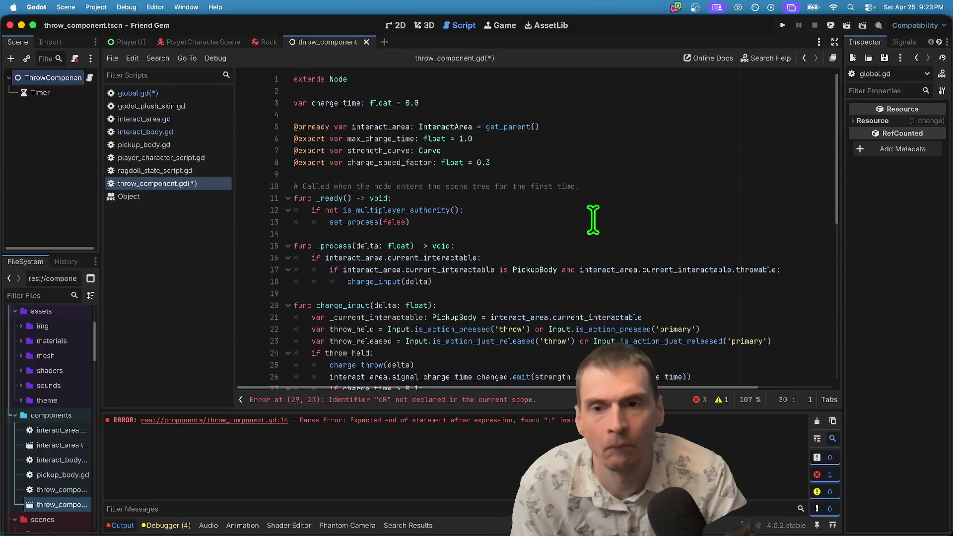
# - Paste the throw notes and constants at the top of throw_component.gd
pyautogui.click(604, 181)
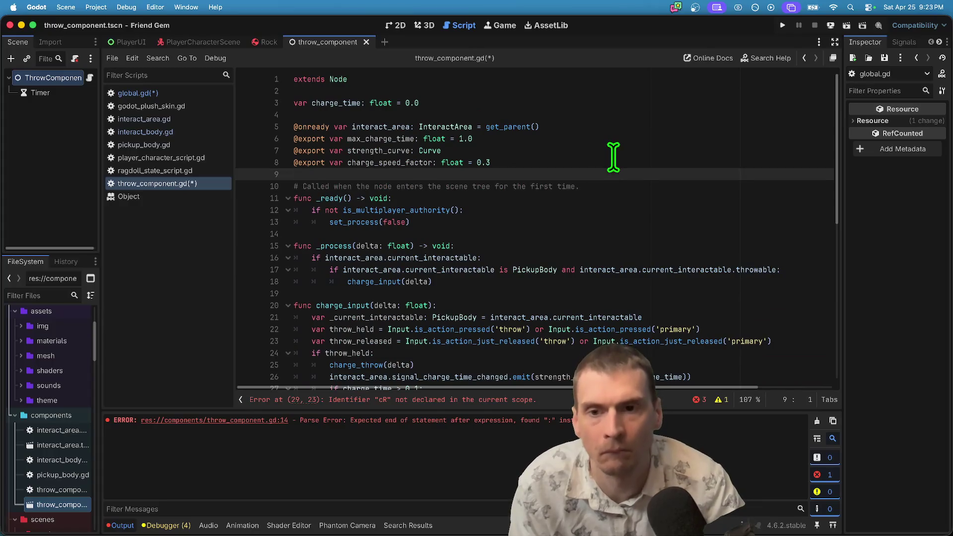
pyautogui.press('Return')
pyautogui.press('Return')
pyautogui.press('BackSpace')
pyautogui.press('BackSpace')
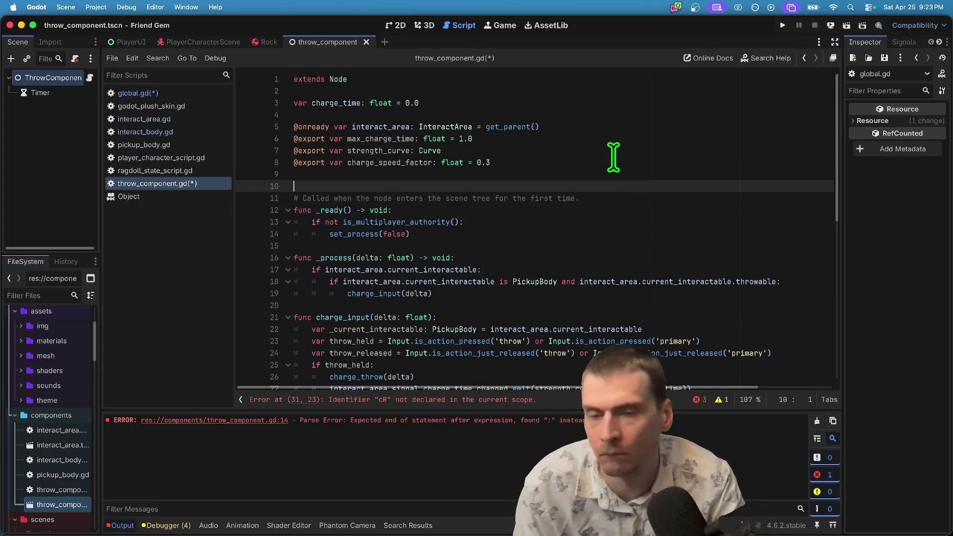
pyautogui.press('Up')
pyautogui.press('Up')
pyautogui.press('Up')
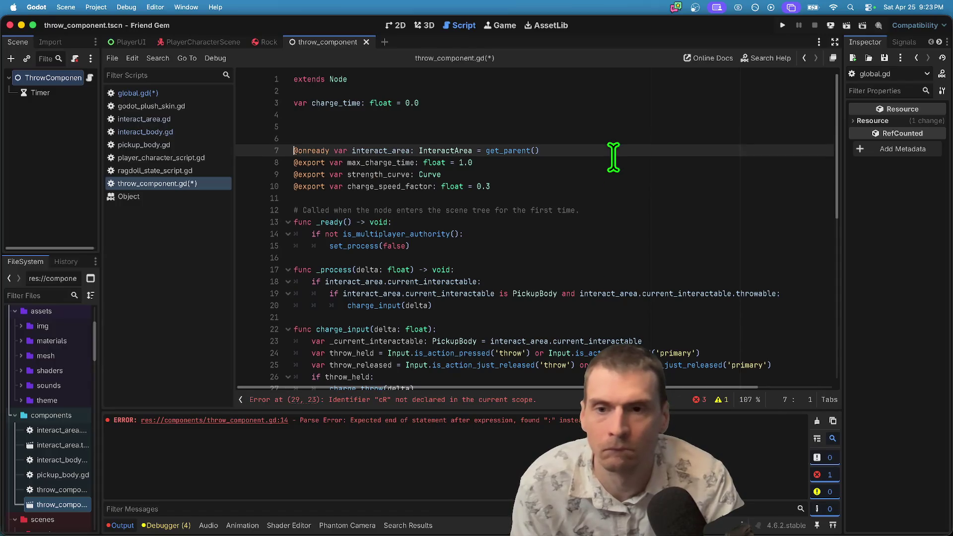
pyautogui.press('cmd+v')
pyautogui.press('Up')
pyautogui.press('Up')
pyautogui.press('Up')
pyautogui.press('Down')
pyautogui.press('Down')
pyautogui.press('Down')
pyautogui.press('Delete')
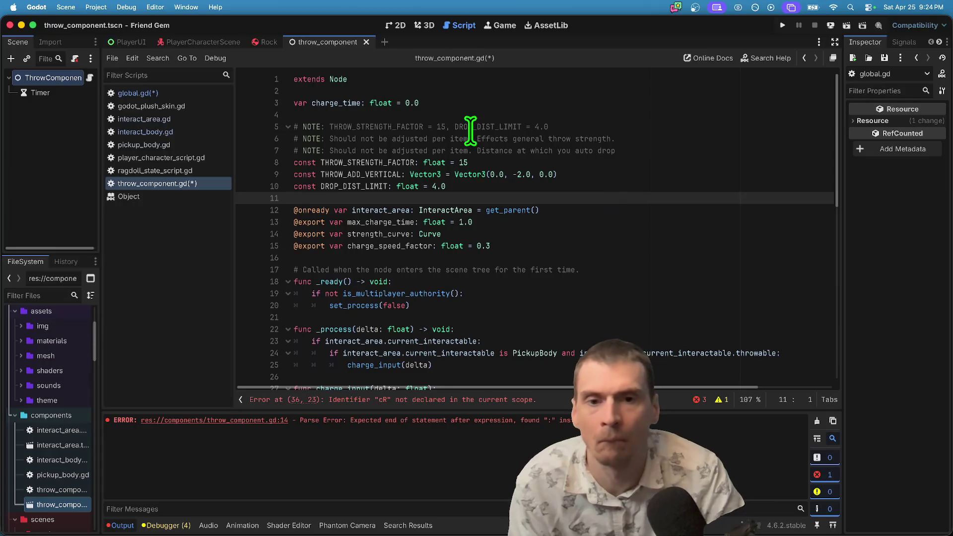
# - Delete DROP_DIST_LIMIT from the line-5 note and remove its const line
pyautogui.doubleClick(472, 126)
pyautogui.moveTo(472, 126); pyautogui.dragTo(635, 123)
pyautogui.press('BackSpace')
pyautogui.tripleClick(638, 183)
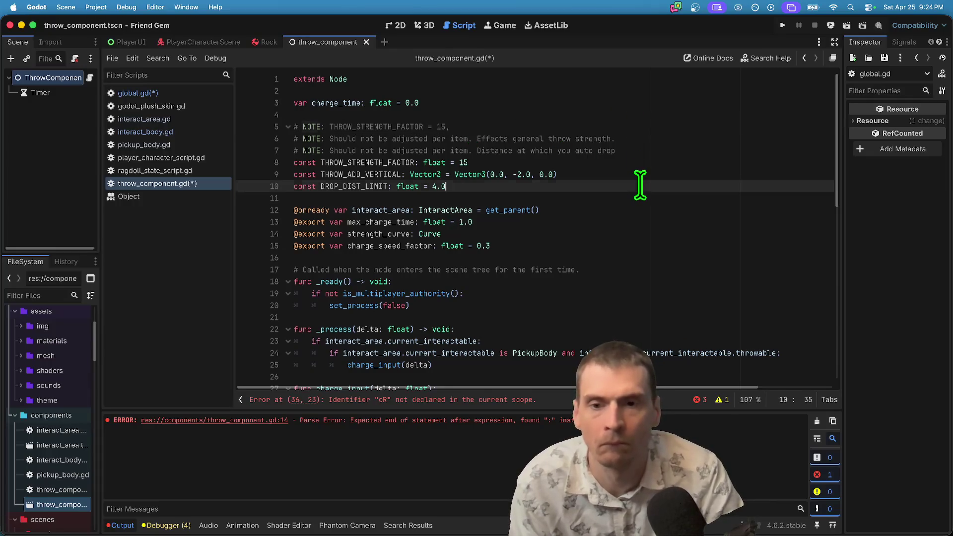
pyautogui.press('BackSpace')
# - Remove the auto-drop distance comment line, keeping THROW_STRENGTH_FACTOR and THROW_ADD_VERTICAL
pyautogui.doubleClick(346, 175)
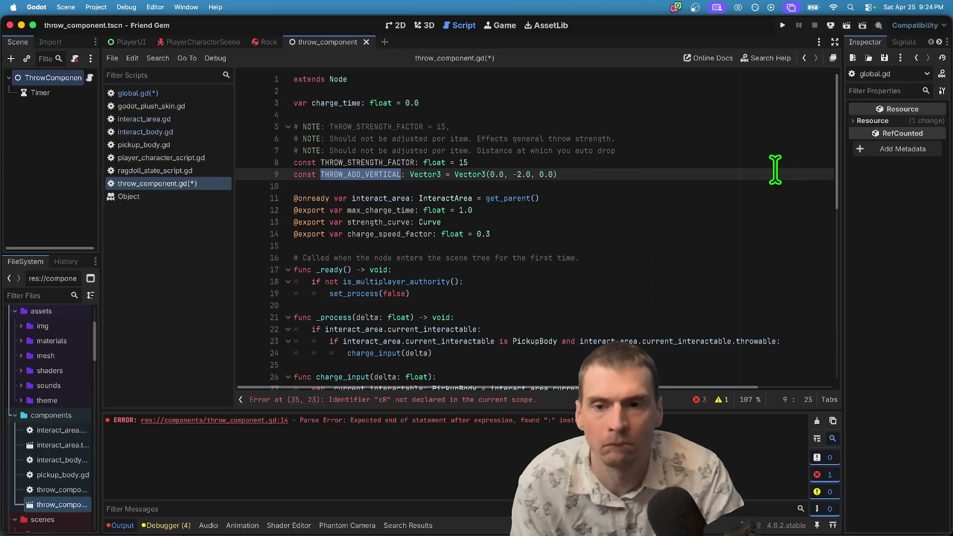
pyautogui.click(775, 171)
pyautogui.doubleClick(364, 163)
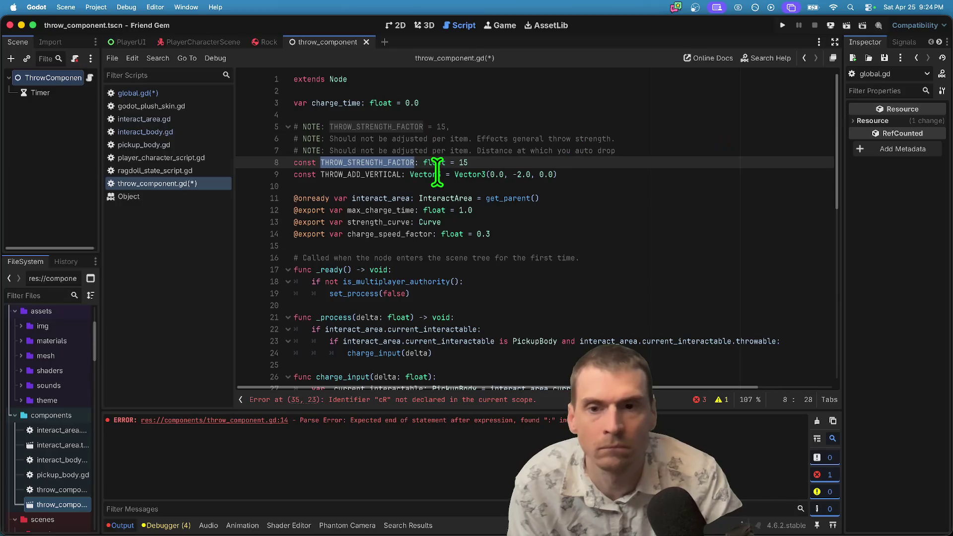
pyautogui.click(595, 163)
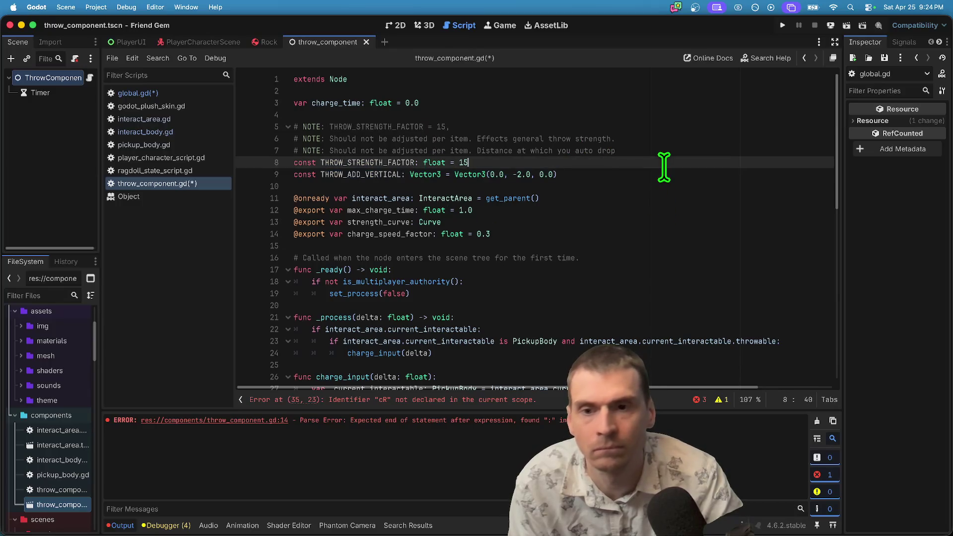
pyautogui.click(303, 162)
pyautogui.hotkey('shift', 'Up')
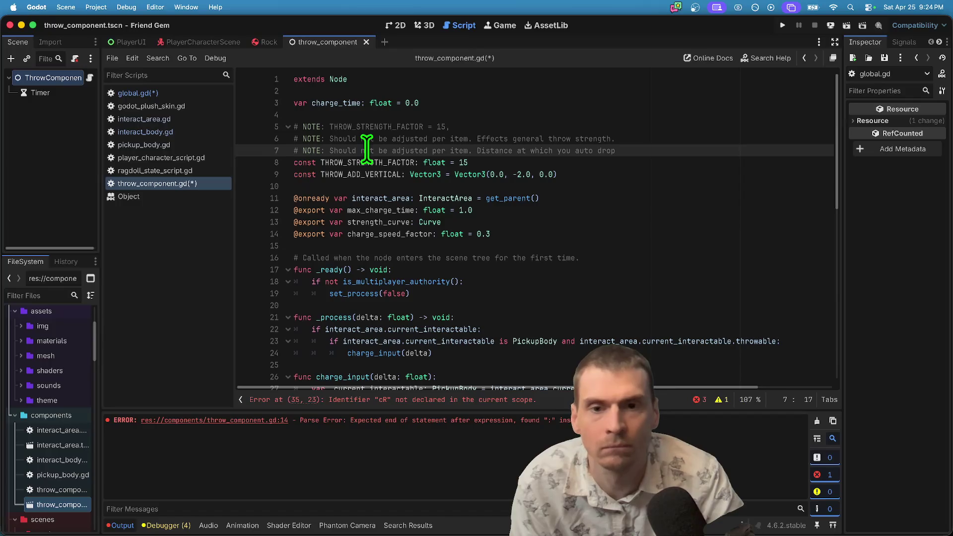
pyautogui.press('BackSpace')
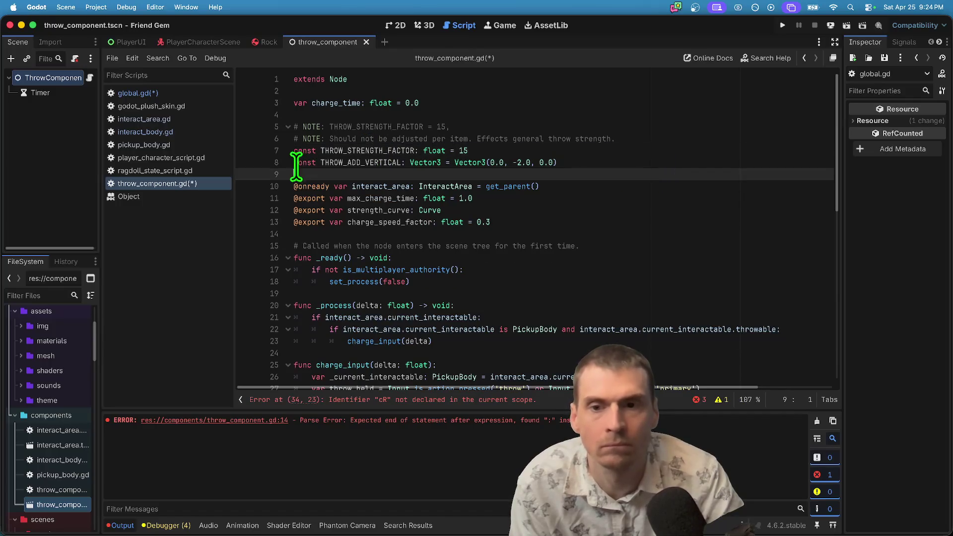
pyautogui.doubleClick(350, 163)
# - Remove the Global. prefix before THROW_ADD_VERTICAL on line 34
pyautogui.scroll(-2, 622, 147)
pyautogui.scroll(-4, 623, 147)
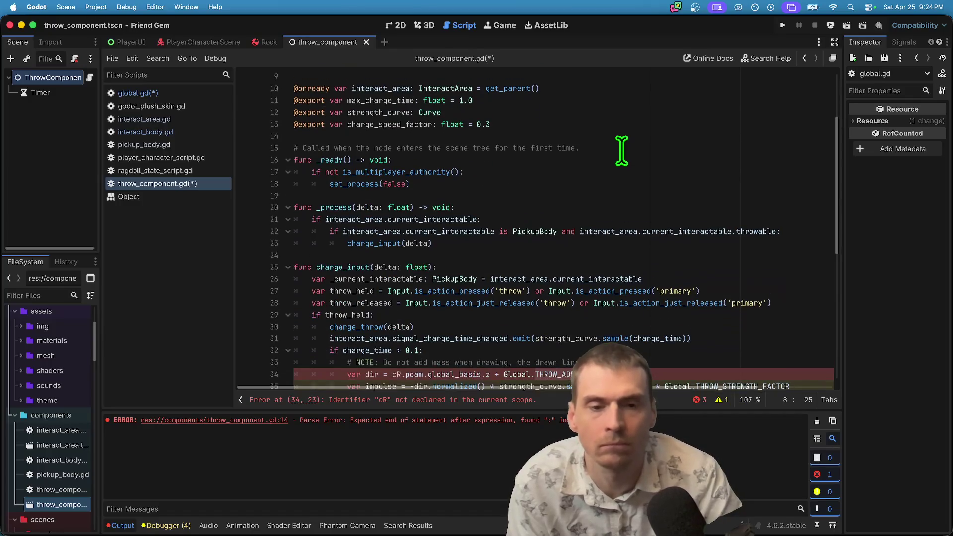
pyautogui.click(523, 322)
pyautogui.doubleClick(522, 322)
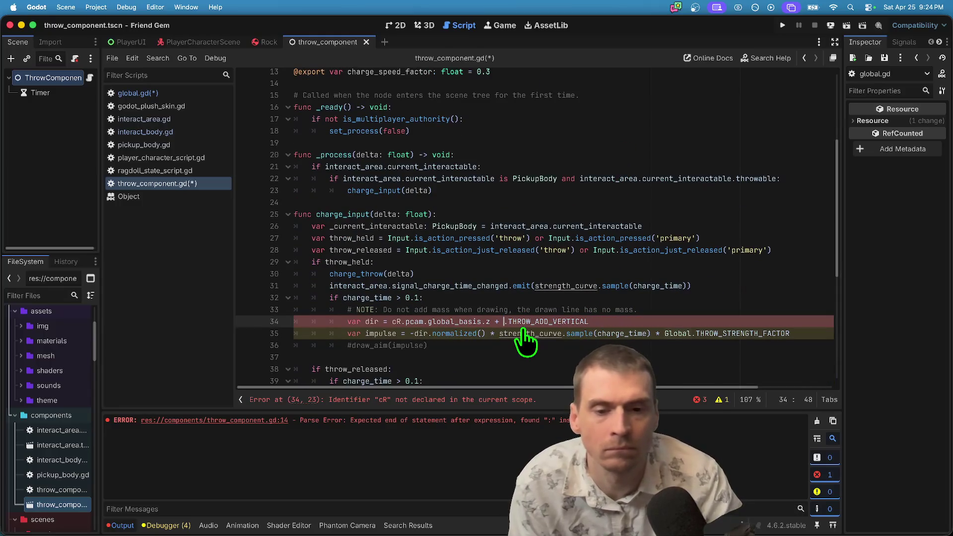
pyautogui.hotkey('shift', 'Right')
pyautogui.press('BackSpace')
# - Remove the Global. prefix before THROW_STRENGTH_FACTOR on line 35
pyautogui.doubleClick(672, 334)
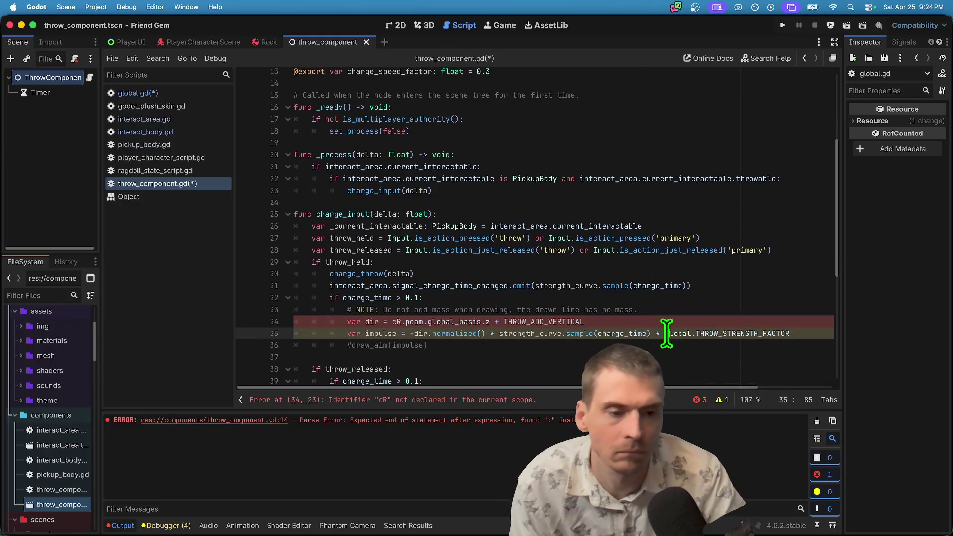
pyautogui.hotkey('shift', 'Right')
pyautogui.press('BackSpace')
pyautogui.press('Down')
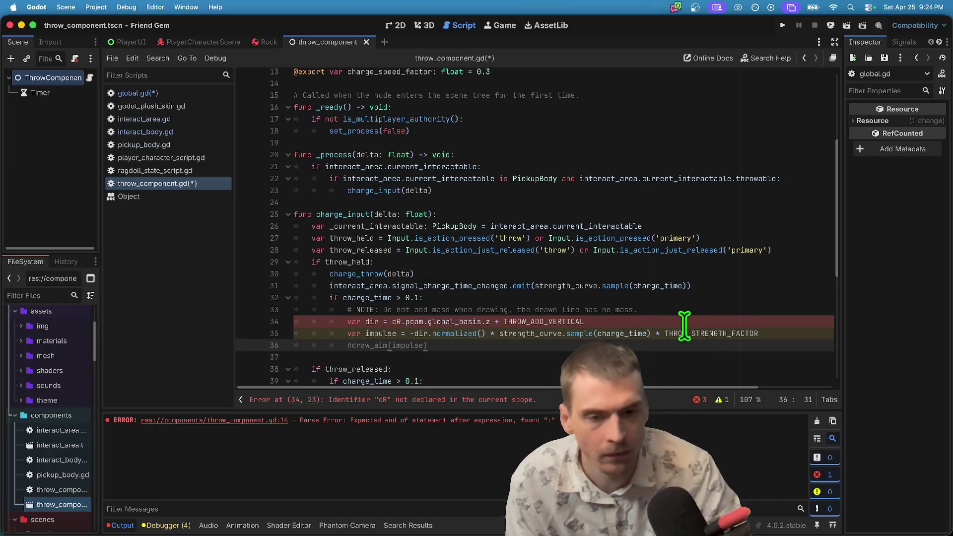
pyautogui.doubleClick(680, 334)
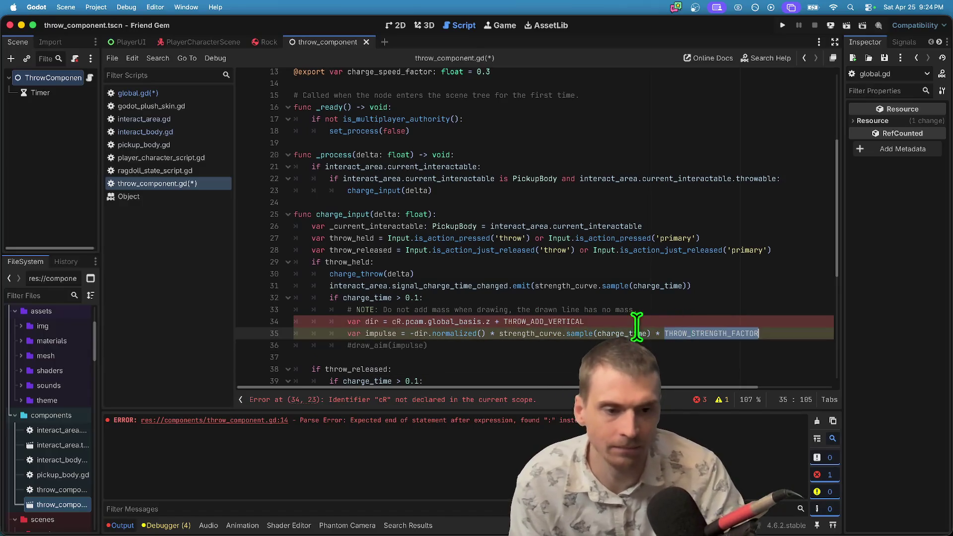
pyautogui.doubleClick(570, 322)
pyautogui.scroll(4, 569, 320)
pyautogui.scroll(-7, 570, 320)
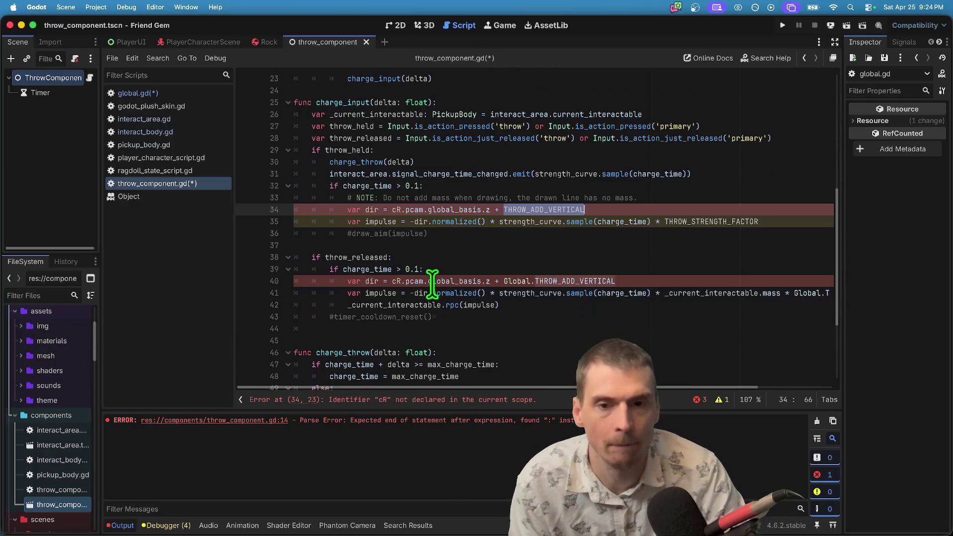
# - Replace cR on line 34 with _current_interactable.owner_player
pyautogui.doubleClick(396, 209)
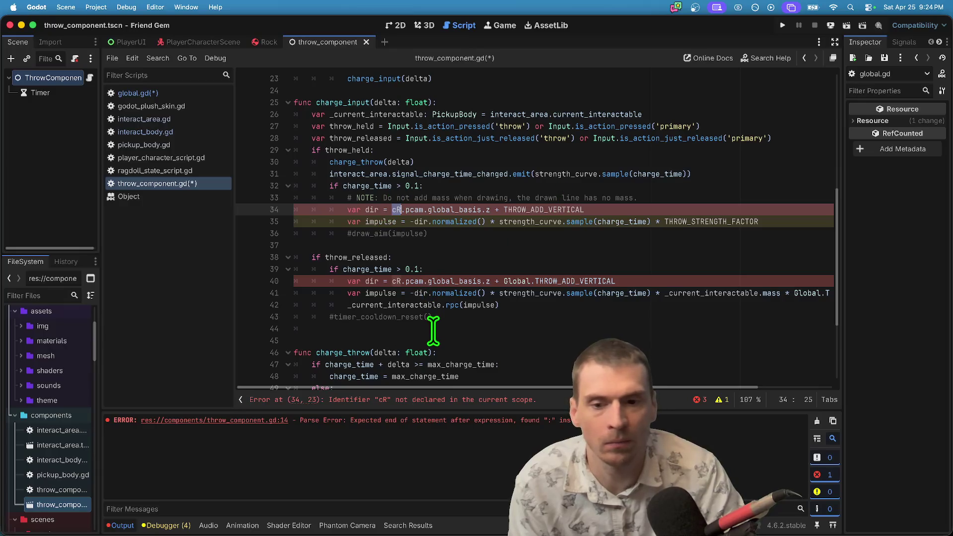
pyautogui.doubleClick(371, 115)
pyautogui.hotkey('ctrl', 'c')
pyautogui.click(394, 210)
pyautogui.press('Delete')
pyautogui.press('Delete')
pyautogui.hotkey('ctrl', 'v')
pyautogui.write('.o')
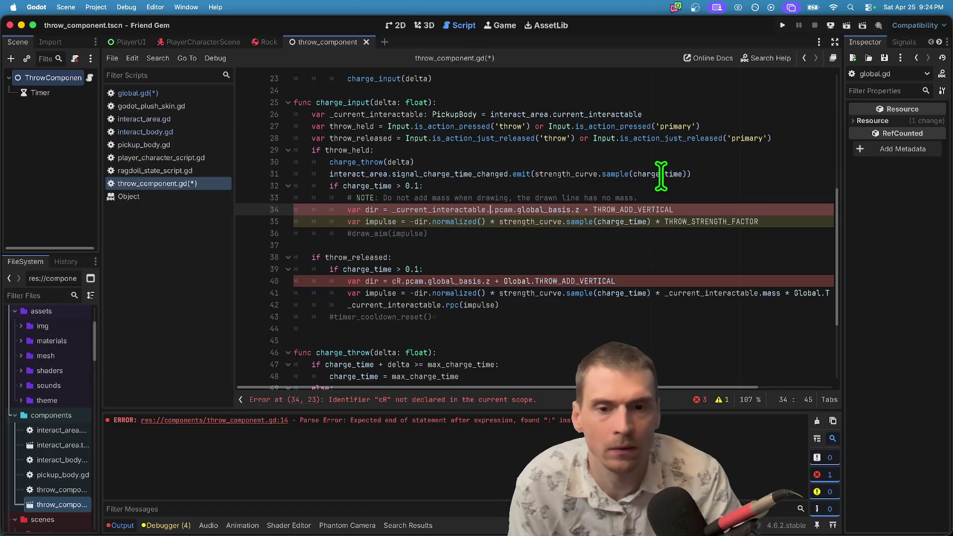
pyautogui.press('BackSpace')
pyautogui.press('BackSpace')
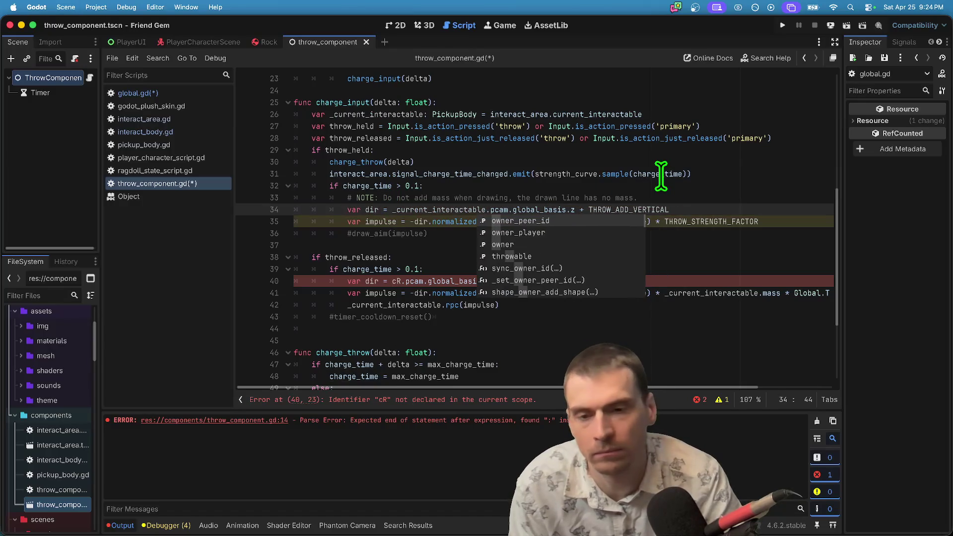
pyautogui.write('.o')
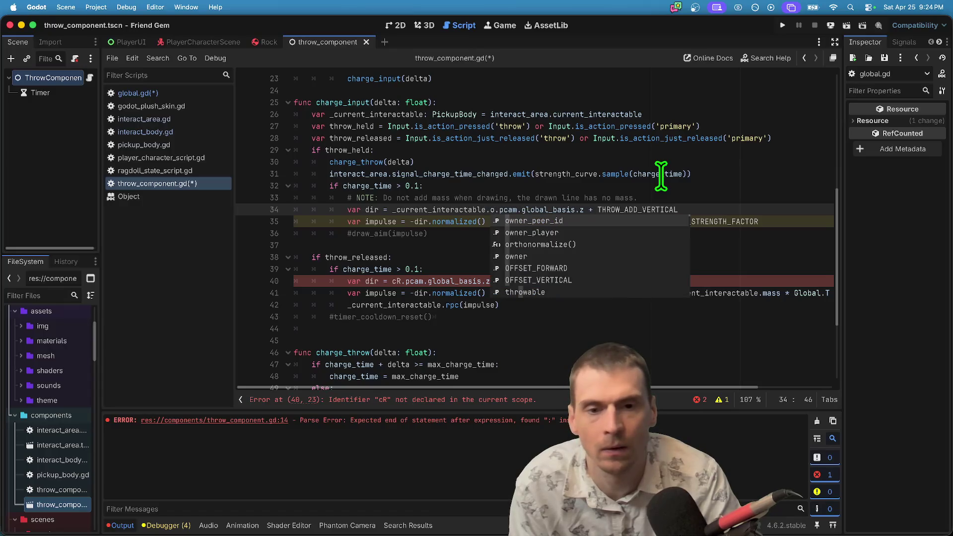
pyautogui.write('w')
pyautogui.press('Down')
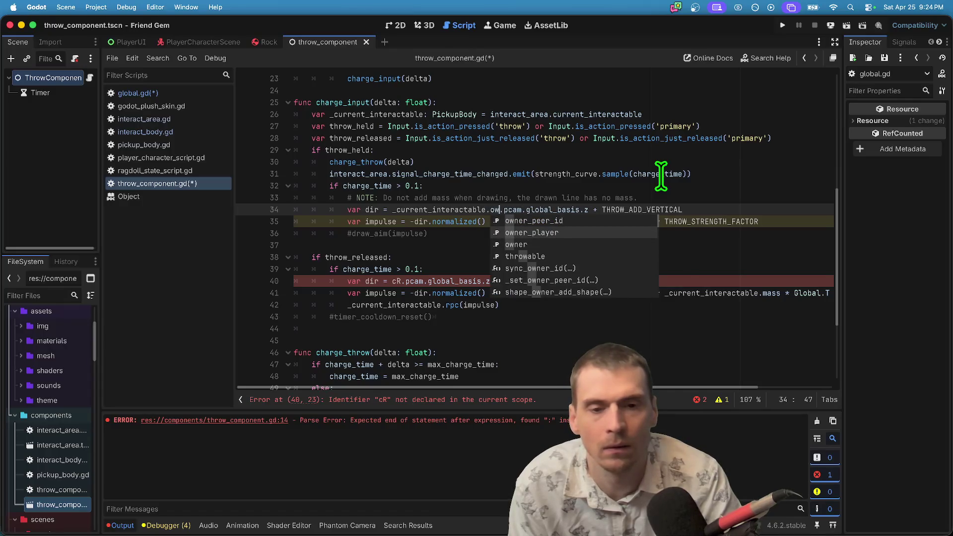
pyautogui.press('Return')
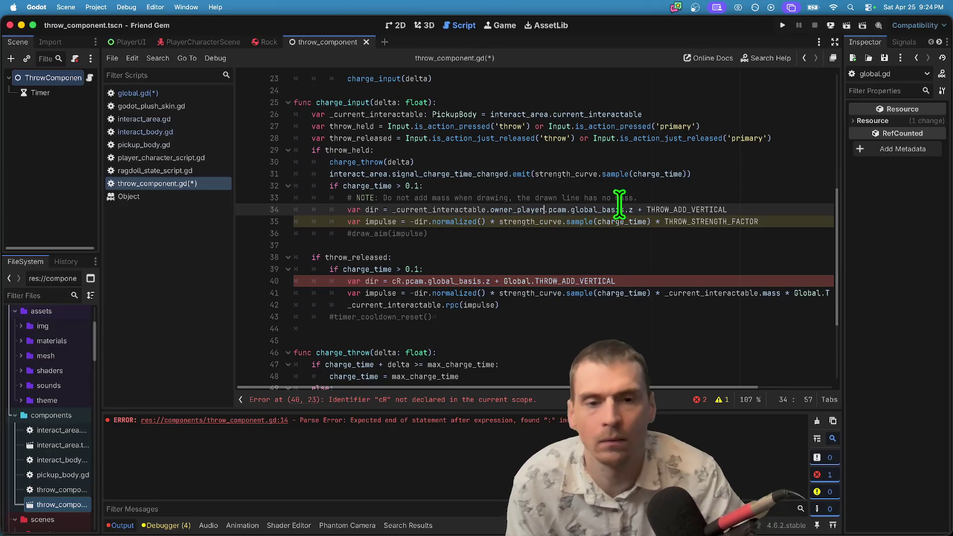
# - Look up the _current_interactable and interact_area declarations around line 26
pyautogui.doubleClick(483, 212)
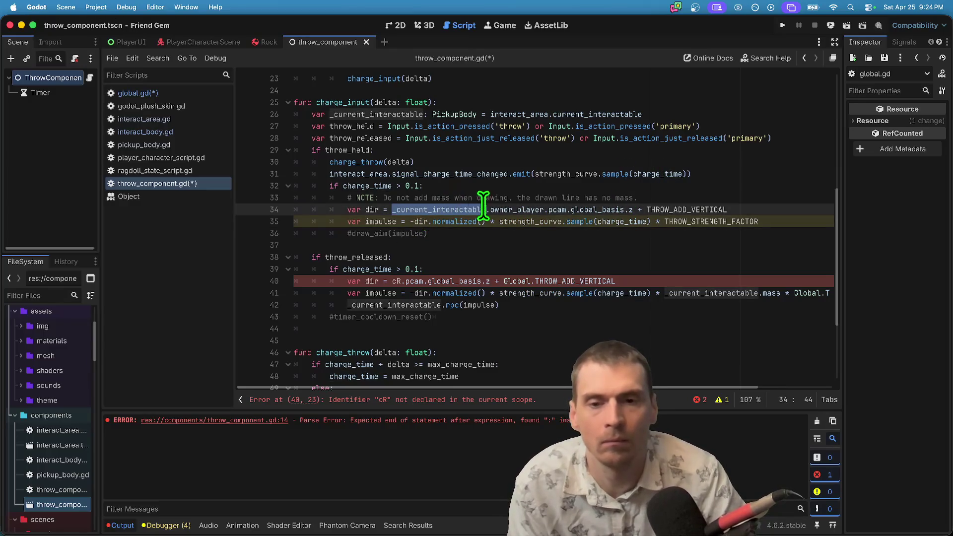
pyautogui.doubleClick(493, 210)
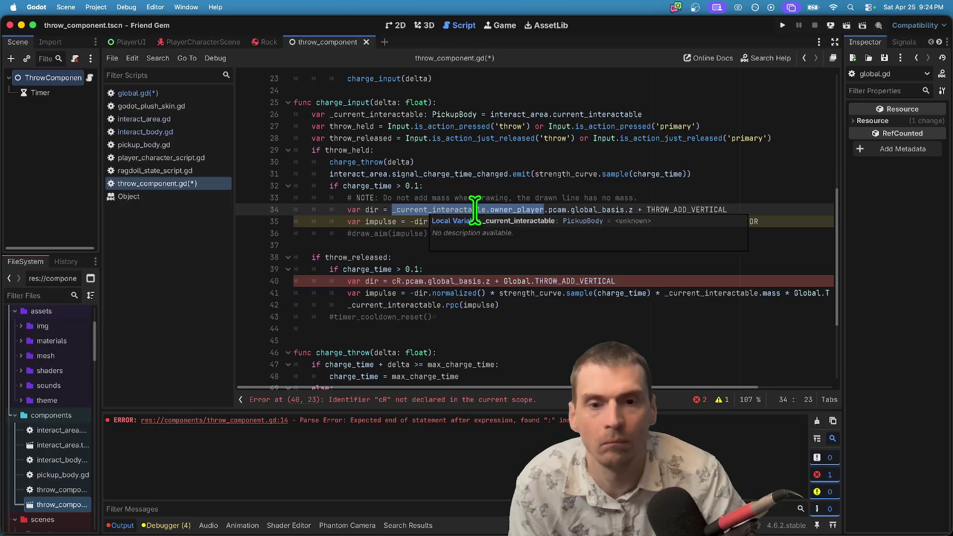
pyautogui.click(478, 210)
pyautogui.keyDown('super'); pyautogui.click(431, 213); pyautogui.keyUp('super')
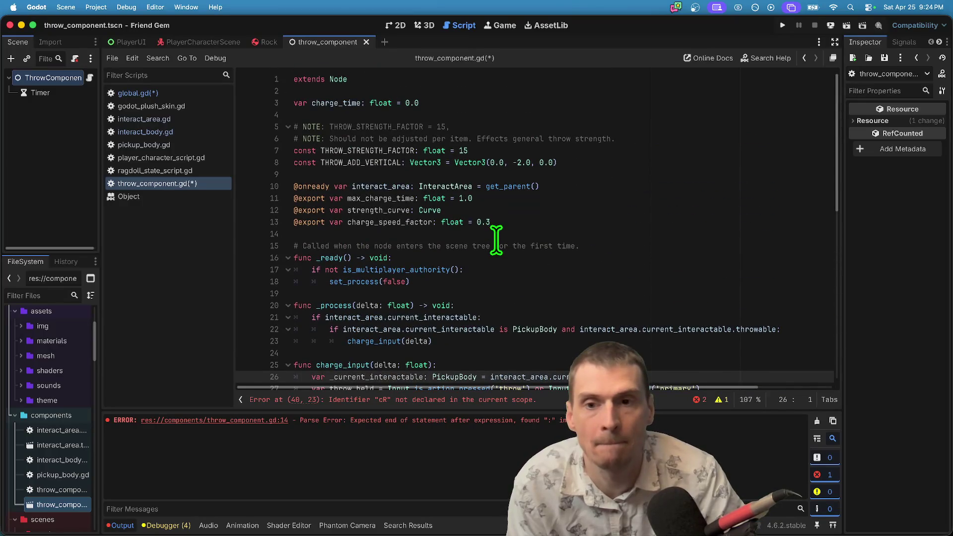
pyautogui.scroll(-7, 479, 240)
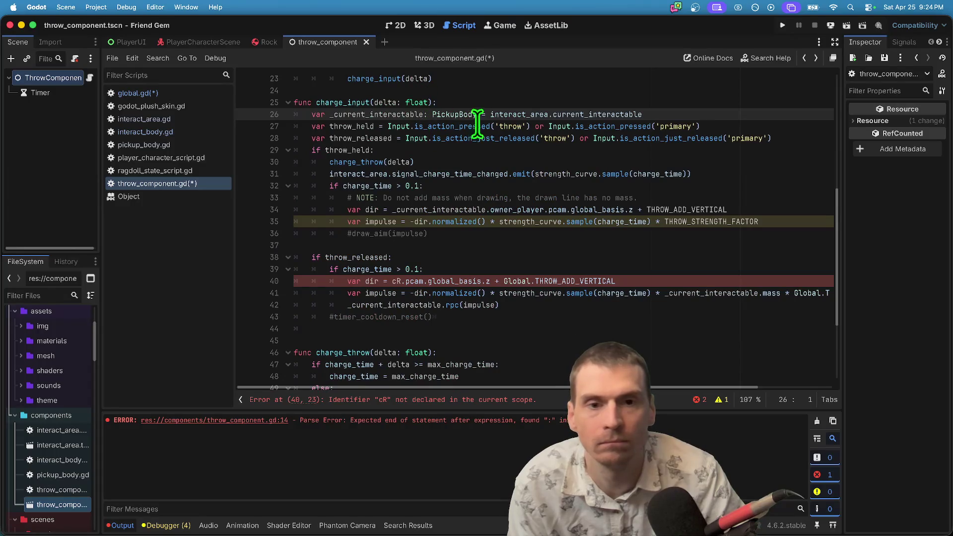
pyautogui.doubleClick(526, 114)
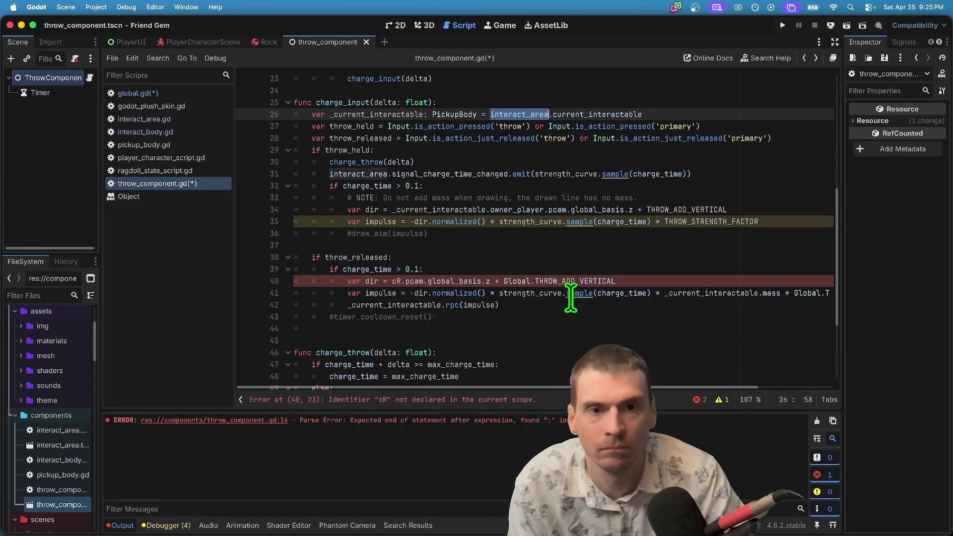
pyautogui.scroll(7, 571, 297)
pyautogui.scroll(-6, 569, 293)
pyautogui.press('Down')
pyautogui.press('Down')
pyautogui.press('Down')
pyautogui.press('Up')
pyautogui.press('Up')
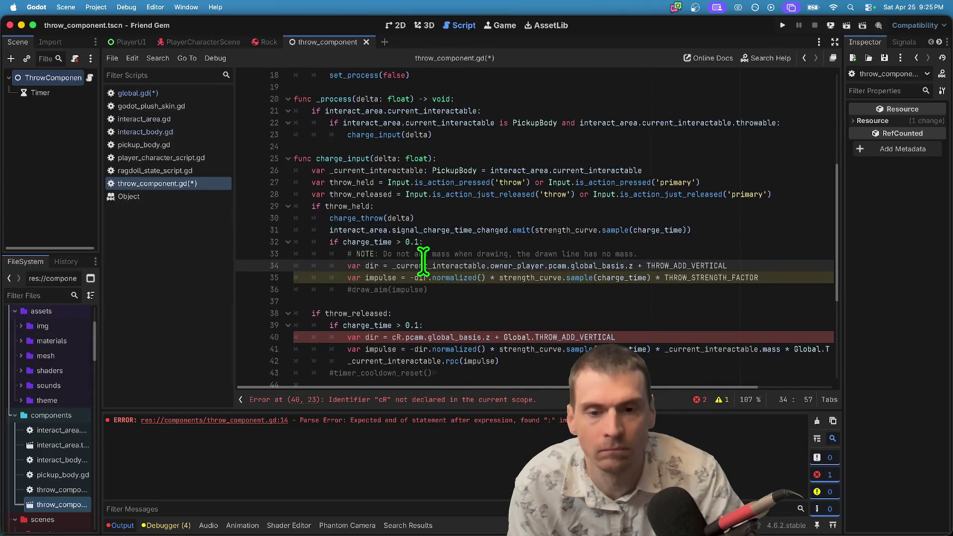
# - Swap _current_interactable.owner_player on line 34 for interact_area
pyautogui.doubleClick(429, 265)
pyautogui.keyDown('shift'); pyautogui.click(491, 266); pyautogui.keyUp('shift')
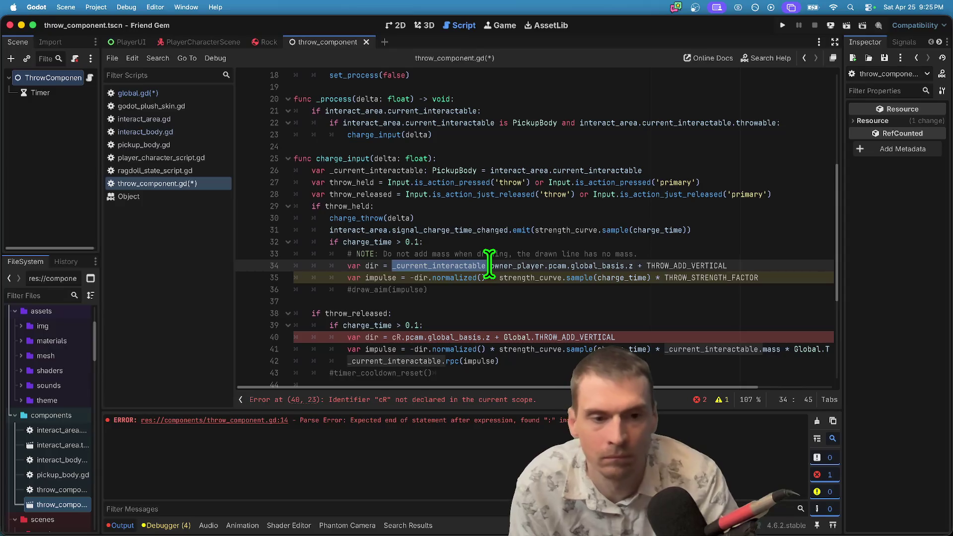
pyautogui.hotkey('shift', 'alt', 'Right')
pyautogui.press('BackSpace')
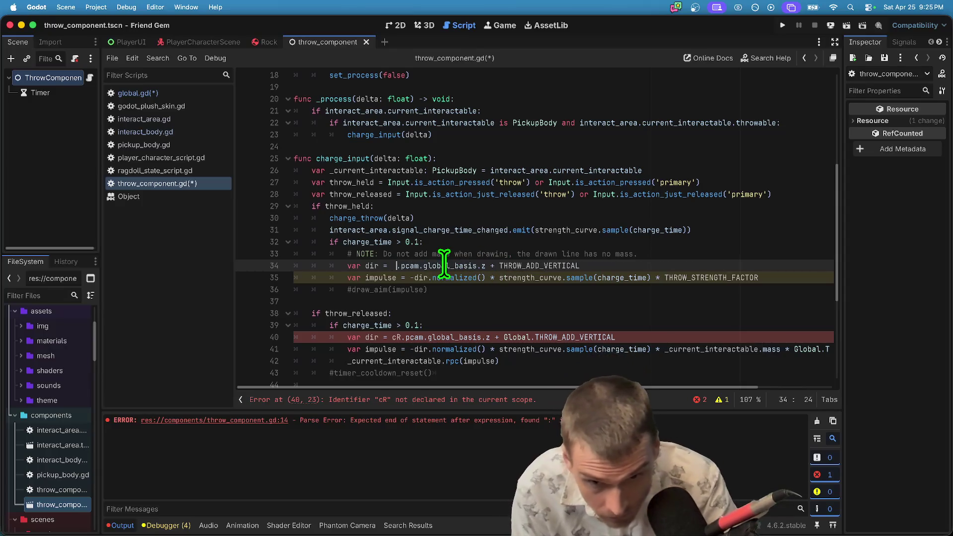
pyautogui.hotkey('ctrl', 'space')
pyautogui.write('interact_area')
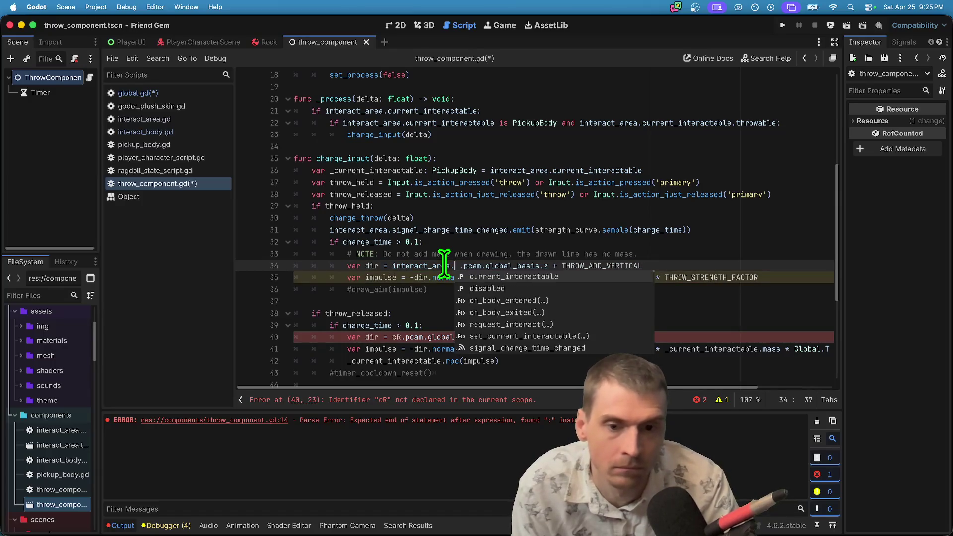
pyautogui.write('pl')
pyautogui.press('BackSpace')
pyautogui.press('BackSpace')
pyautogui.press('BackSpace')
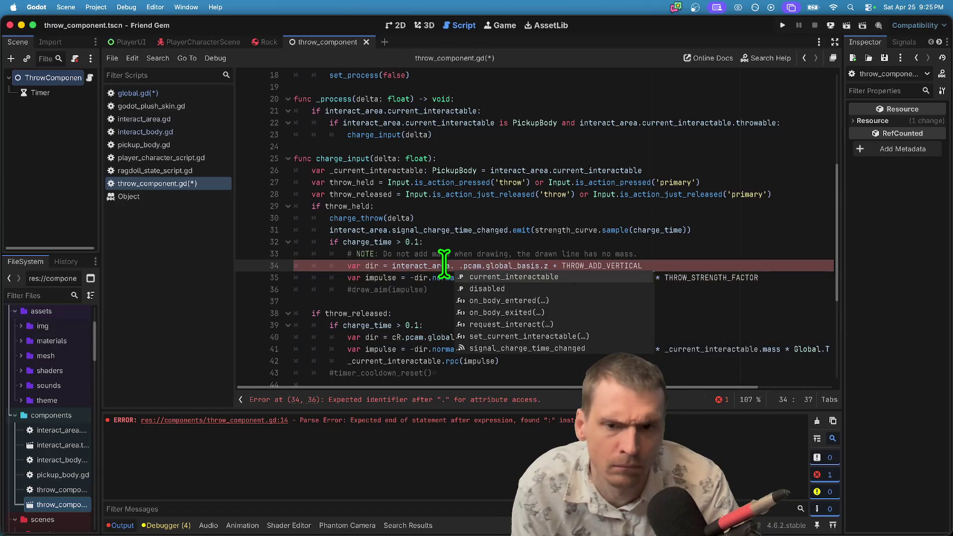
# - Inspect interact_area.gd, then navigate back to line 34 of throw_component.gd
pyautogui.keyDown('ctrl'); pyautogui.click(418, 266); pyautogui.keyUp('ctrl')
pyautogui.keyDown('ctrl'); pyautogui.click(427, 188); pyautogui.keyUp('ctrl')
pyautogui.scroll(5, 462, 204)
pyautogui.scroll(-8, 443, 188)
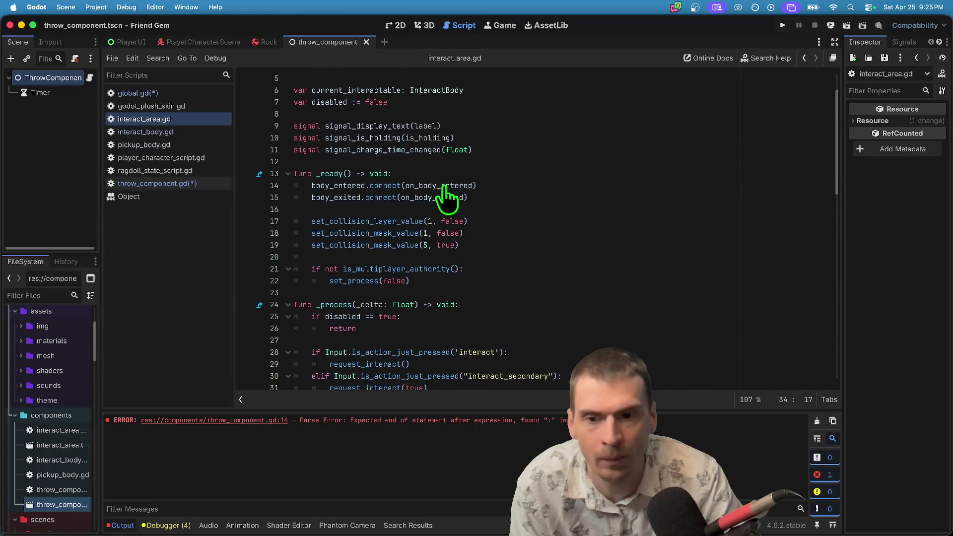
pyautogui.scroll(-8, 442, 187)
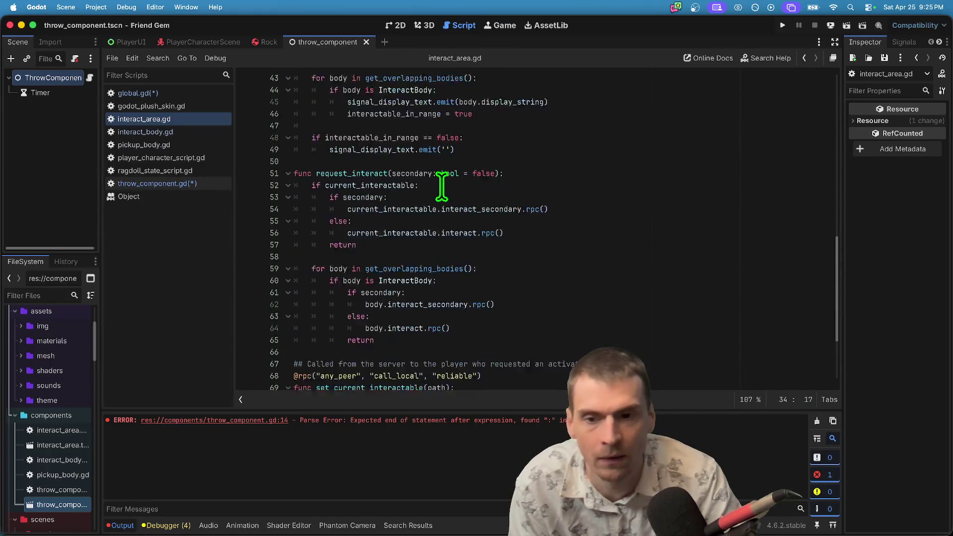
pyautogui.scroll(12, 440, 208)
pyautogui.scroll(5, 435, 240)
pyautogui.rightClick(435, 244)
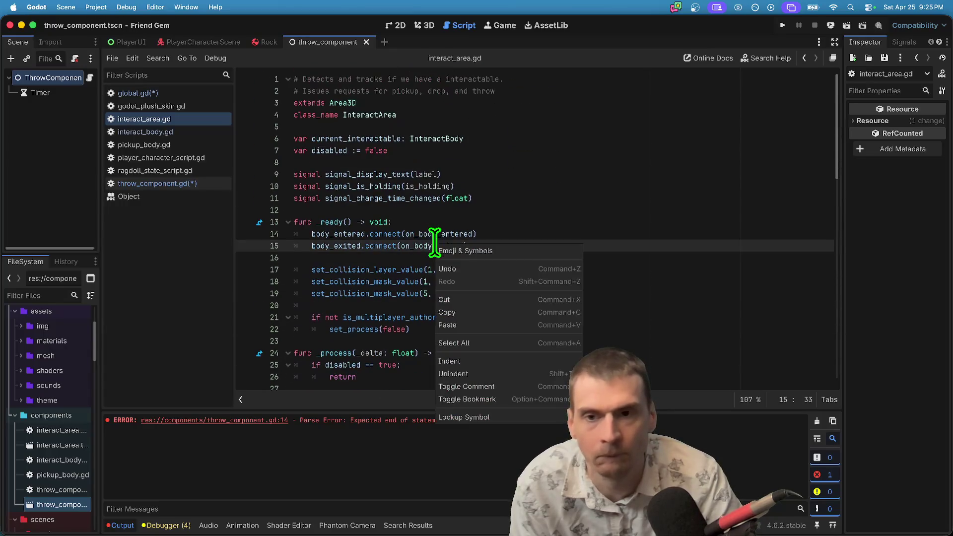
pyautogui.press('Escape')
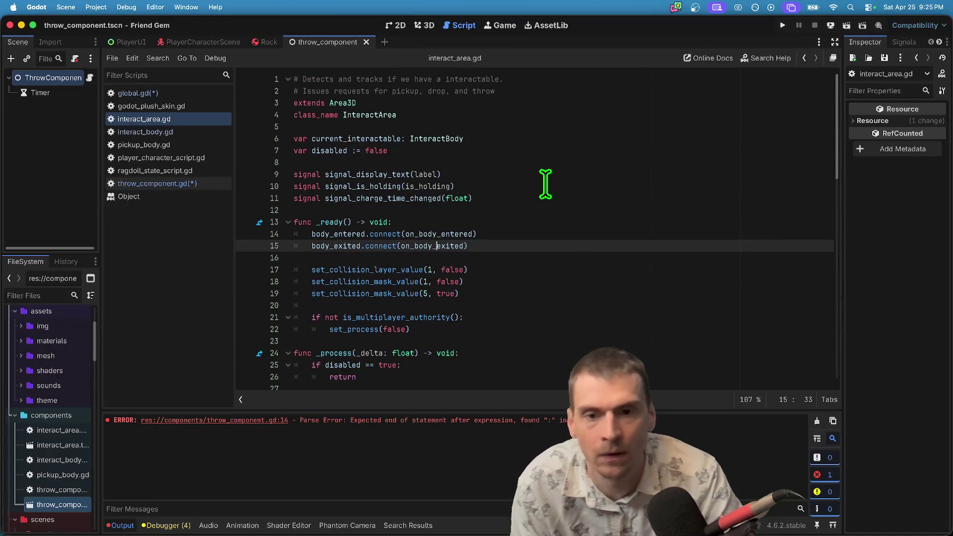
pyautogui.scroll(-7, 546, 184)
pyautogui.click(500, 211)
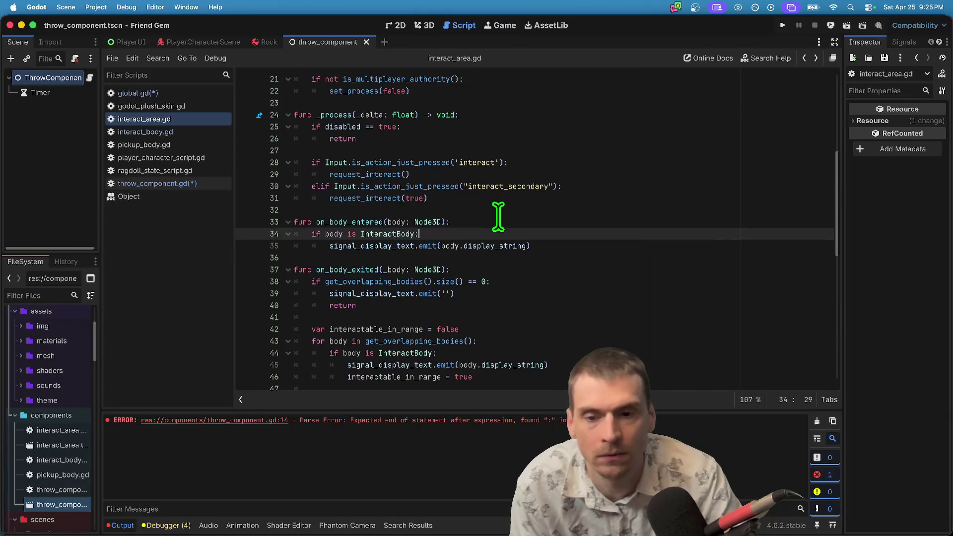
pyautogui.hotkey('alt', 'Left')
pyautogui.hotkey('alt', 'Left')
pyautogui.hotkey('alt', 'Right')
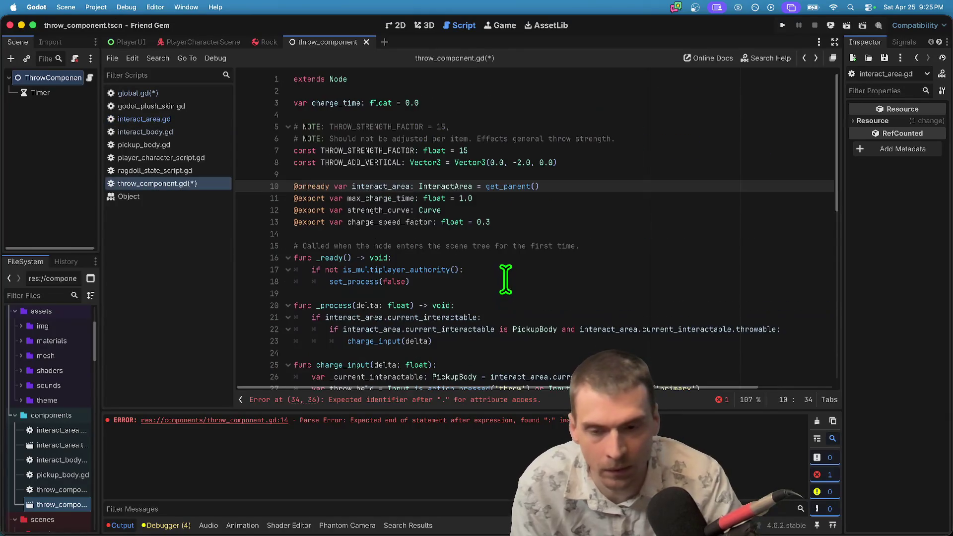
pyautogui.hotkey('alt', 'Left')
# - Replace interact_area on line 34 with _current_interactable.owner_player before .pcam
pyautogui.scroll(-2, 513, 263)
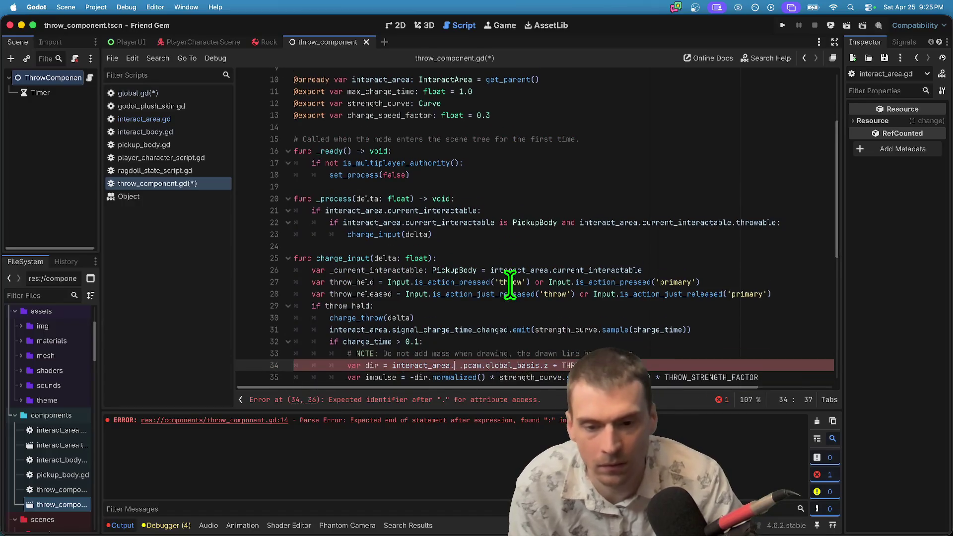
pyautogui.write('p')
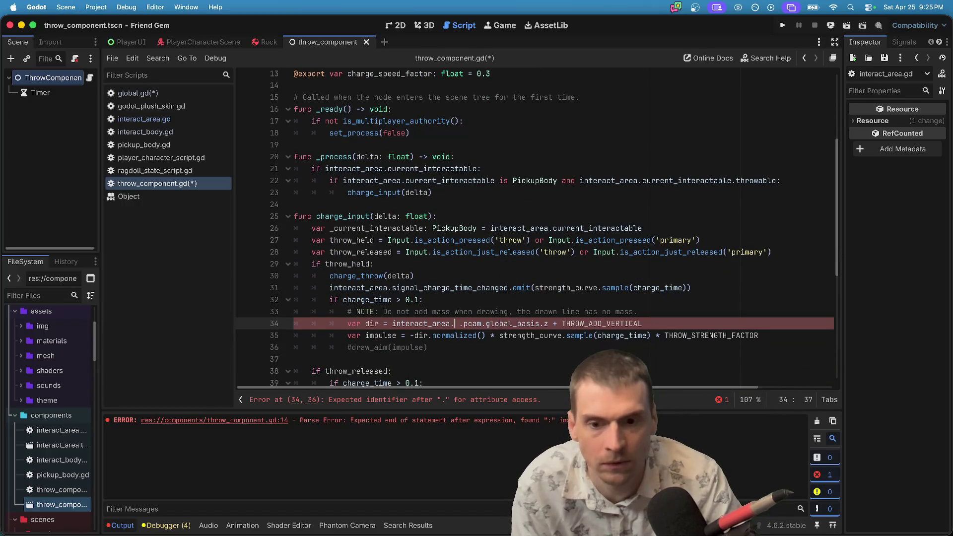
pyautogui.hotkey('alt', 'BackSpace')
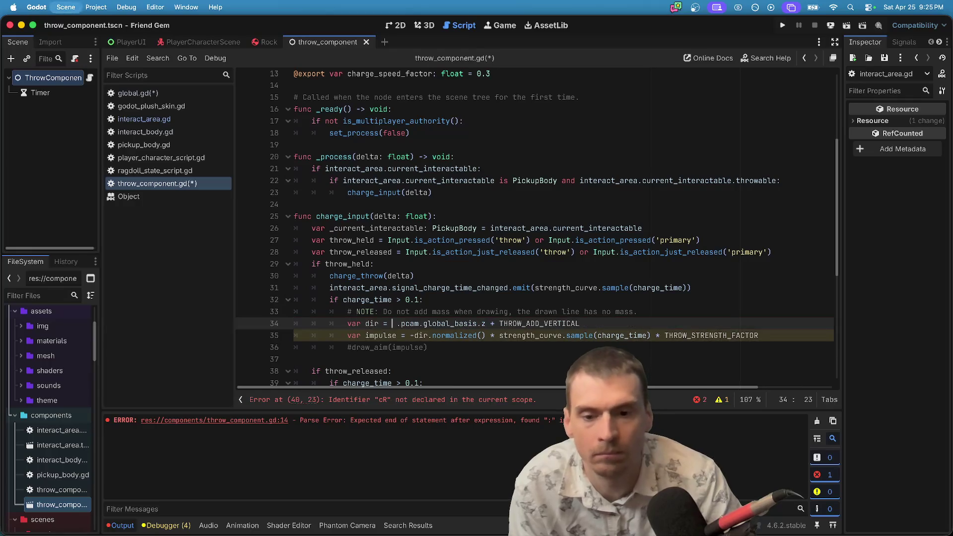
pyautogui.write('_current_interactable.owner_player')
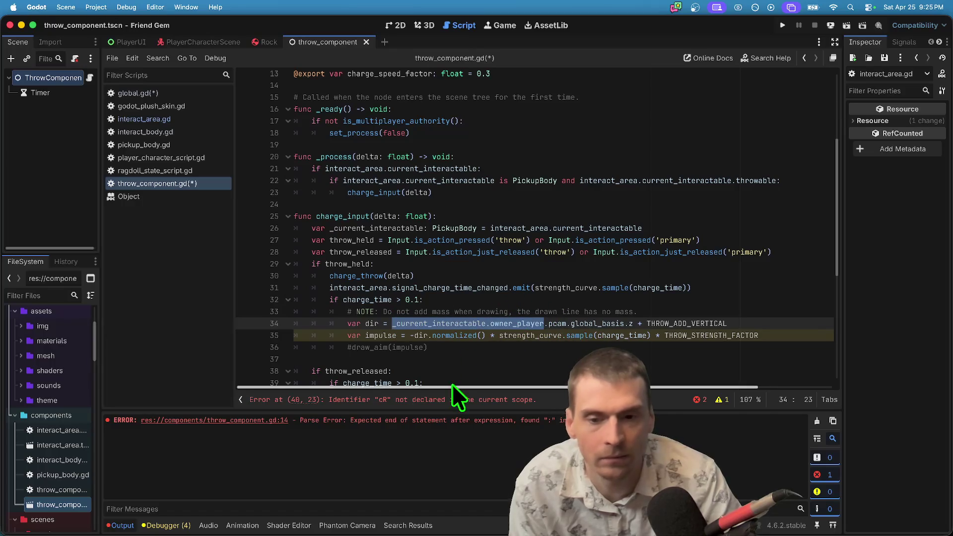
# - On line 40, drop the Global. prefix and replace cR with _current_interactable.owner_player
pyautogui.scroll(-3, 558, 358)
pyautogui.scroll(-1, 558, 357)
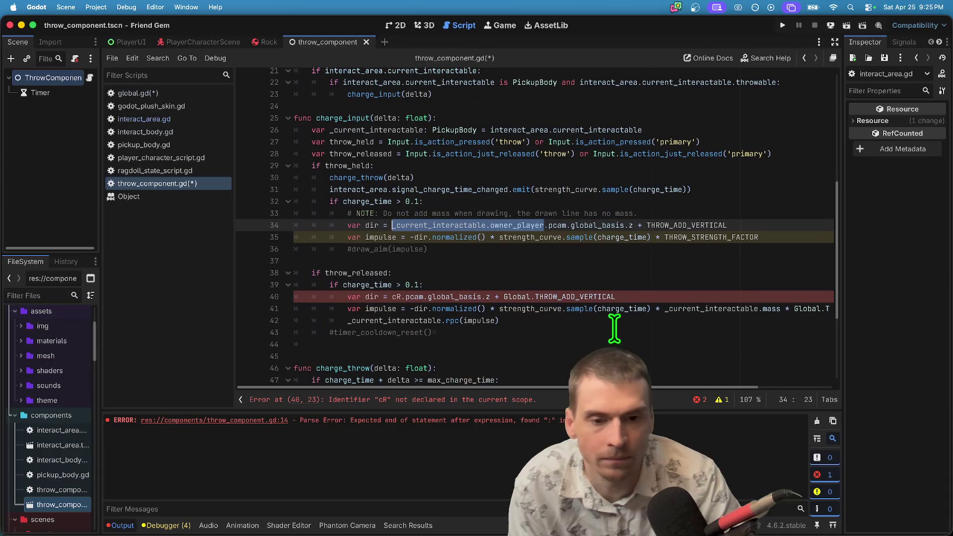
pyautogui.click(556, 297)
pyautogui.doubleClick(518, 296)
pyautogui.press('BackSpace')
pyautogui.press('Delete')
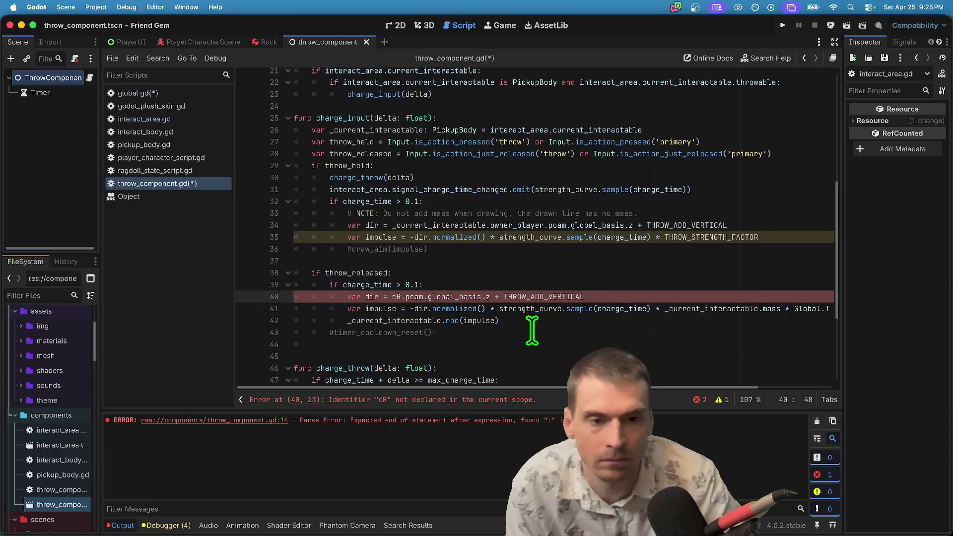
pyautogui.scroll(1, 601, 342)
pyautogui.click(513, 399)
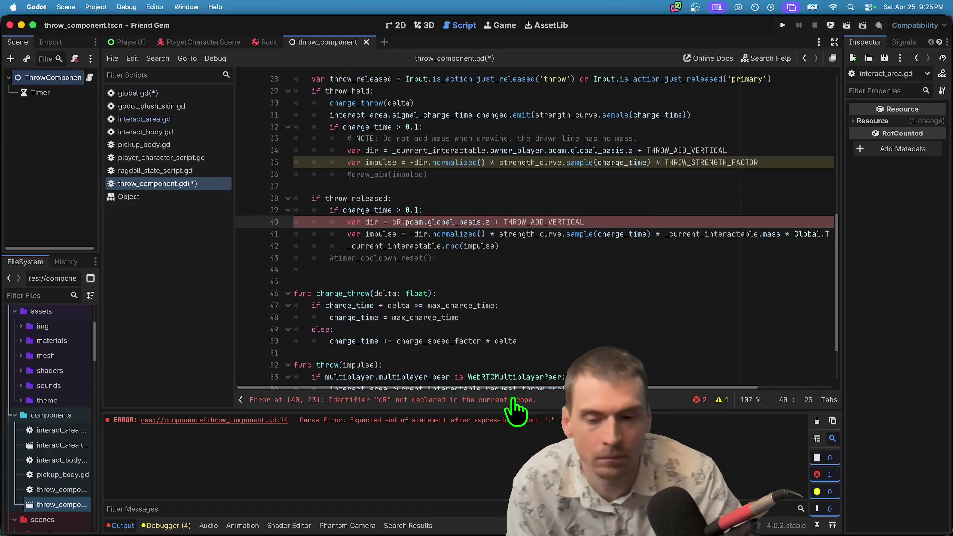
pyautogui.doubleClick(396, 222)
pyautogui.write('_current_interactable.owner_player')
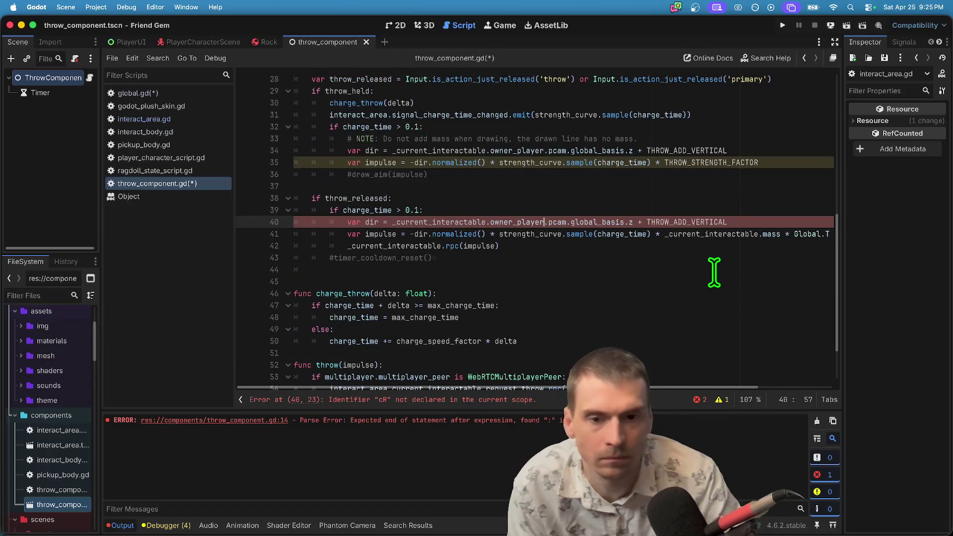
pyautogui.scroll(-2, 708, 275)
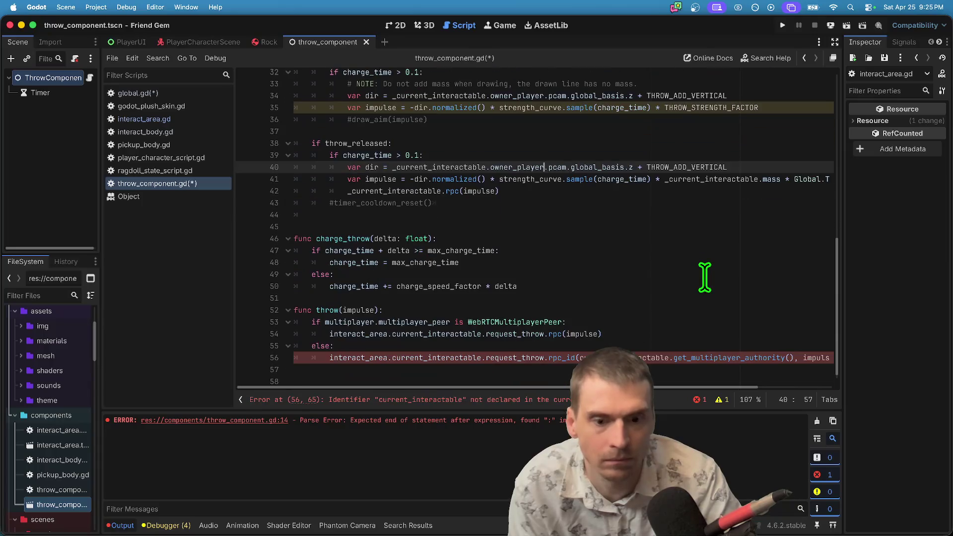
# - Delete request_throw from the throw calls on lines 54 and 56
pyautogui.click(543, 399)
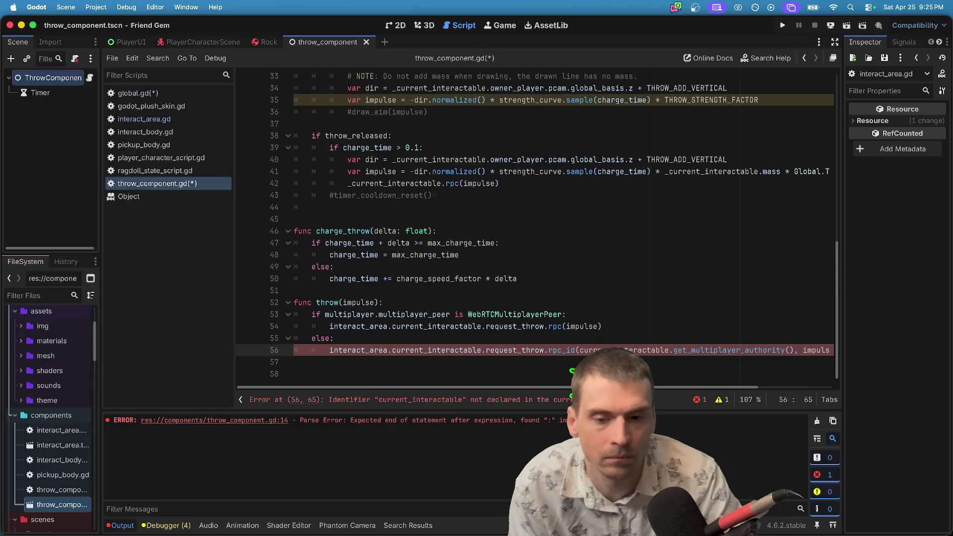
pyautogui.doubleClick(428, 350)
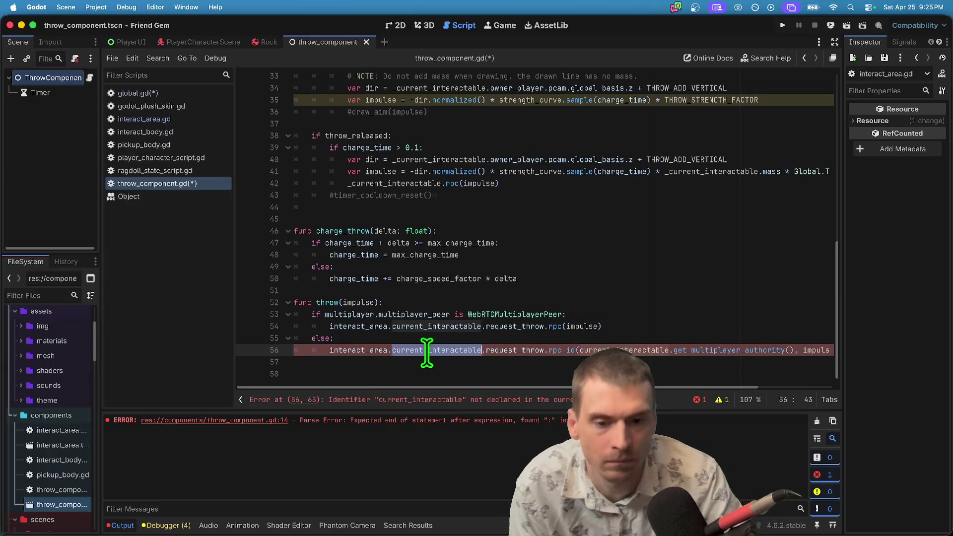
pyautogui.doubleClick(514, 350)
pyautogui.press('super+d')
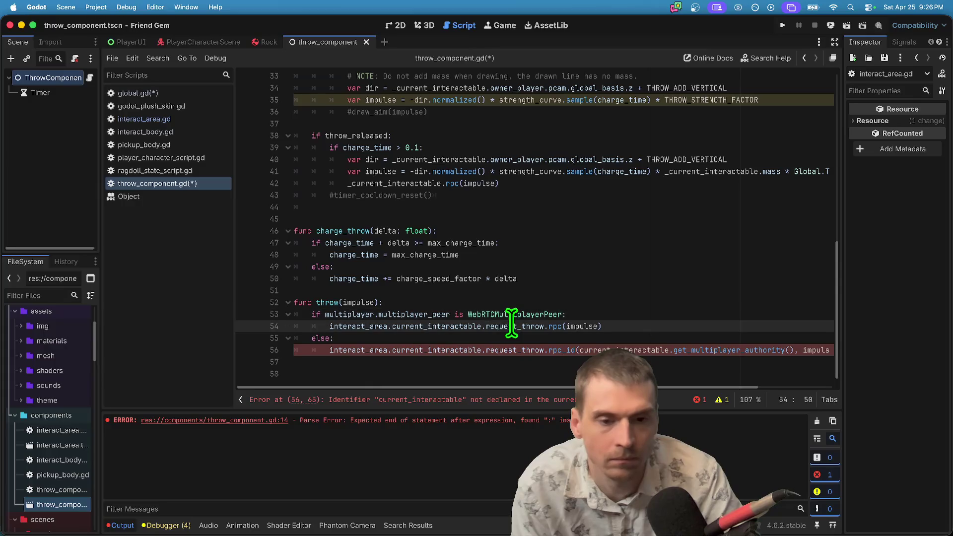
pyautogui.press('BackSpace')
pyautogui.write('.')
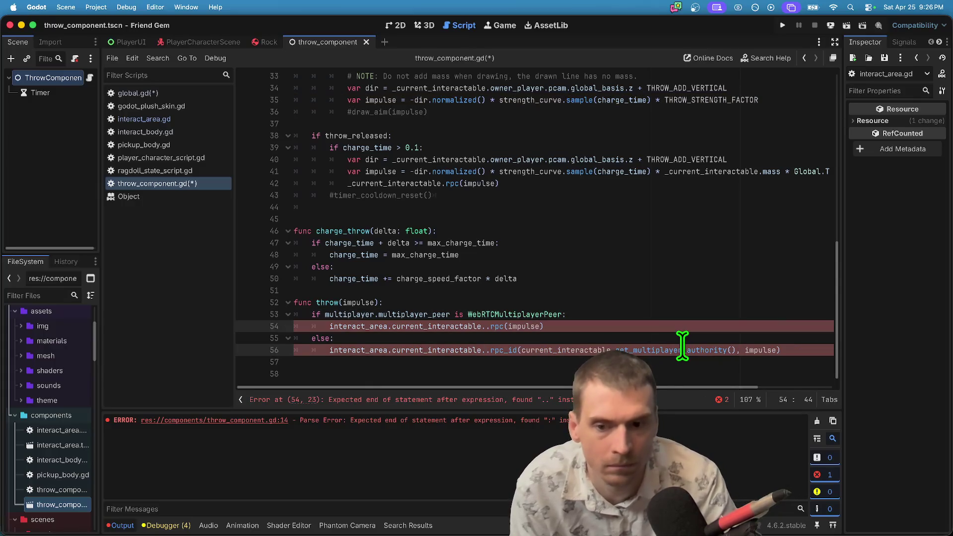
pyautogui.press('BackSpace')
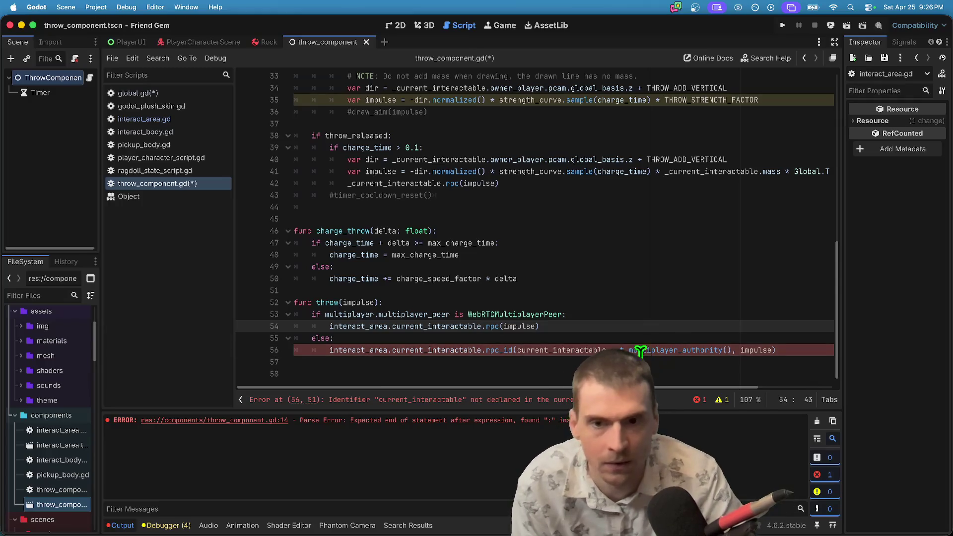
# - Make line 42 call _current_interactable.interact_secondary.rpc(impulse)
pyautogui.doubleClick(420, 184)
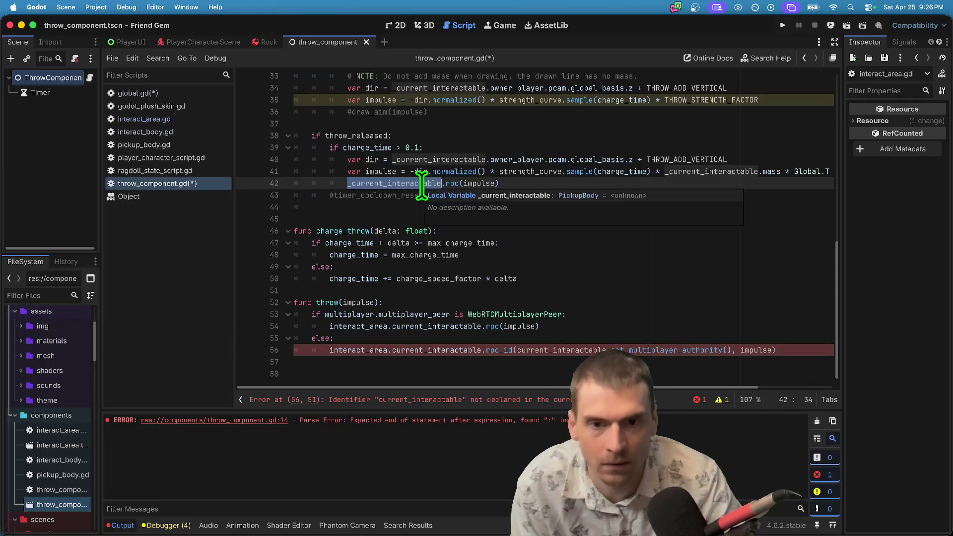
pyautogui.doubleClick(453, 183)
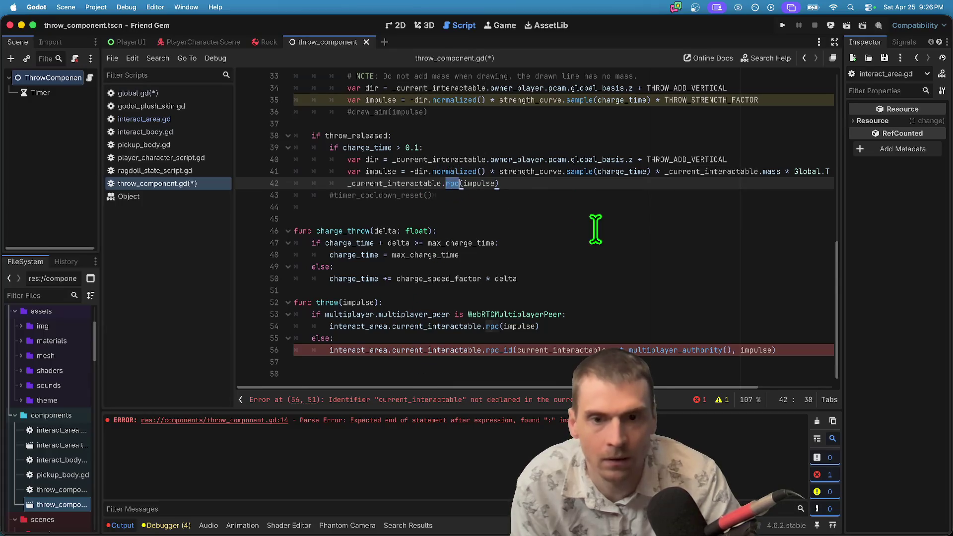
pyautogui.press('BackSpace')
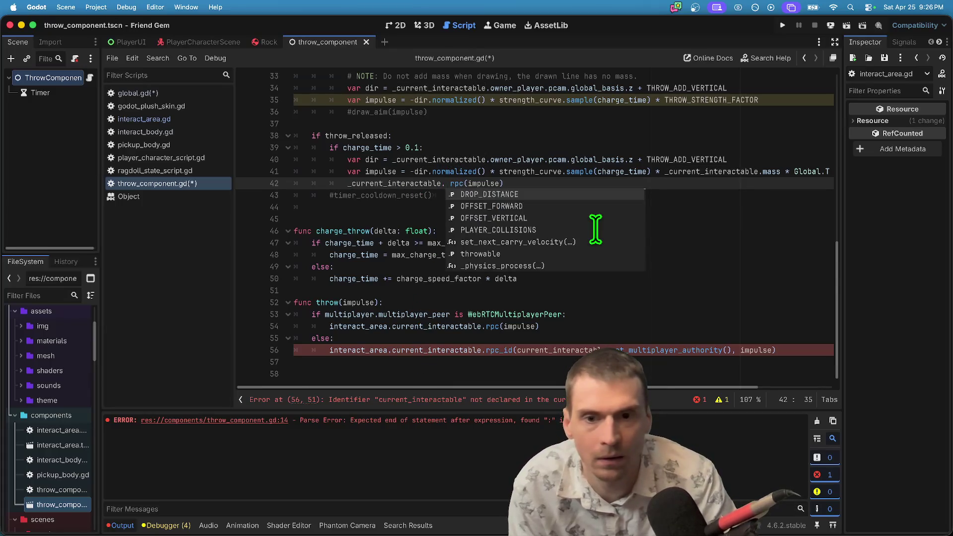
pyautogui.write('in')
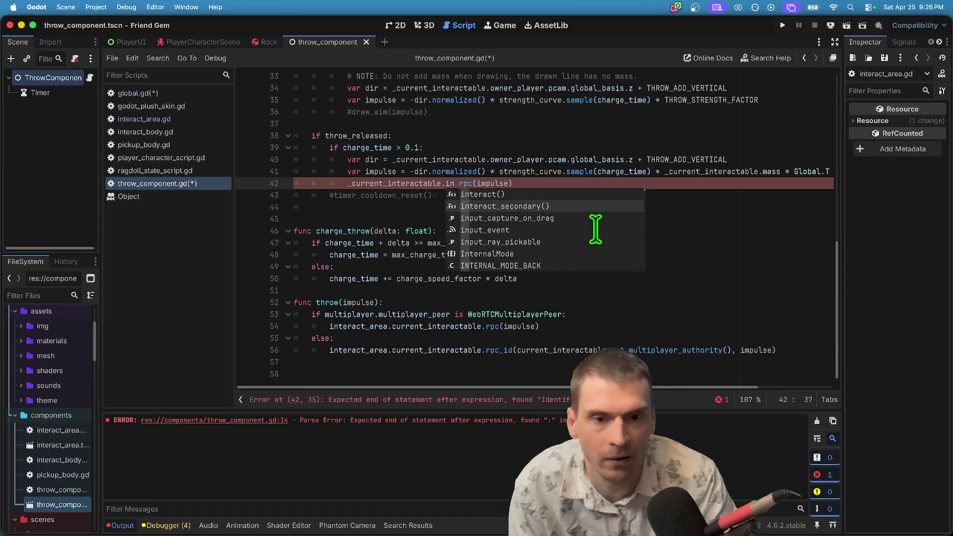
pyautogui.press('Return')
pyautogui.write('.')
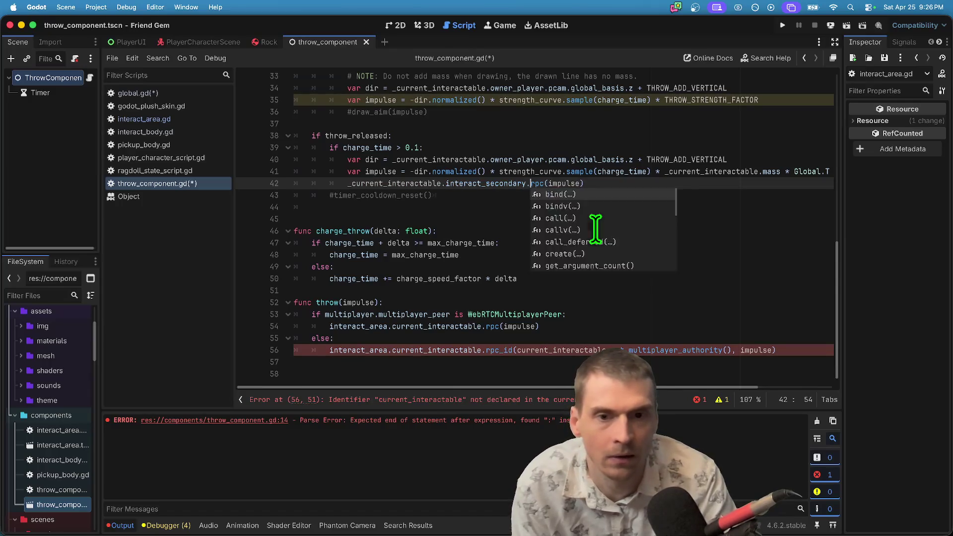
pyautogui.click(603, 199)
# - Delete the separate throw(impulse) function from the end of throw_component.gd
pyautogui.click(627, 183)
pyautogui.tripleClick(637, 194)
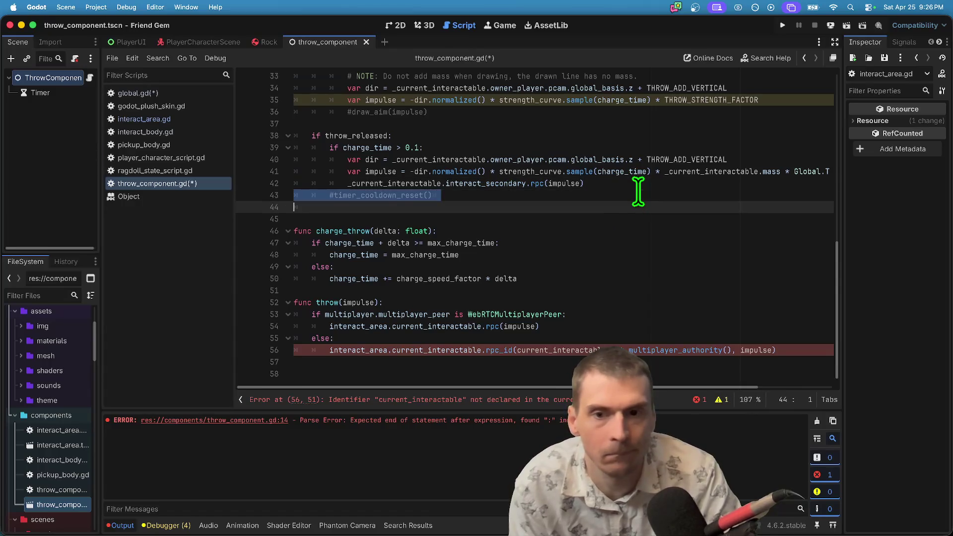
pyautogui.tripleClick(666, 183)
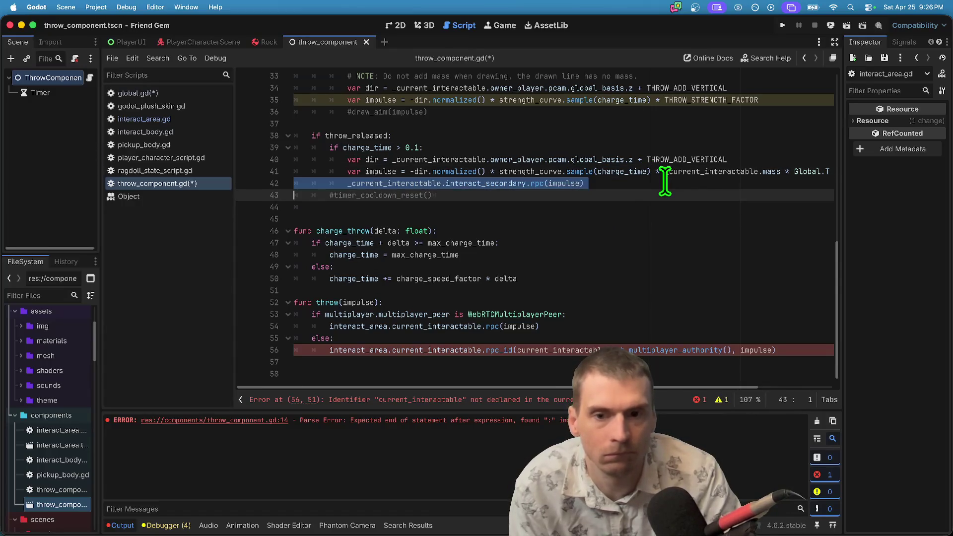
pyautogui.click(660, 400)
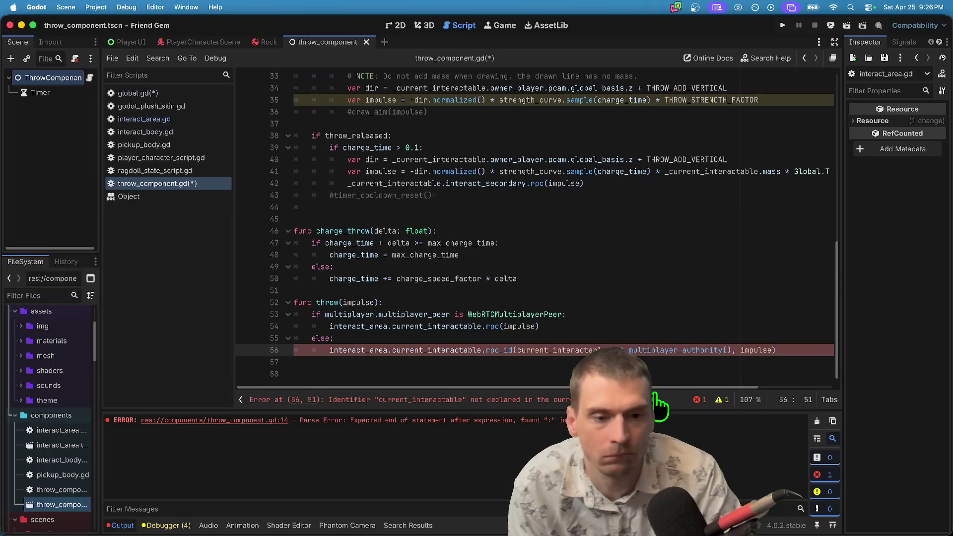
pyautogui.hscroll(3, 787, 384)
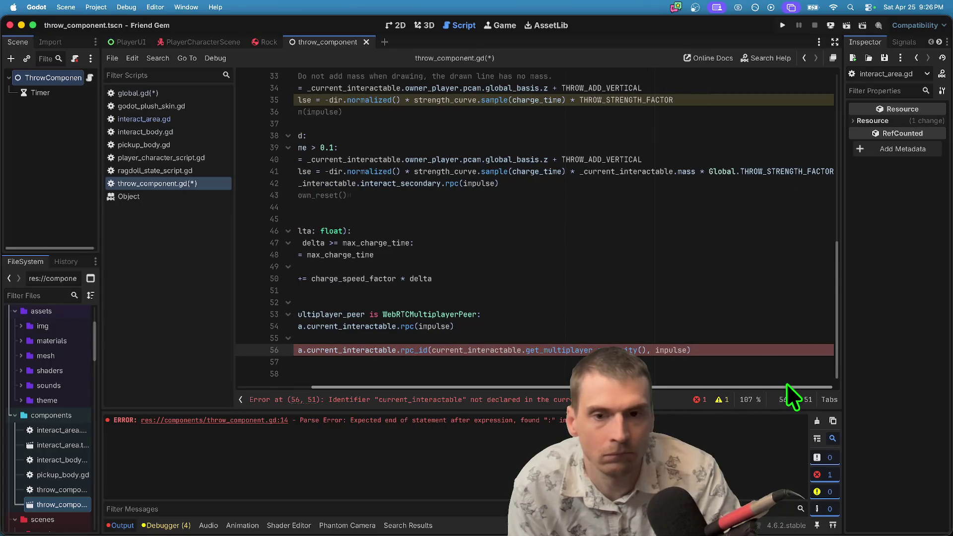
pyautogui.hscroll(-3, 786, 383)
pyautogui.tripleClick(374, 350)
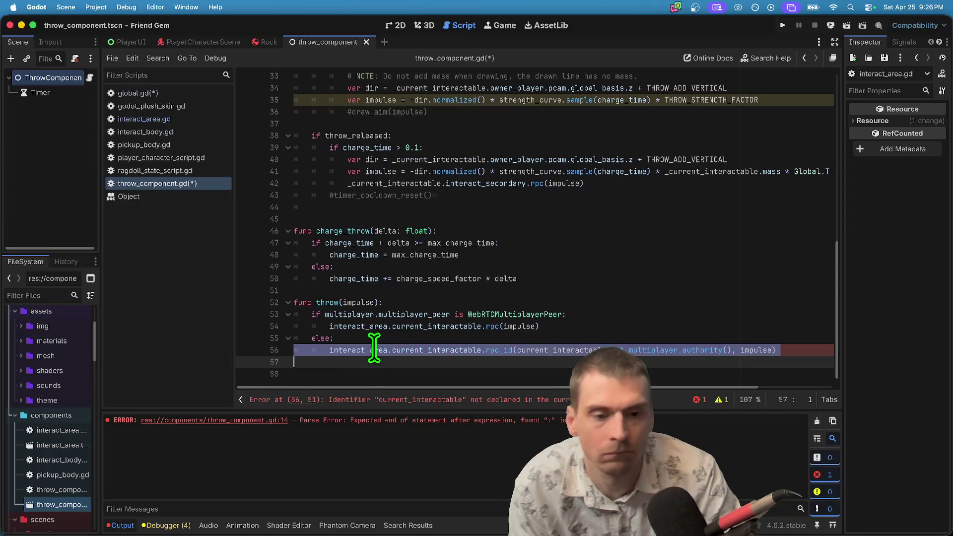
pyautogui.moveTo(373, 362); pyautogui.dragTo(271, 299)
pyautogui.press('BackSpace')
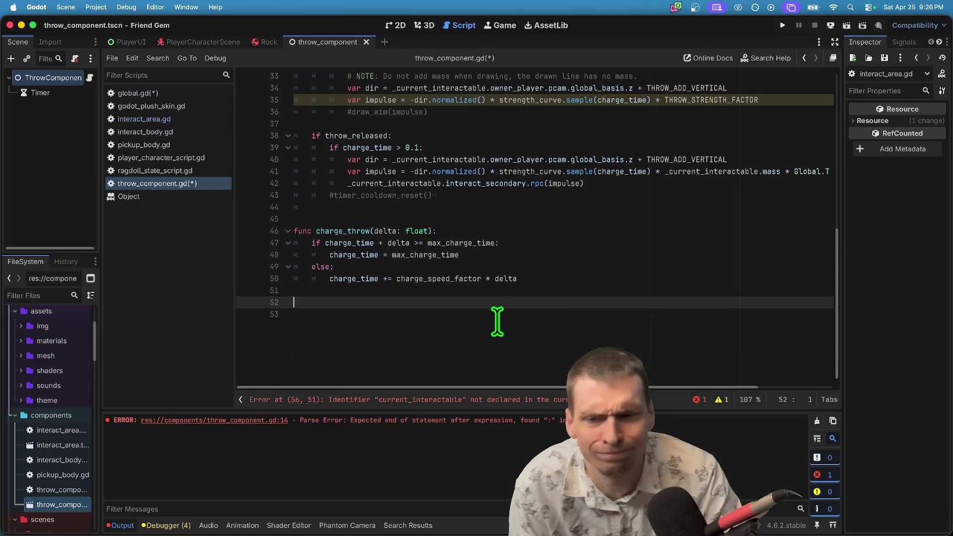
# - Remove the stray blank indented line 44 after the throw-release block
pyautogui.click(616, 204)
pyautogui.press('BackSpace')
pyautogui.press('Delete')
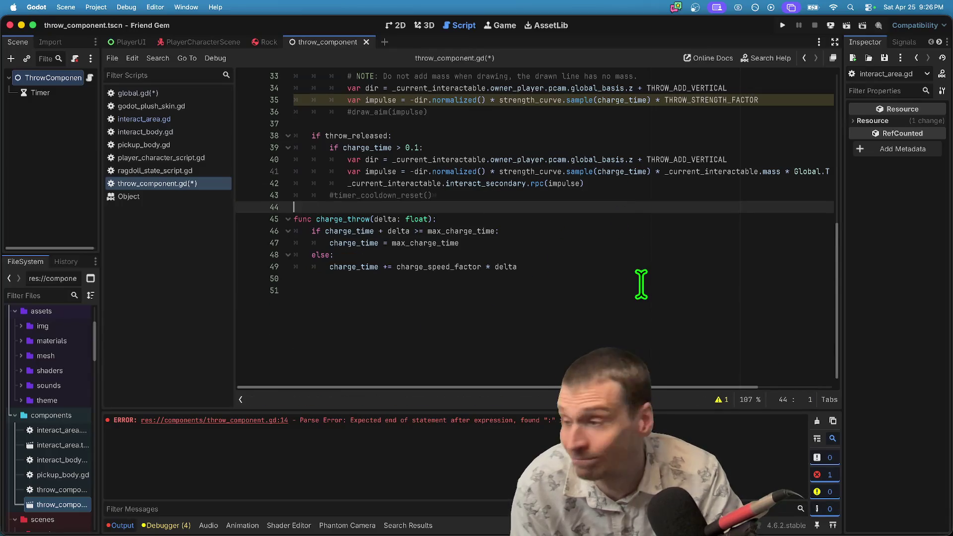
pyautogui.click(642, 285)
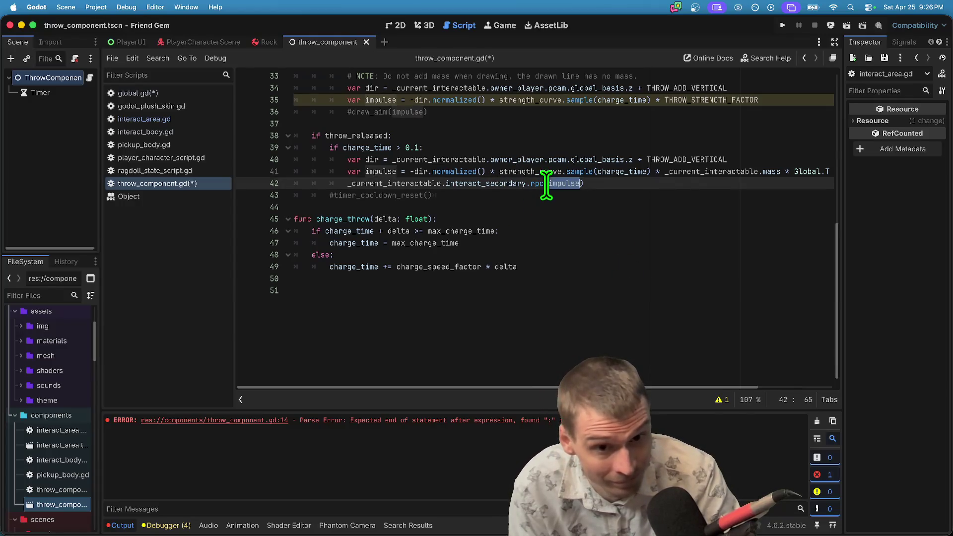
# - Jump to interact_secondary in pickup_body.gd and add 'if args[0] is Vector3:' at its top
pyautogui.keyDown('super'); pyautogui.click(469, 184); pyautogui.keyUp('super')
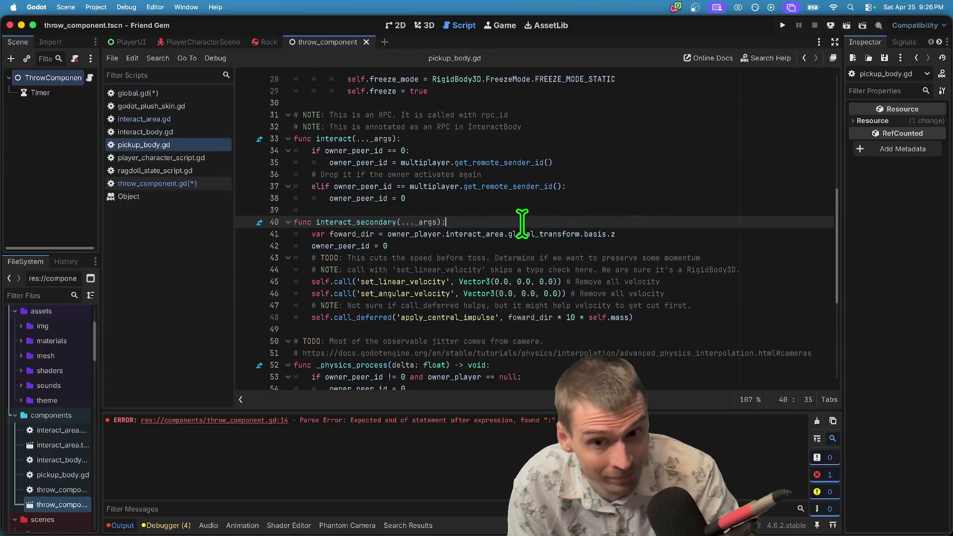
pyautogui.press('Return')
pyautogui.write('if args[0] is V')
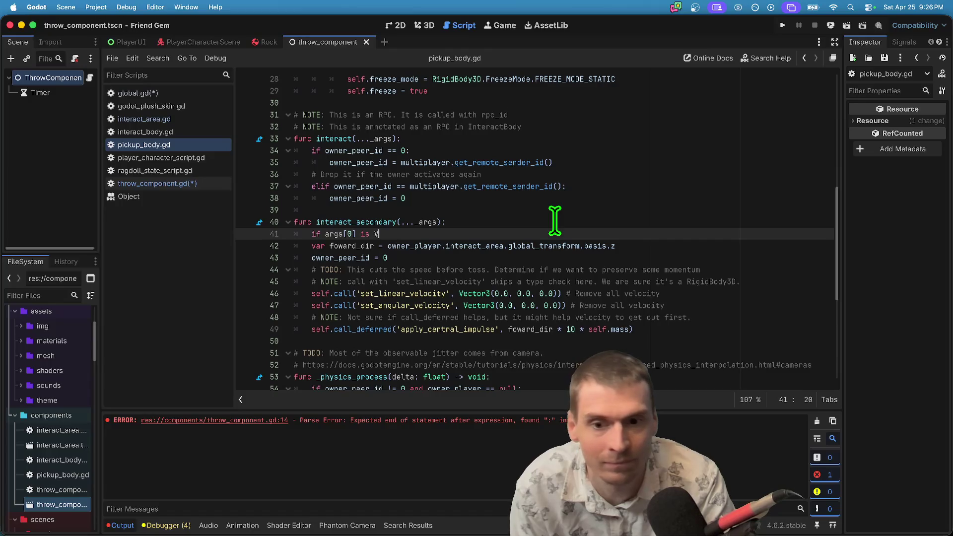
pyautogui.write('ector3L')
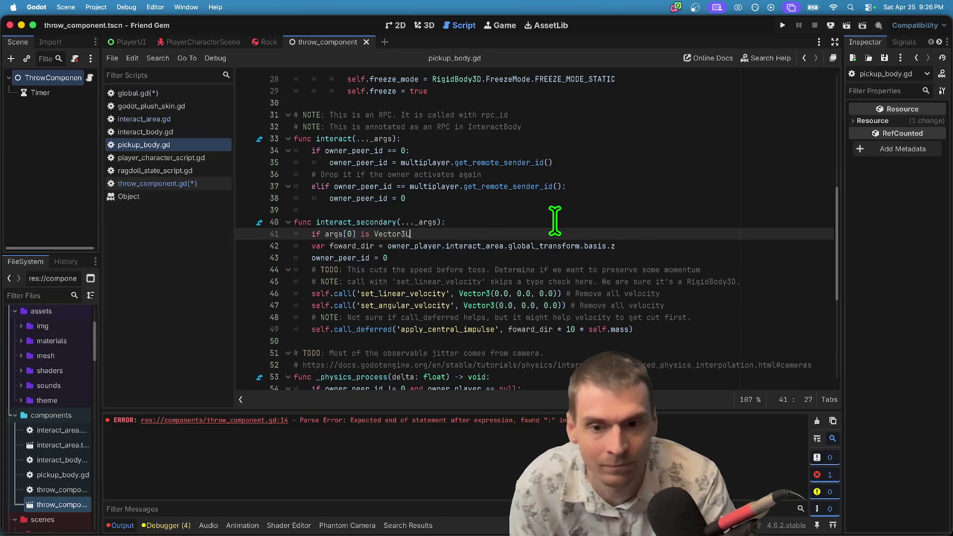
pyautogui.write(':')
pyautogui.press('Return')
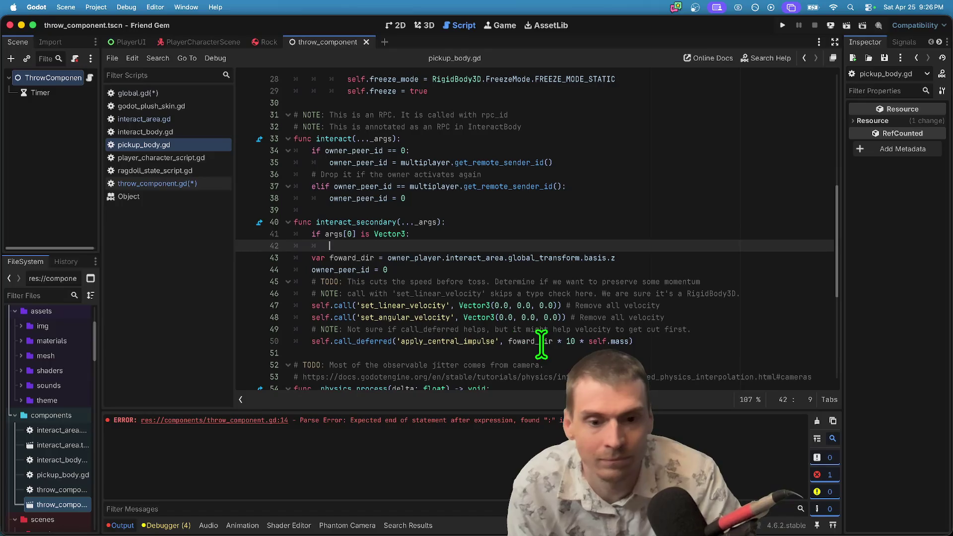
# - Cut foward_dir * 10 out of the apply_central_impulse call on line 50
pyautogui.click(543, 341)
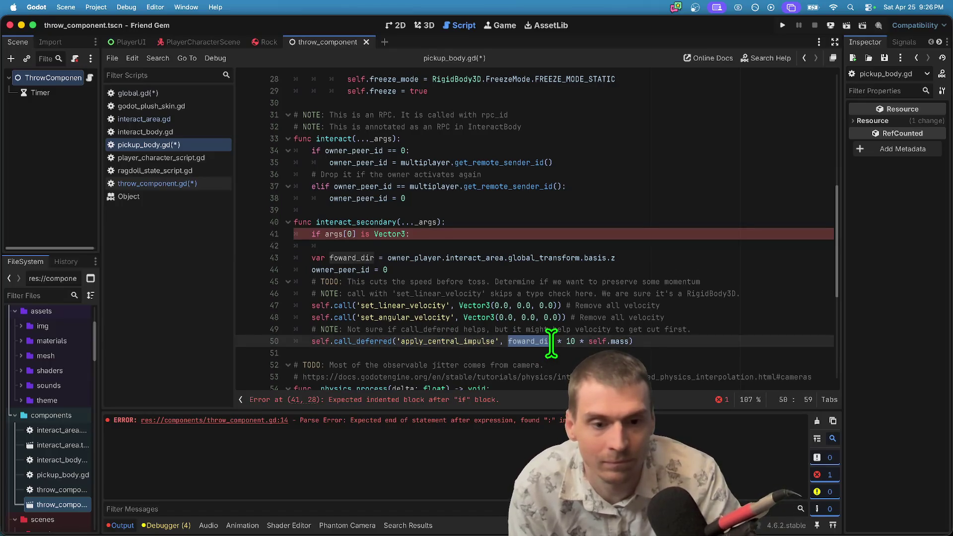
pyautogui.click(482, 245)
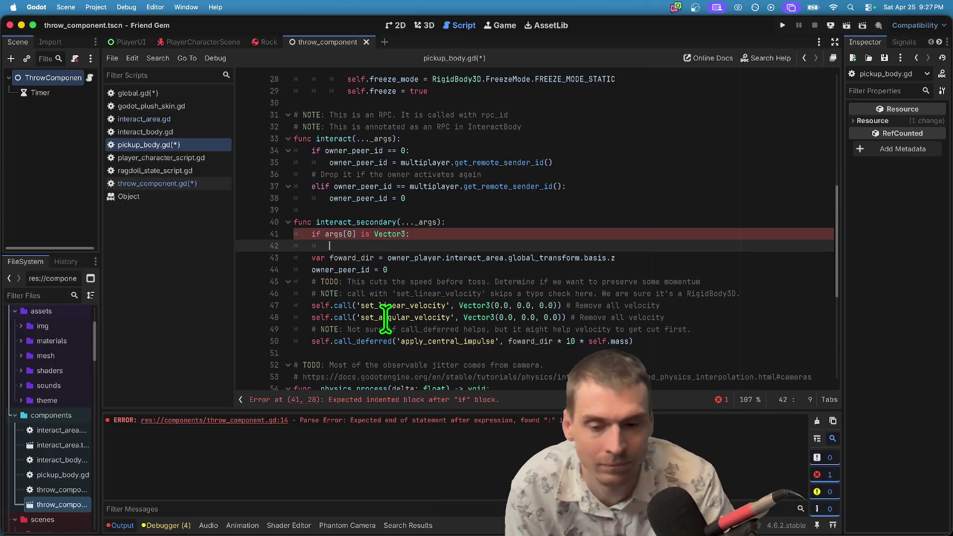
pyautogui.moveTo(508, 341); pyautogui.dragTo(603, 339)
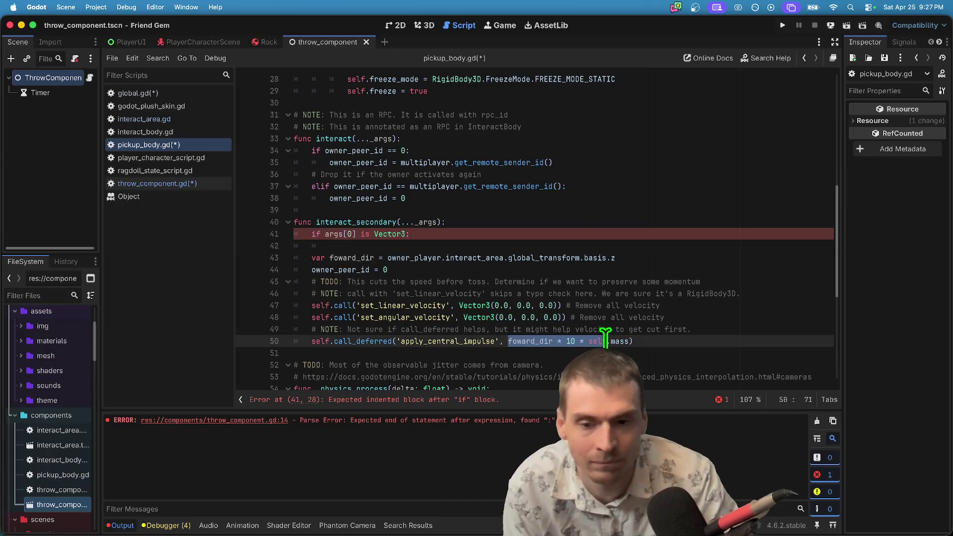
pyautogui.click(492, 330)
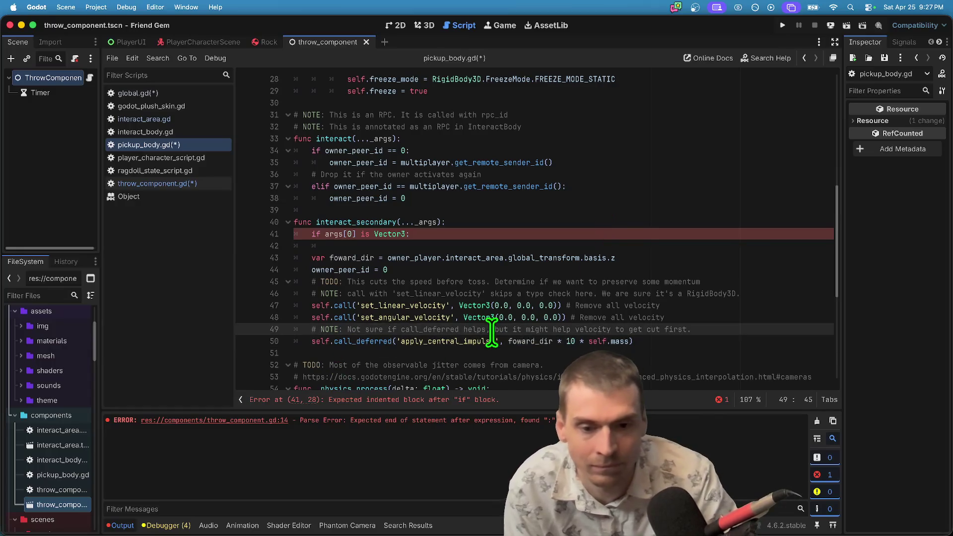
pyautogui.doubleClick(519, 341)
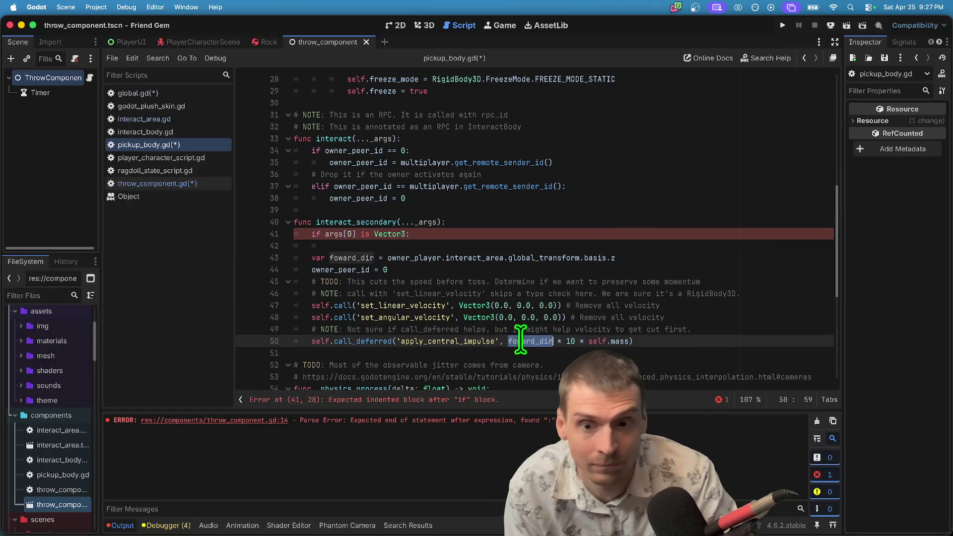
pyautogui.moveTo(520, 341); pyautogui.dragTo(626, 341)
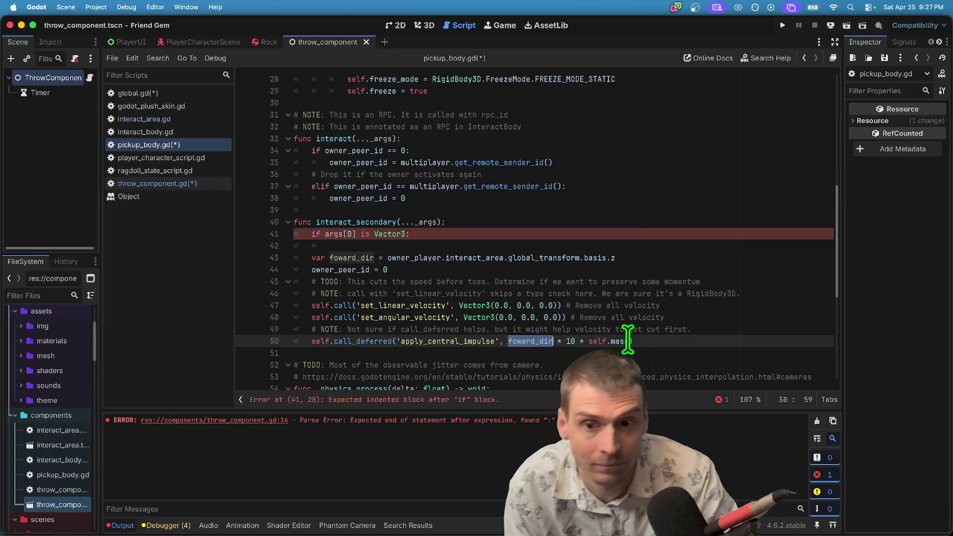
pyautogui.rightClick(627, 341)
pyautogui.press('Escape')
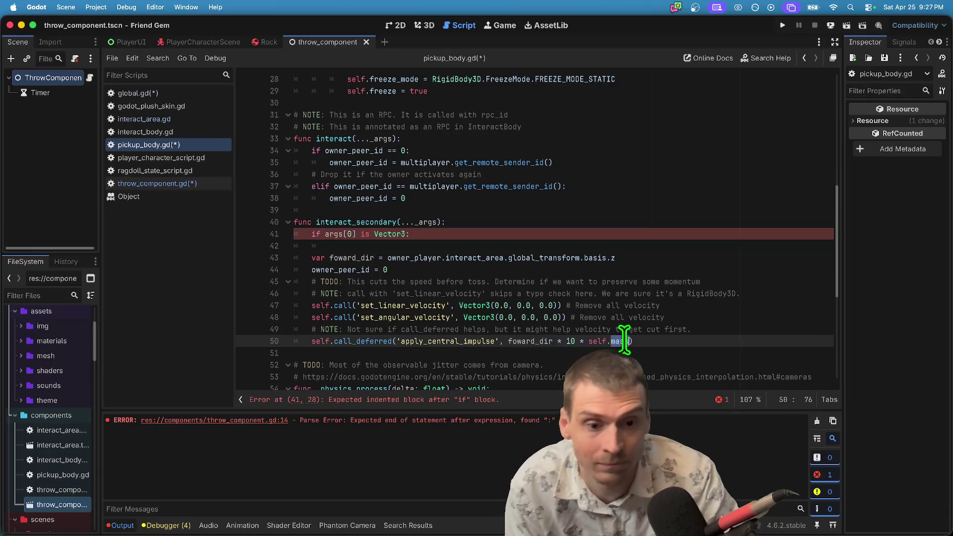
pyautogui.doubleClick(530, 341)
pyautogui.moveTo(531, 341); pyautogui.dragTo(615, 341)
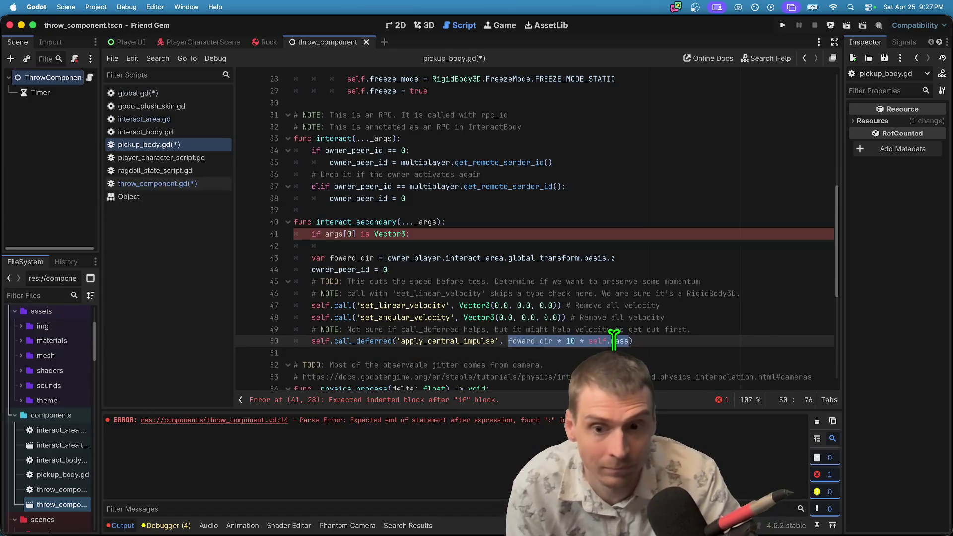
pyautogui.moveTo(615, 341); pyautogui.dragTo(575, 341)
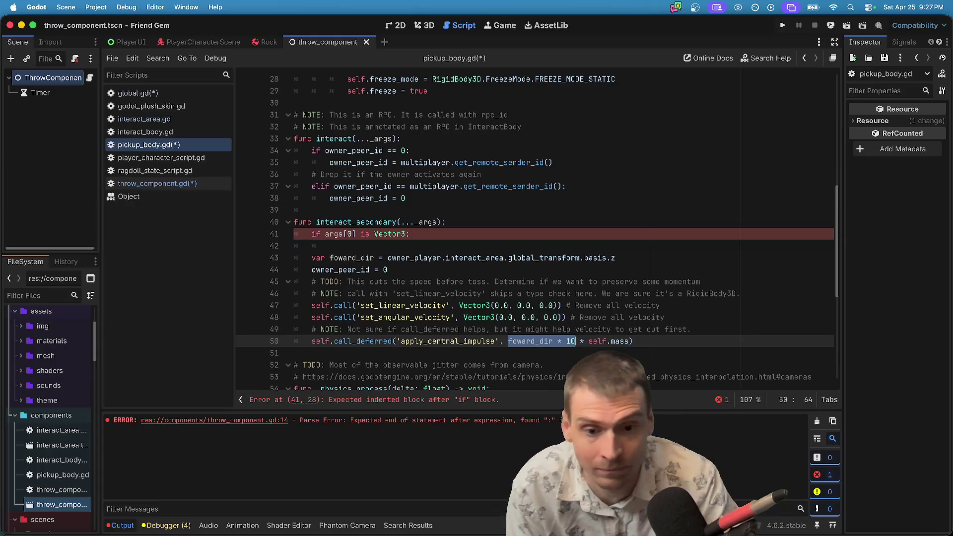
pyautogui.click(294, 353)
pyautogui.click(514, 339)
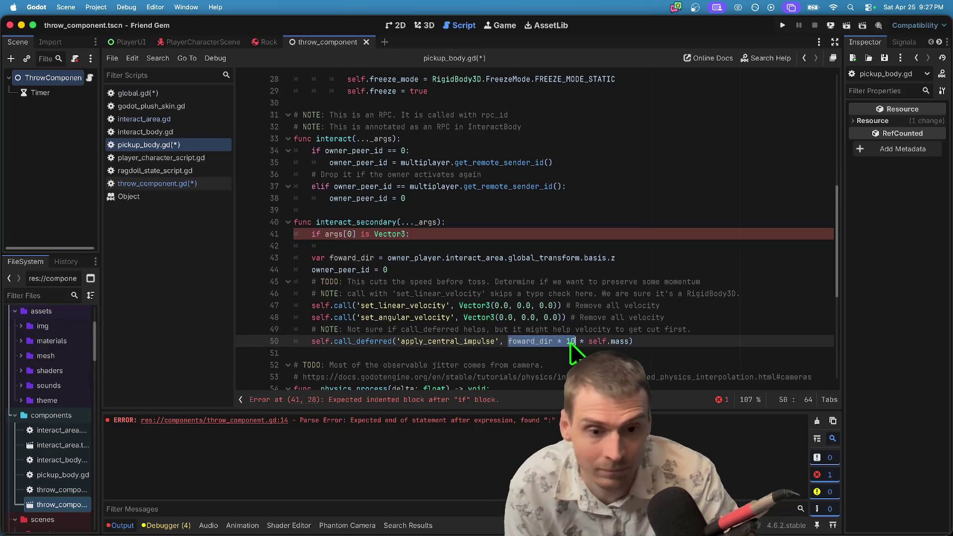
pyautogui.press('cmd+x')
# - Declare var impulse = foward_dir * 10 right after the foward_dir declaration
pyautogui.click(680, 228)
pyautogui.press('Return')
pyautogui.write('var impulse =')
pyautogui.press('super+v')
pyautogui.press('Down')
pyautogui.press('Down')
pyautogui.press('Tab')
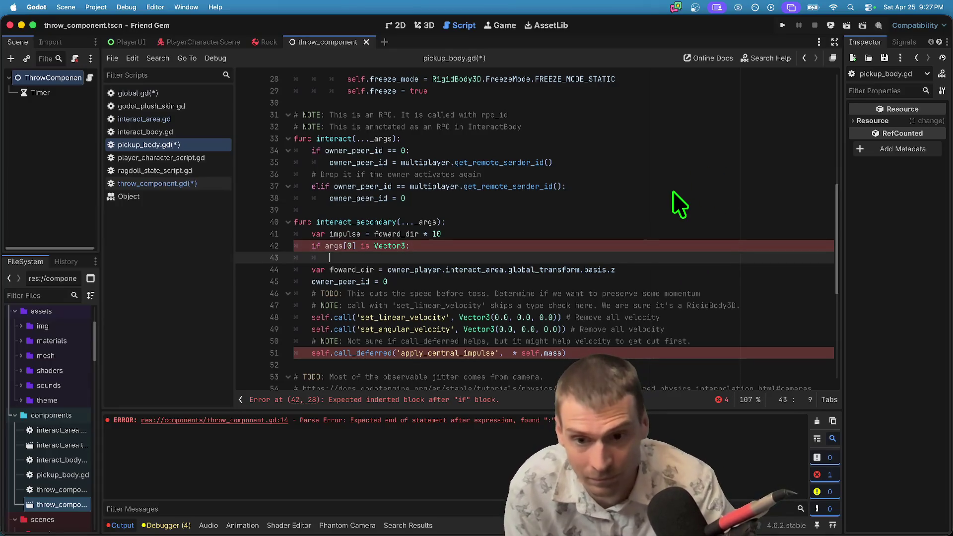
pyautogui.tripleClick(527, 268)
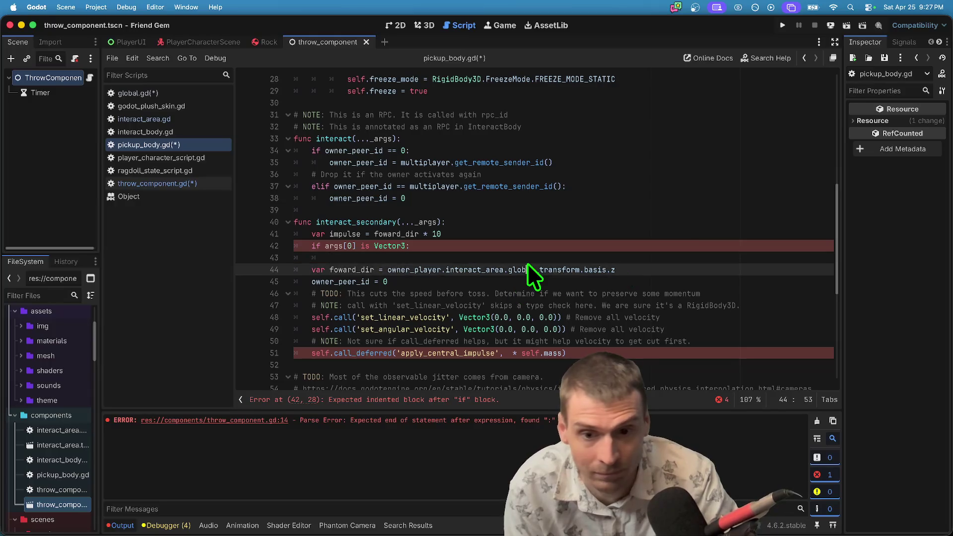
pyautogui.press('super+x')
pyautogui.press('Up')
pyautogui.press('Up')
pyautogui.press('Up')
pyautogui.press('super+v')
pyautogui.press('Delete')
# - Under the Vector3 check, set impulse = args[0]
pyautogui.press('Down')
pyautogui.press('Down')
pyautogui.write('impulse =')
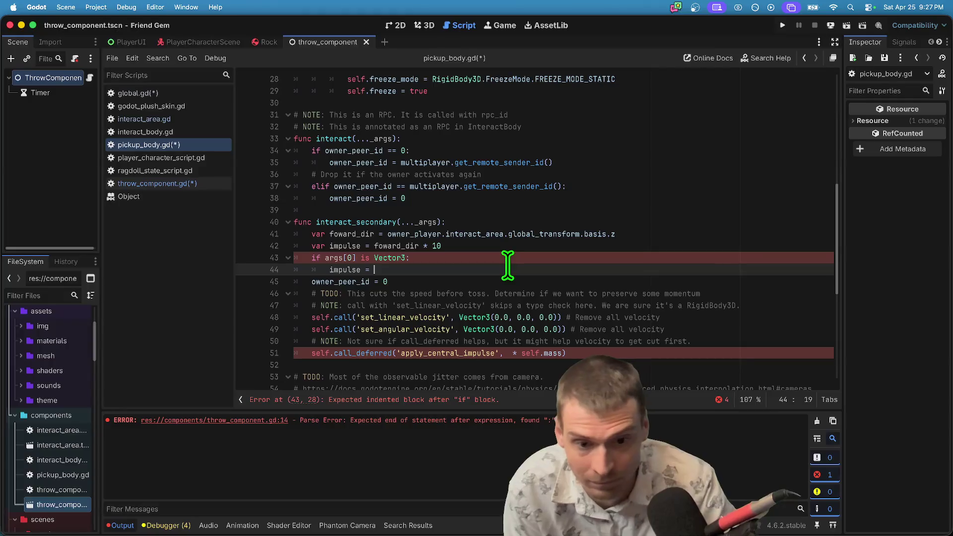
pyautogui.click(425, 222)
pyautogui.click(332, 257)
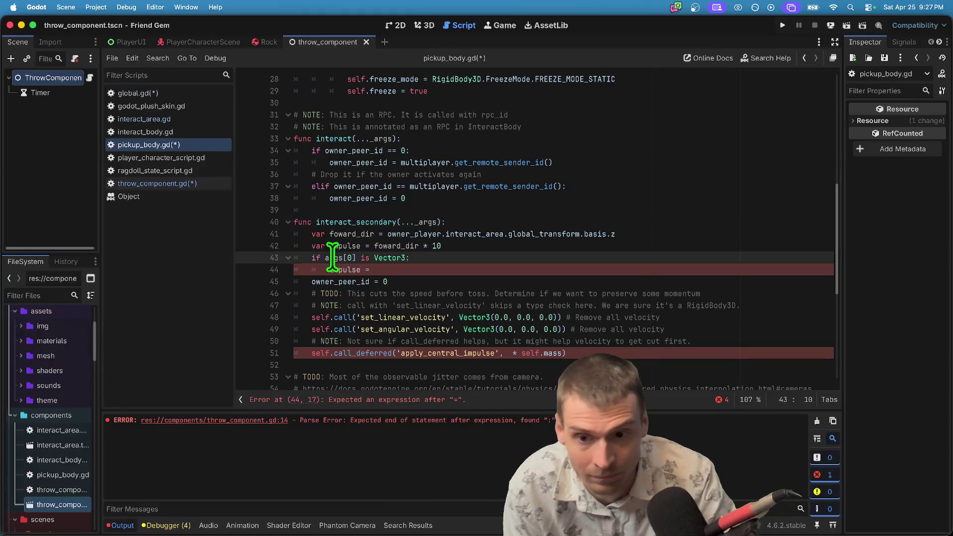
pyautogui.press('super+c')
pyautogui.click(449, 270)
pyautogui.press('super+v')
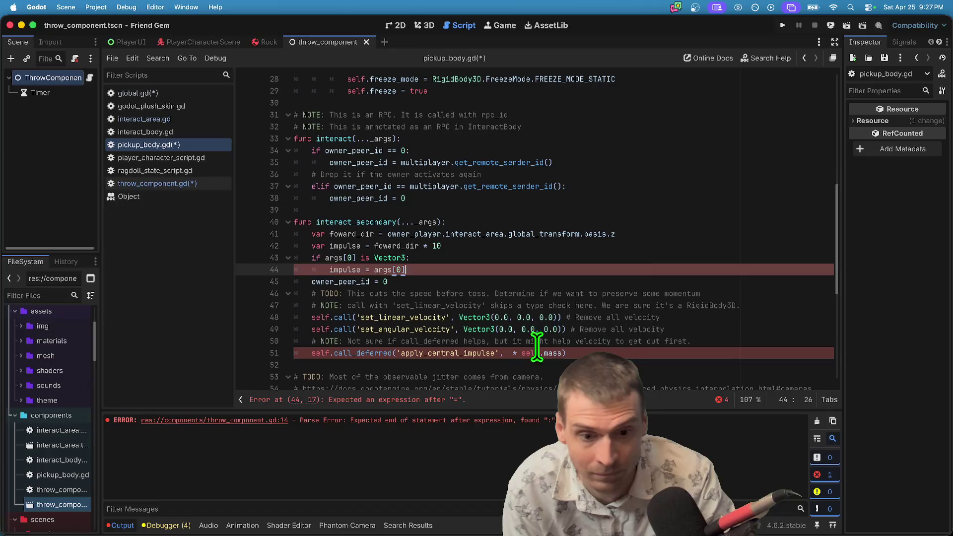
# - Pass impulse, multiplied by the body's mass, to apply_central_impulse
pyautogui.click(514, 353)
pyautogui.write('impul')
pyautogui.press('Return')
pyautogui.press('End')
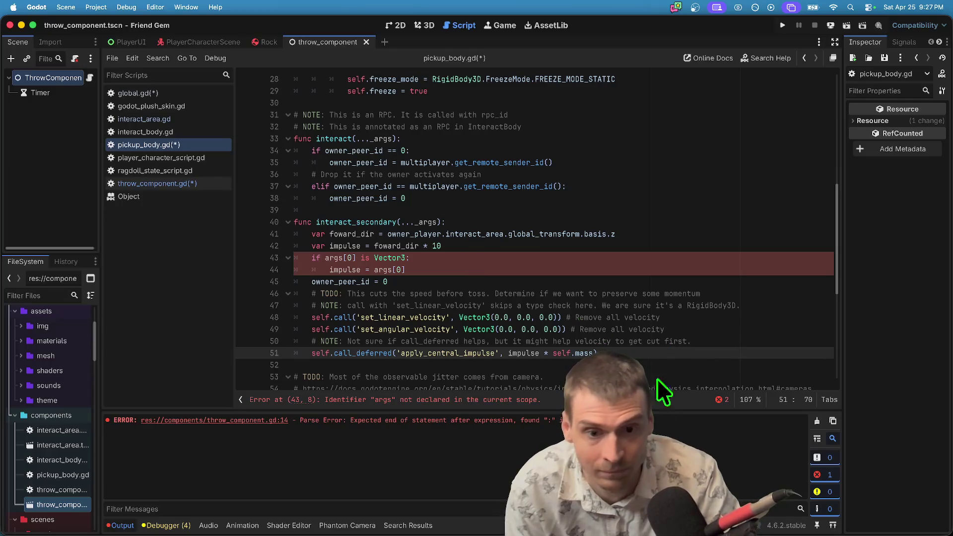
pyautogui.doubleClick(660, 317)
pyautogui.click(684, 282)
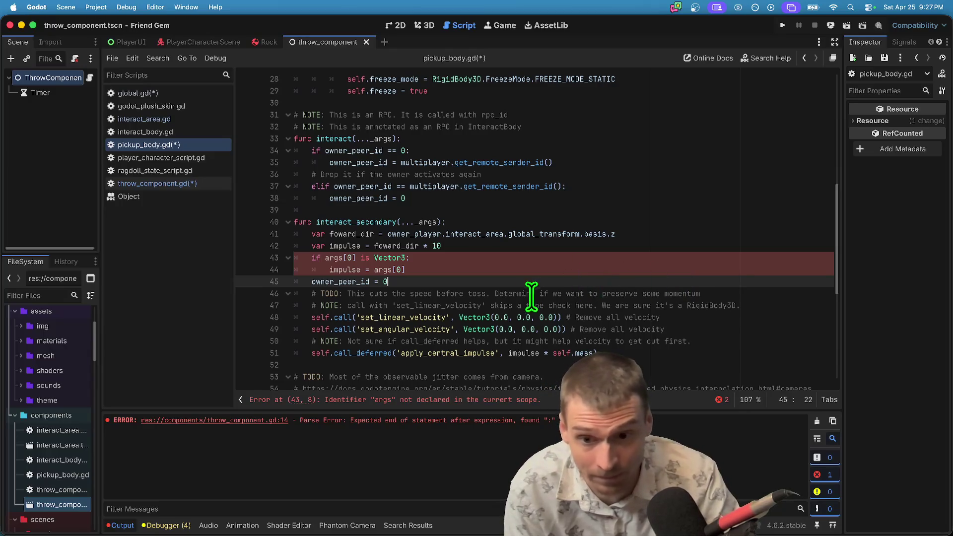
# - Rename the _args parameter to args, save, and return to throw_component.gd
pyautogui.click(498, 399)
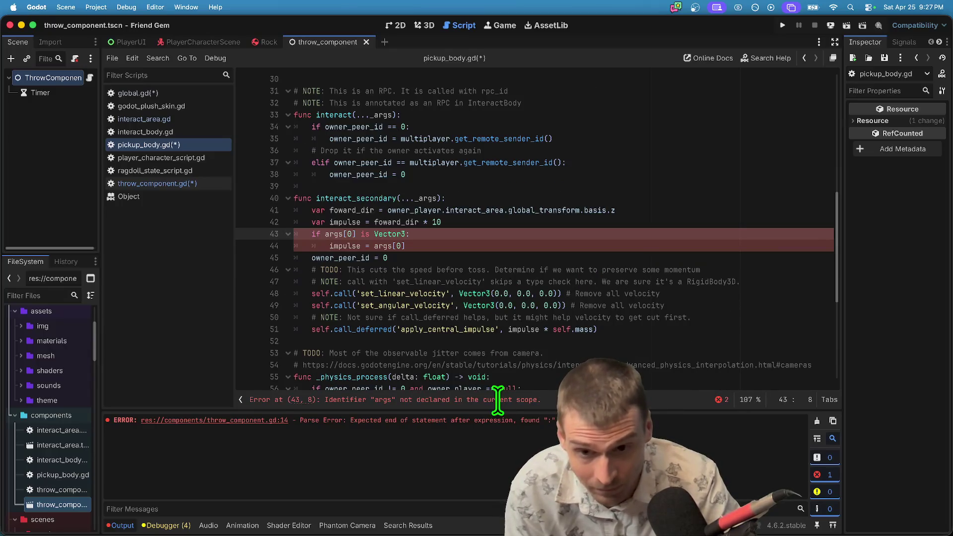
pyautogui.click(420, 201)
pyautogui.press('BackSpace')
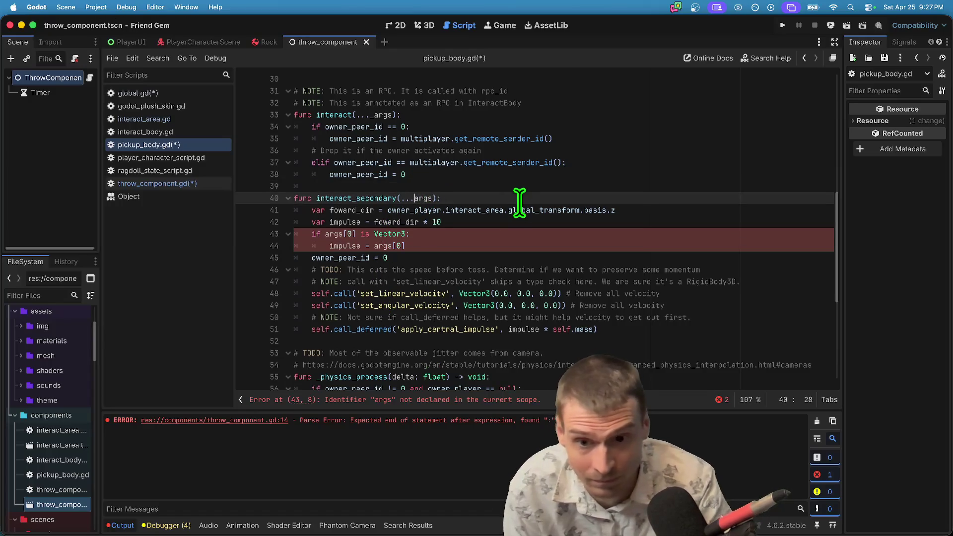
pyautogui.click(640, 328)
pyautogui.press('super+s')
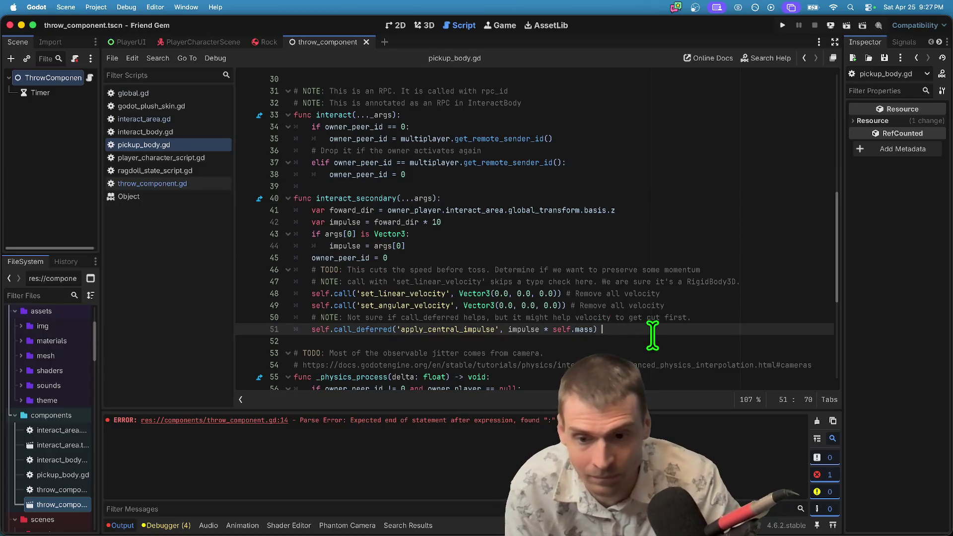
pyautogui.click(149, 183)
pyautogui.click(602, 293)
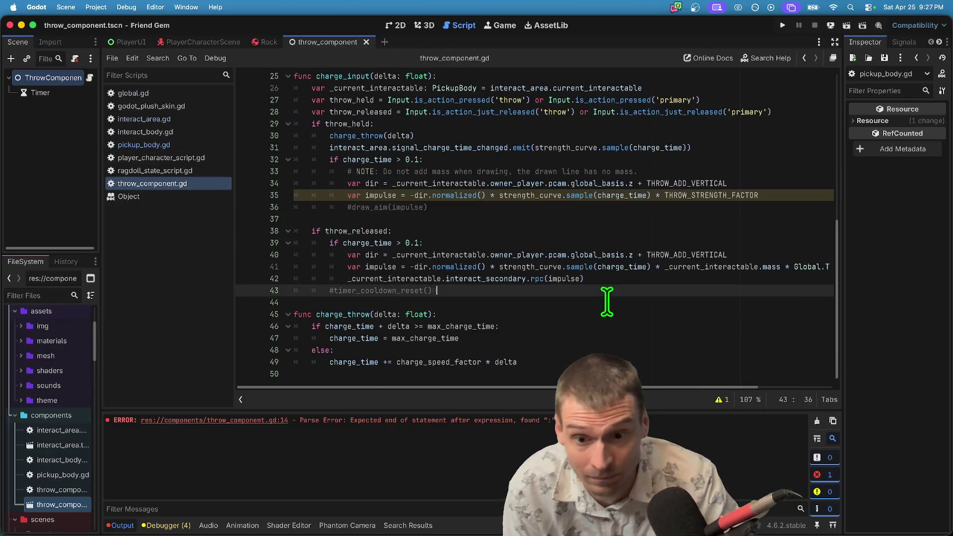
pyautogui.press('super+Left')
pyautogui.press('Return')
pyautogui.doubleClick(379, 196)
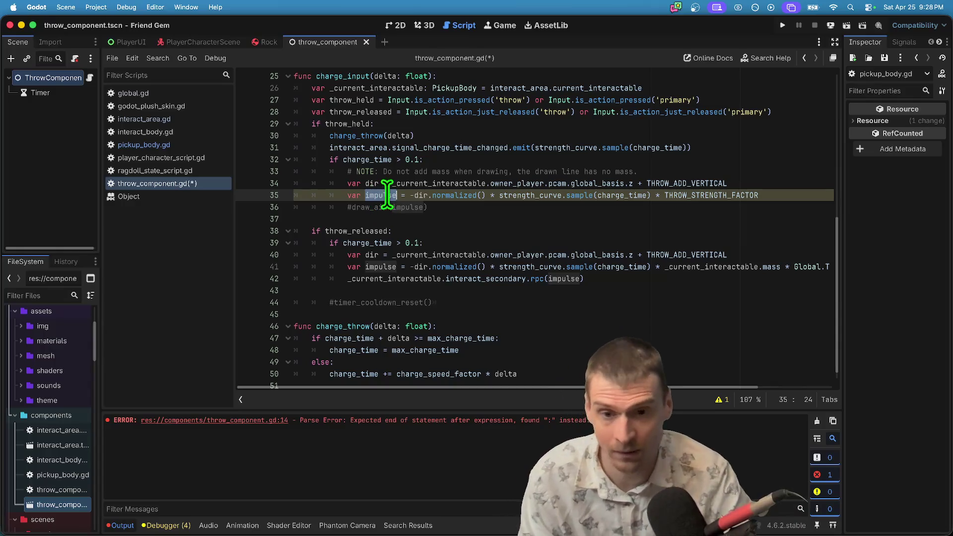
pyautogui.press('Down')
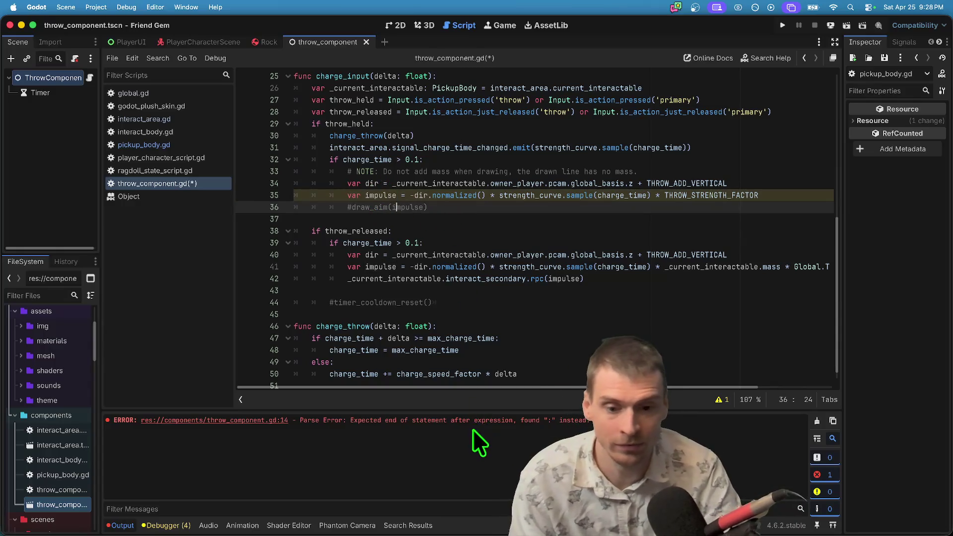
pyautogui.click(485, 315)
pyautogui.hotkey('ctrl', 's')
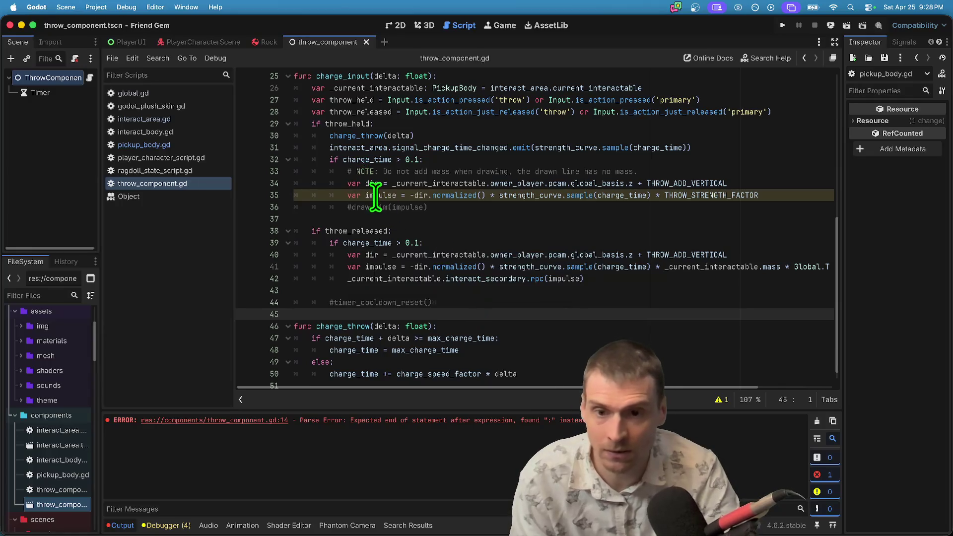
pyautogui.click(719, 400)
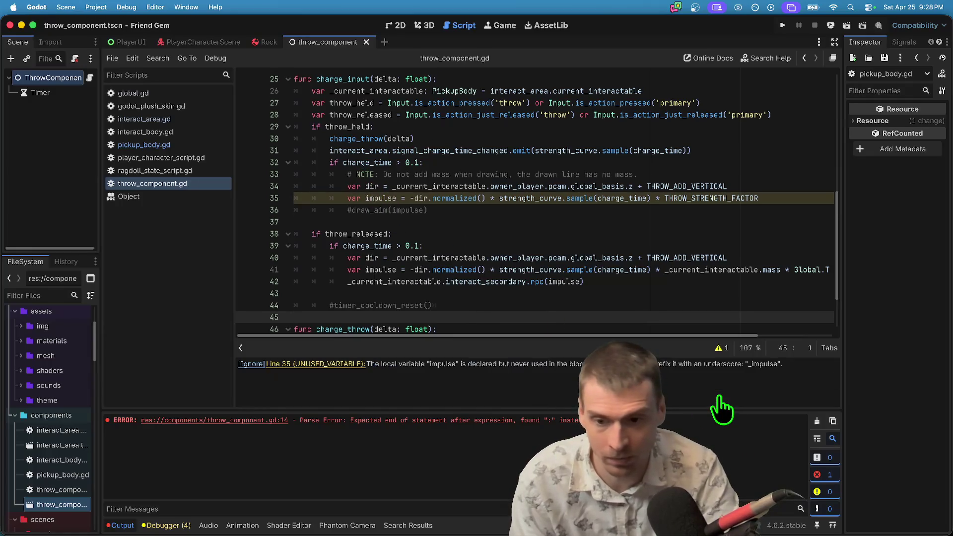
pyautogui.click(721, 348)
pyautogui.click(611, 246)
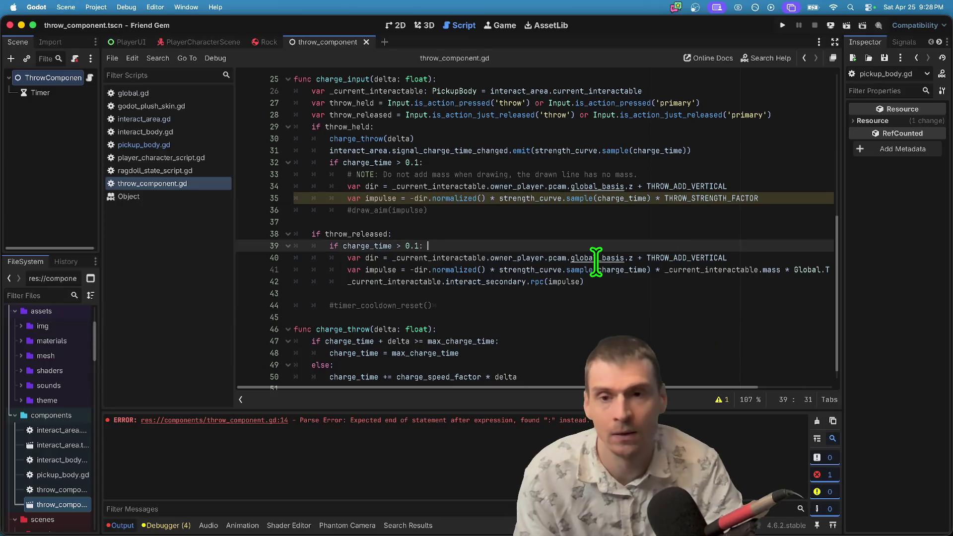
pyautogui.press('super+b')
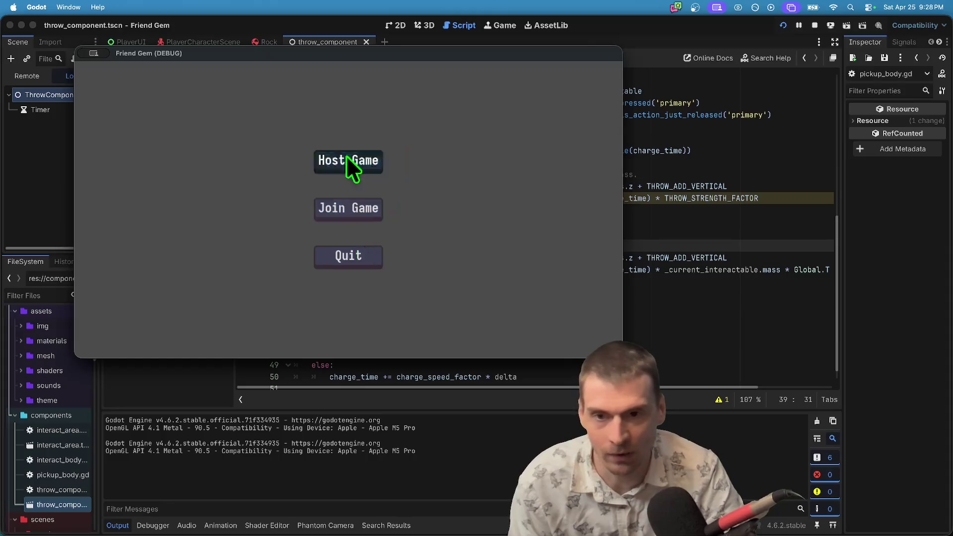
# - Host a game session, pick up the rock, then aim and throw it
pyautogui.click(348, 161)
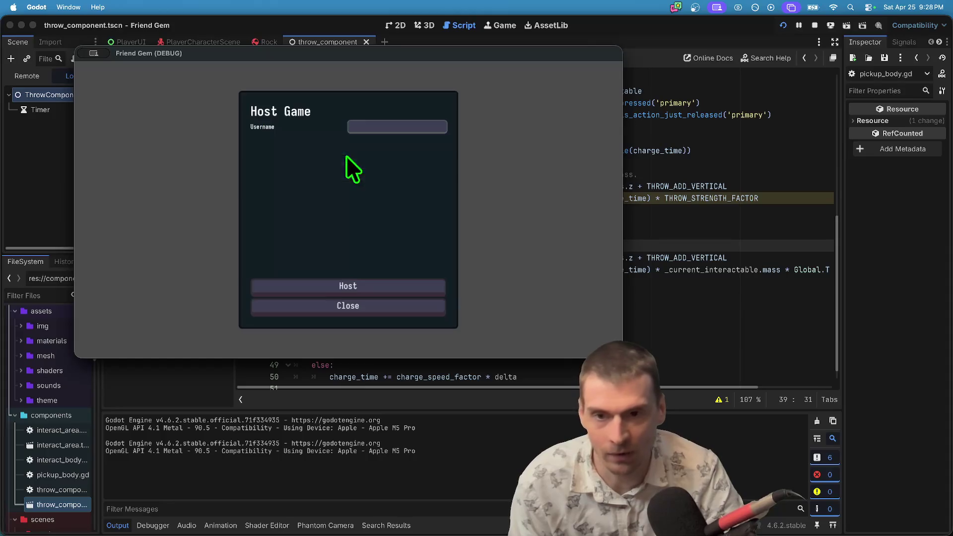
pyautogui.click(329, 301)
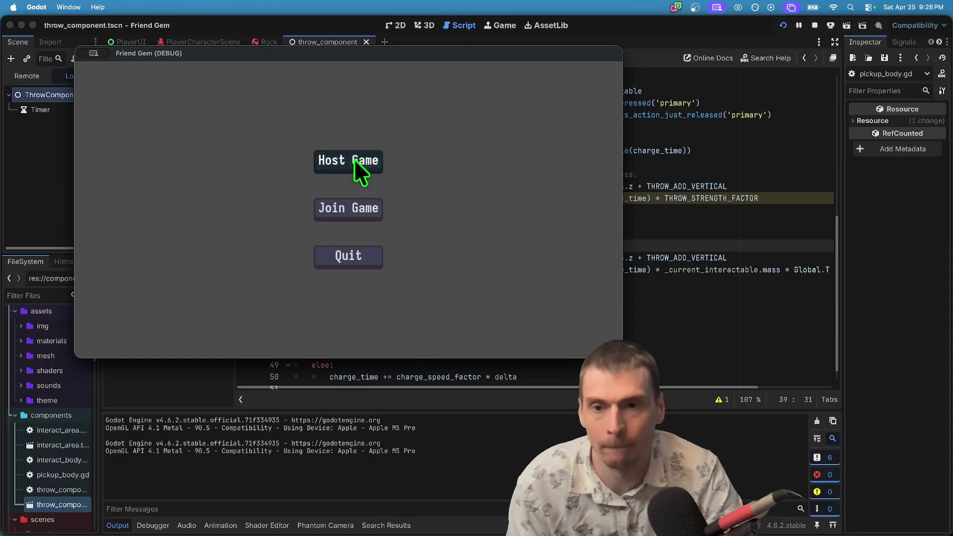
pyautogui.click(354, 164)
pyautogui.click(360, 282)
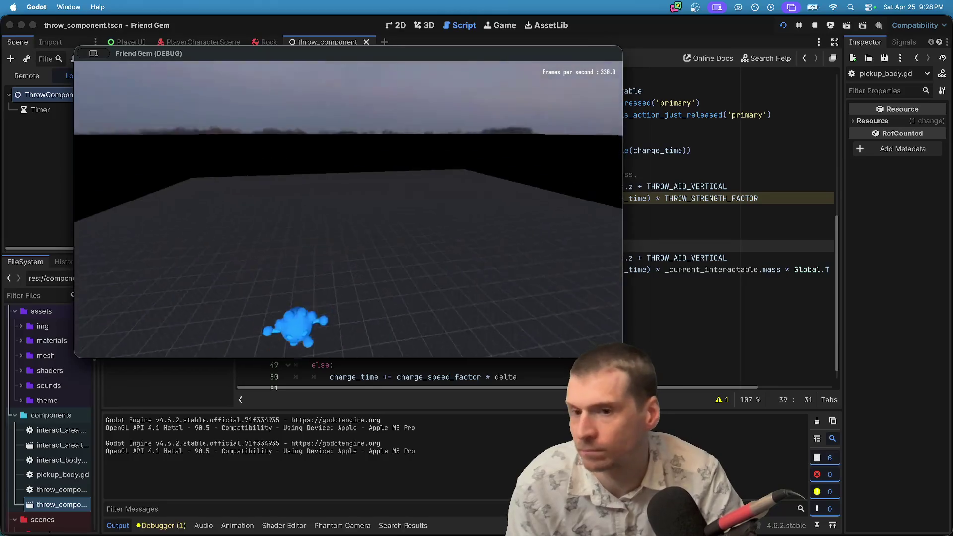
pyautogui.press('e')
pyautogui.press('w')
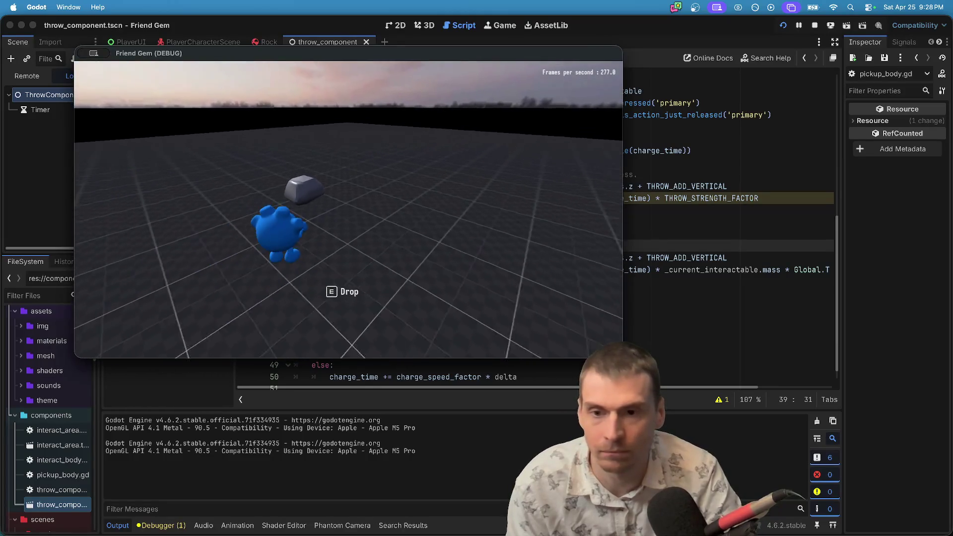
pyautogui.click(348, 209)
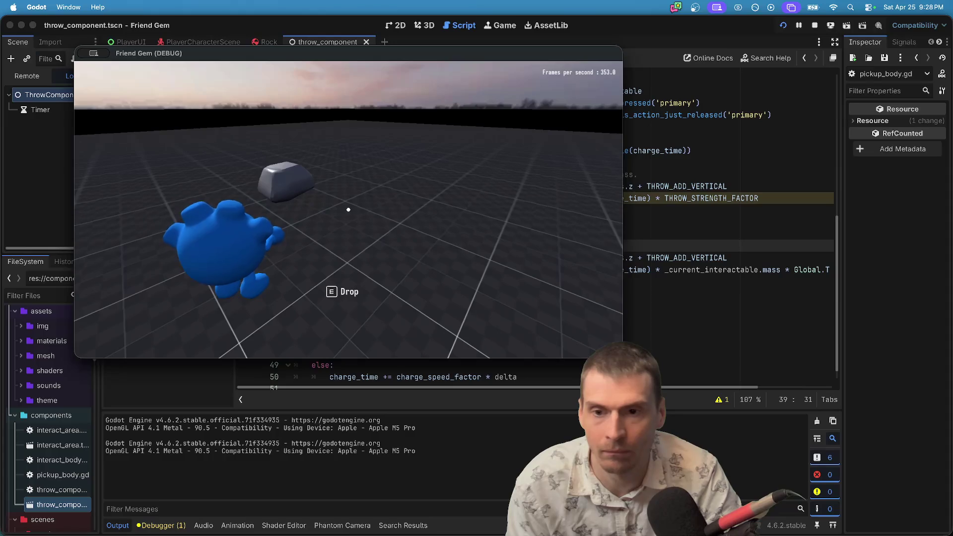
pyautogui.click(349, 209)
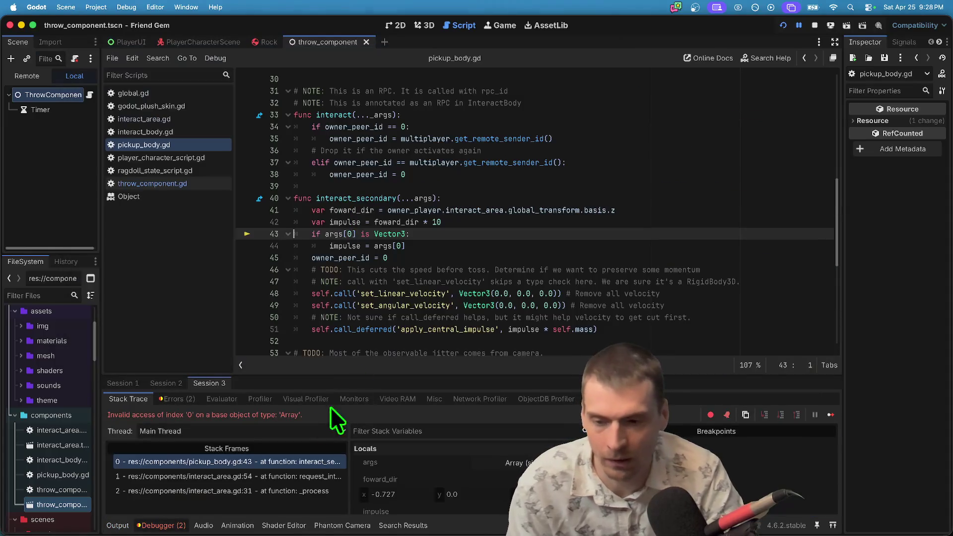
pyautogui.click(250, 461)
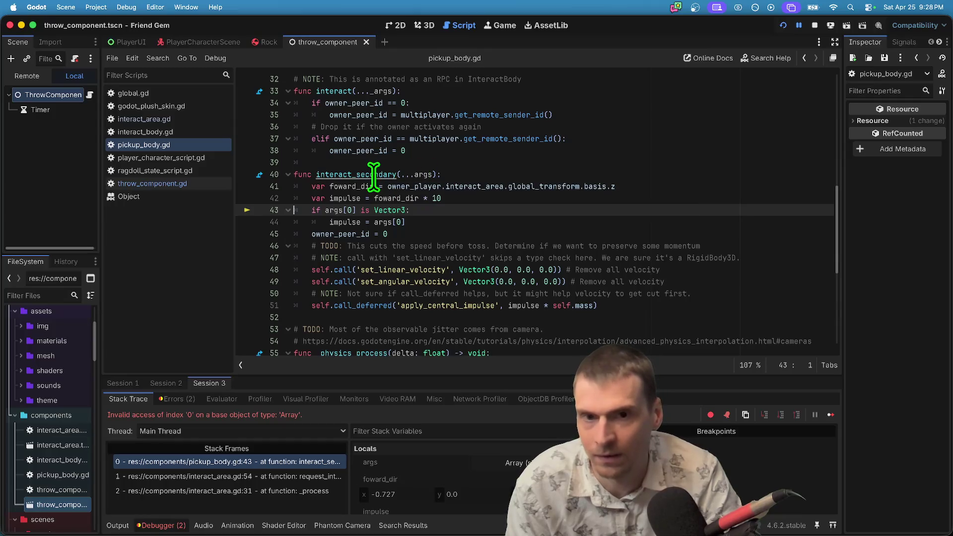
pyautogui.scroll(-1, 670, 235)
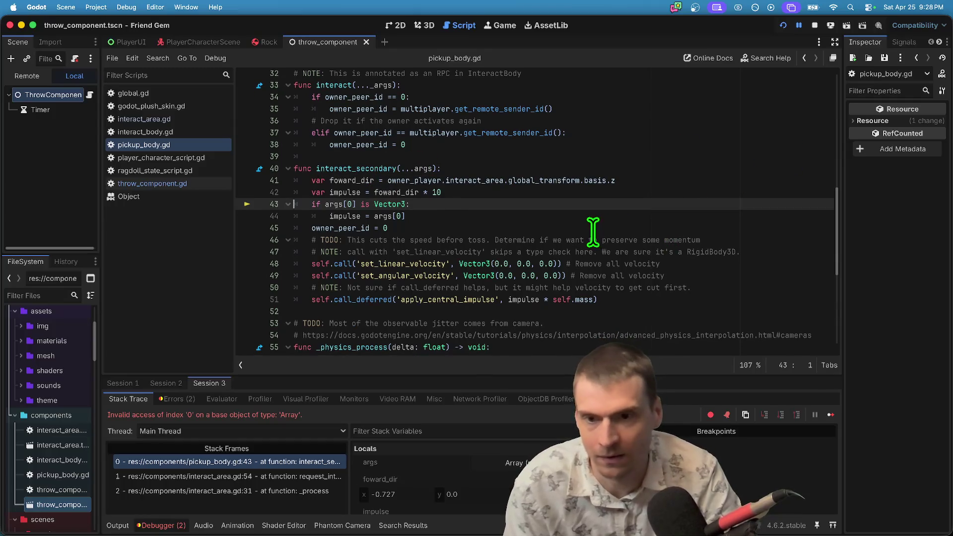
pyautogui.scroll(4, 374, 211)
pyautogui.doubleClick(383, 212)
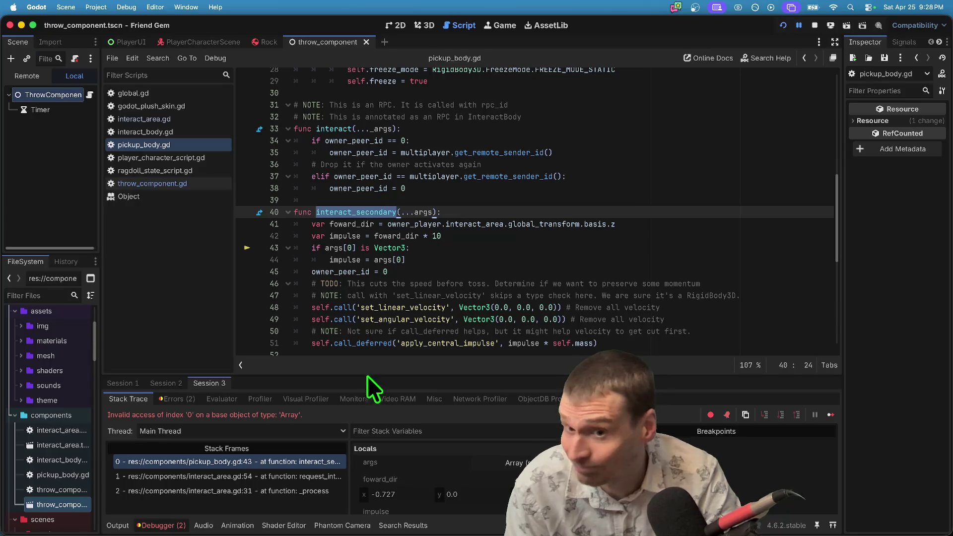
pyautogui.click(481, 214)
# - Change interact_secondary's parameter to ...args and start a print call on its first line
pyautogui.press('Return')
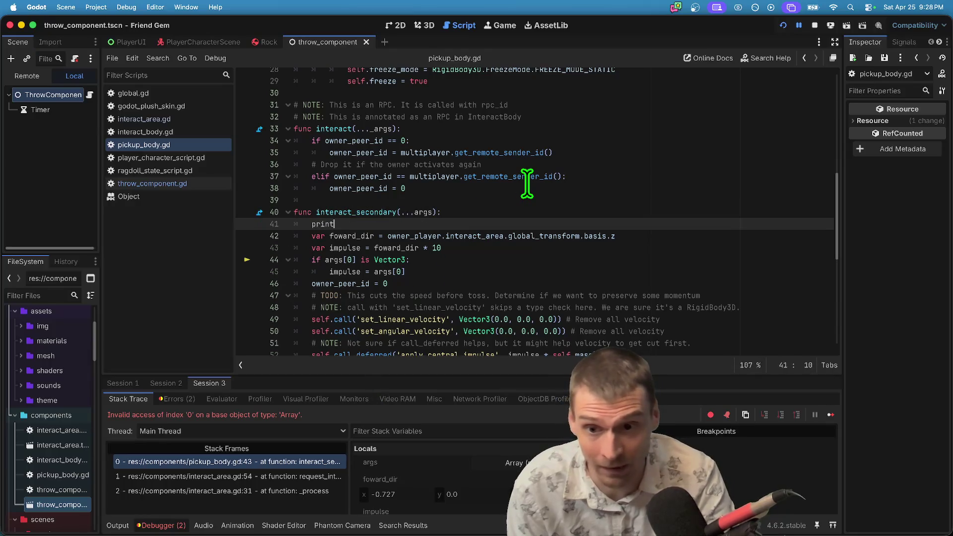
pyautogui.write('(')
pyautogui.doubleClick(420, 212)
pyautogui.press('BackSpace')
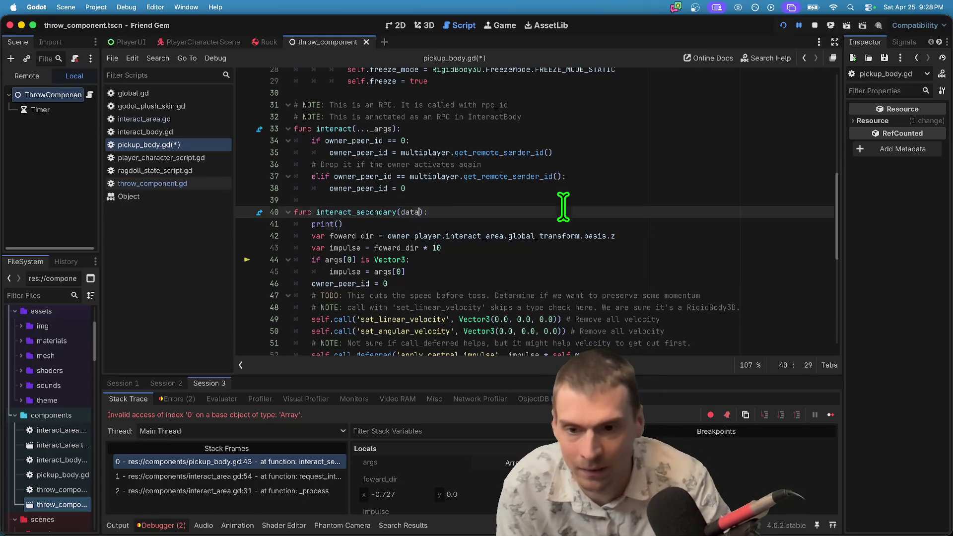
pyautogui.press('Down')
pyautogui.press('Left')
pyautogui.write('data')
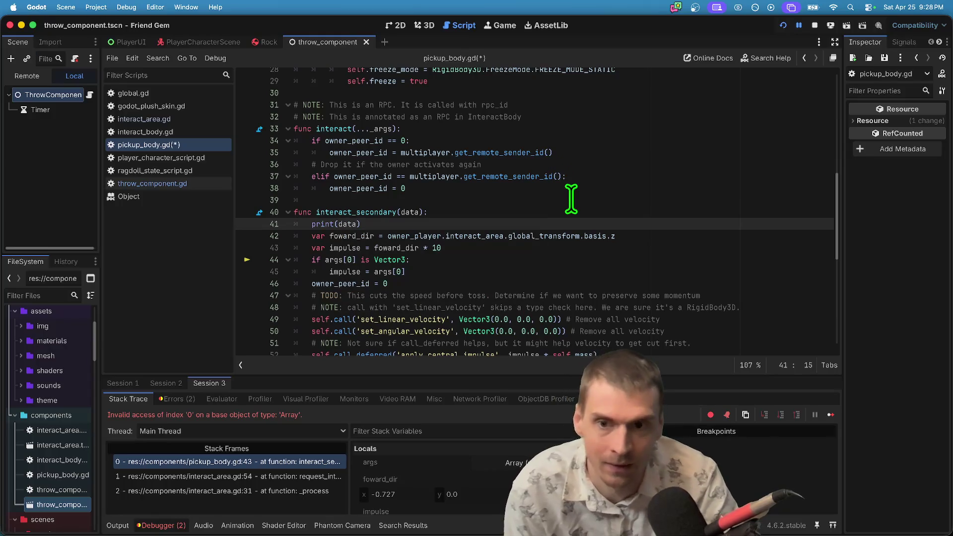
pyautogui.click(472, 234)
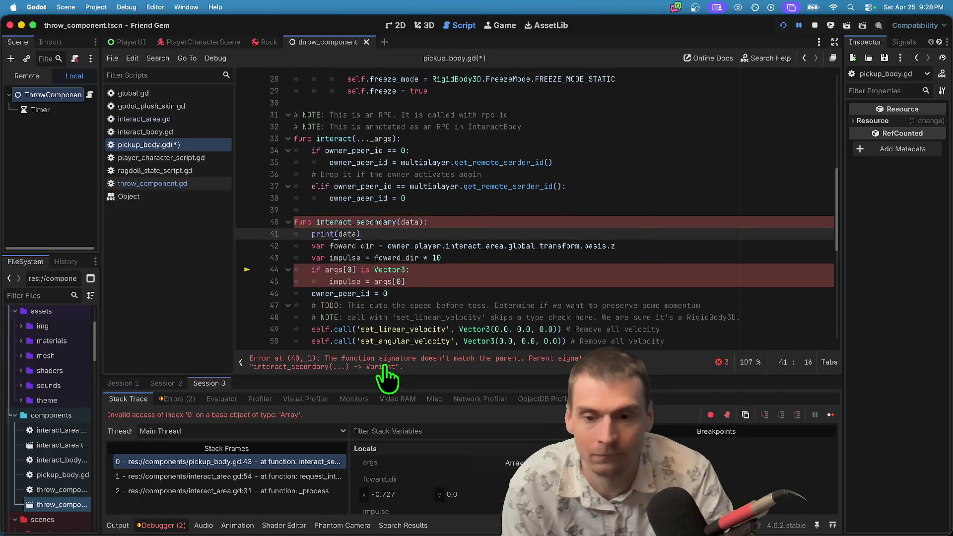
pyautogui.press('Left')
pyautogui.press('BackSpace')
pyautogui.press('BackSpace')
pyautogui.press('BackSpace')
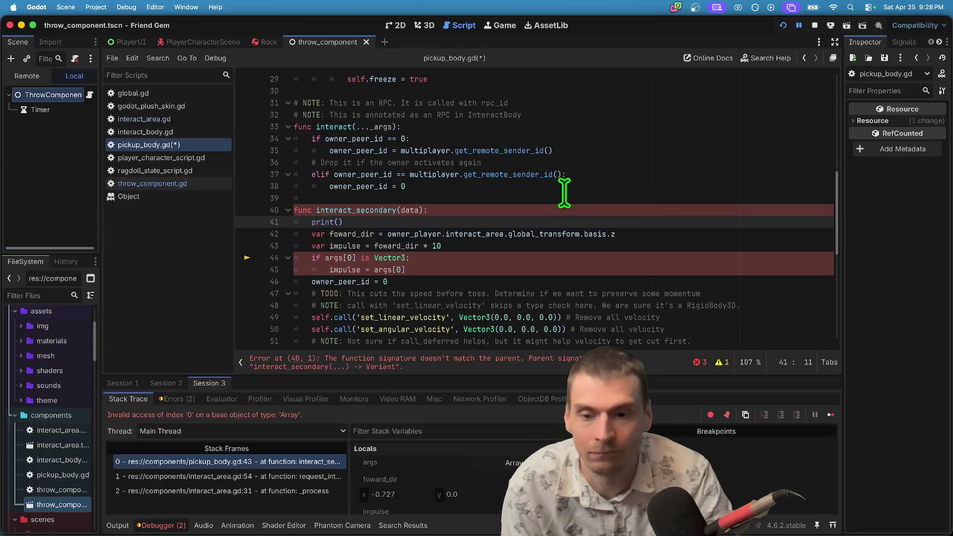
pyautogui.press('Up')
pyautogui.press('End')
pyautogui.press('Left')
pyautogui.hotkey('shift', 'ctrl', 'Left')
pyautogui.write('...args')
# - Pass args into the new print call
pyautogui.click(404, 198)
pyautogui.click(410, 210)
pyautogui.press('super+c')
pyautogui.press('Down')
pyautogui.press('Left')
pyautogui.press('super+v')
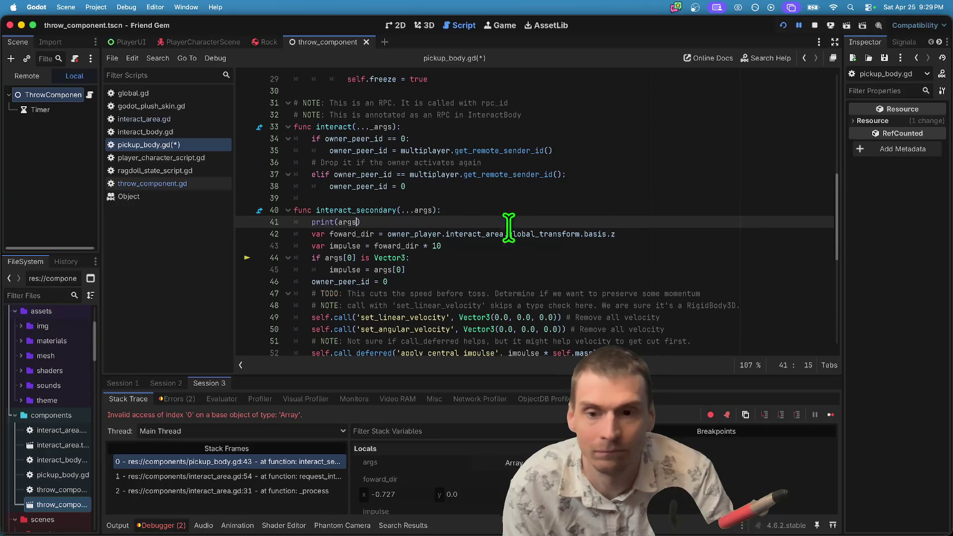
# - Comment out lines 42–52, label the print 'throw?', and run the game
pyautogui.scroll(-2, 533, 256)
pyautogui.moveTo(646, 302); pyautogui.dragTo(236, 187)
pyautogui.press('super+k')
pyautogui.press('Left')
pyautogui.press('Left')
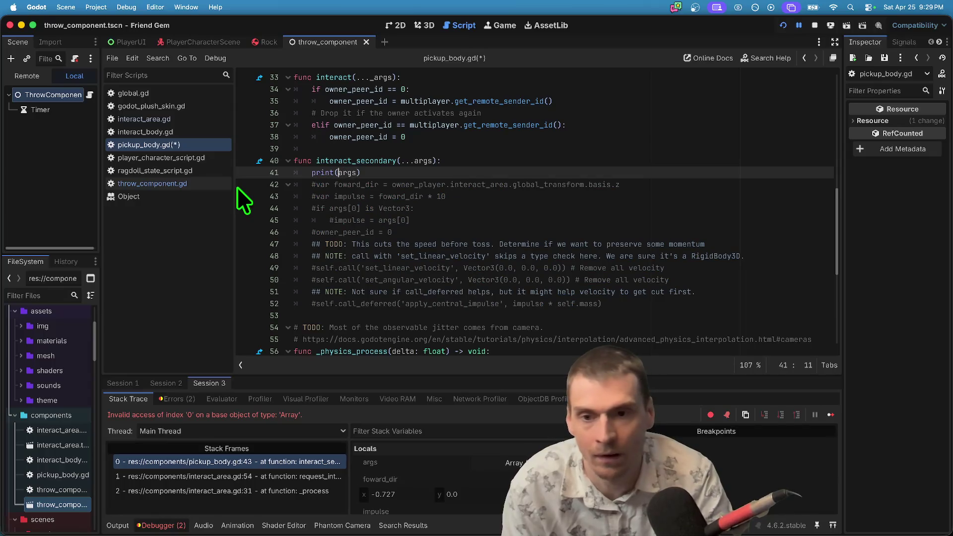
pyautogui.write("'',")
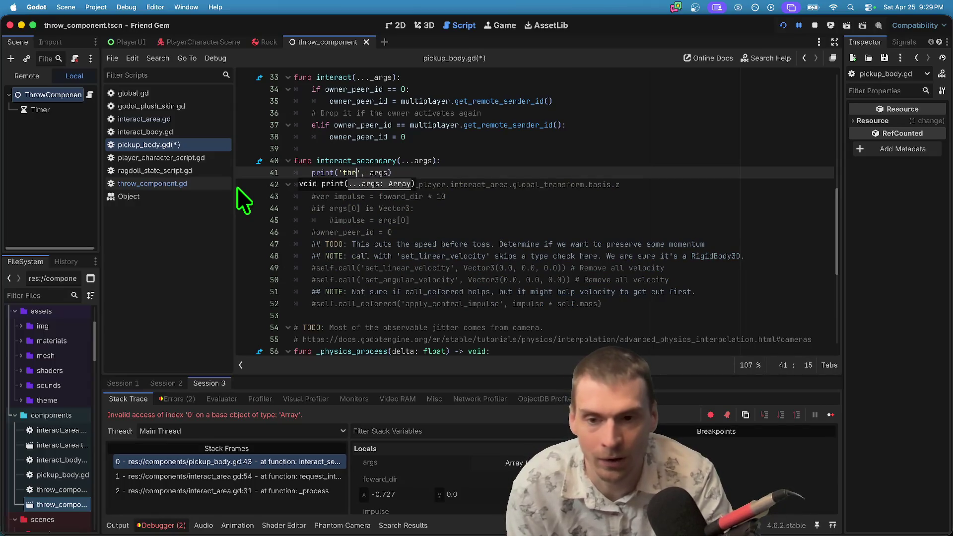
pyautogui.press('super+b')
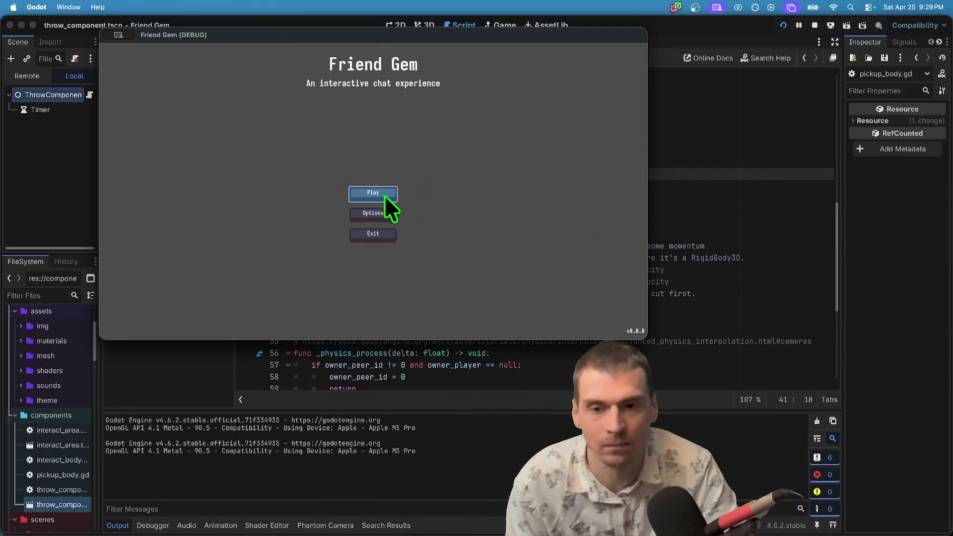
# - Host a game, pick up the rock with E, throw it with Q, and check the 'throw?[]' output
pyautogui.click(374, 143)
pyautogui.click(354, 263)
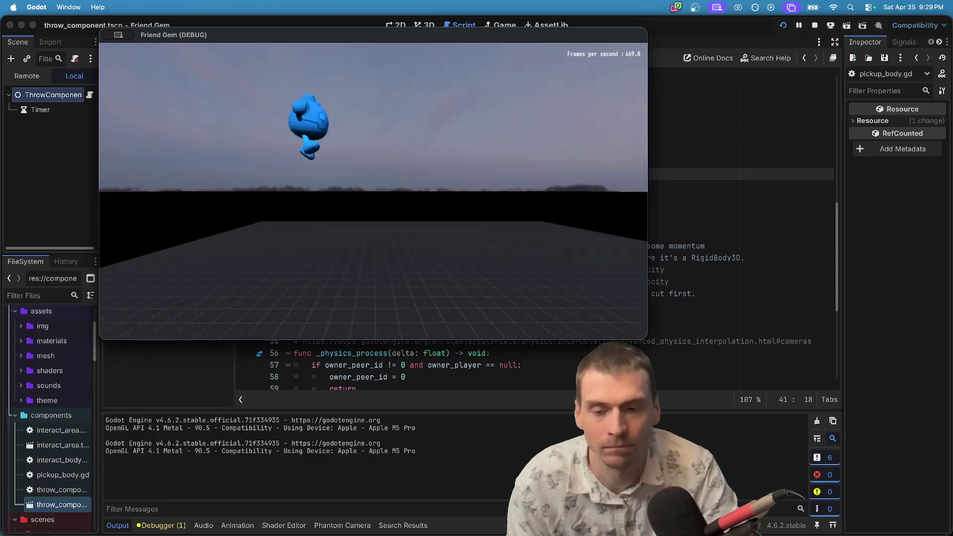
pyautogui.press('w')
pyautogui.press('e')
pyautogui.press('q')
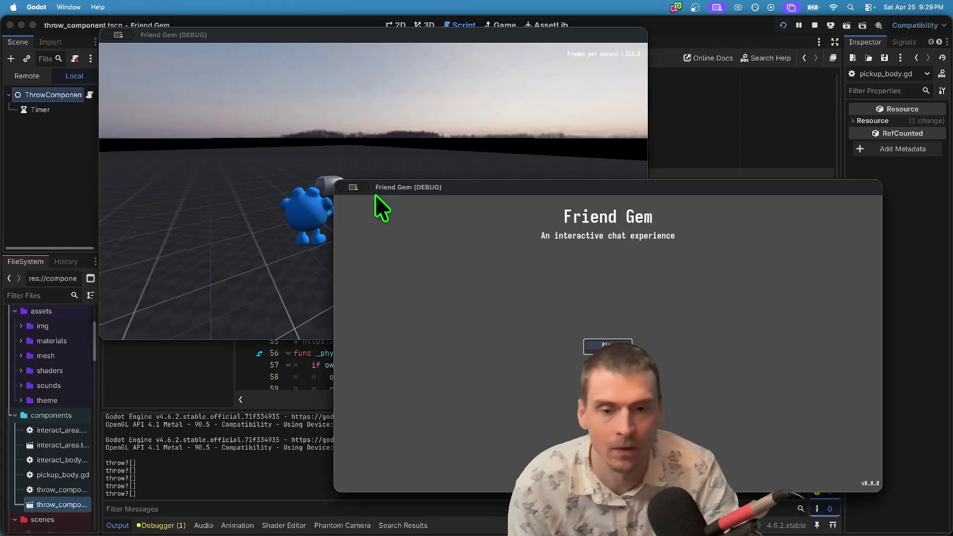
pyautogui.click(769, 129)
pyautogui.doubleClick(364, 163)
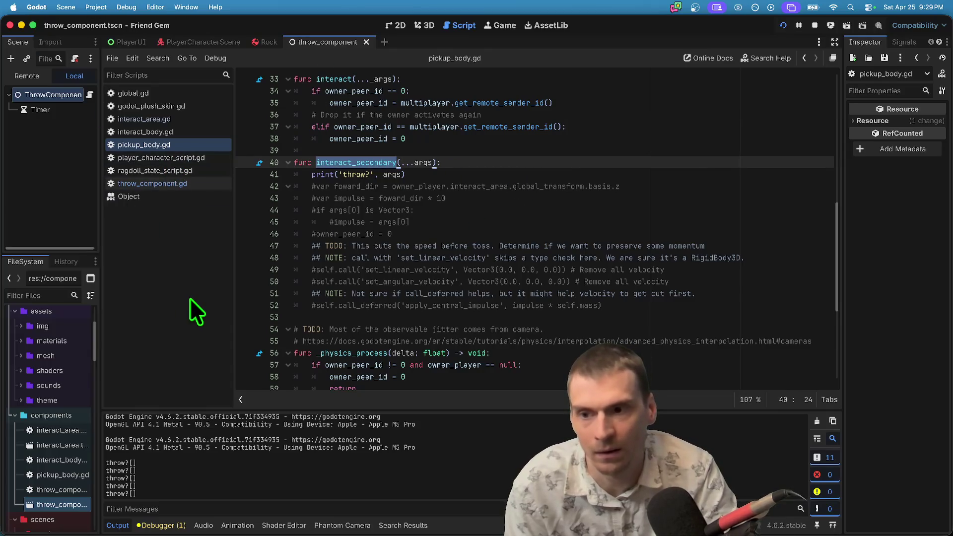
# - Review throw_component.gd, inspecting the is_action_just_released release check on line 28
pyautogui.click(162, 186)
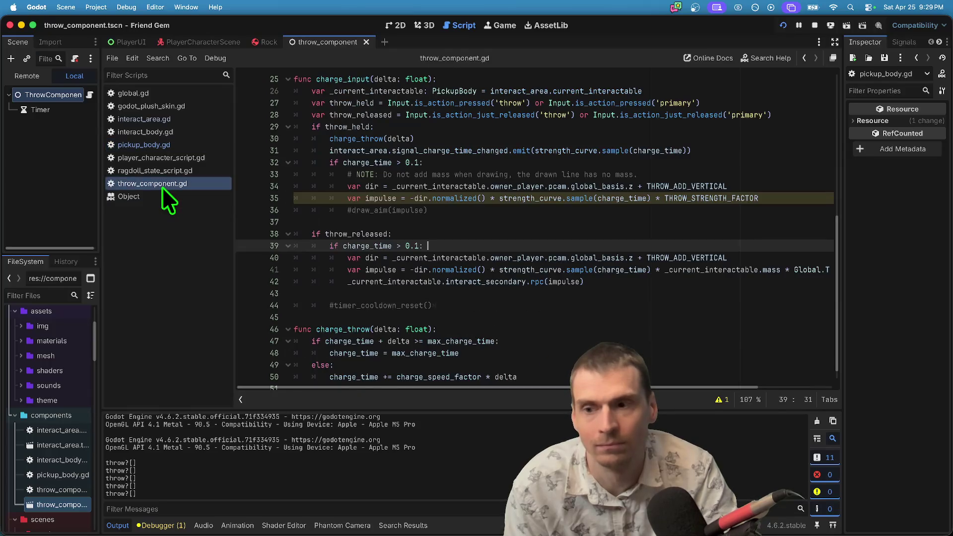
pyautogui.click(537, 294)
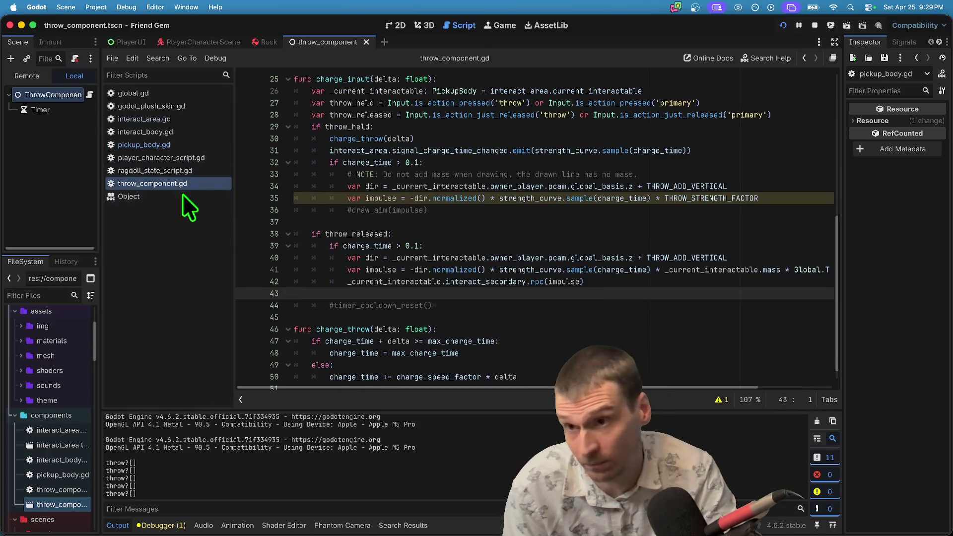
pyautogui.scroll(8, 518, 238)
pyautogui.scroll(-3, 518, 239)
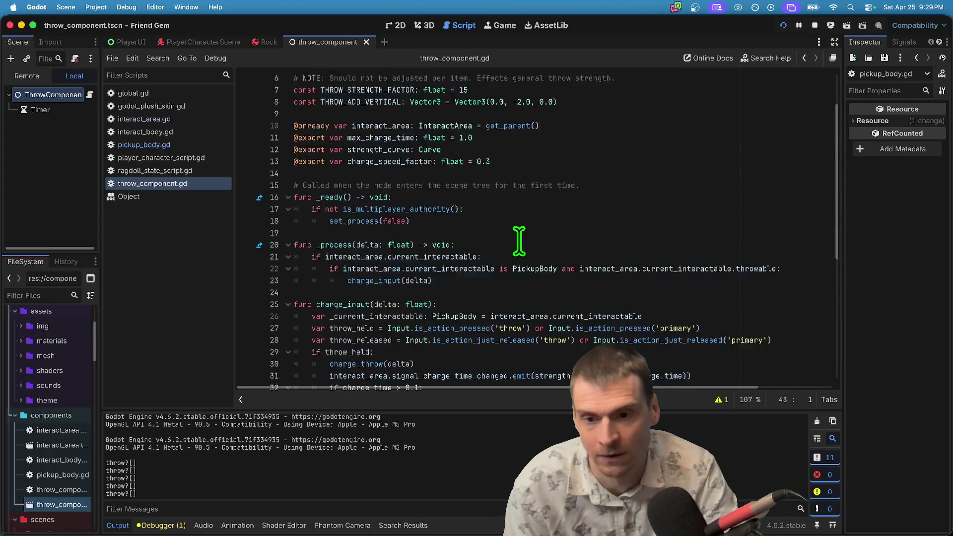
pyautogui.scroll(-3, 518, 242)
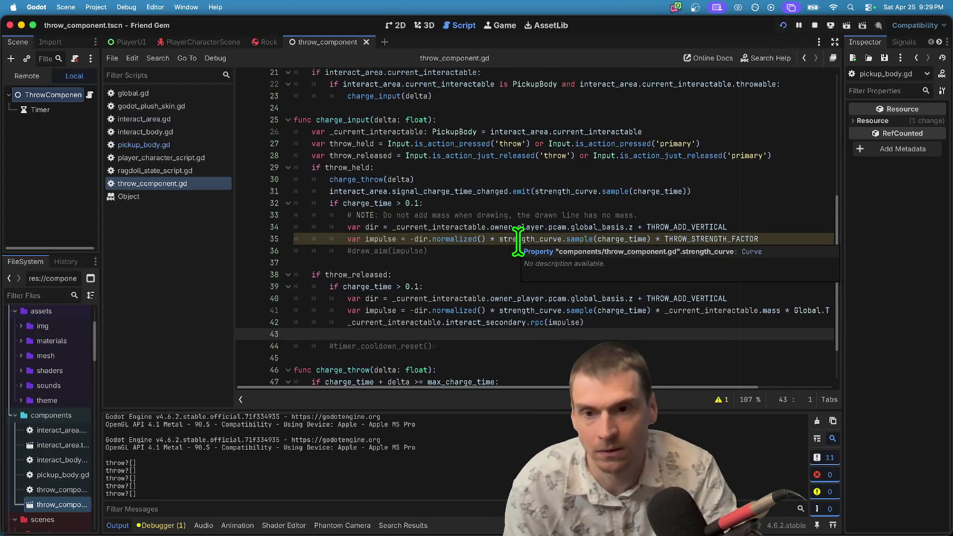
pyautogui.scroll(-2, 516, 242)
pyautogui.scroll(5, 513, 243)
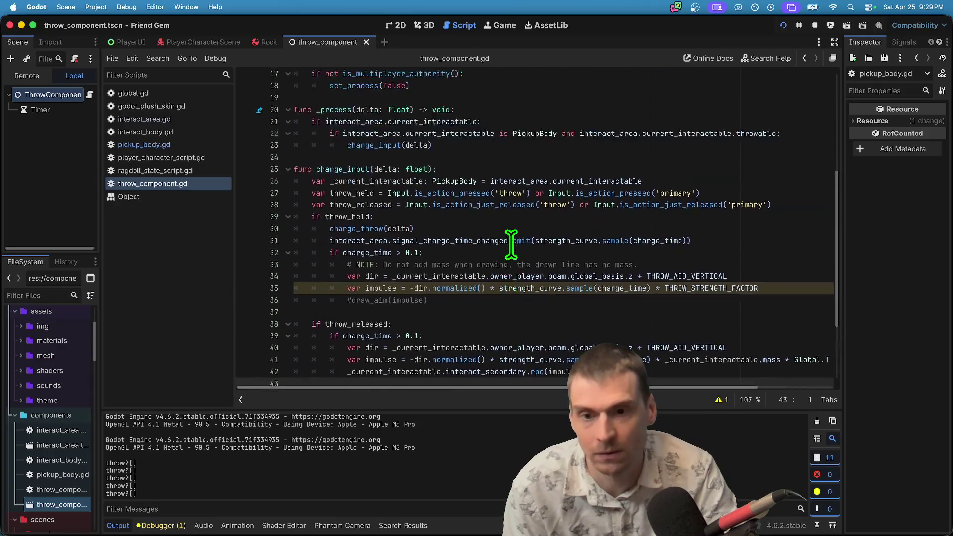
pyautogui.scroll(-2, 511, 243)
pyautogui.scroll(-3, 512, 243)
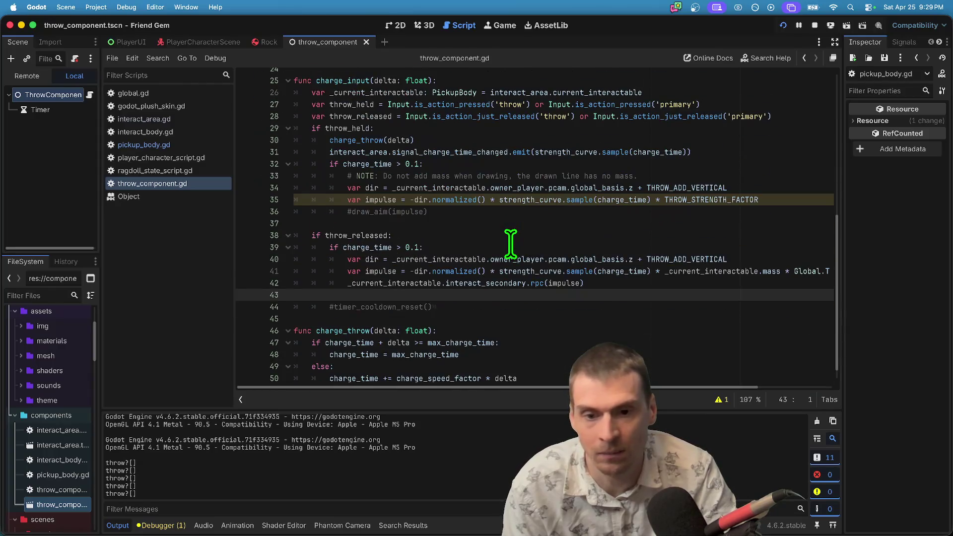
pyautogui.scroll(8, 477, 251)
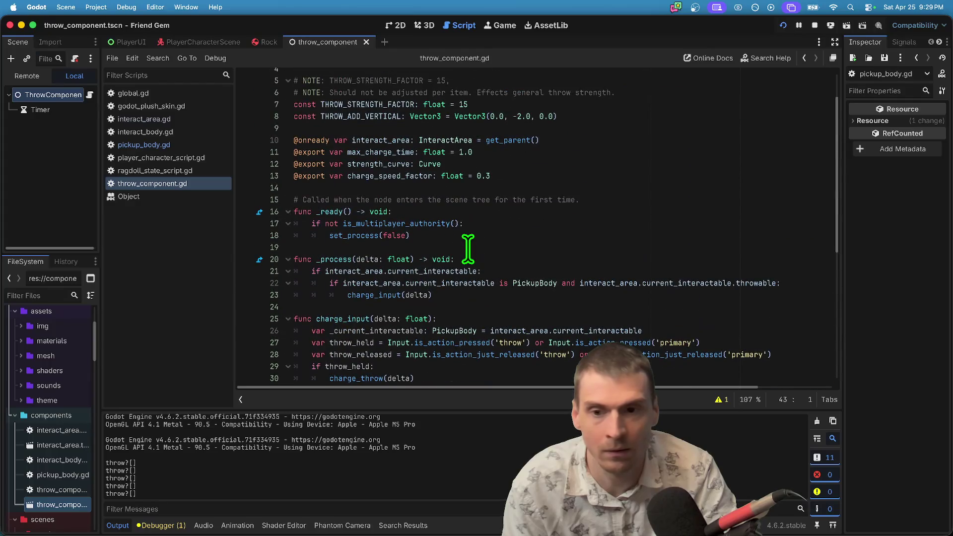
pyautogui.scroll(-2, 450, 208)
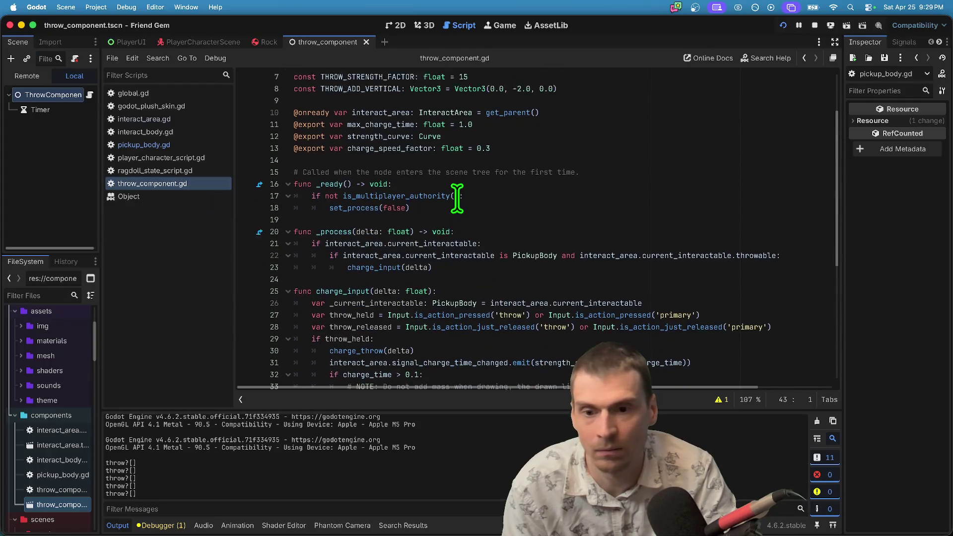
pyautogui.moveTo(442, 308); pyautogui.dragTo(792, 313)
pyautogui.rightClick(792, 313)
pyautogui.click(469, 354)
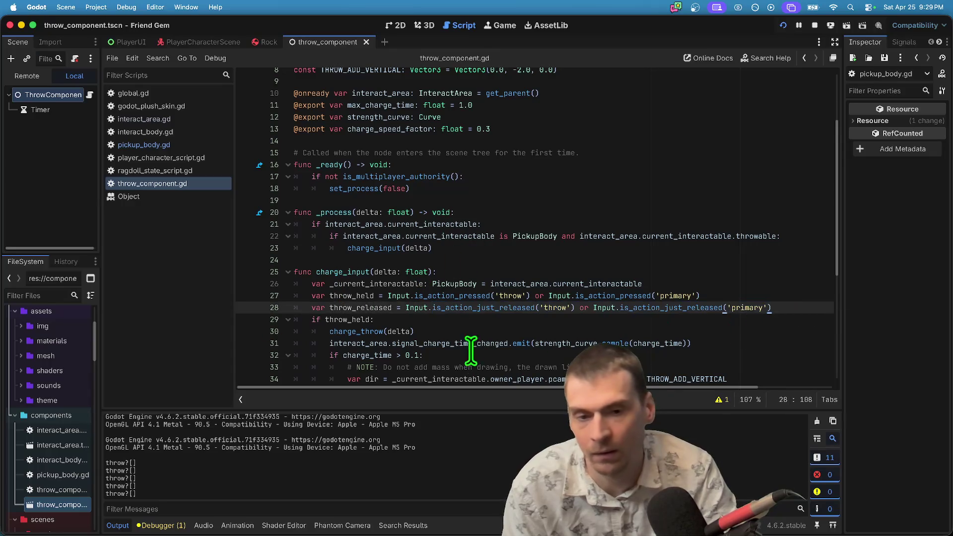
pyautogui.doubleClick(521, 307)
pyautogui.scroll(-6, 546, 316)
pyautogui.scroll(-1, 546, 316)
# - Inspect the impulse call on line 42, then open the PlayerCharacterScene
pyautogui.click(544, 303)
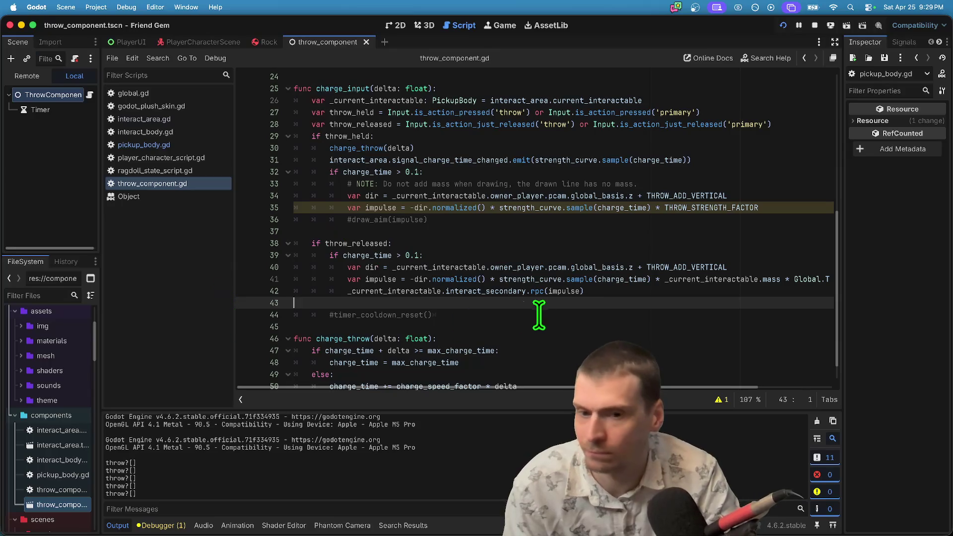
pyautogui.click(565, 293)
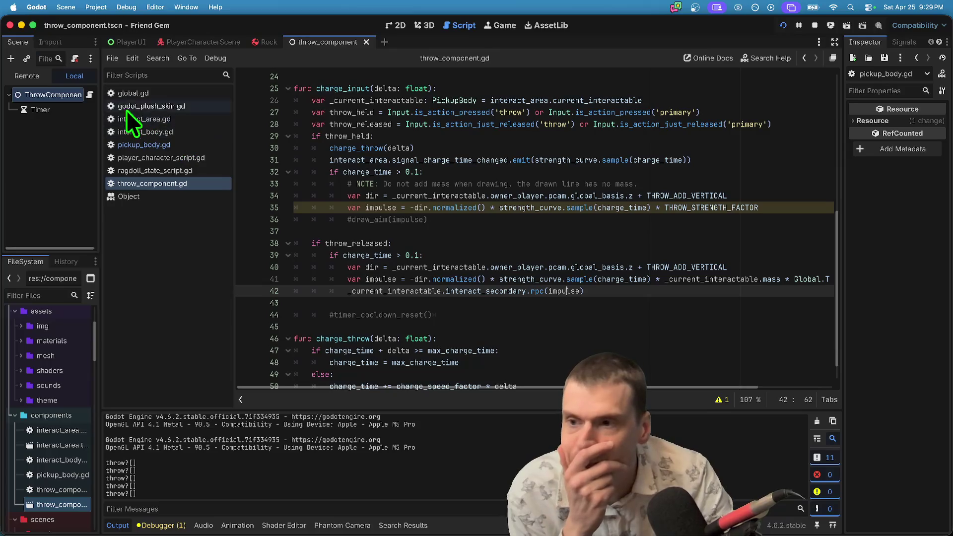
pyautogui.click(191, 47)
# - Filter the FileSystem for 'area' and open the interact_area.tscn scene
pyautogui.moveTo(99, 144); pyautogui.dragTo(203, 137)
pyautogui.scroll(-5, 88, 197)
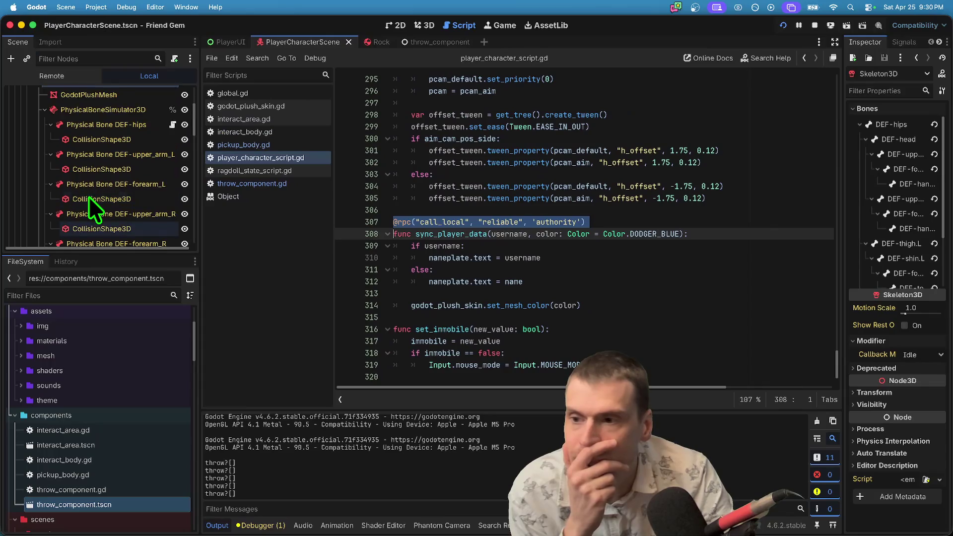
pyautogui.scroll(5, 89, 195)
pyautogui.click(65, 296)
pyautogui.write('area')
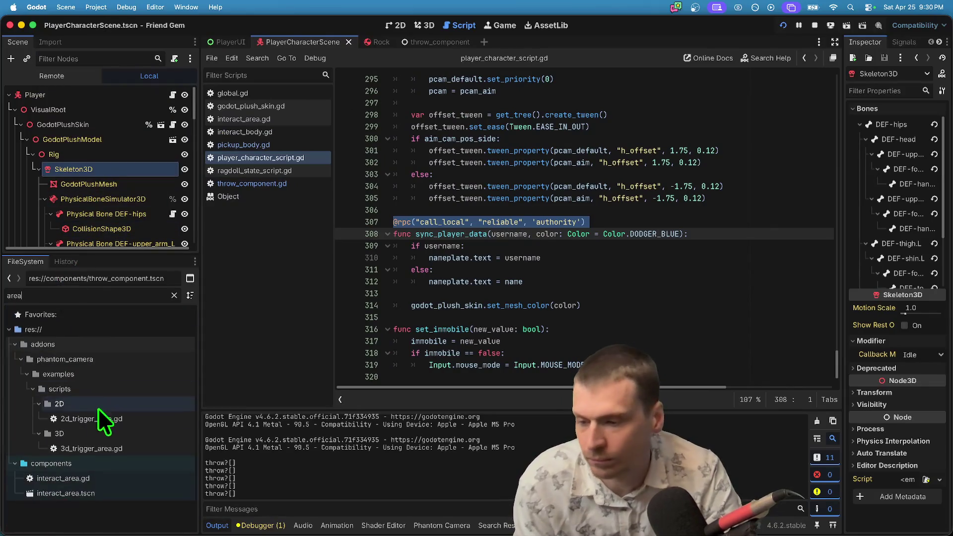
pyautogui.doubleClick(86, 493)
# - Instance throw_component.tscn as a child of InteractArea and open the ThrowComponent scene
pyautogui.press('super+shift+o')
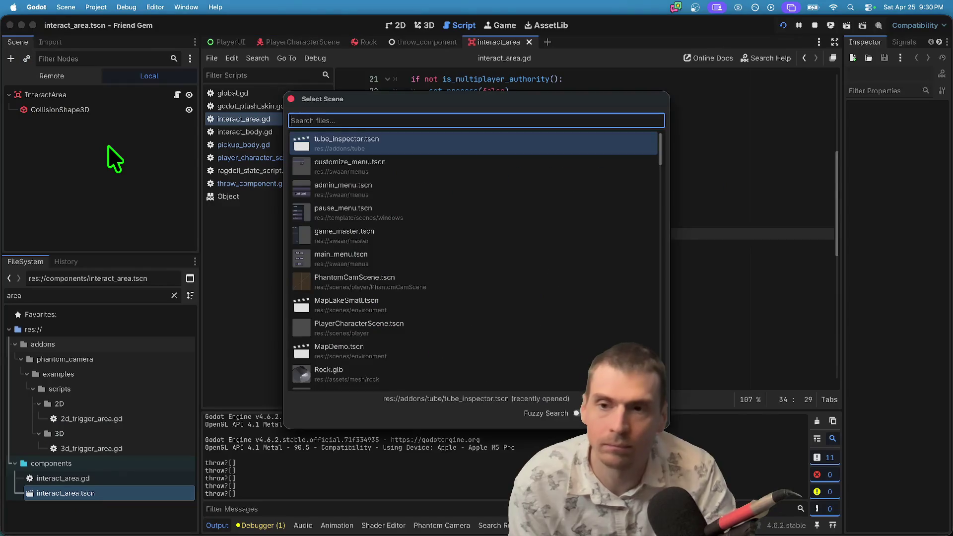
pyautogui.write('throw')
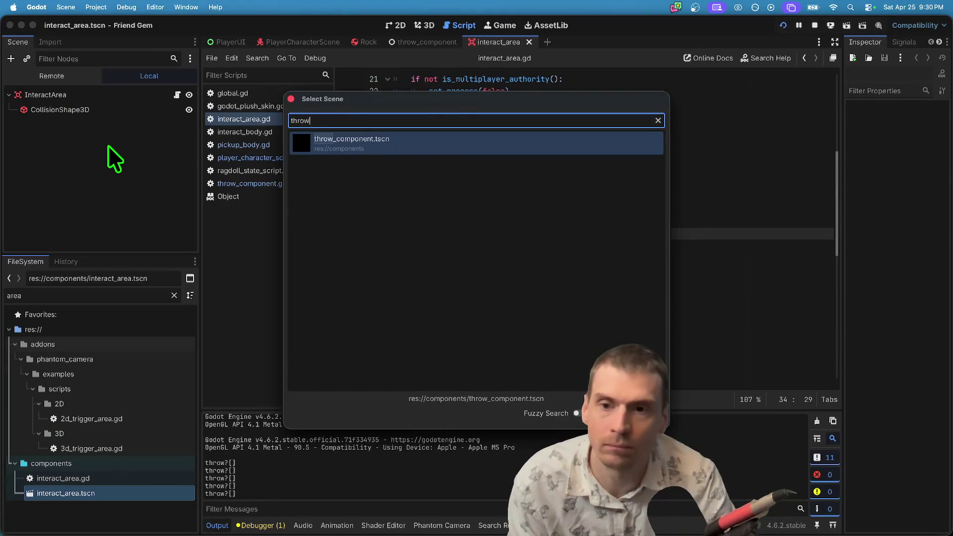
pyautogui.press('Return')
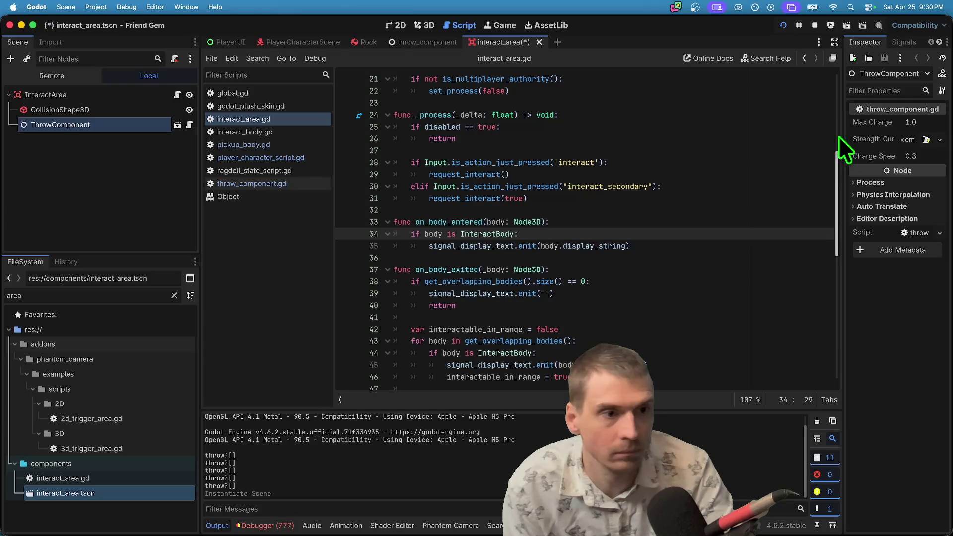
pyautogui.moveTo(845, 142); pyautogui.dragTo(765, 143)
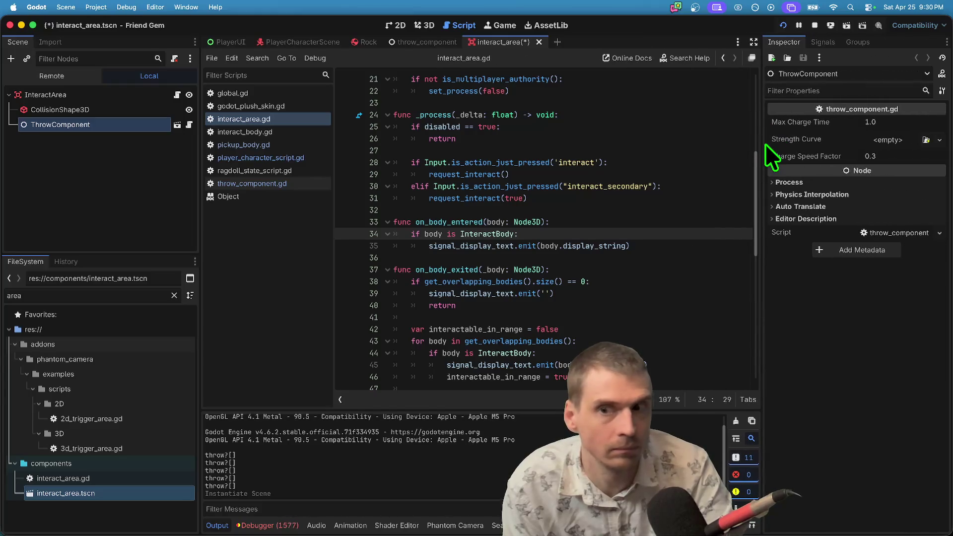
pyautogui.click(175, 124)
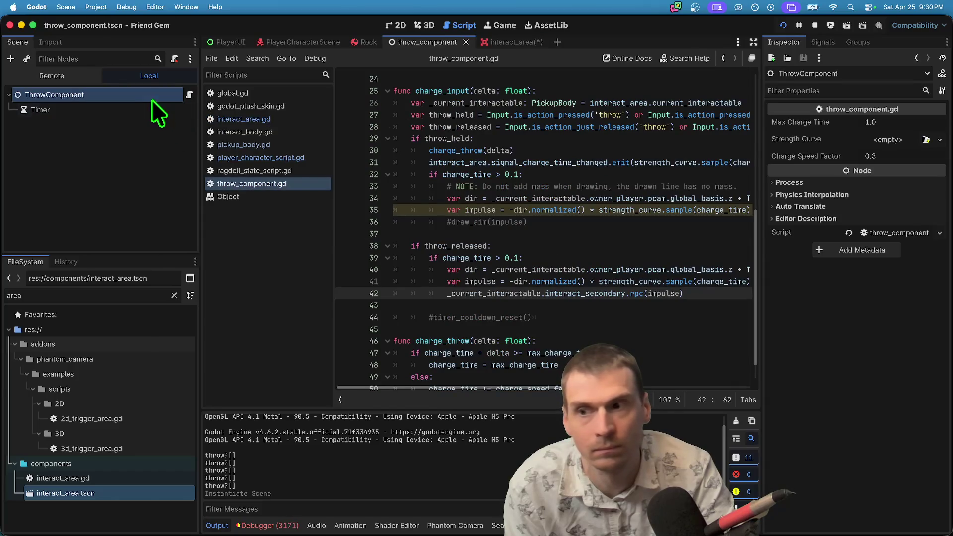
# - Give Strength Curve a new curve with a starting point, then save and run the project
pyautogui.click(886, 140)
pyautogui.click(888, 167)
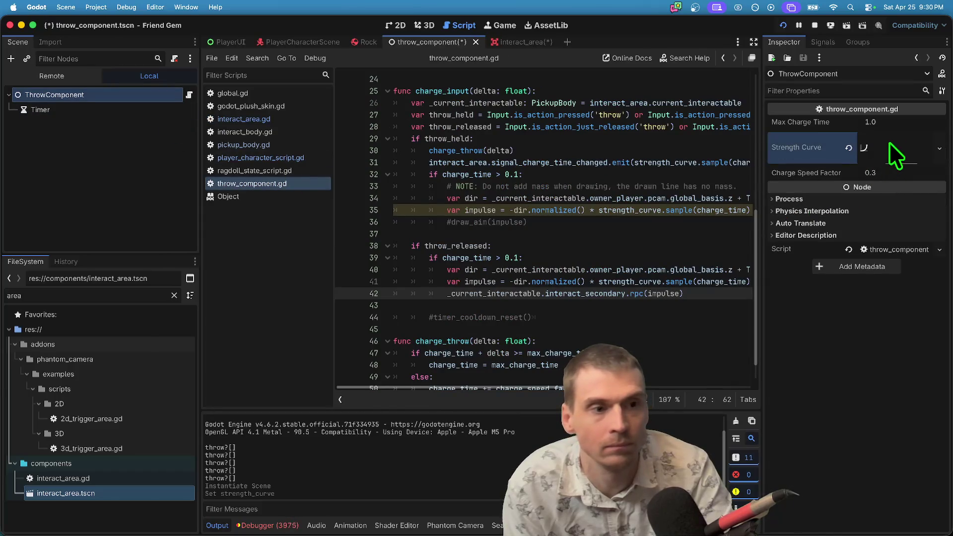
pyautogui.click(785, 301)
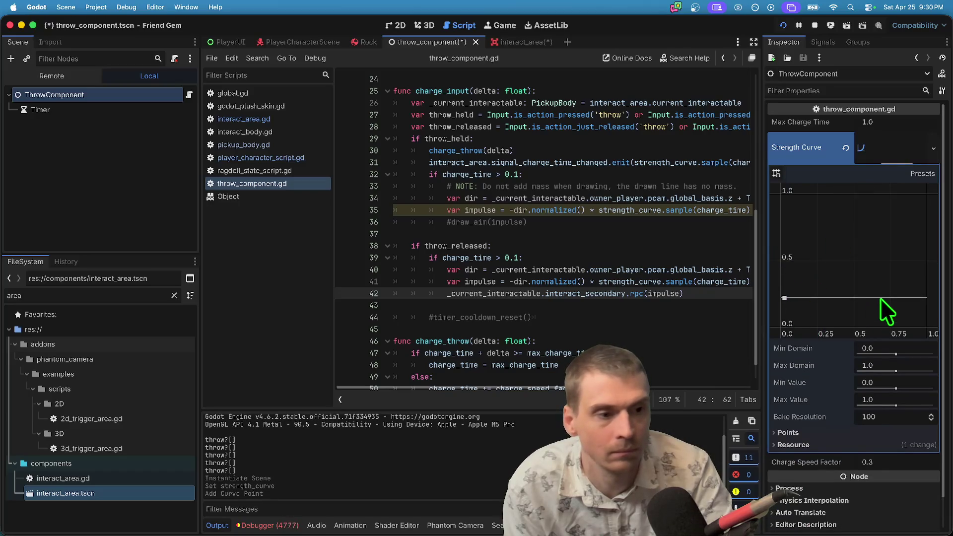
pyautogui.press('super+b')
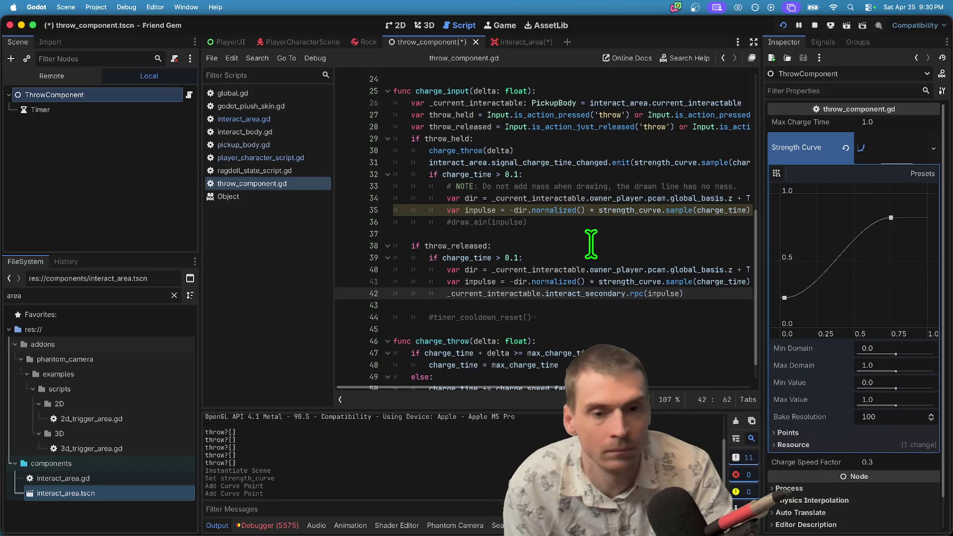
pyautogui.click(591, 246)
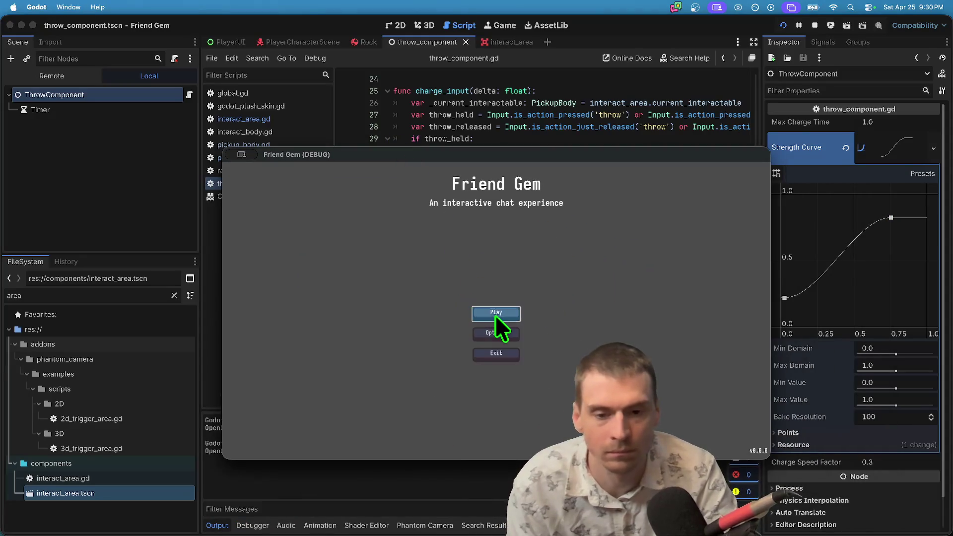
# - Host a game, walk toward the rock to trigger the crash, and jump to the error on line 27
pyautogui.click(505, 255)
pyautogui.click(506, 388)
pyautogui.press('w')
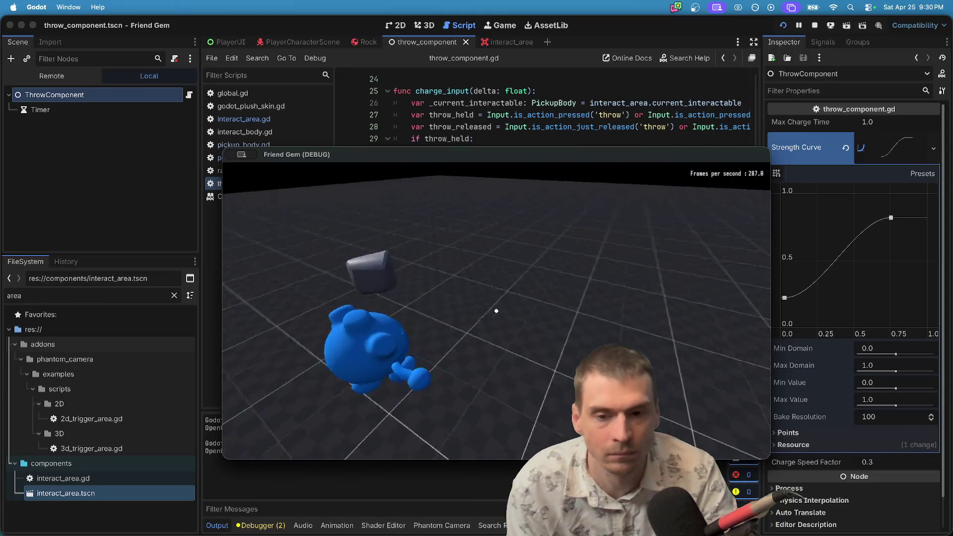
pyautogui.press('super+Tab')
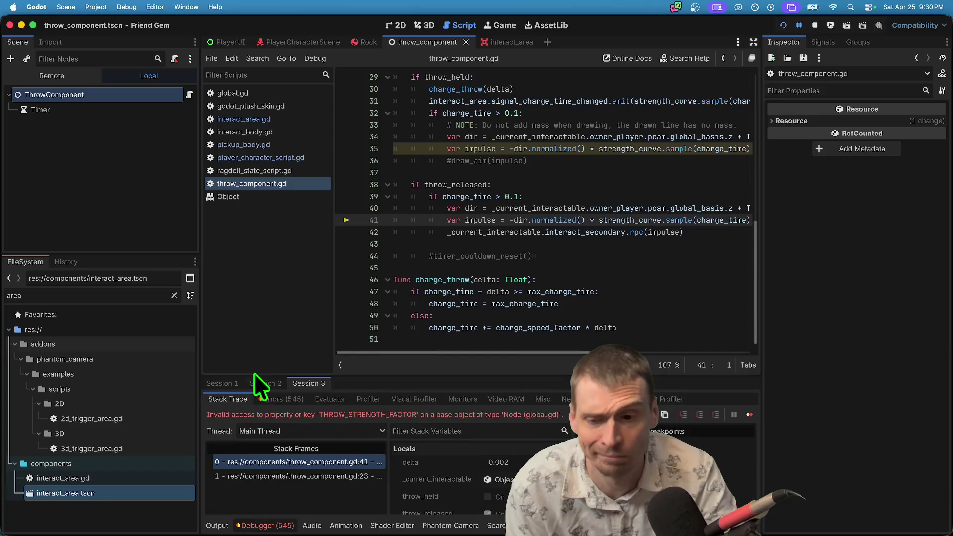
pyautogui.click(272, 398)
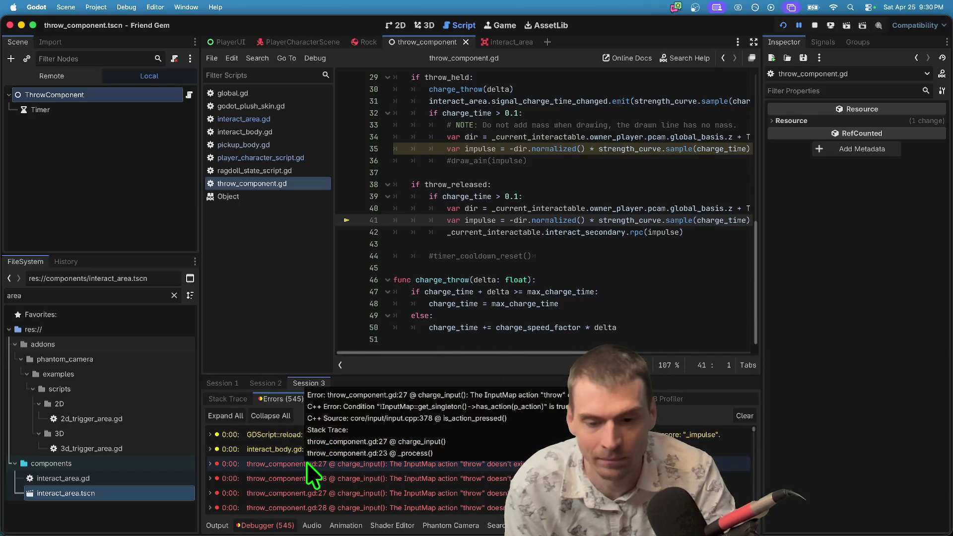
pyautogui.click(306, 461)
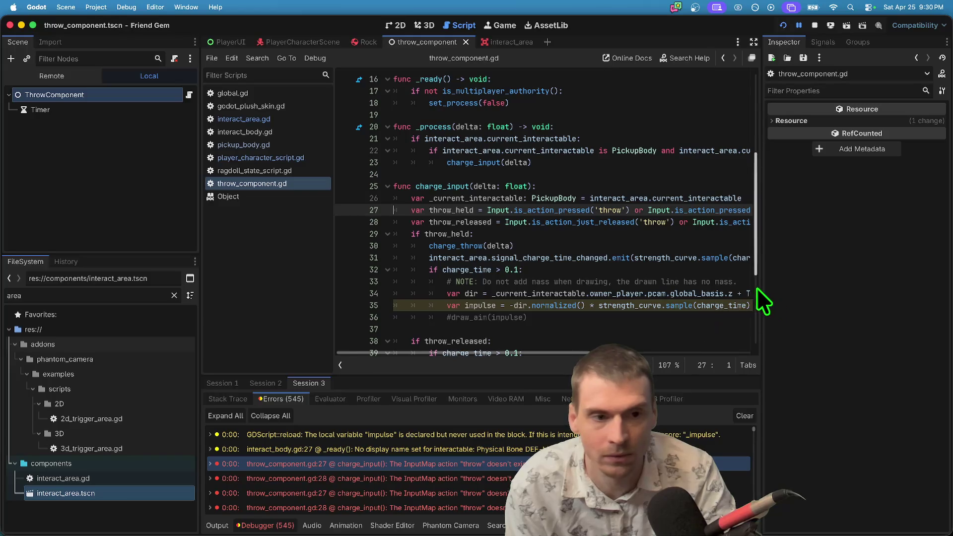
pyautogui.moveTo(764, 280); pyautogui.dragTo(854, 271)
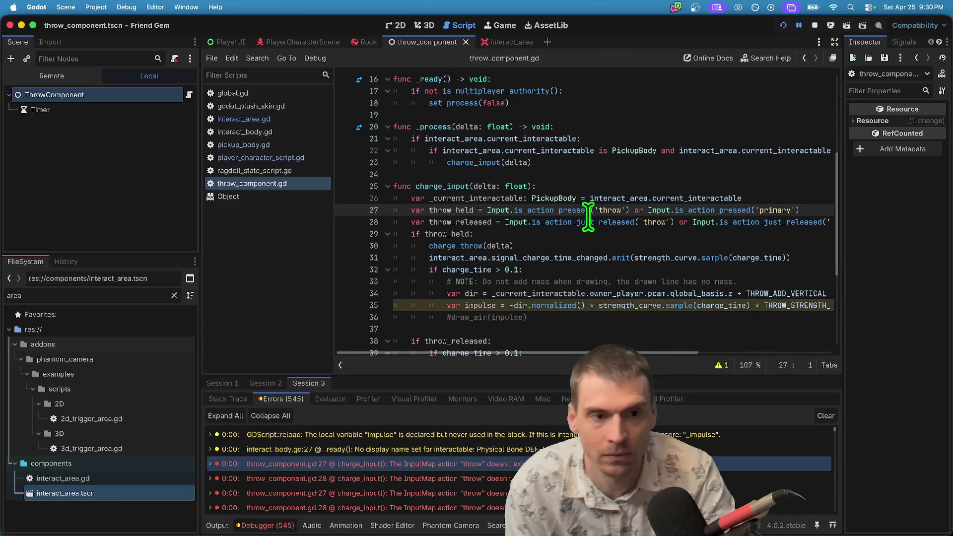
# - Replace the 'throw' action with 'interact_secondary' on lines 27 and 28
pyautogui.doubleClick(610, 210)
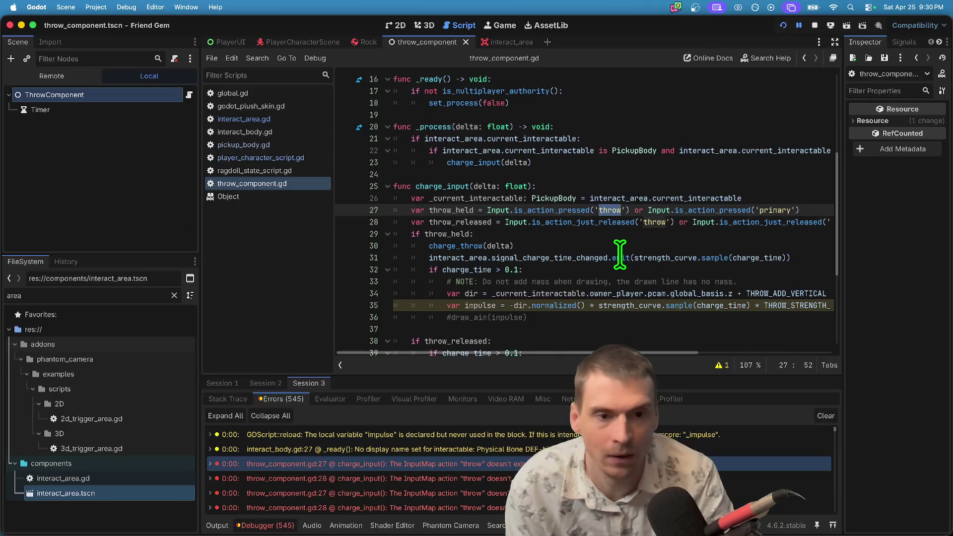
pyautogui.write('int')
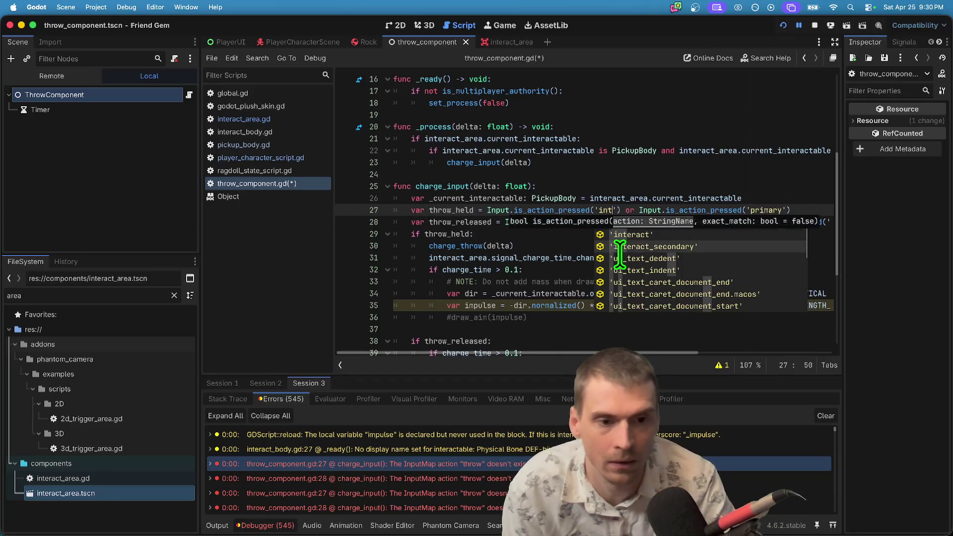
pyautogui.click(620, 247)
pyautogui.doubleClick(618, 210)
pyautogui.hotkey('ctrl', 'c')
pyautogui.doubleClick(656, 222)
pyautogui.hotkey('ctrl', 'v')
# - Review the edited lines, save the script, and rerun the game
pyautogui.press('Up')
pyautogui.press('End')
pyautogui.press('Down')
pyautogui.press('End')
pyautogui.press('super+s')
pyautogui.press('super+b')
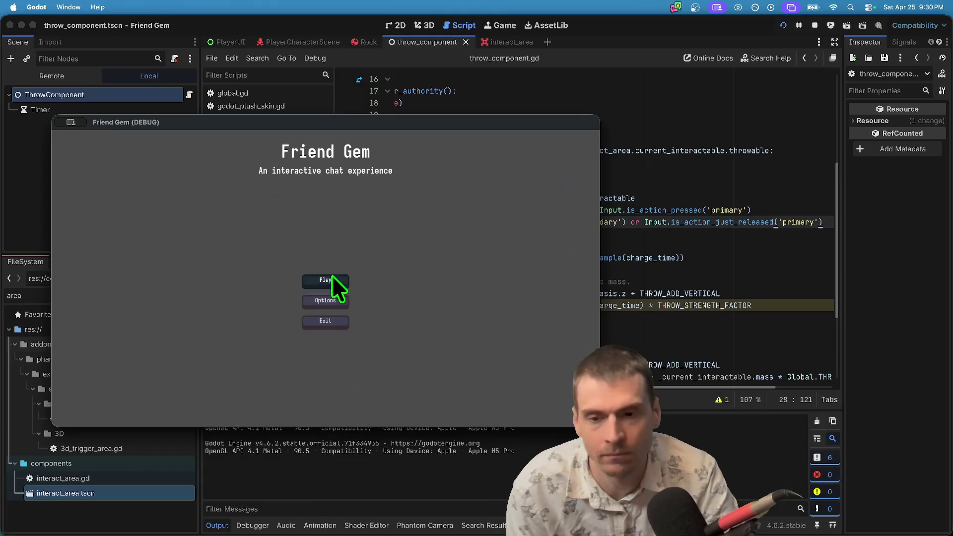
# - Host a game, walk to the rock, pick it up with E, and throw it to reproduce the crash
pyautogui.click(332, 279)
pyautogui.click(323, 234)
pyautogui.click(320, 353)
pyautogui.press('w')
pyautogui.press('e')
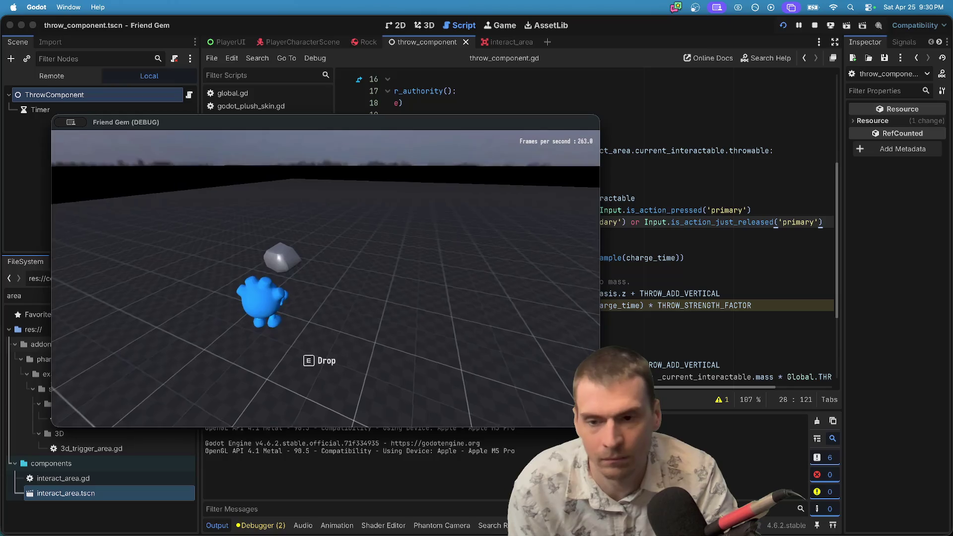
pyautogui.click(326, 277)
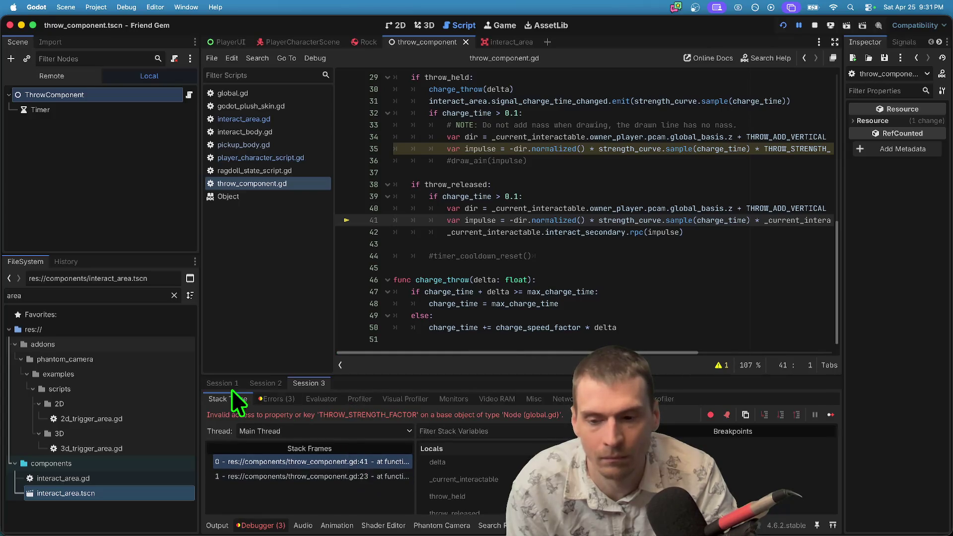
# - Follow the stack trace to line 41 and fix the THROW_STRENGTH_FACTOR reference
pyautogui.click(221, 526)
pyautogui.click(259, 526)
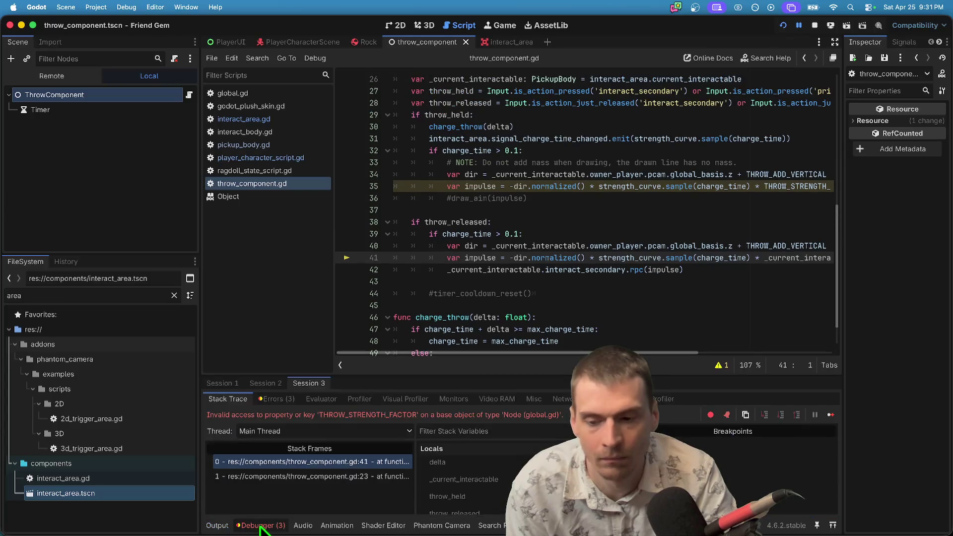
pyautogui.click(293, 463)
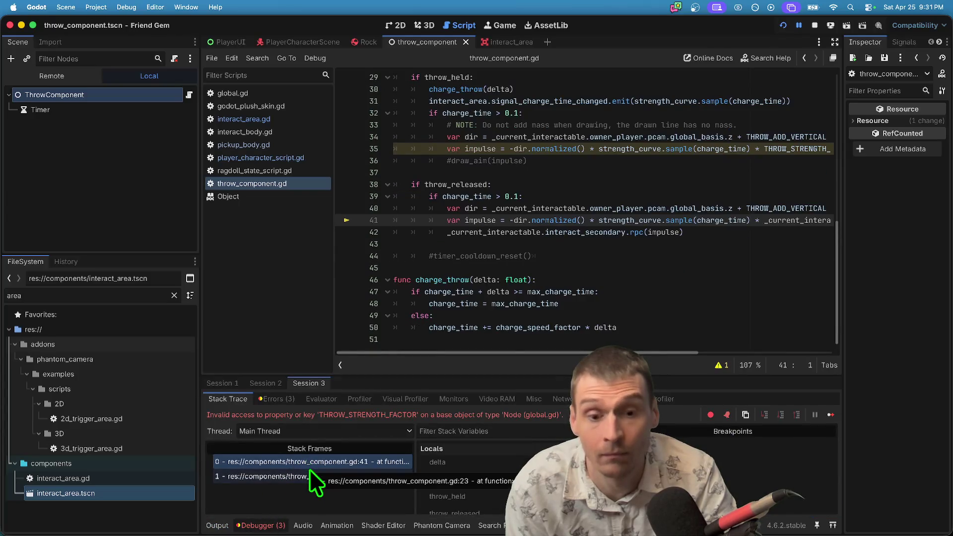
pyautogui.hscroll(5, 690, 226)
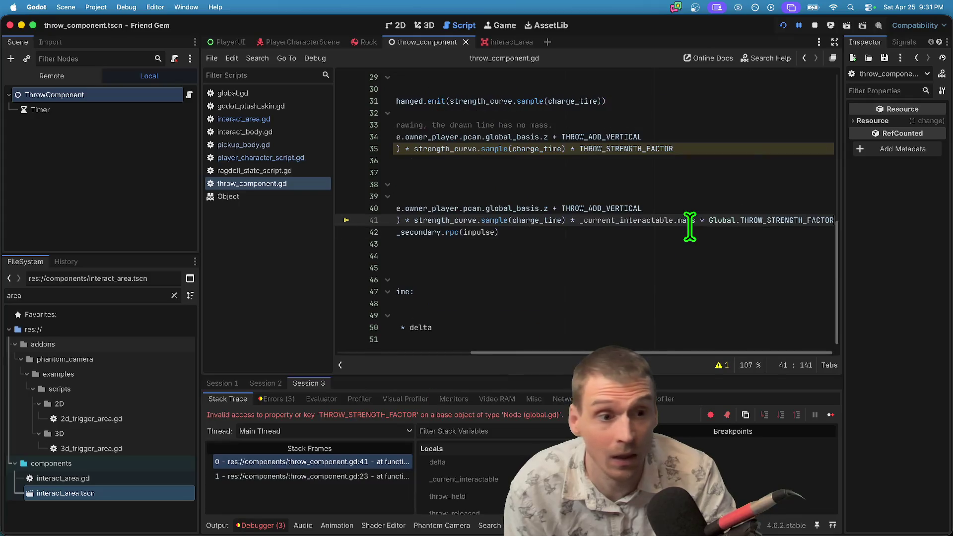
pyautogui.click(735, 221)
pyautogui.press('Down')
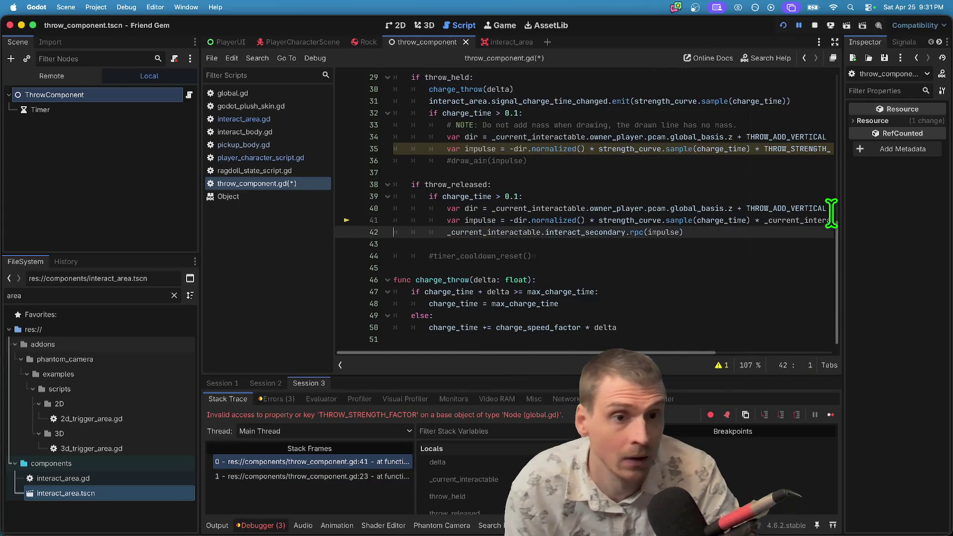
# - Stop the running game, save the corrected script, and play again
pyautogui.click(815, 26)
pyautogui.click(724, 292)
pyautogui.press('super+s')
pyautogui.press('super+b')
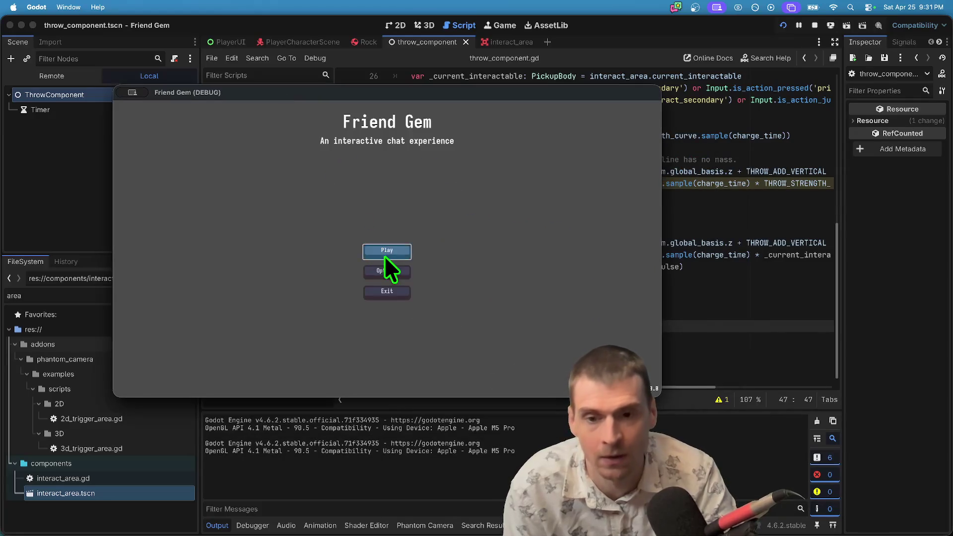
# - Host a game session, throw the held rock, and return to the editor
pyautogui.click(385, 256)
pyautogui.click(402, 212)
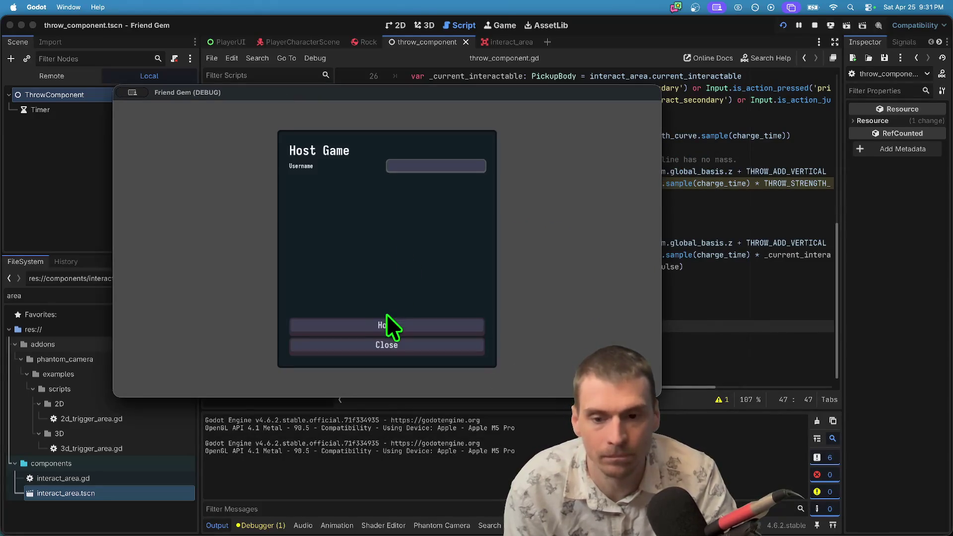
pyautogui.click(386, 323)
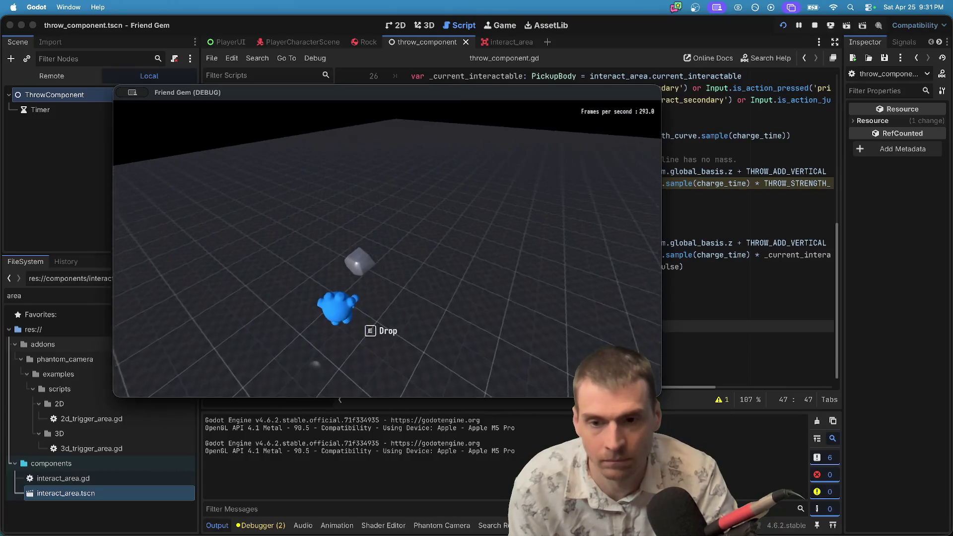
pyautogui.click(387, 248)
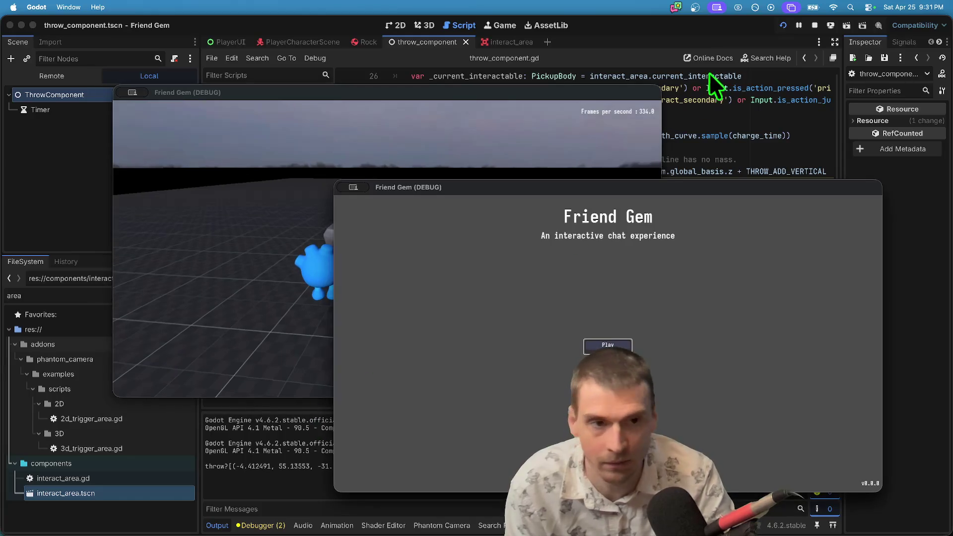
pyautogui.click(617, 68)
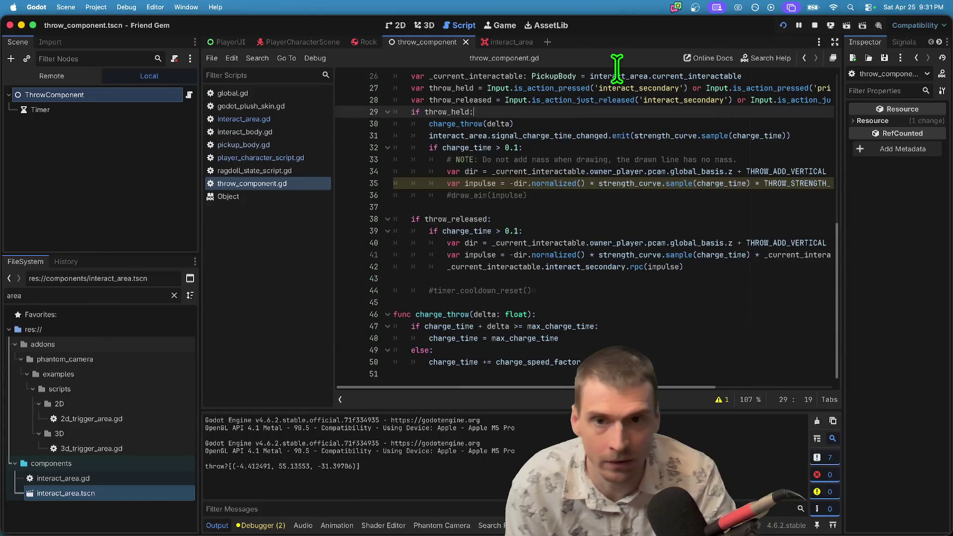
# - Look through interact_area.gd, global.gd, throw_component.gd and interact_body.gd, ending in pickup_body.gd's interact_secondary
pyautogui.click(264, 124)
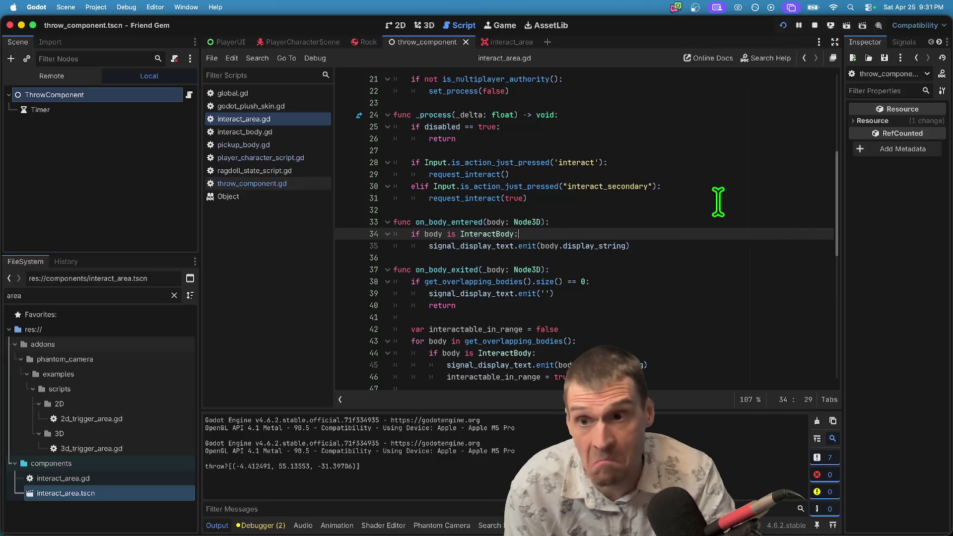
pyautogui.click(275, 93)
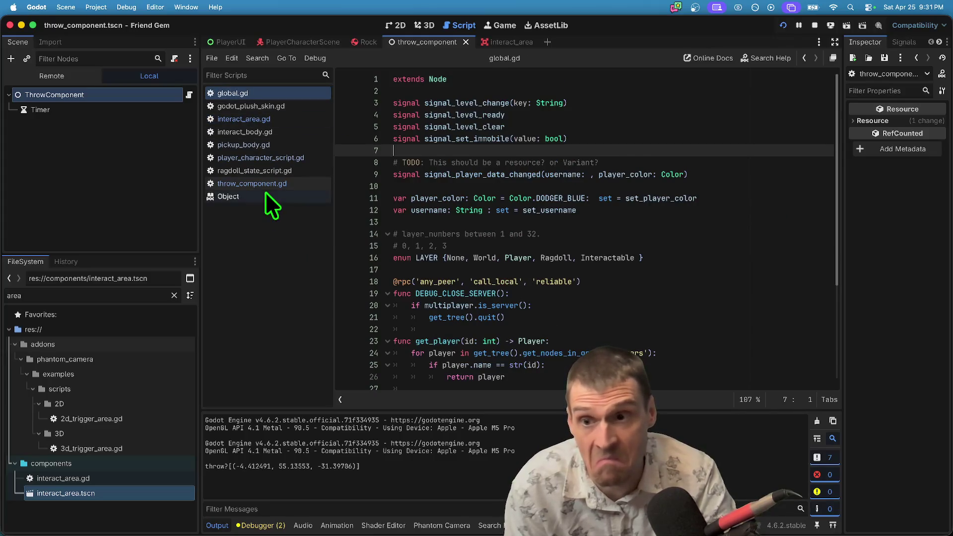
pyautogui.click(270, 183)
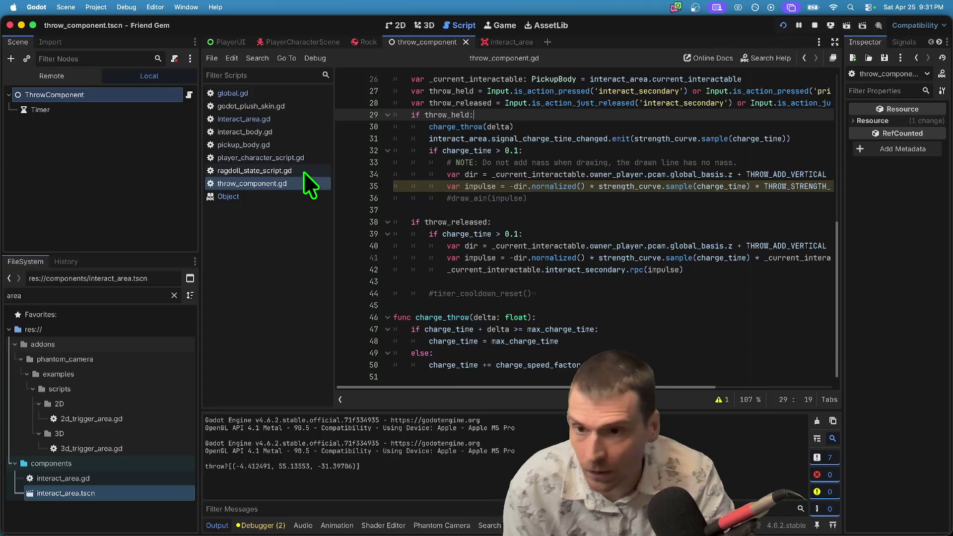
pyautogui.click(263, 130)
pyautogui.scroll(-6, 562, 198)
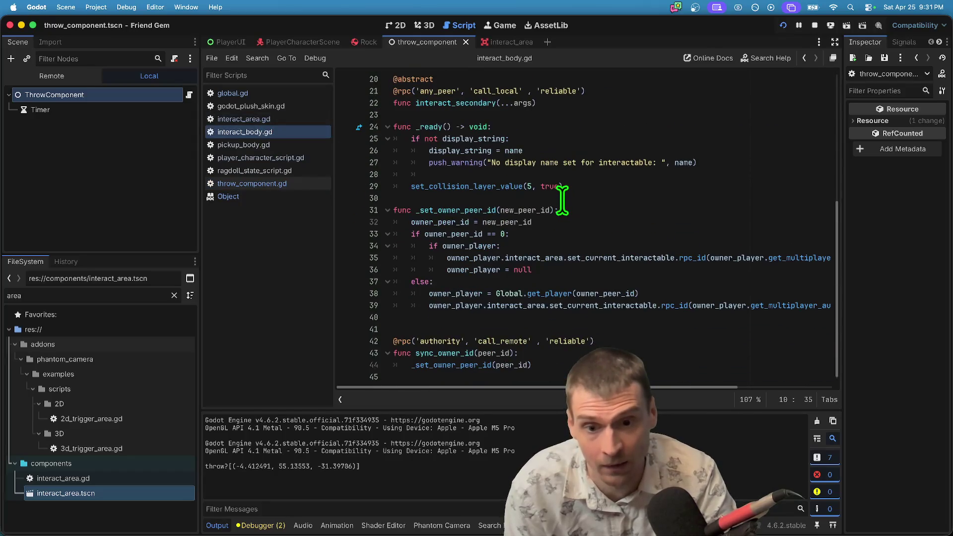
pyautogui.click(268, 146)
pyautogui.click(624, 175)
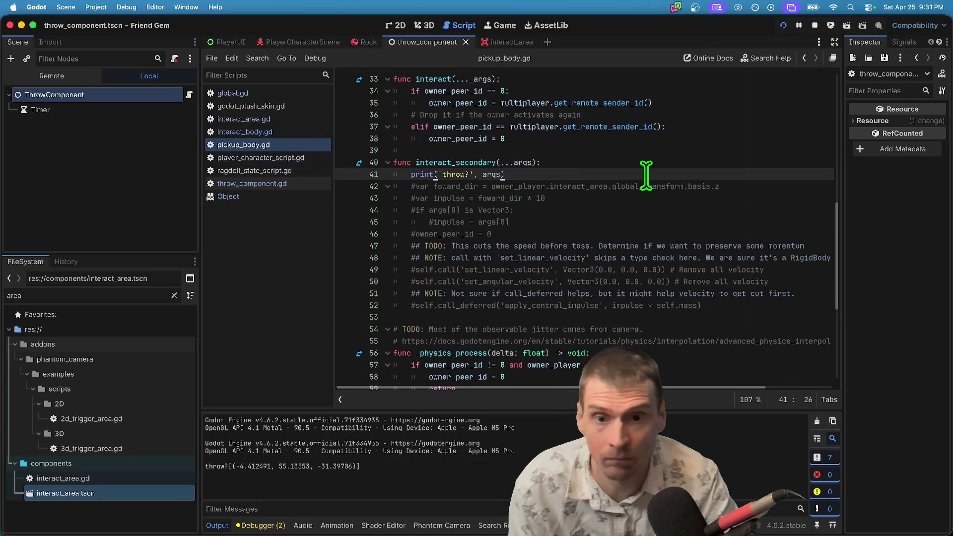
# - Insert an 'if args.size() > 0:' check at the top of interact_secondary
pyautogui.press('super+shift+Return')
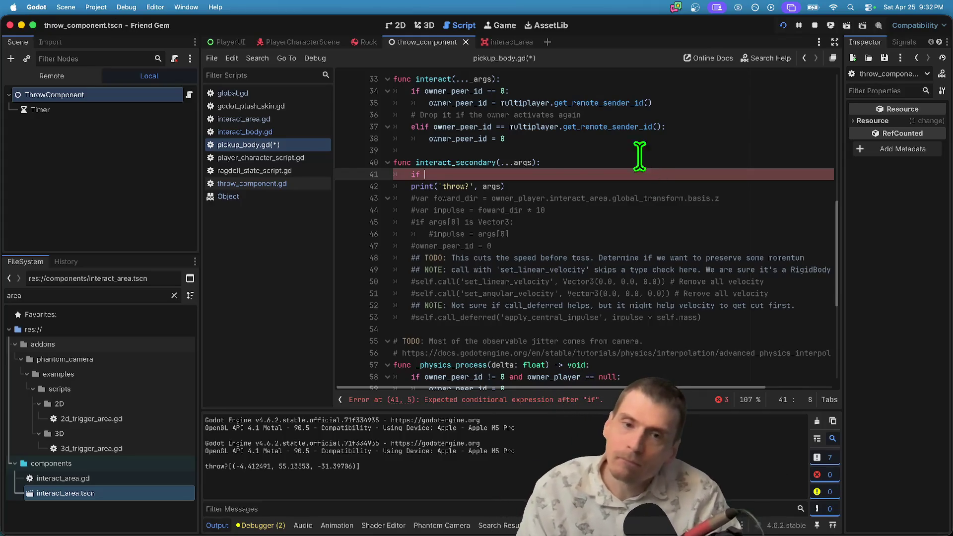
pyautogui.write('args.')
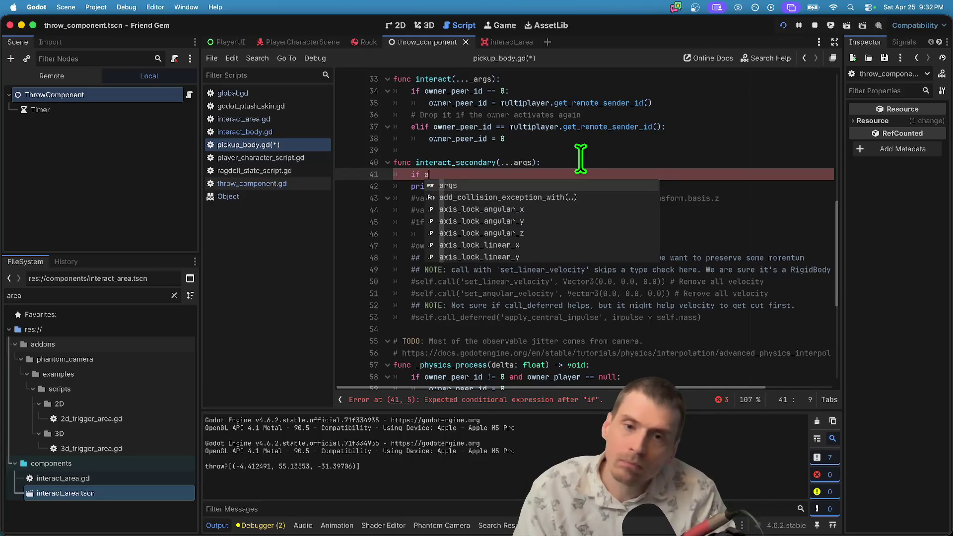
pyautogui.write('size() > 0:')
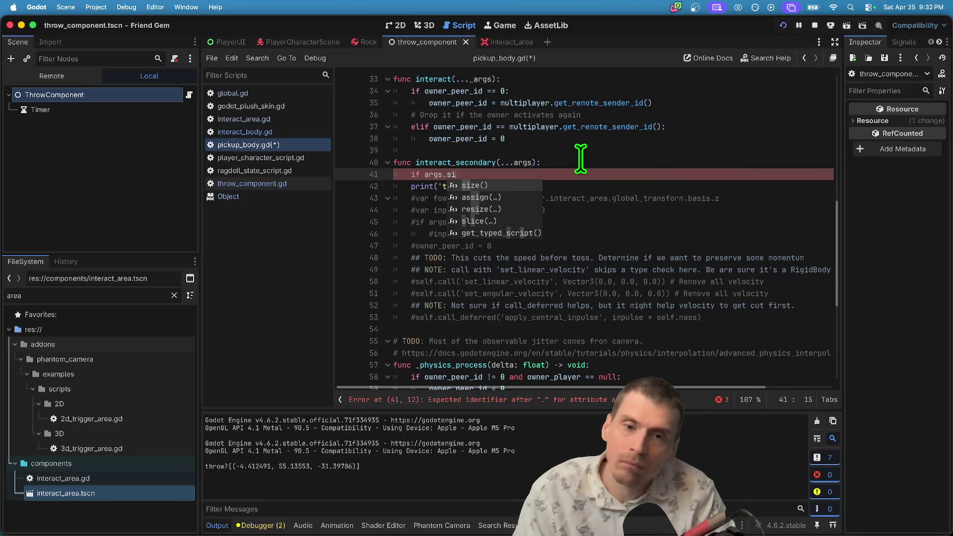
pyautogui.press('Return')
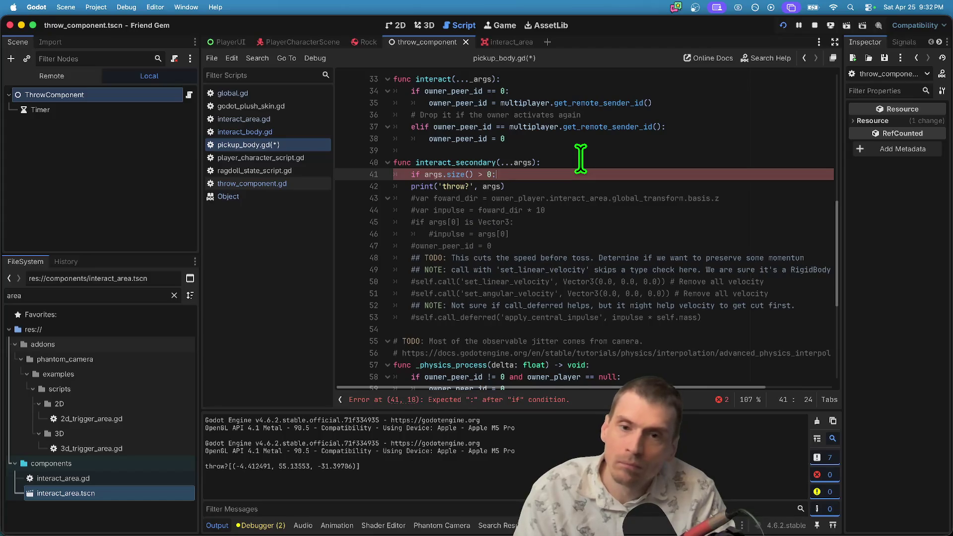
pyautogui.press('Return')
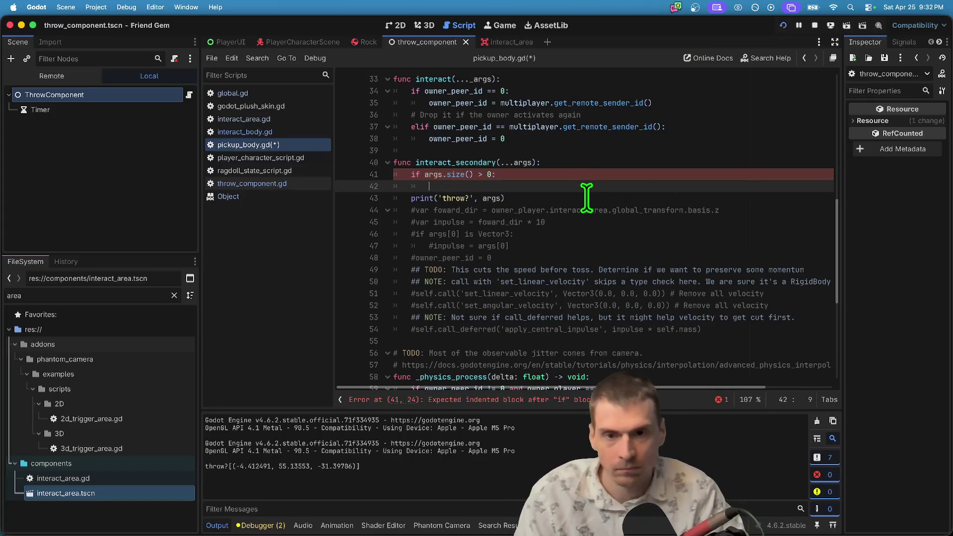
# - Uncomment the throw code on lines 44–54, indent it under the check, and delete the debug print
pyautogui.moveTo(730, 329)
pyautogui.mouseDown()
pyautogui.moveTo(287, 239)
pyautogui.moveTo(311, 211)
pyautogui.mouseUp()
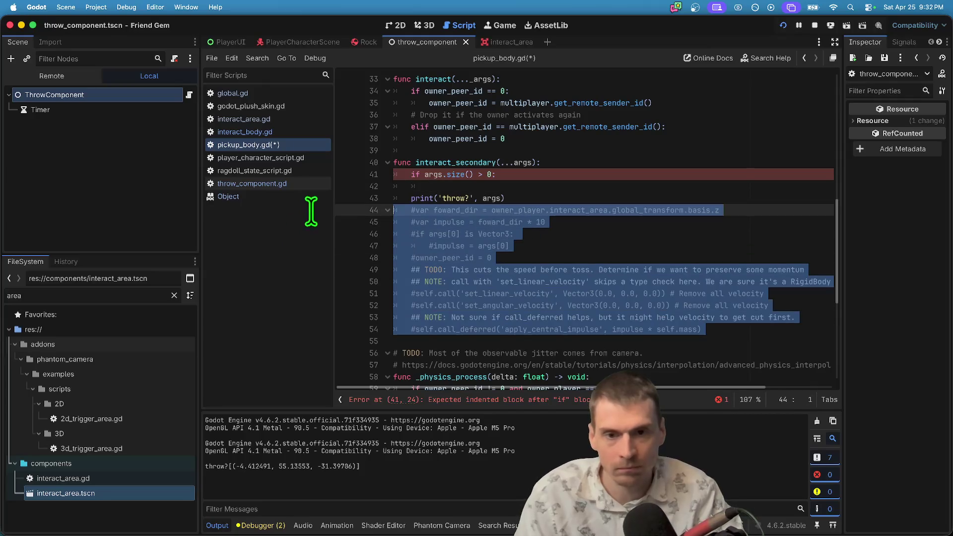
pyautogui.press('super+k')
pyautogui.press('Tab')
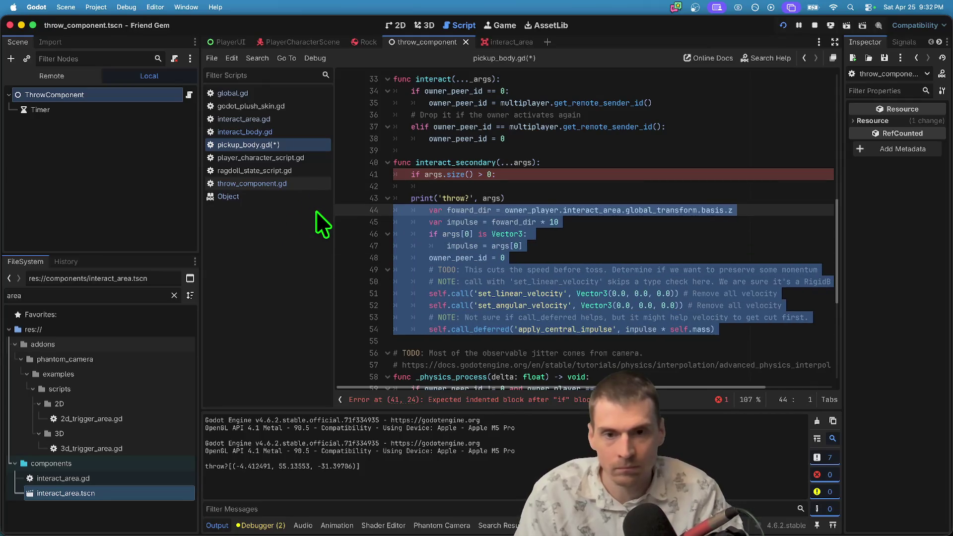
pyautogui.press('Up')
pyautogui.press('Up')
pyautogui.press('super+shift+k')
pyautogui.press('super+shift+k')
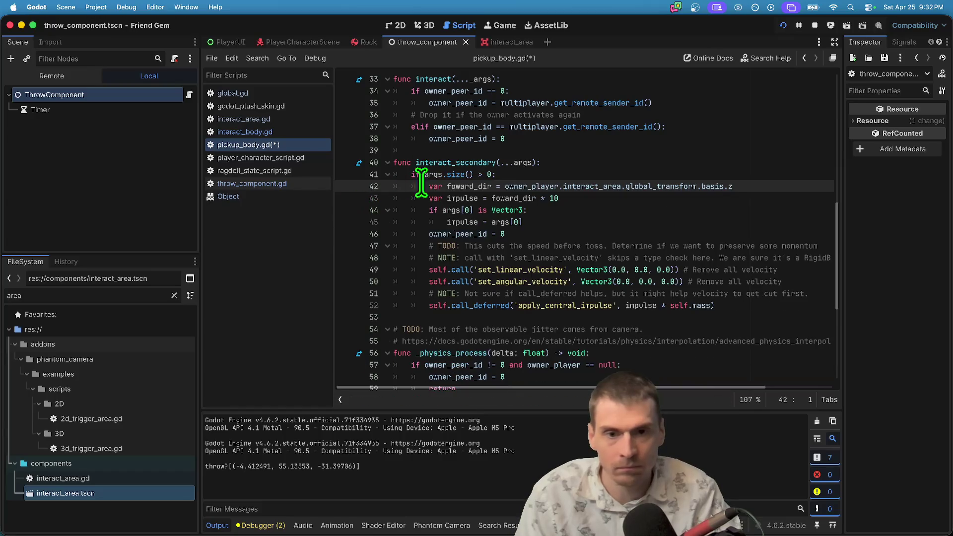
# - Try uncommenting and un-indenting the impulse lines 43–45, then undo those edits
pyautogui.doubleClick(531, 198)
pyautogui.click(610, 199)
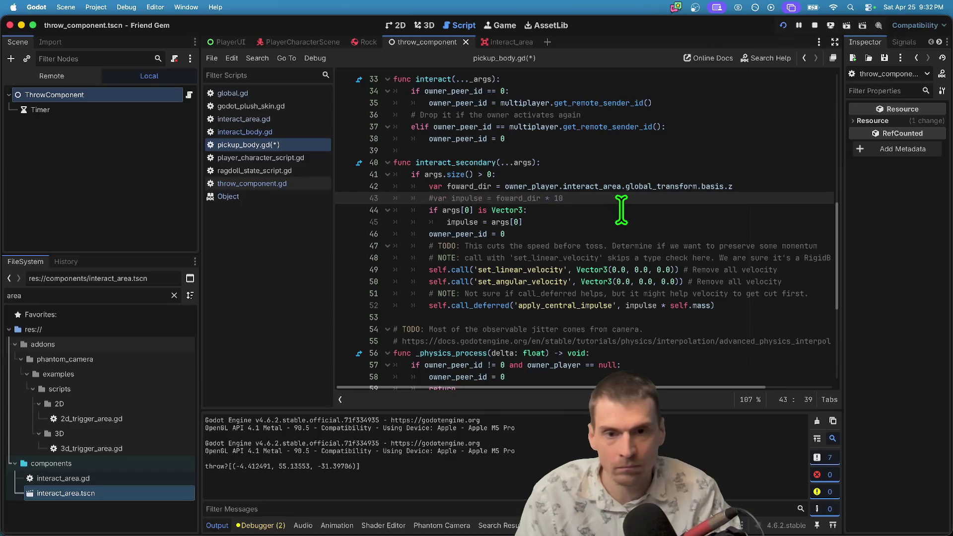
pyautogui.press('super+k')
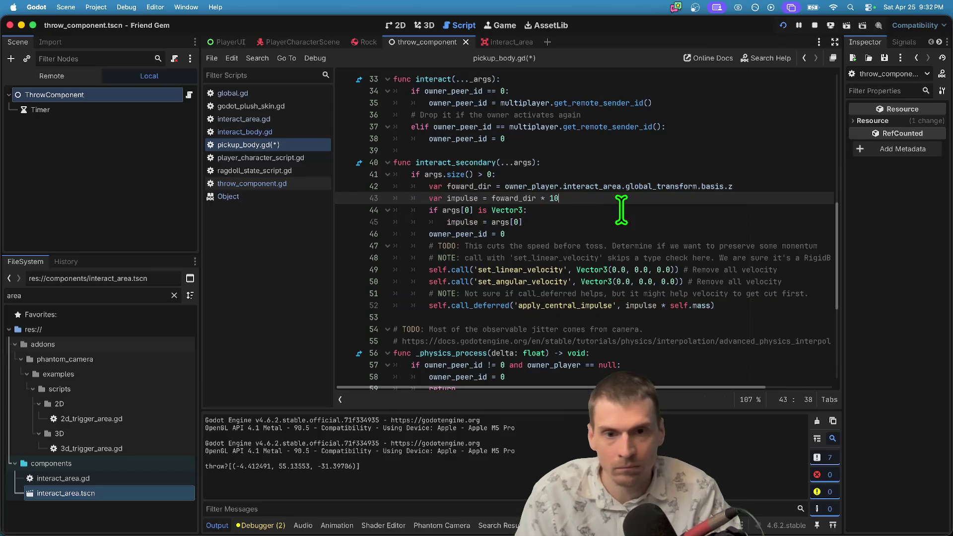
pyautogui.press('Down')
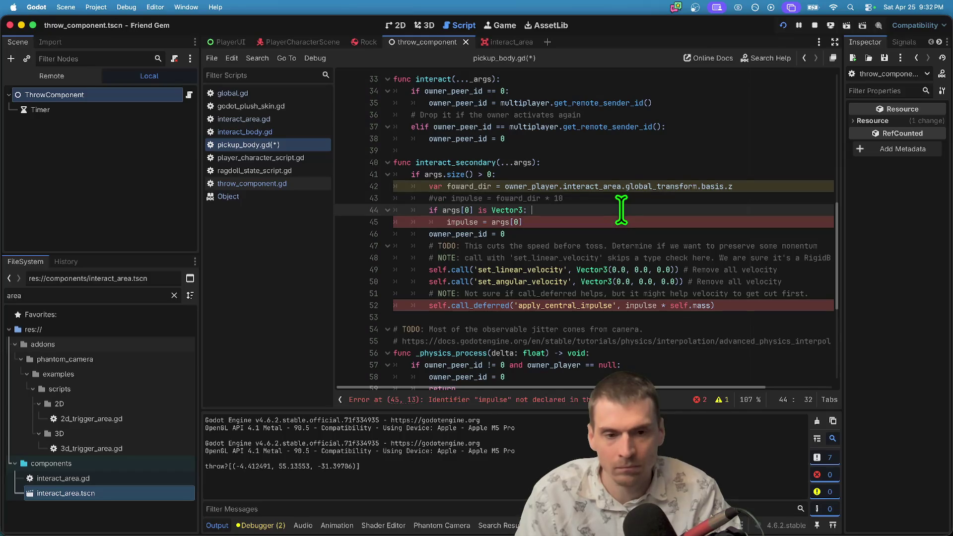
pyautogui.tripleClick(451, 219)
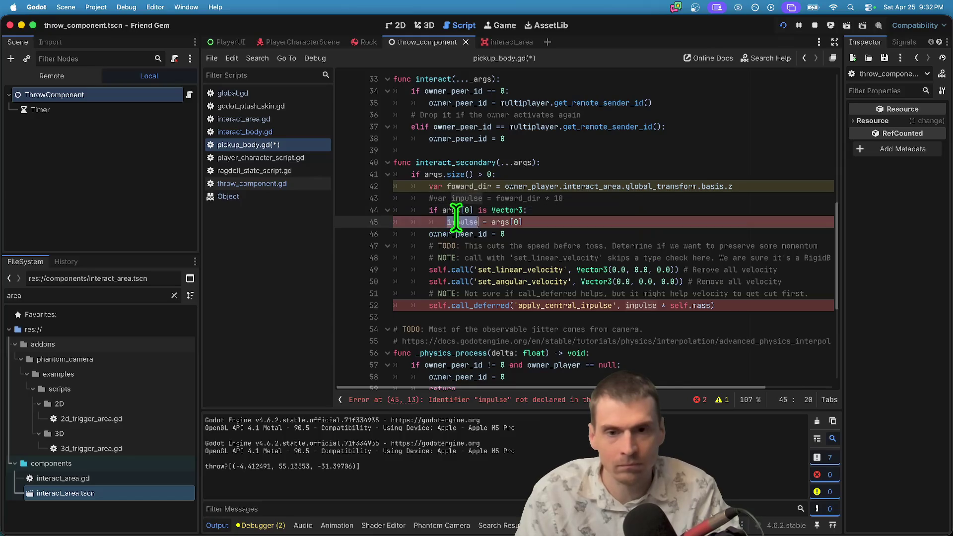
pyautogui.hotkey('shift', 'Tab')
pyautogui.click(458, 222)
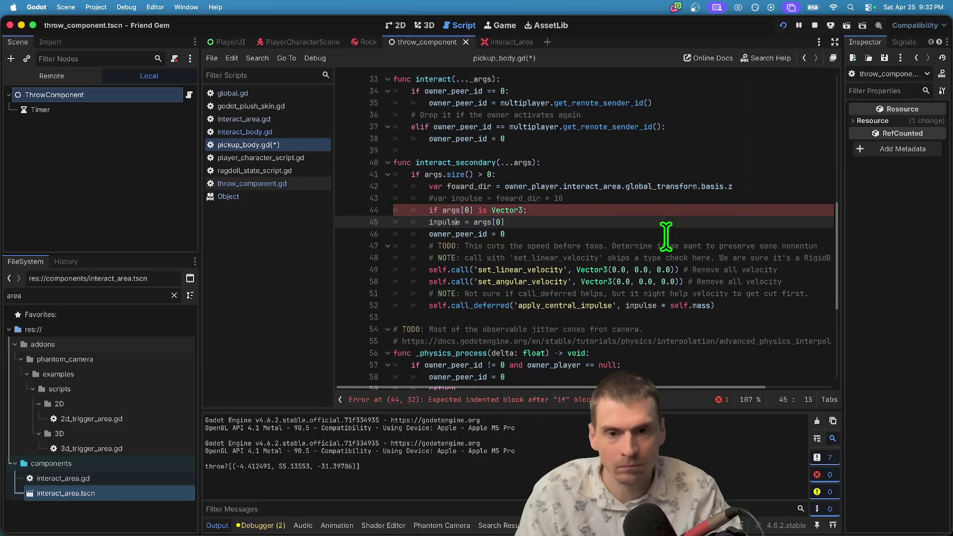
pyautogui.write('v')
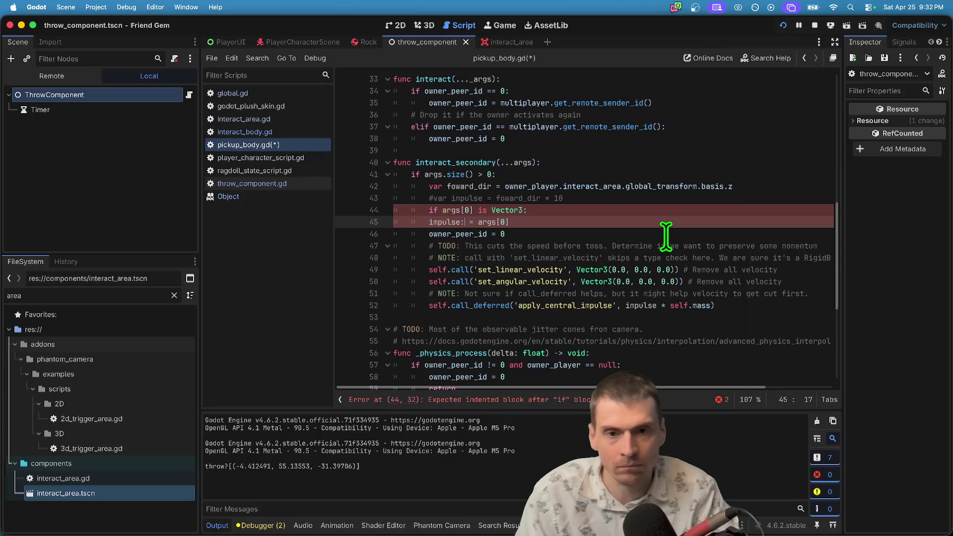
pyautogui.hotkey('ctrl', 'z')
pyautogui.hotkey('ctrl', 'z')
pyautogui.hotkey('ctrl', 'z')
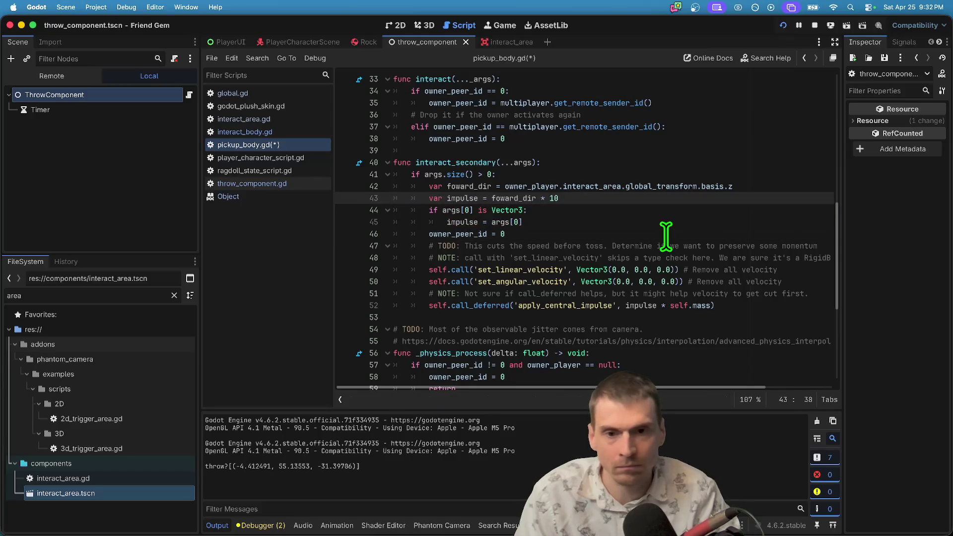
# - Save pickup_body.gd, review every use of impulse, and launch the game
pyautogui.doubleClick(464, 199)
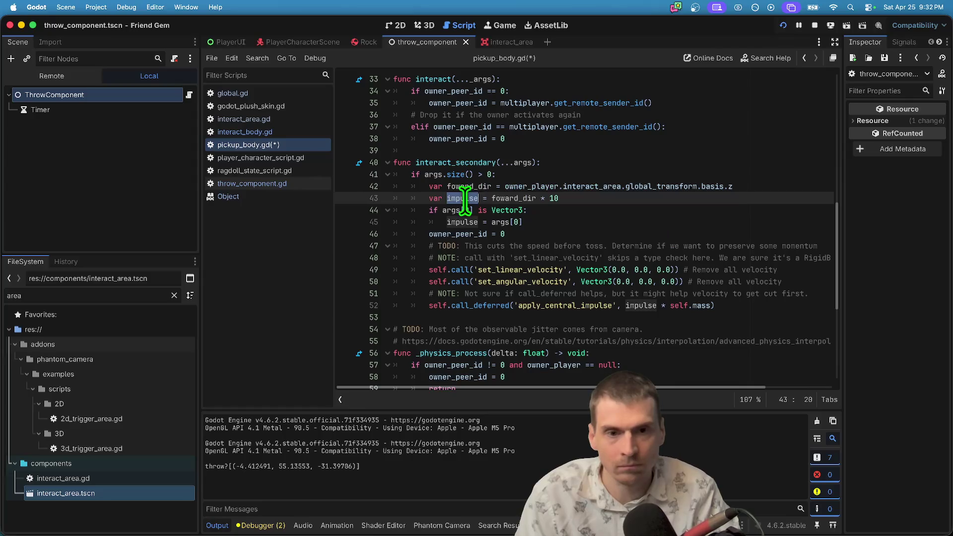
pyautogui.click(766, 313)
pyautogui.hotkey('ctrl', 's')
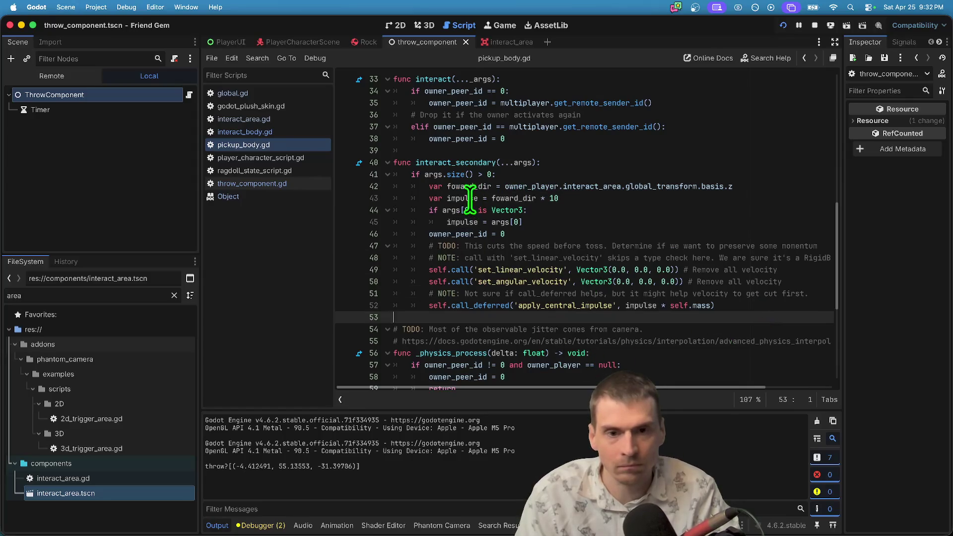
pyautogui.doubleClick(464, 198)
pyautogui.doubleClick(462, 222)
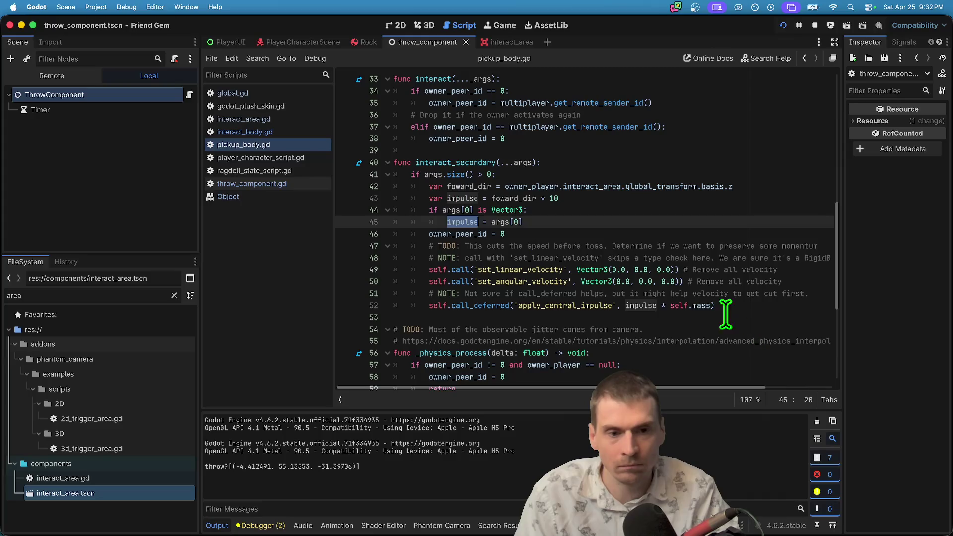
pyautogui.click(738, 309)
pyautogui.click(740, 320)
pyautogui.press('super+b')
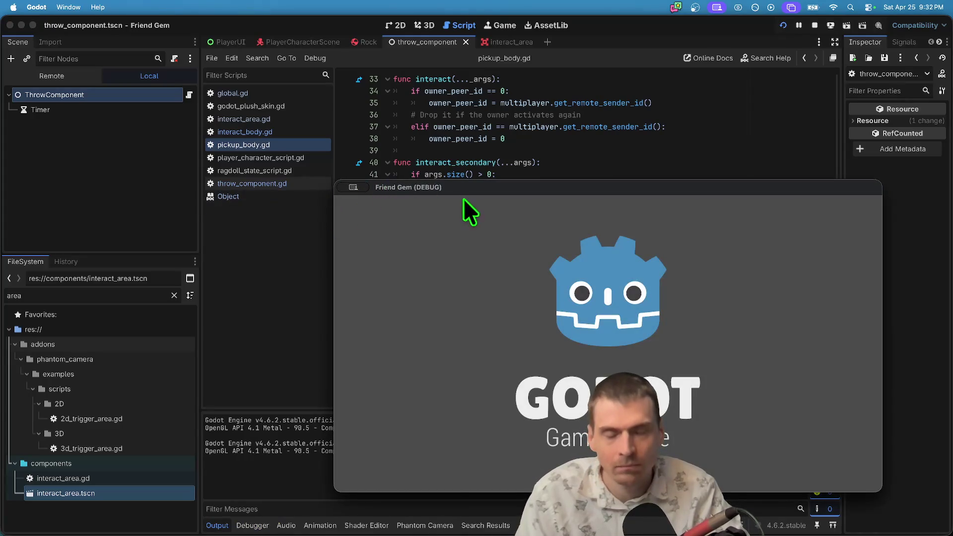
# - Host a test game, walk to the rock, pick it up with E, throw it, then stop the game
pyautogui.moveTo(430, 192); pyautogui.dragTo(267, 136)
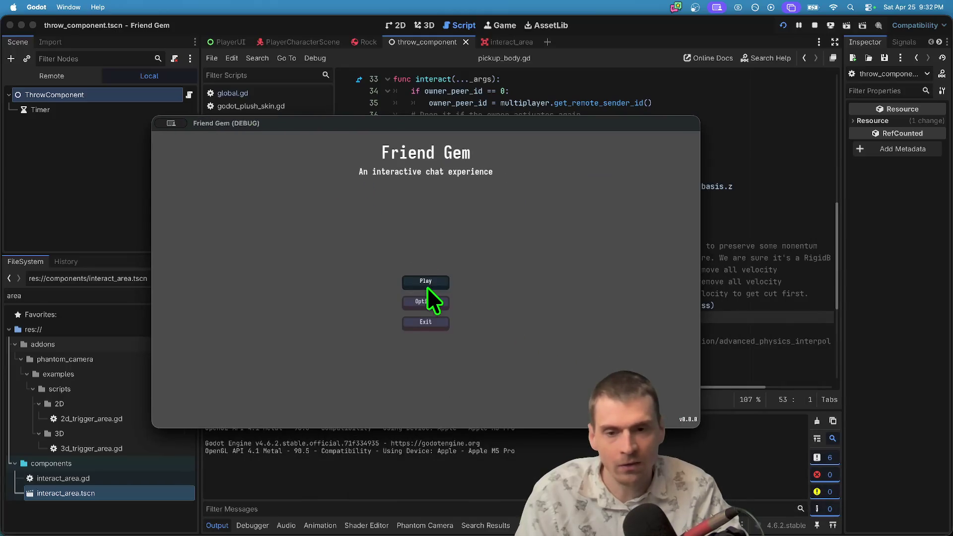
pyautogui.click(427, 284)
pyautogui.click(434, 225)
pyautogui.click(411, 354)
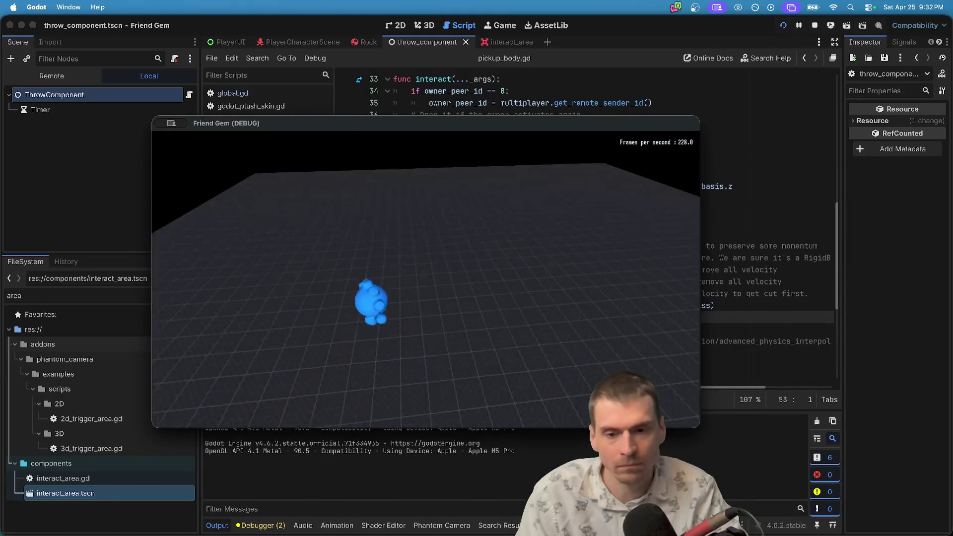
pyautogui.press('w')
pyautogui.press('e')
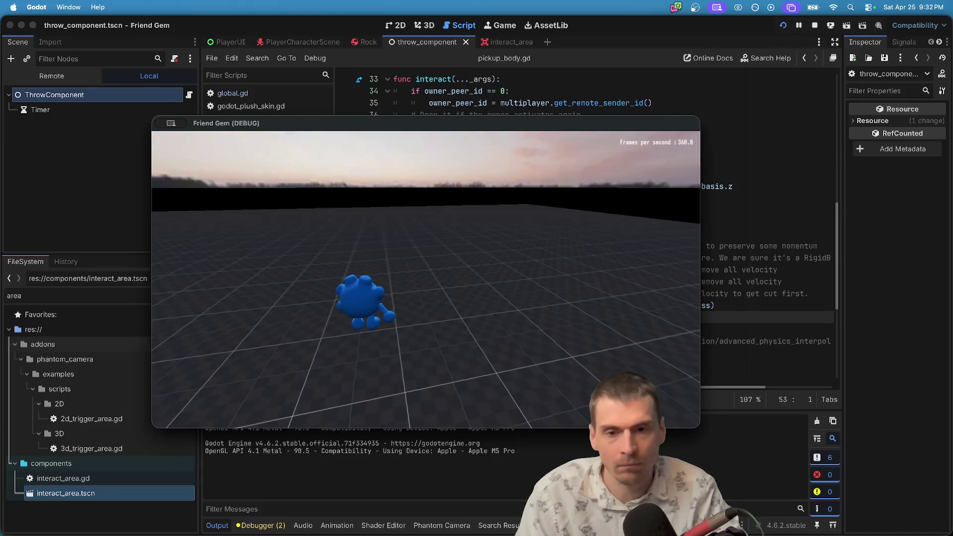
pyautogui.press('w')
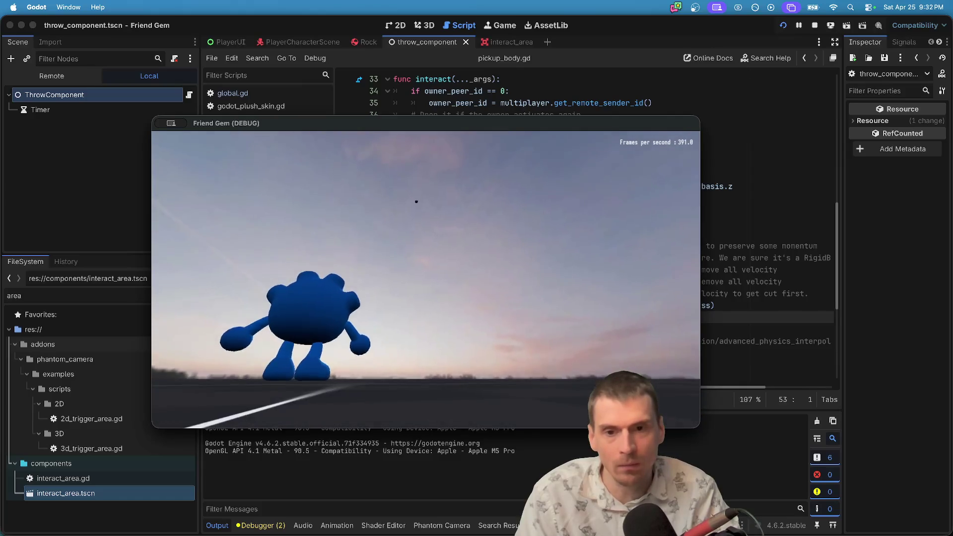
pyautogui.press('super+period')
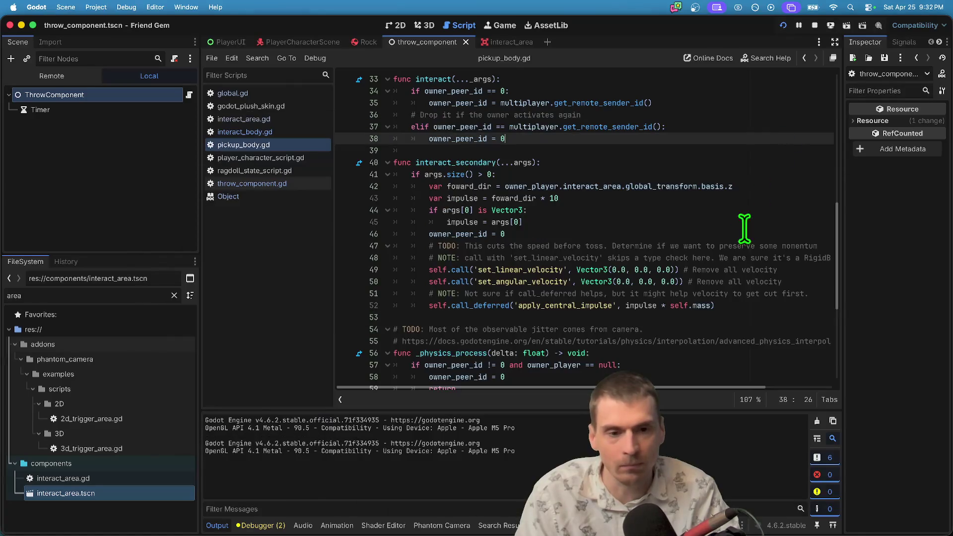
# - Search throw_component.gd for 'mass' and delete the mass term from the impulse on line 41
pyautogui.doubleClick(676, 306)
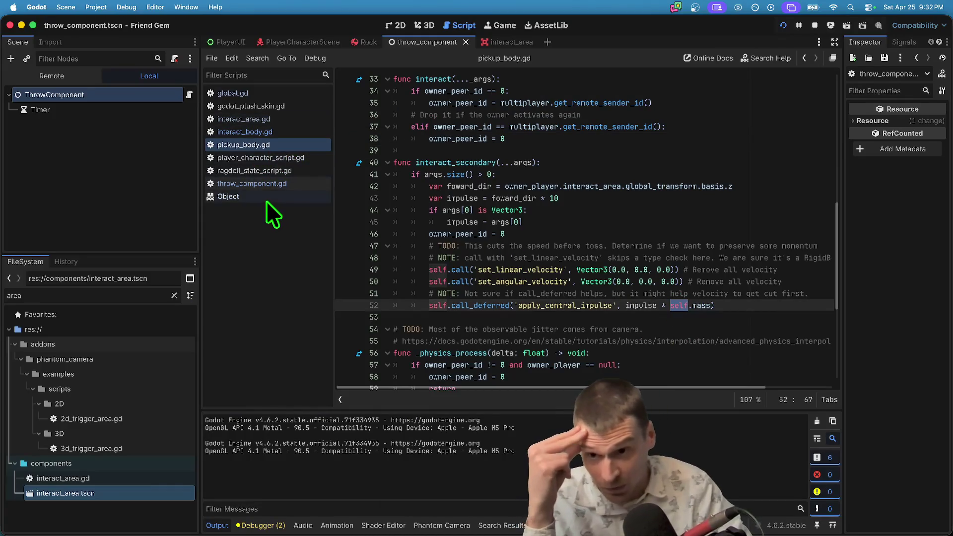
pyautogui.click(267, 183)
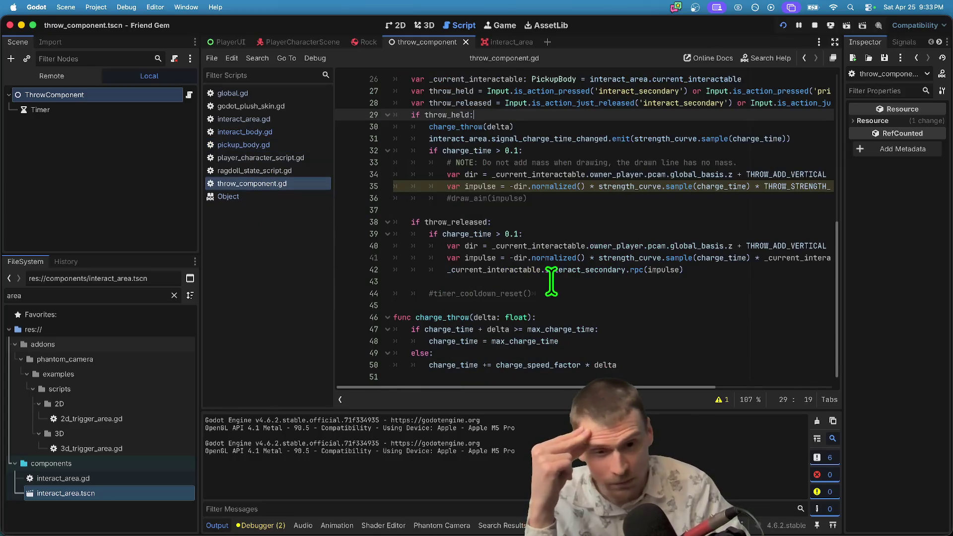
pyautogui.hotkey('ctrl', 'f')
pyautogui.write('mass')
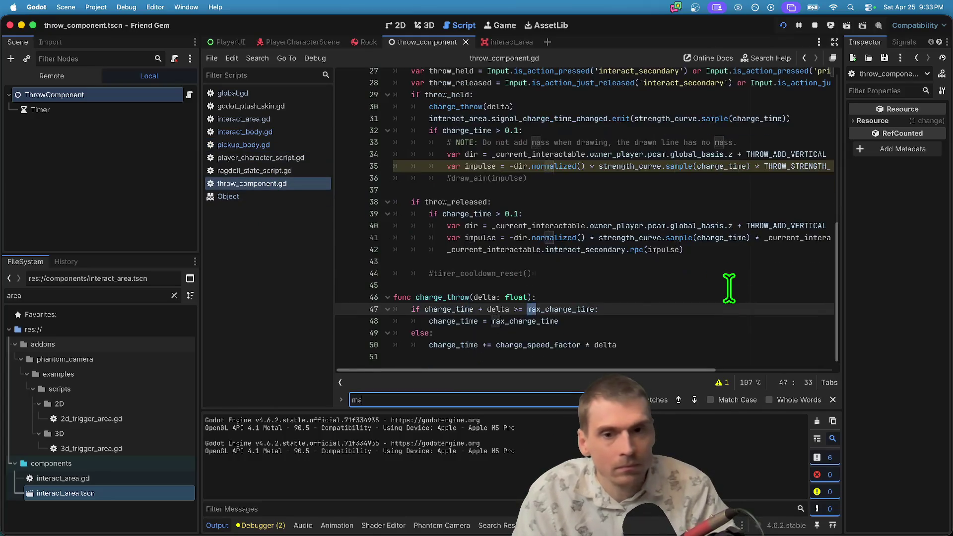
pyautogui.press('Return')
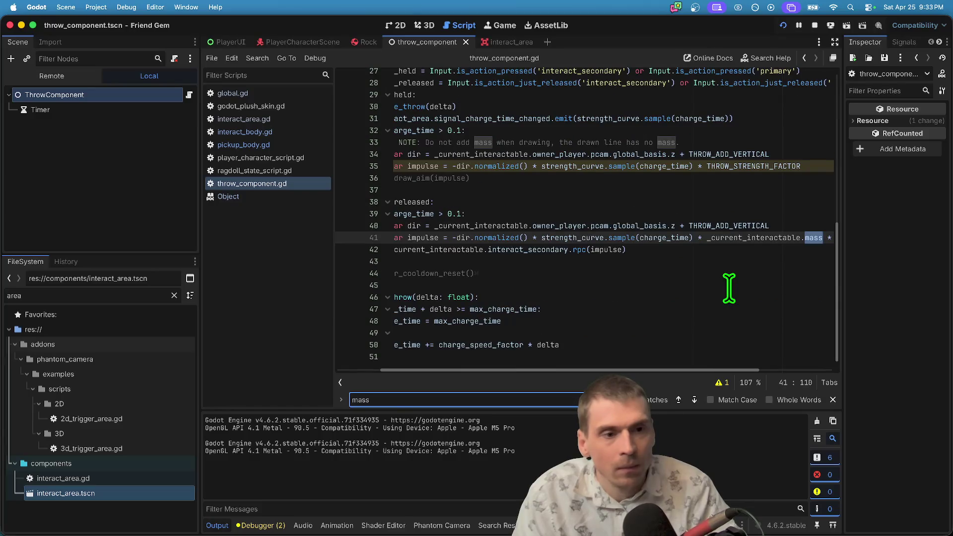
pyautogui.press('Escape')
pyautogui.hscroll(5, 806, 255)
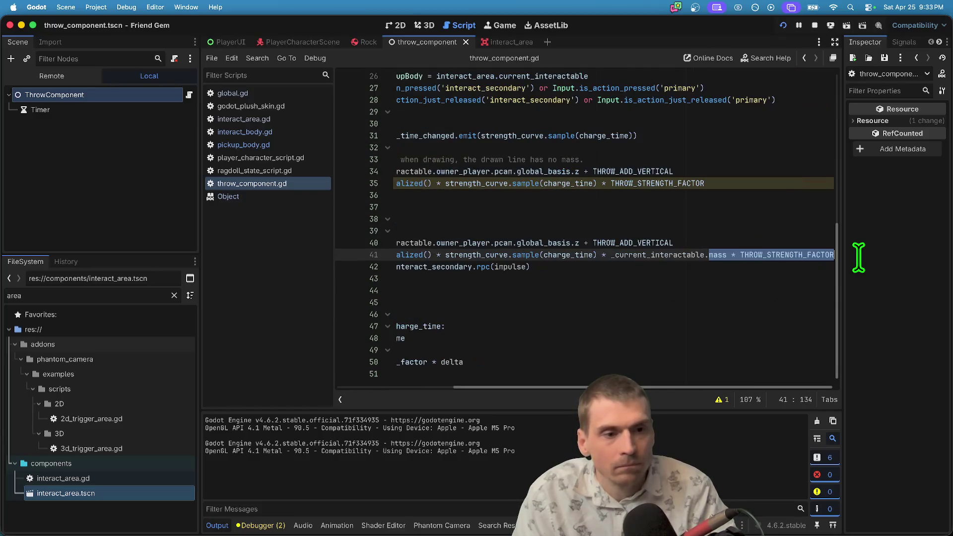
pyautogui.press('BackSpace')
pyautogui.press('BackSpace')
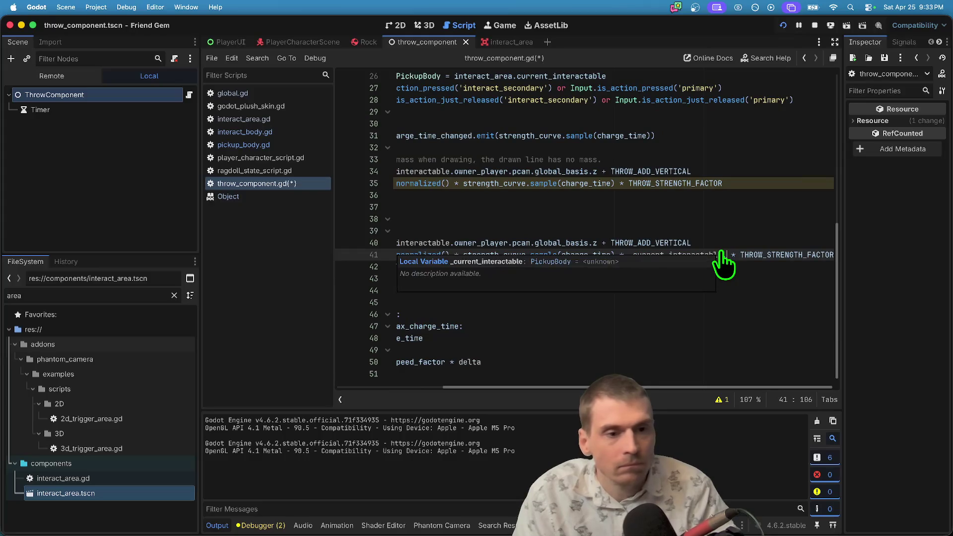
# - Remove the _current_interactable reference from the line 41 impulse
pyautogui.click(664, 208)
pyautogui.press('Down')
pyautogui.press('Down')
pyautogui.press('Down')
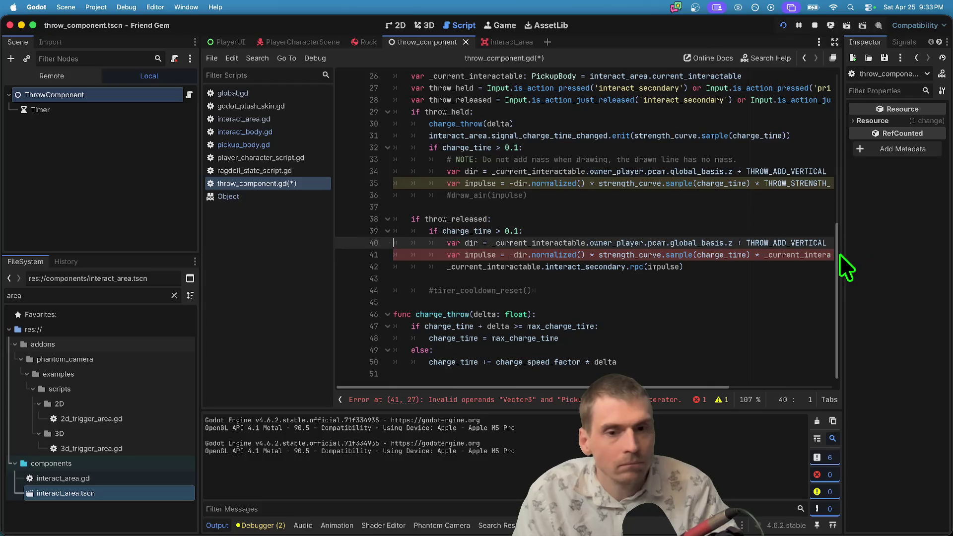
pyautogui.press('End')
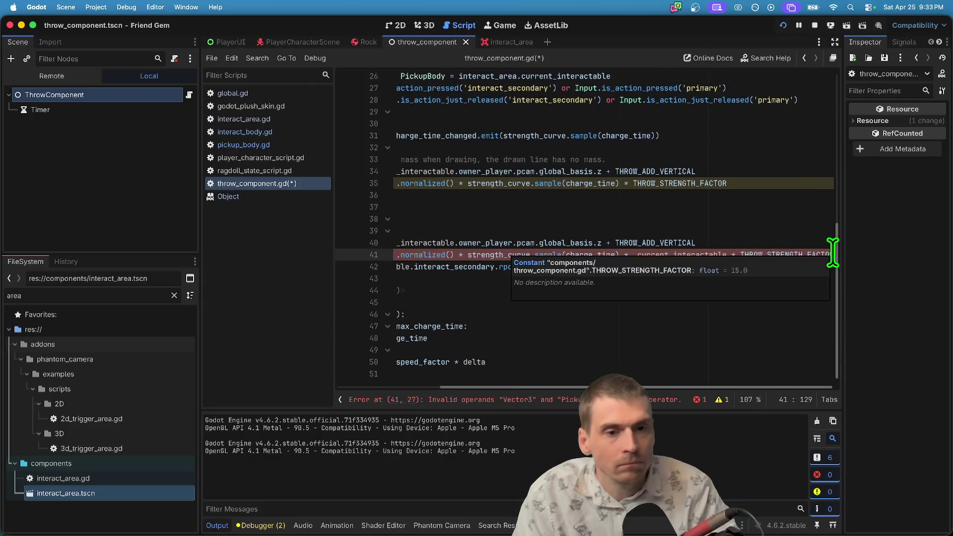
pyautogui.doubleClick(767, 256)
pyautogui.doubleClick(701, 255)
pyautogui.press('BackSpace')
pyautogui.press('BackSpace')
pyautogui.press('Down')
pyautogui.press('Home')
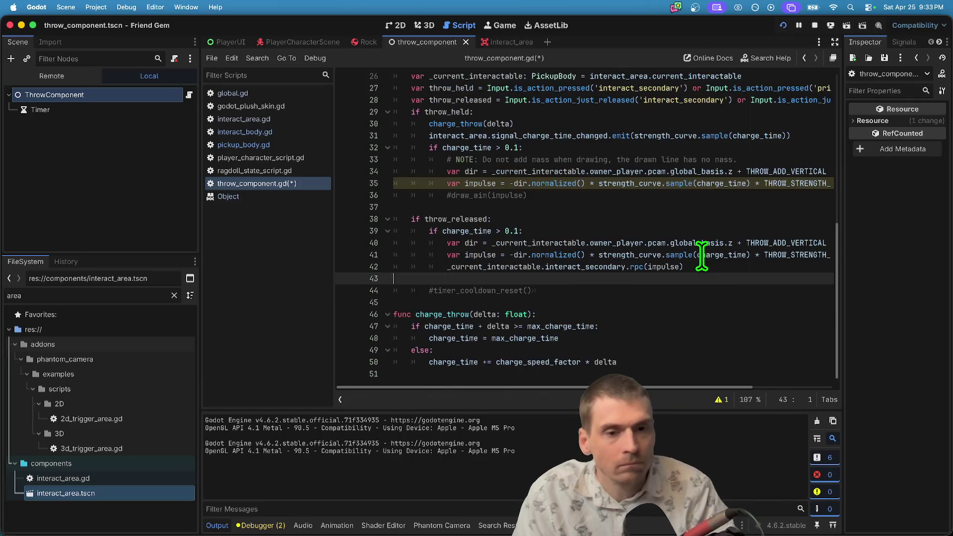
# - Delete the NOTE comment on line 33, then restore it with undo
pyautogui.click(596, 188)
pyautogui.tripleClick(617, 159)
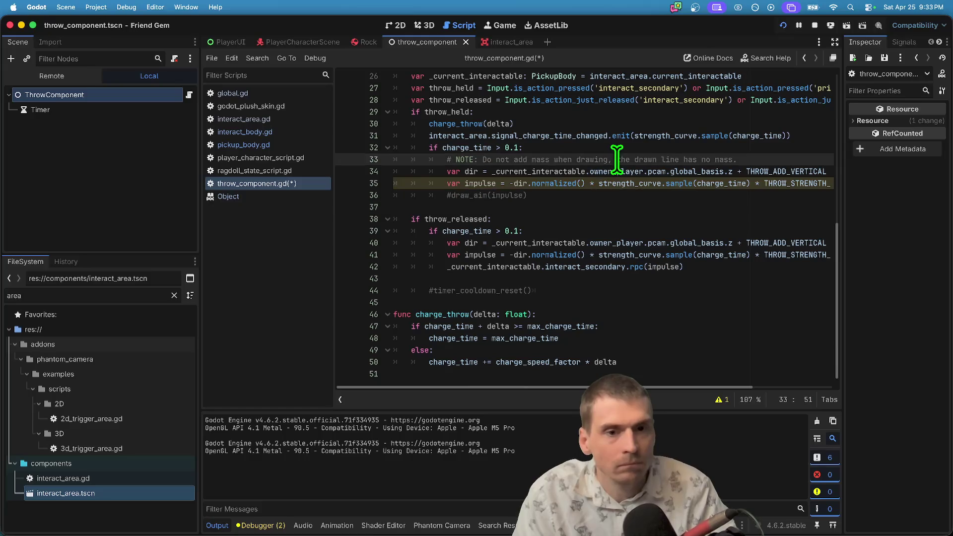
pyautogui.press('BackSpace')
pyautogui.press('Up')
pyautogui.press('Up')
pyautogui.press('Up')
pyautogui.press('Down')
pyautogui.press('Down')
pyautogui.press('Down')
pyautogui.press('Down')
pyautogui.press('Down')
pyautogui.press('super+z')
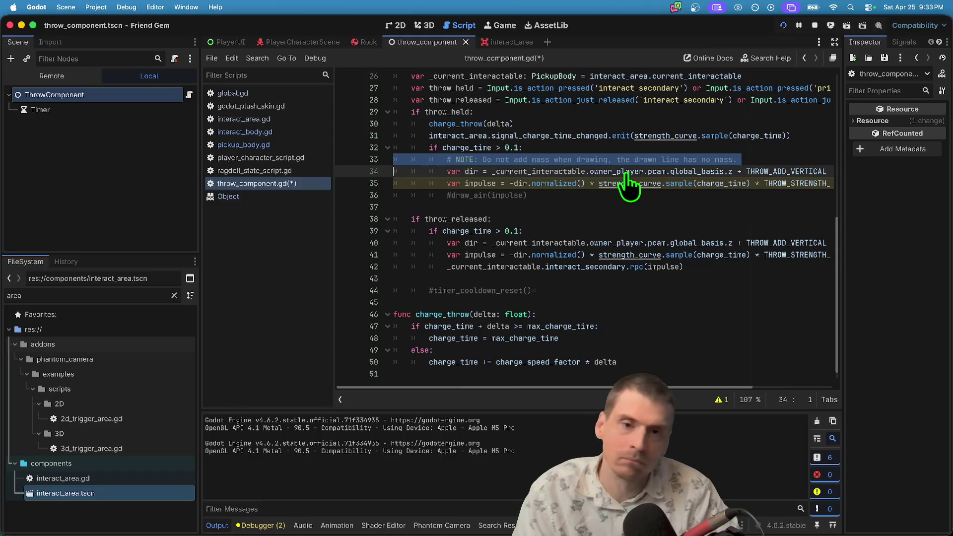
pyautogui.press('Down')
pyautogui.press('Down')
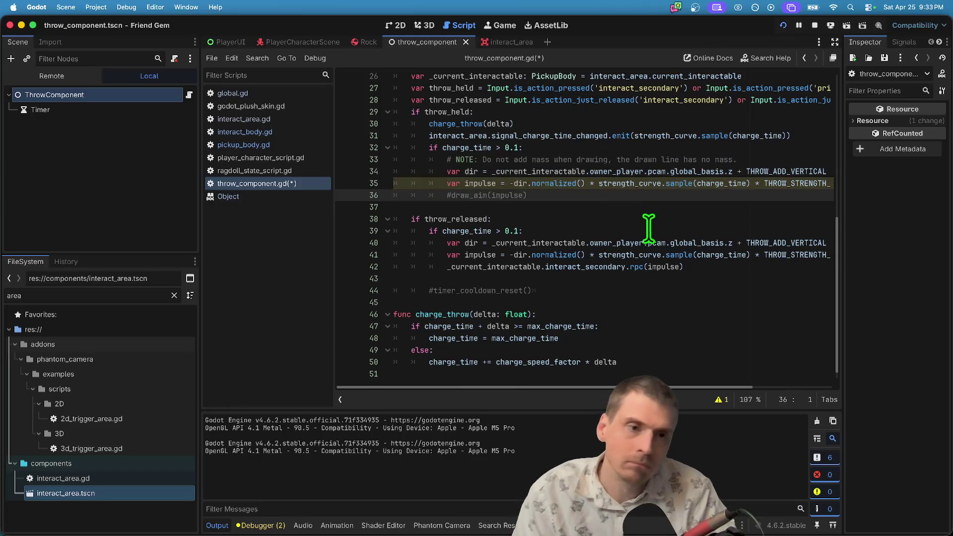
pyautogui.press('Down')
pyautogui.press('Down')
pyautogui.press('Down')
pyautogui.press('Up')
pyautogui.press('Up')
pyautogui.press('Up')
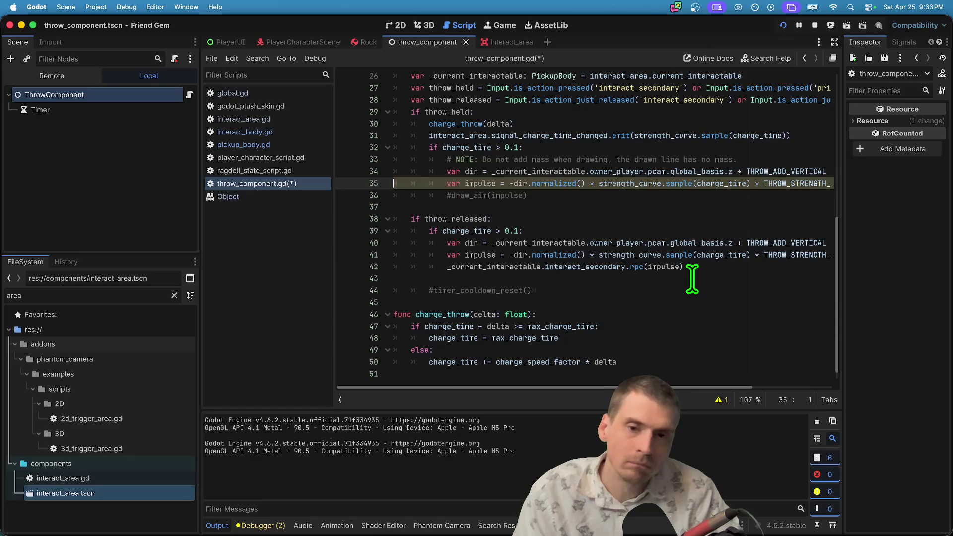
pyautogui.press('Down')
# - Save throw_component.gd and run the game to test the throw
pyautogui.press('super+s')
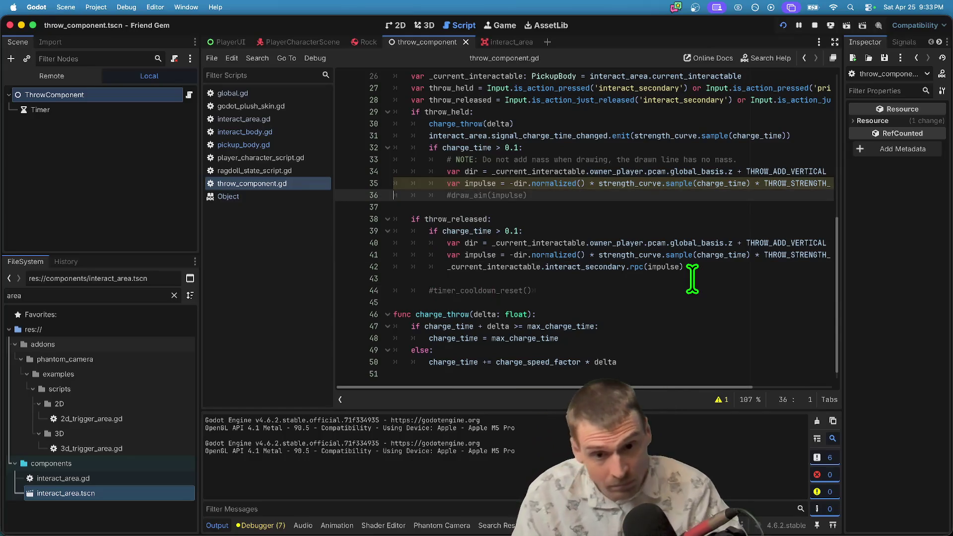
pyautogui.click(708, 290)
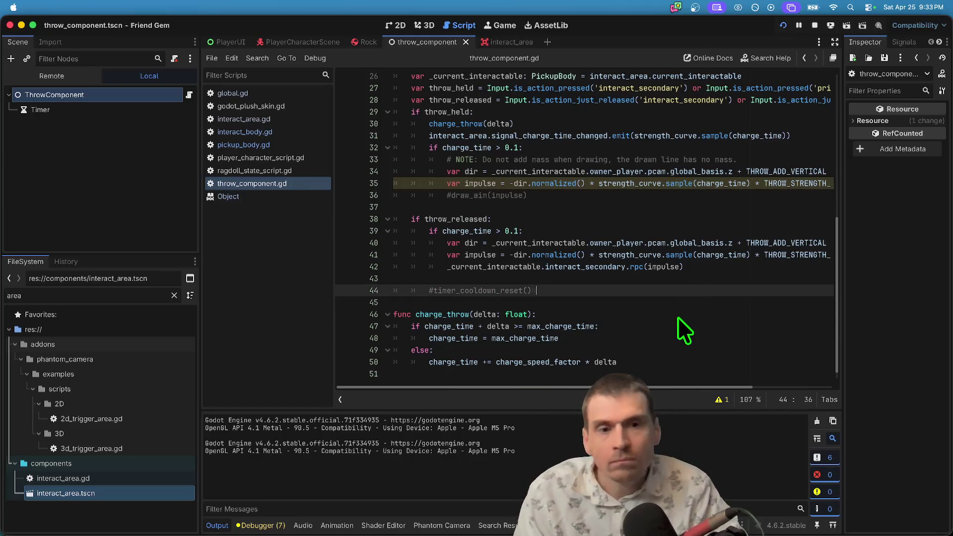
pyautogui.press('super+b')
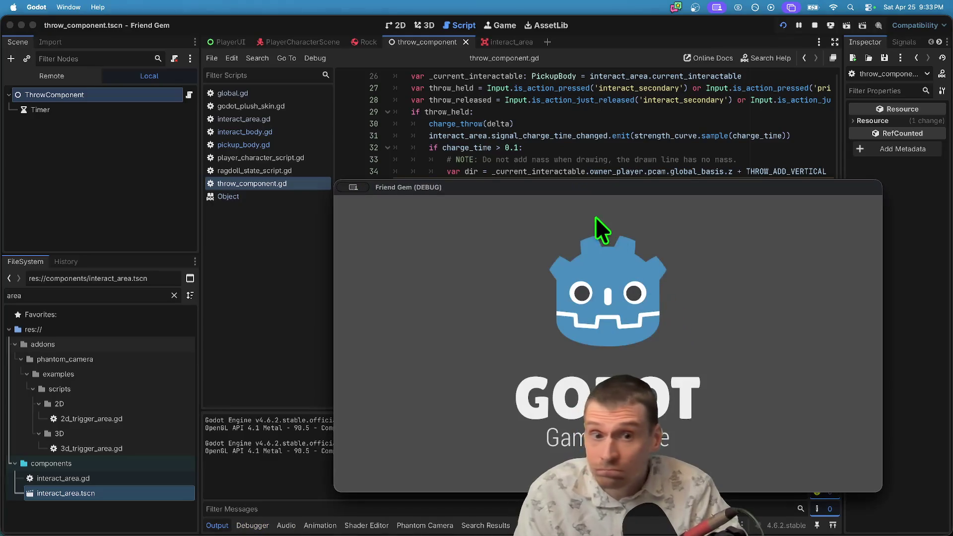
# - Move the game window aside and start a hosted test game
pyautogui.moveTo(579, 192)
pyautogui.mouseDown()
pyautogui.moveTo(341, 124)
pyautogui.moveTo(308, 73)
pyautogui.moveTo(392, 338)
pyautogui.moveTo(389, 355)
pyautogui.moveTo(303, 89)
pyautogui.mouseUp()
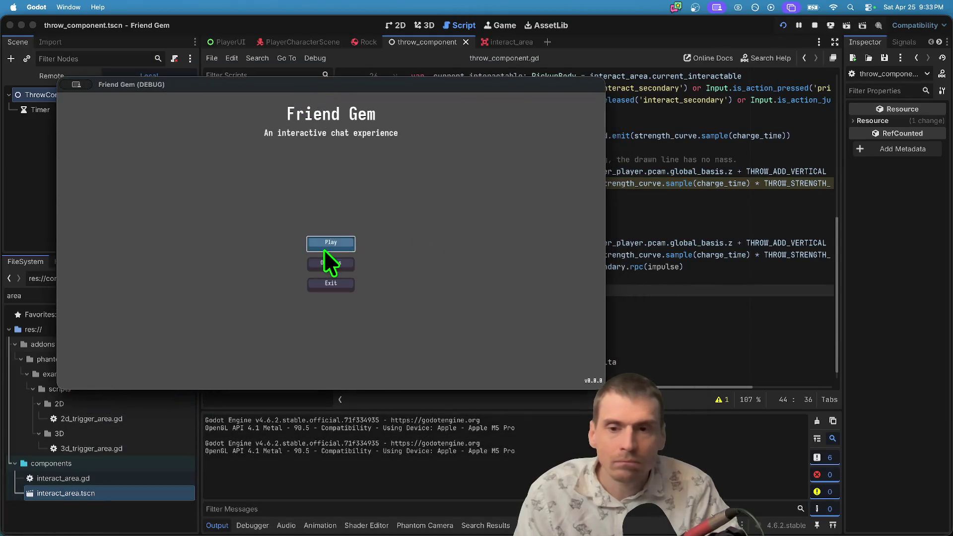
pyautogui.click(324, 248)
pyautogui.click(341, 191)
pyautogui.click(355, 313)
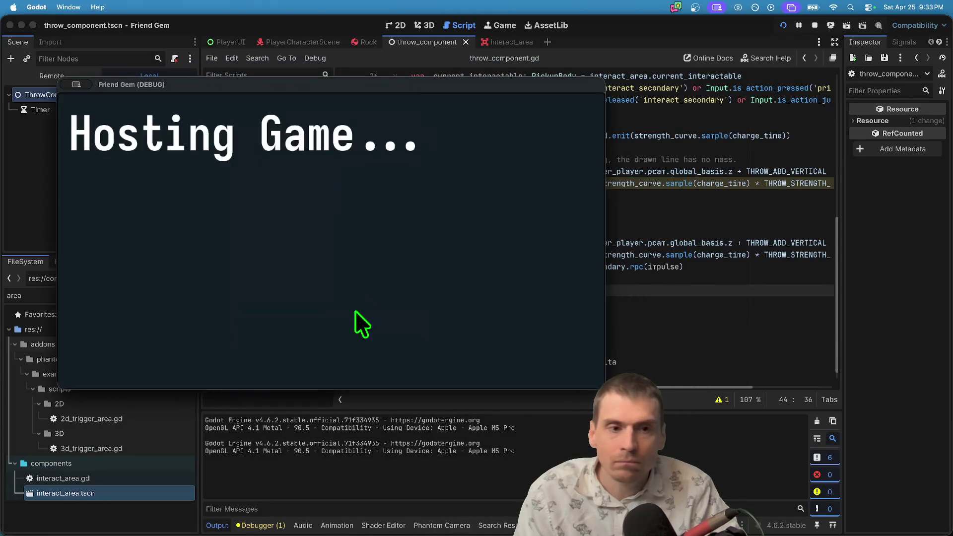
# - Walk to the rock, pick it up, throw it, then grab it and throw it again
pyautogui.press('w')
pyautogui.press('e')
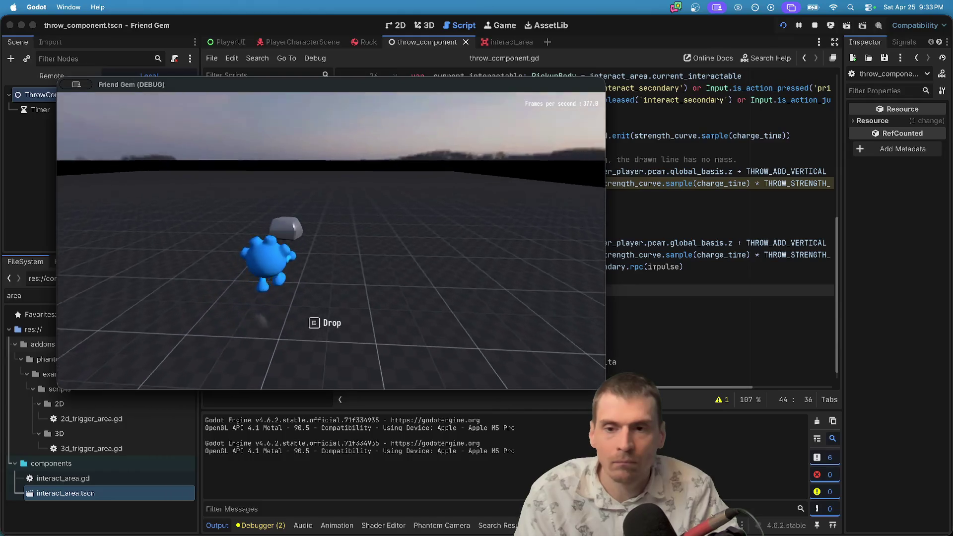
pyautogui.rightClick(331, 240)
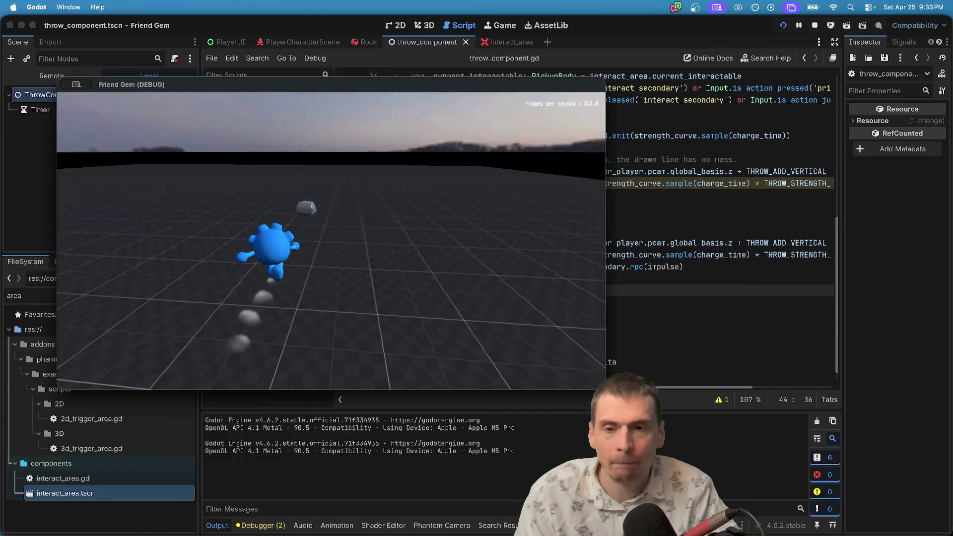
pyautogui.press('e')
pyautogui.press('w')
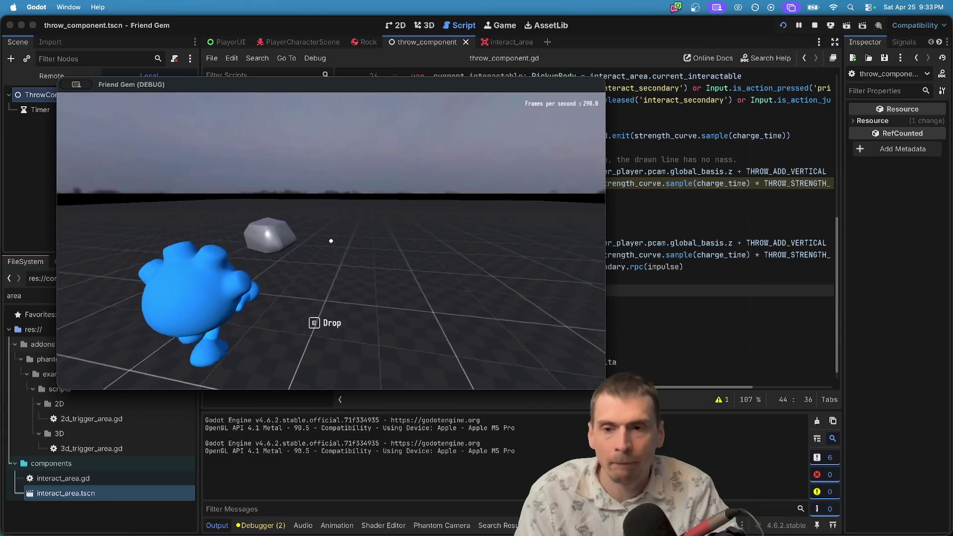
pyautogui.rightClick(331, 241)
# - Chase the rock, recover it, throw it upward, and pick it up once more
pyautogui.press('w')
pyautogui.press('e')
pyautogui.press('w')
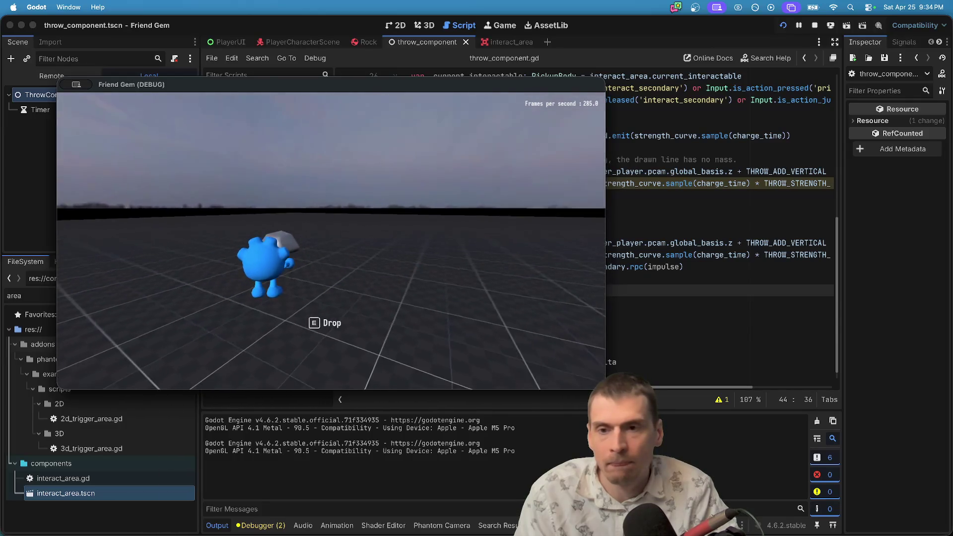
pyautogui.press('e')
pyautogui.press('w')
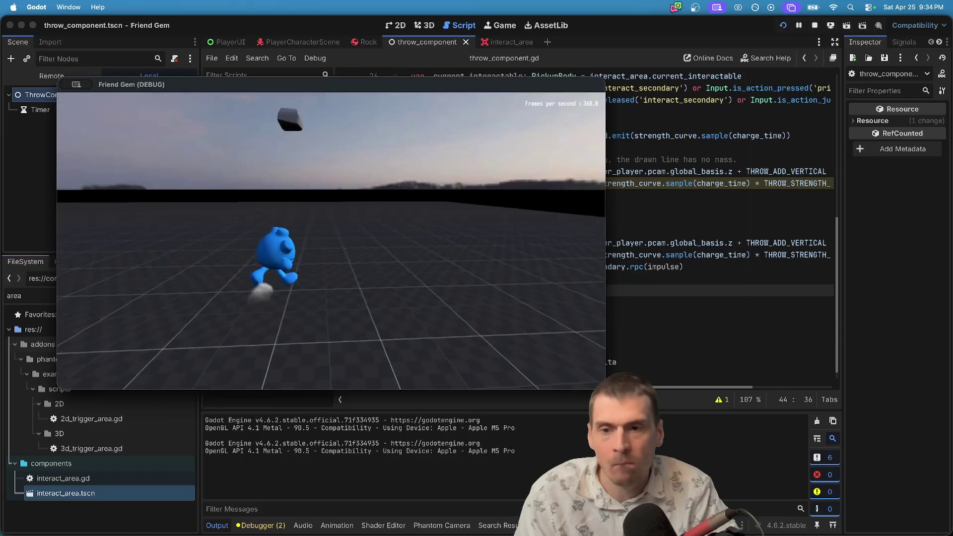
pyautogui.press('e')
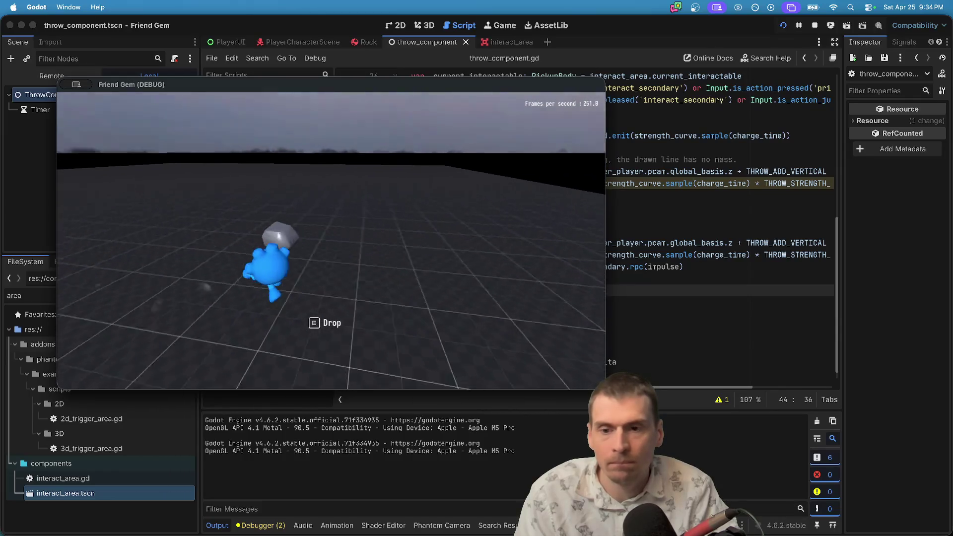
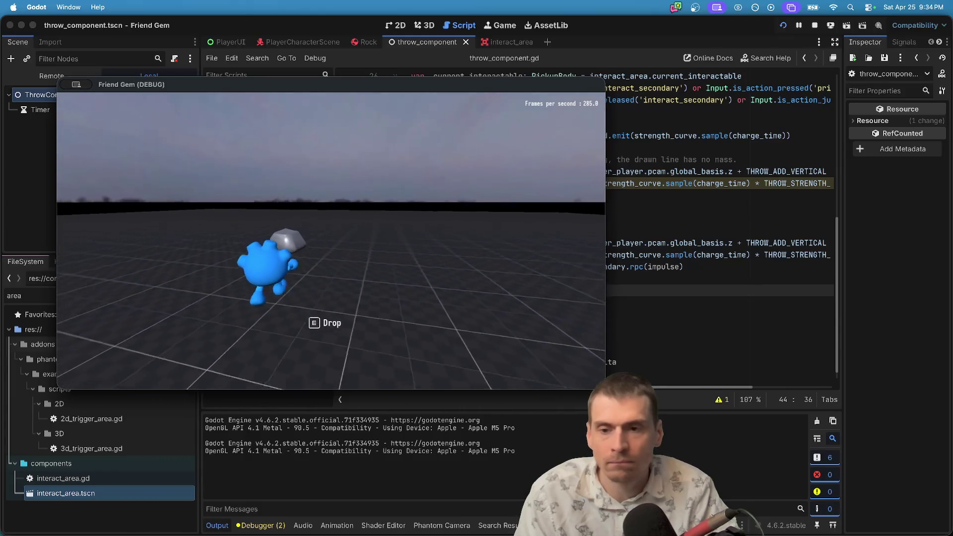
# - Throw the rock into the air several times, picking it back up with E after each landing
pyautogui.rightClick(331, 241)
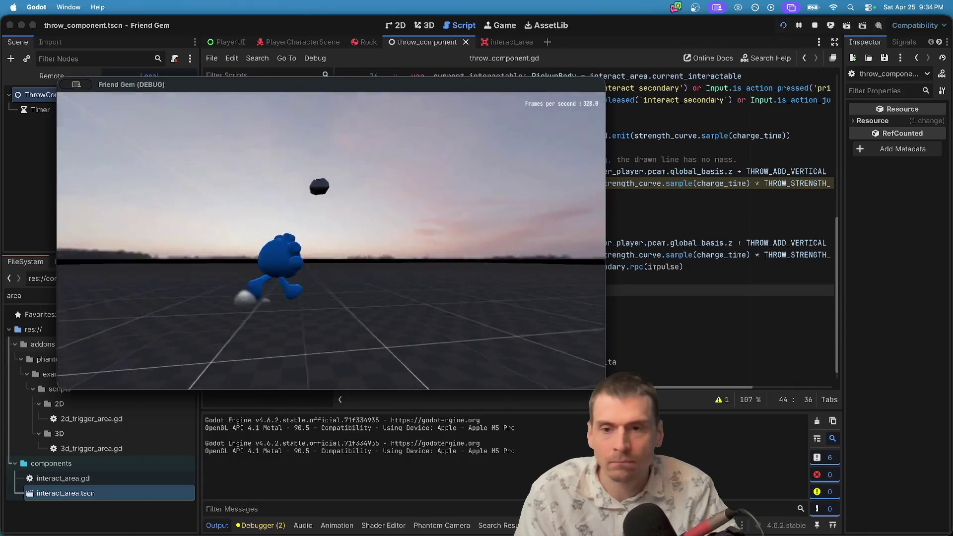
pyautogui.press('e')
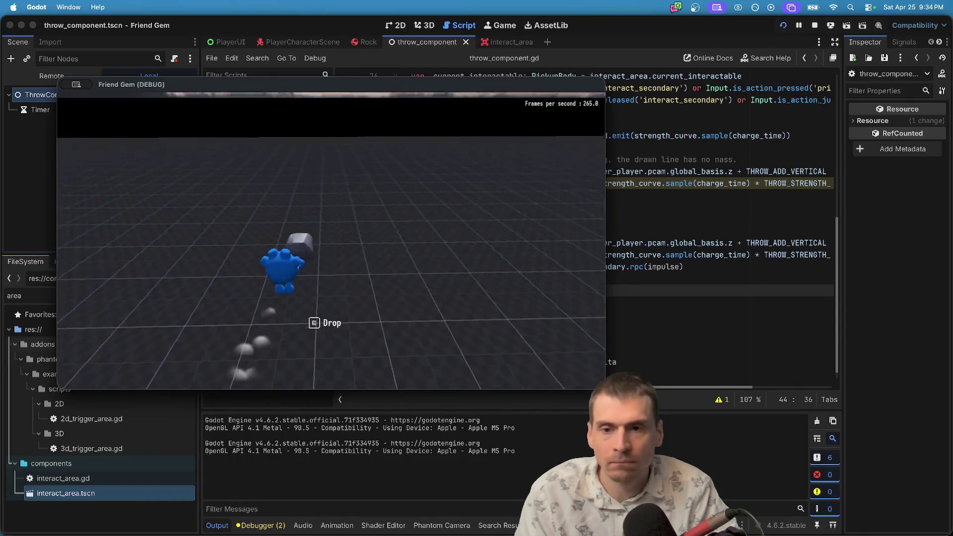
pyautogui.rightClick(331, 241)
pyautogui.press('e')
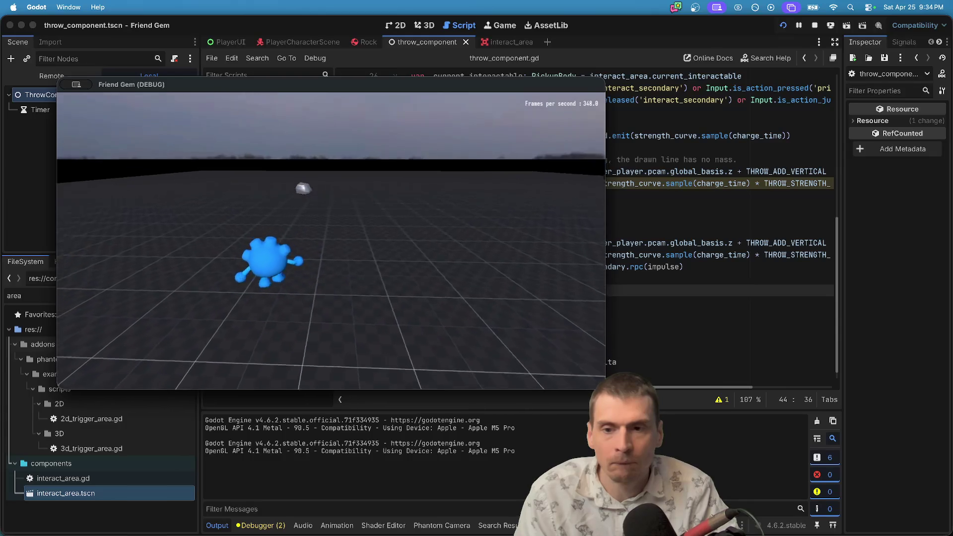
pyautogui.press('w')
pyautogui.press('e')
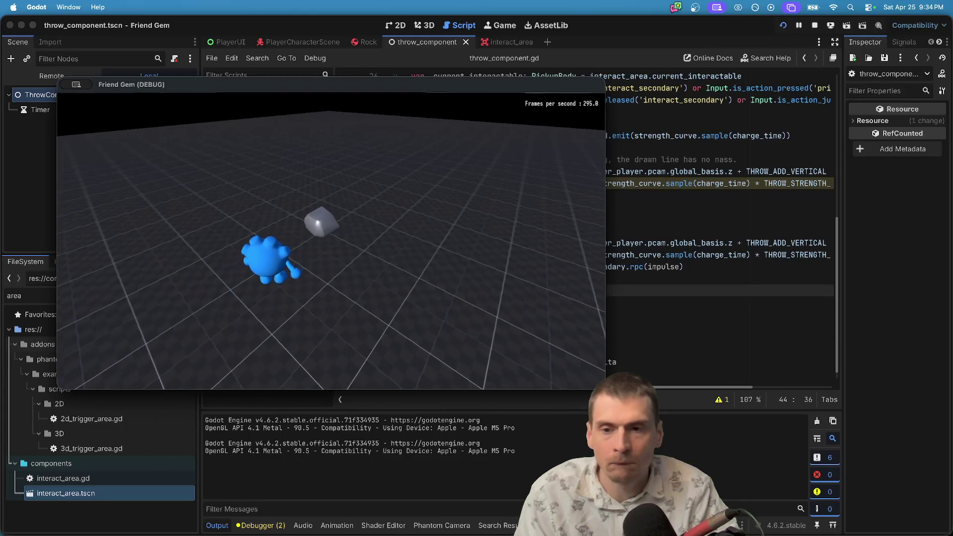
pyautogui.click(331, 241)
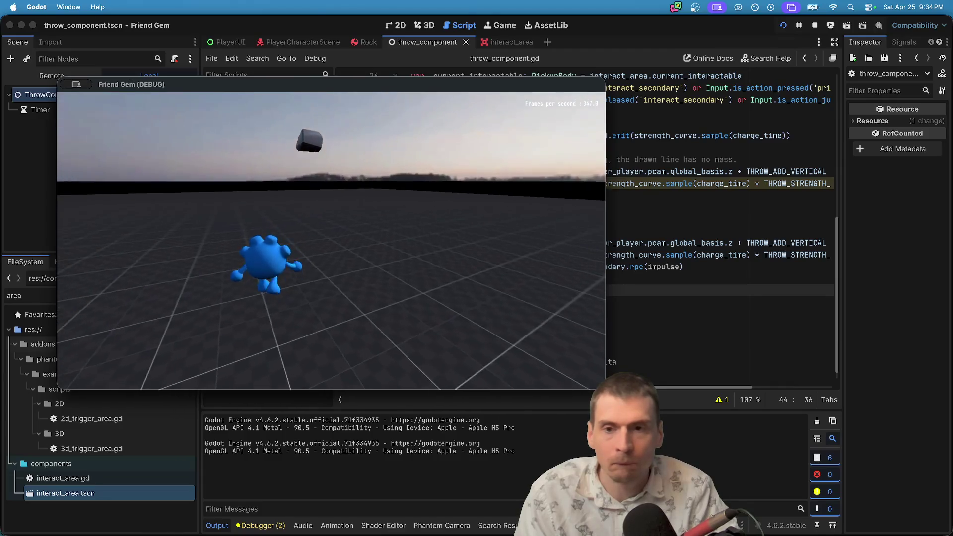
pyautogui.press('e')
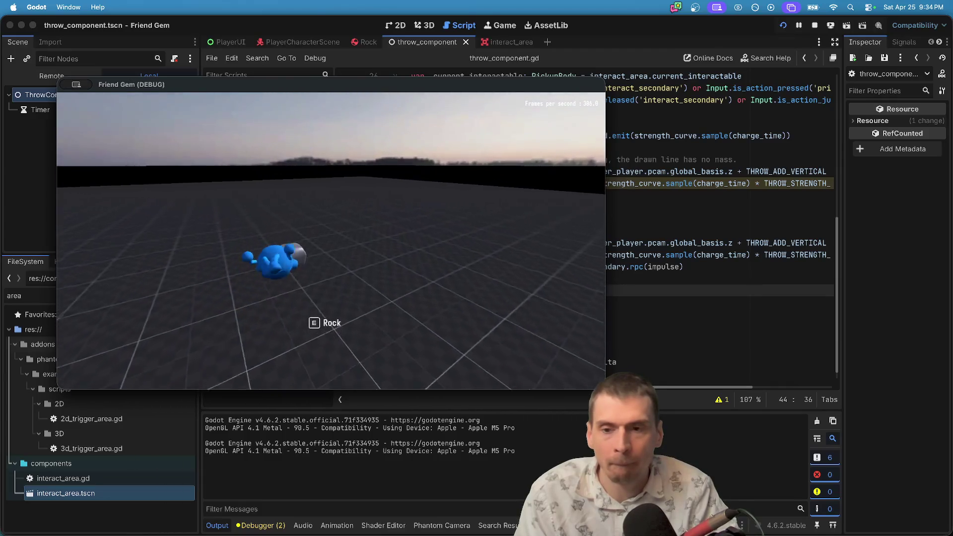
pyautogui.click(331, 241)
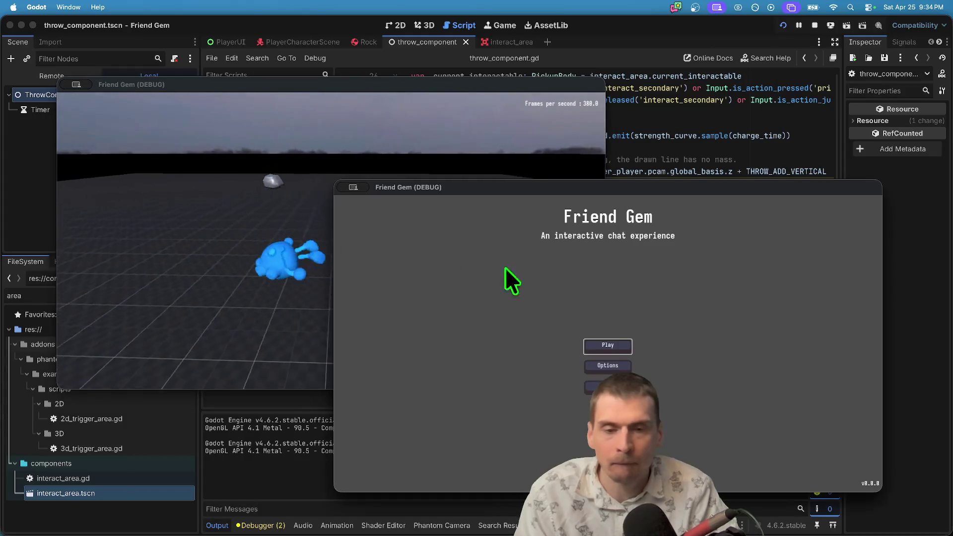
# - Join the hosted game from the second game instance's multiplayer options
pyautogui.click(608, 345)
pyautogui.click(608, 343)
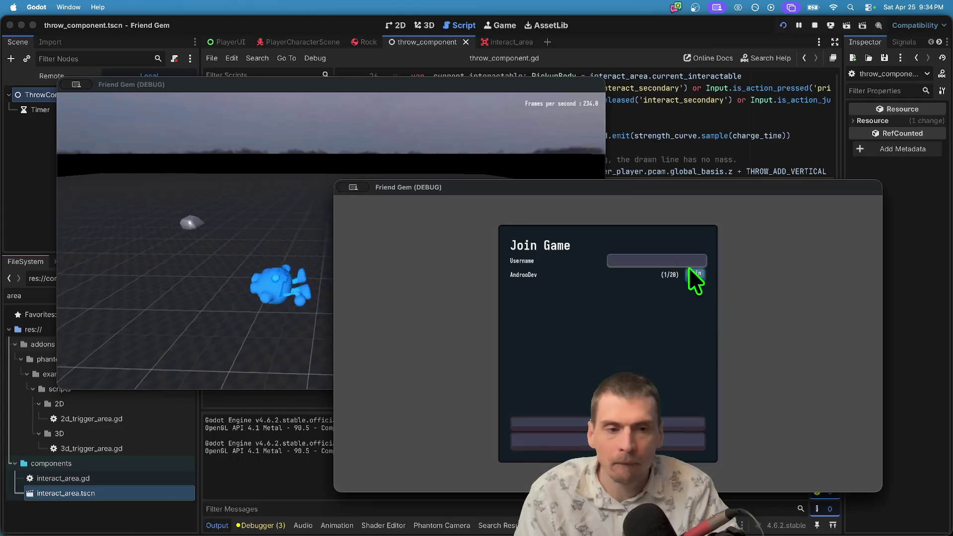
pyautogui.press('Return')
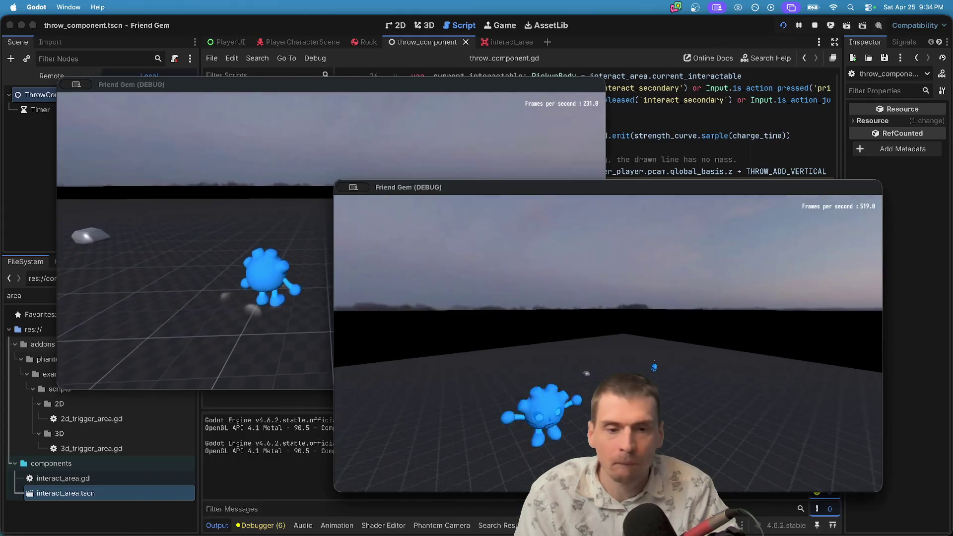
# - Pick up and carry the other blue character repeatedly, then return to the Godot editor
pyautogui.press('super+grave')
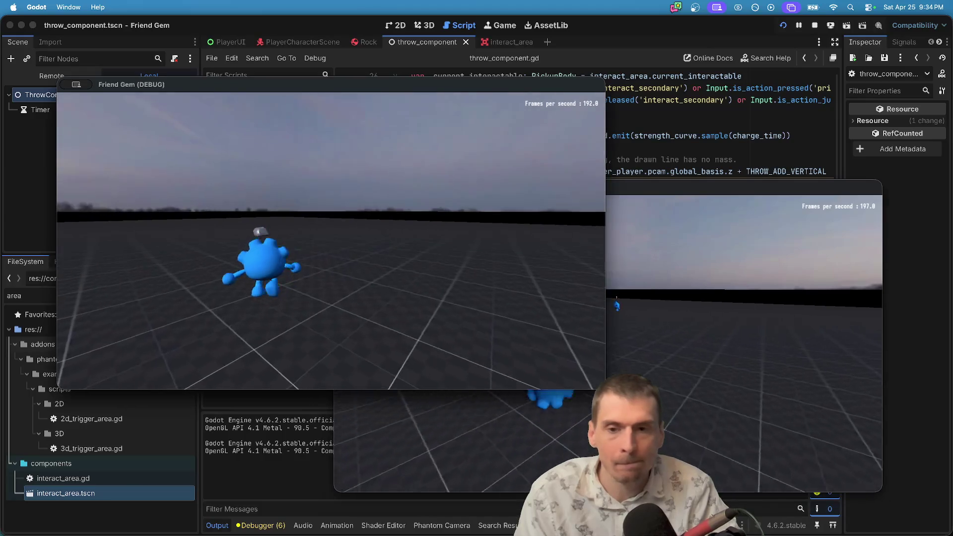
pyautogui.press('w')
pyautogui.press('e')
pyautogui.press('e')
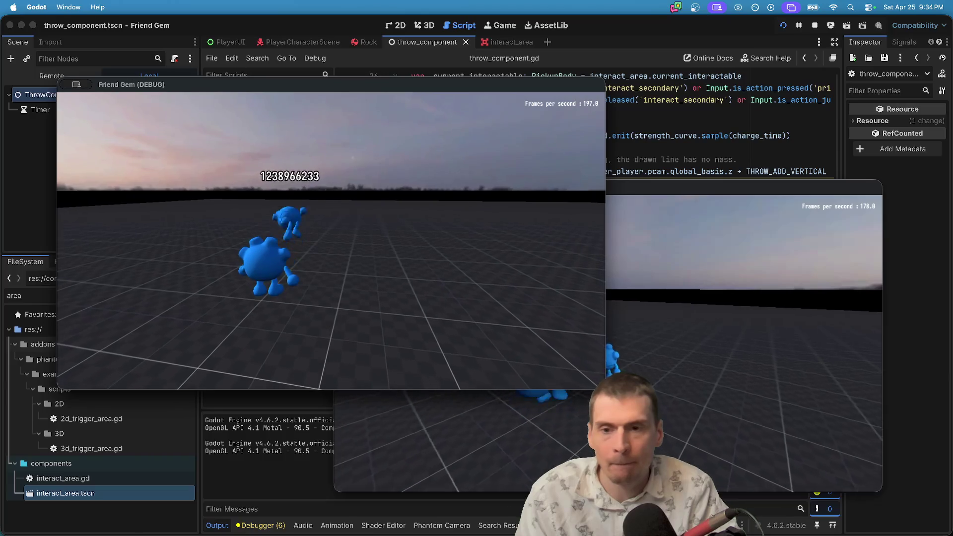
pyautogui.press('super+grave')
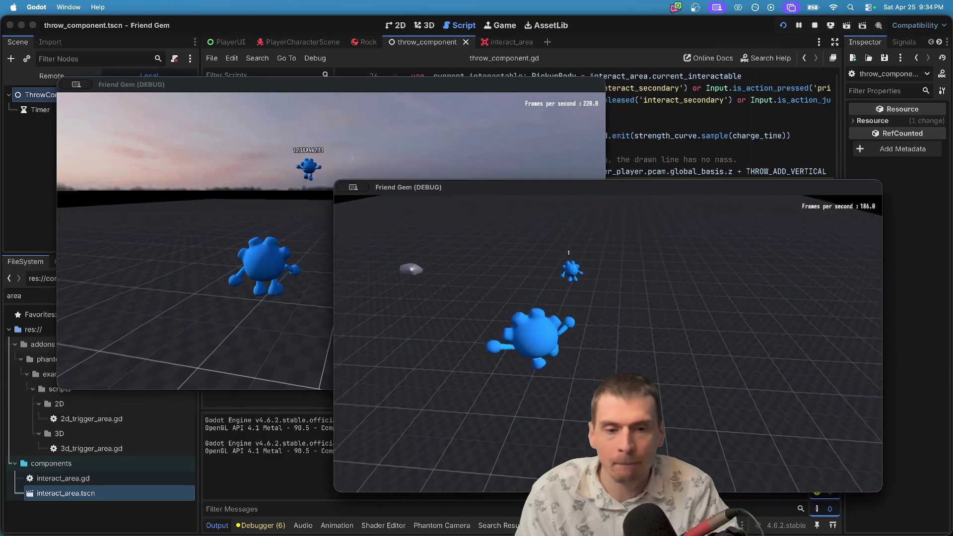
pyautogui.press('super+grave')
pyautogui.press('w')
pyautogui.press('e')
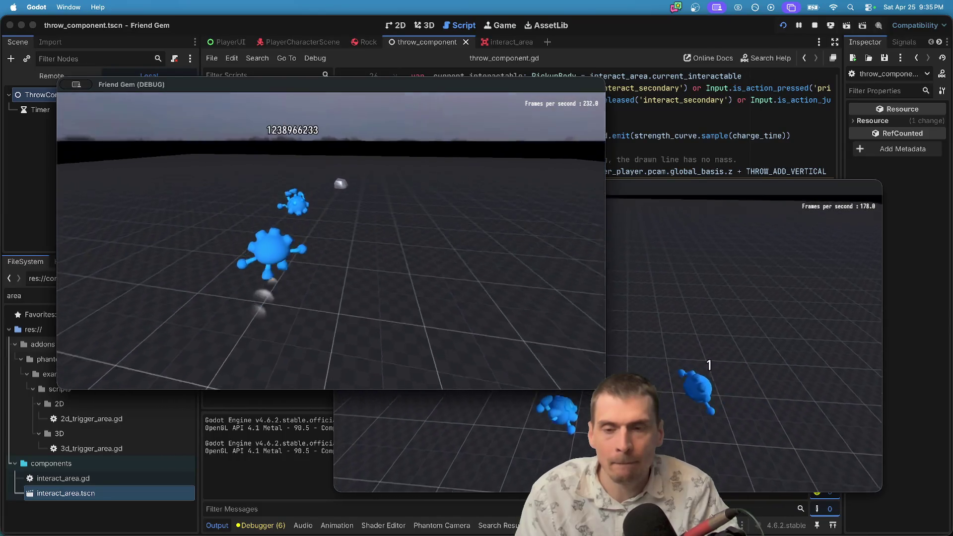
pyautogui.press('e')
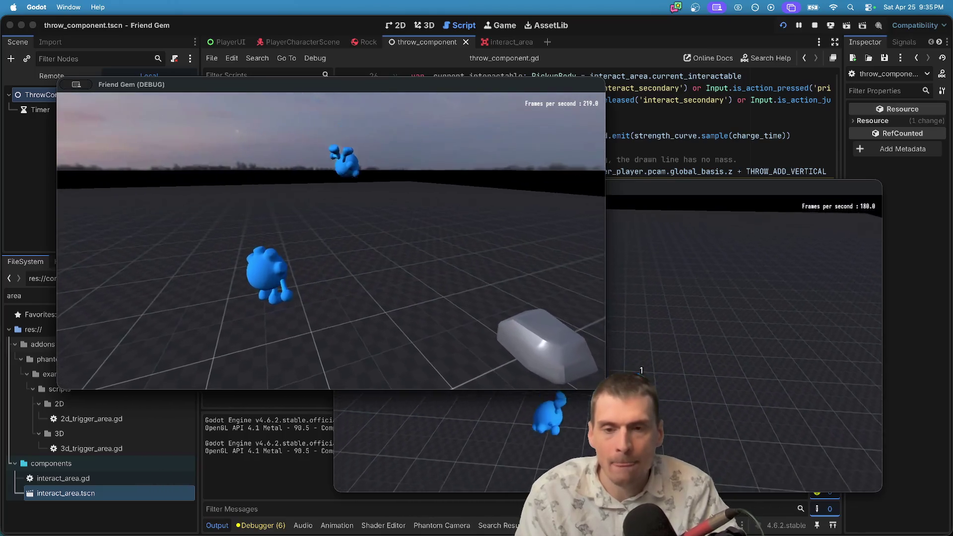
pyautogui.press('e')
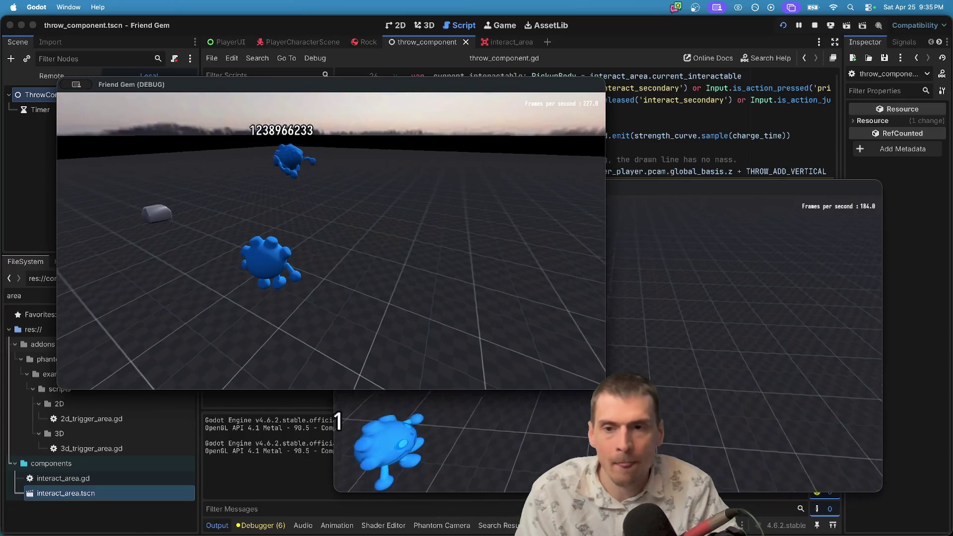
pyautogui.press('super+Tab')
pyautogui.click(815, 25)
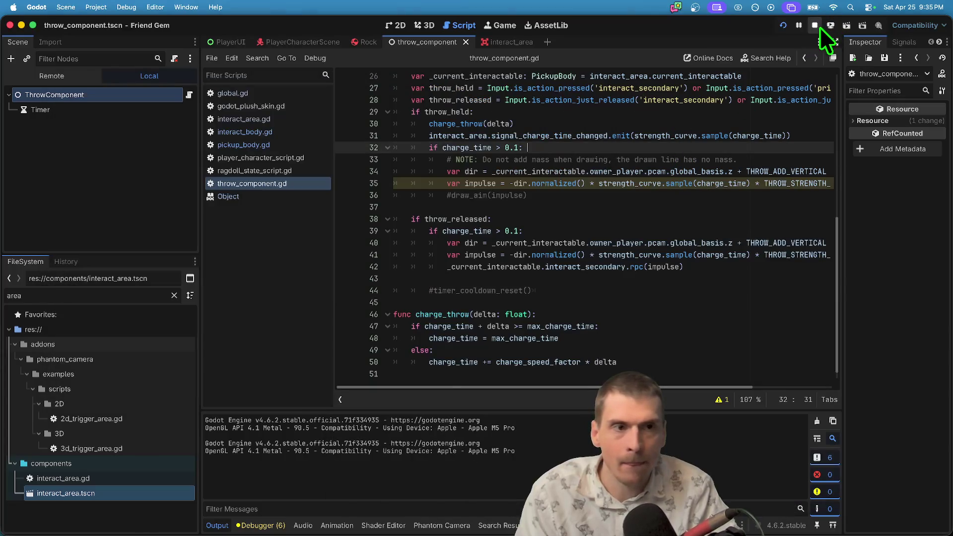
# - Stop the game and open player_ui.gd by filtering FileSystem for 'player ui'
pyautogui.click(749, 207)
pyautogui.scroll(1, 750, 208)
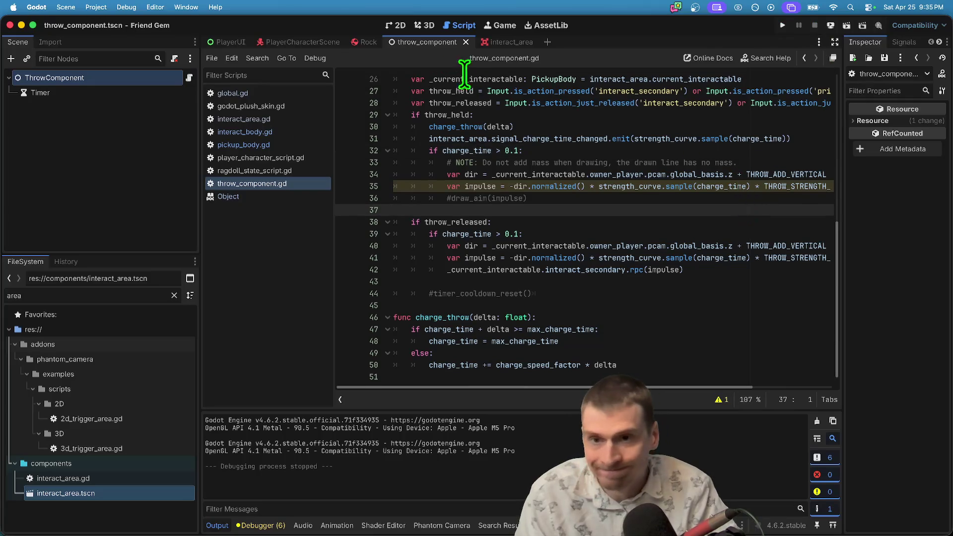
pyautogui.click(133, 295)
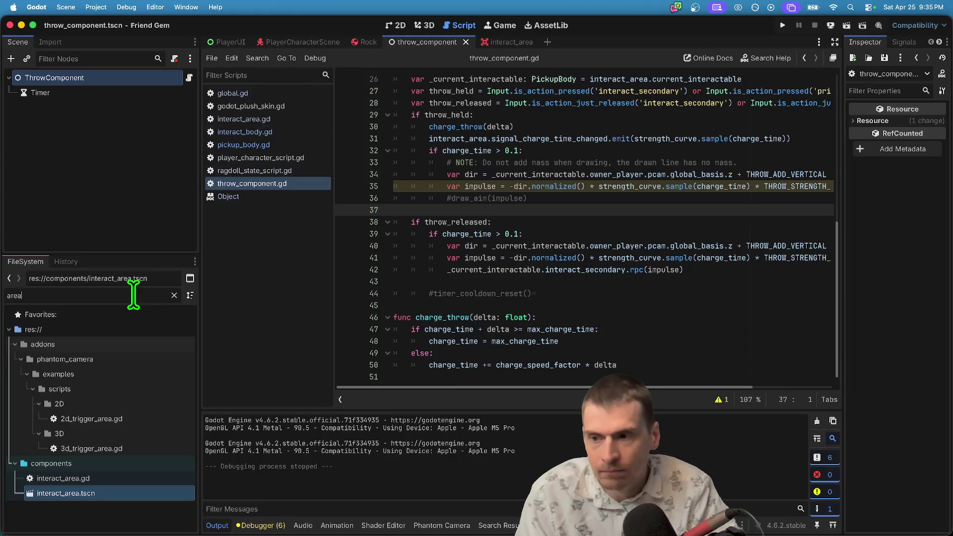
pyautogui.write('player ')
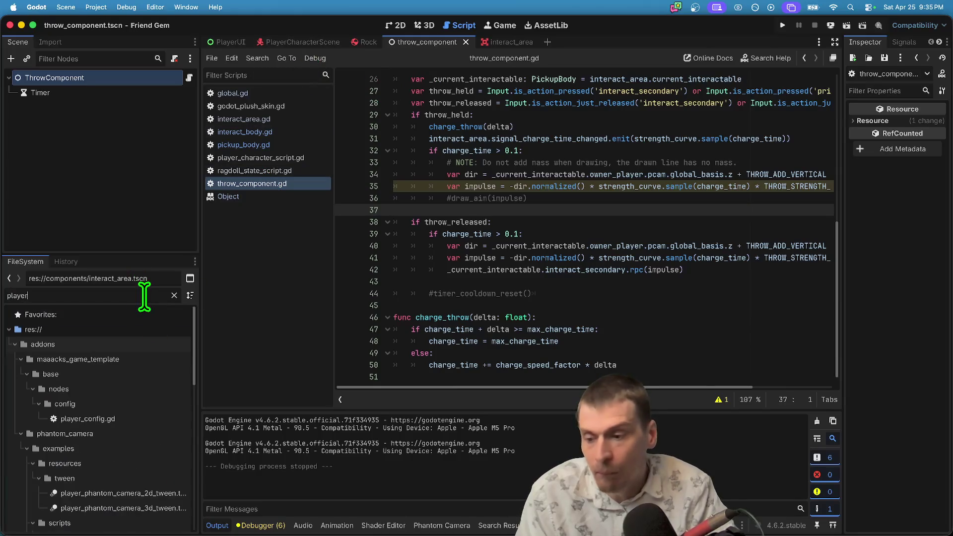
pyautogui.write('ui')
pyautogui.doubleClick(126, 388)
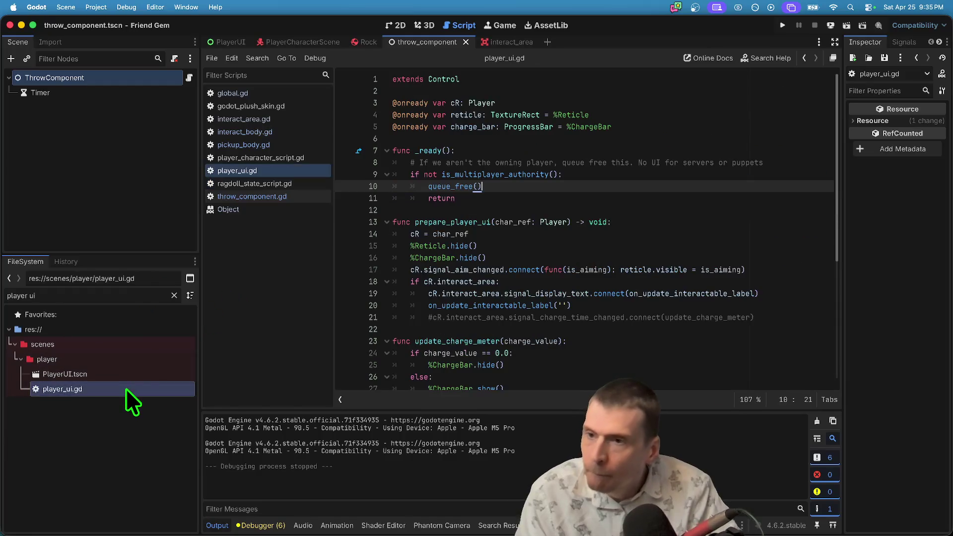
# - Uncomment line 21 and re-pick signal_charge_time_changed via autocomplete for the update_charge_meter connection
pyautogui.scroll(-5, 626, 263)
pyautogui.click(683, 142)
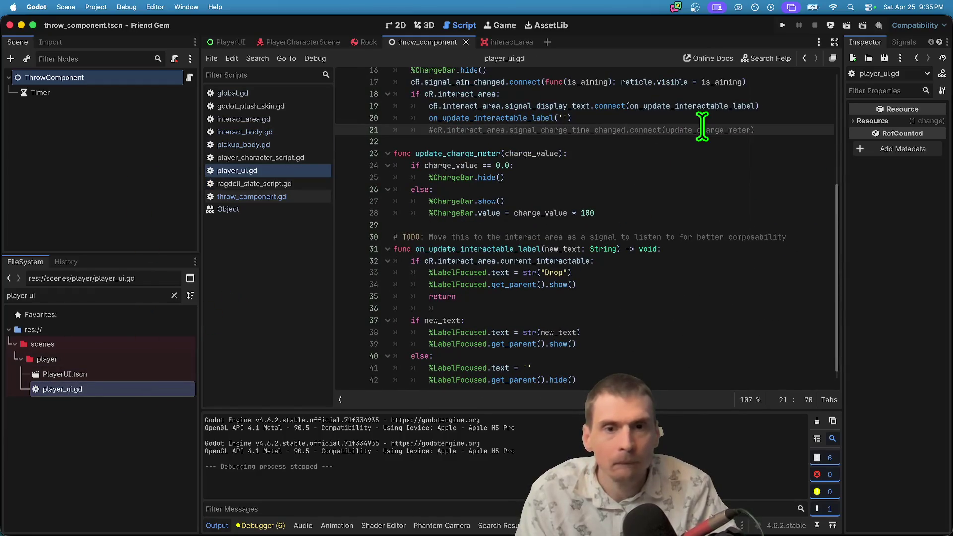
pyautogui.click(719, 131)
pyautogui.press('super+k')
pyautogui.click(462, 143)
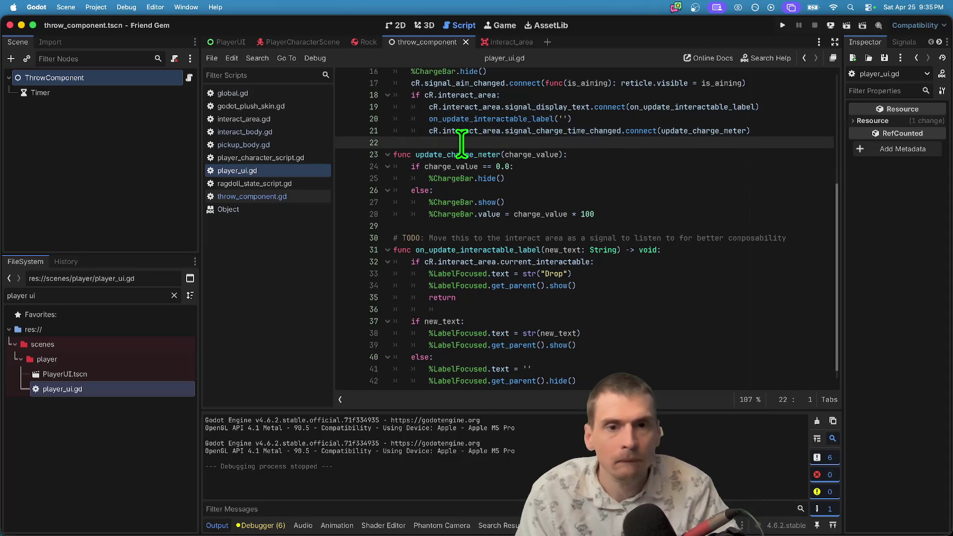
pyautogui.click(802, 130)
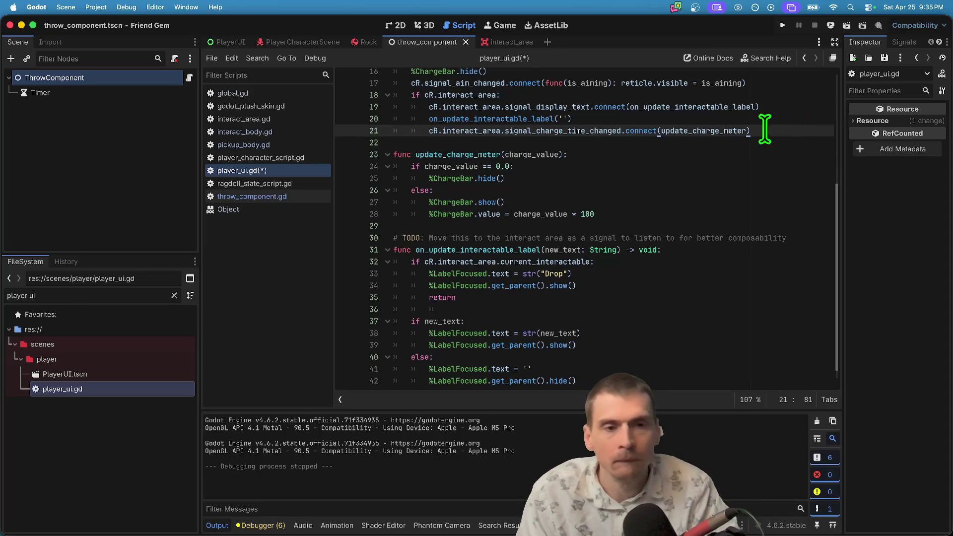
pyautogui.doubleClick(728, 130)
pyautogui.doubleClick(587, 131)
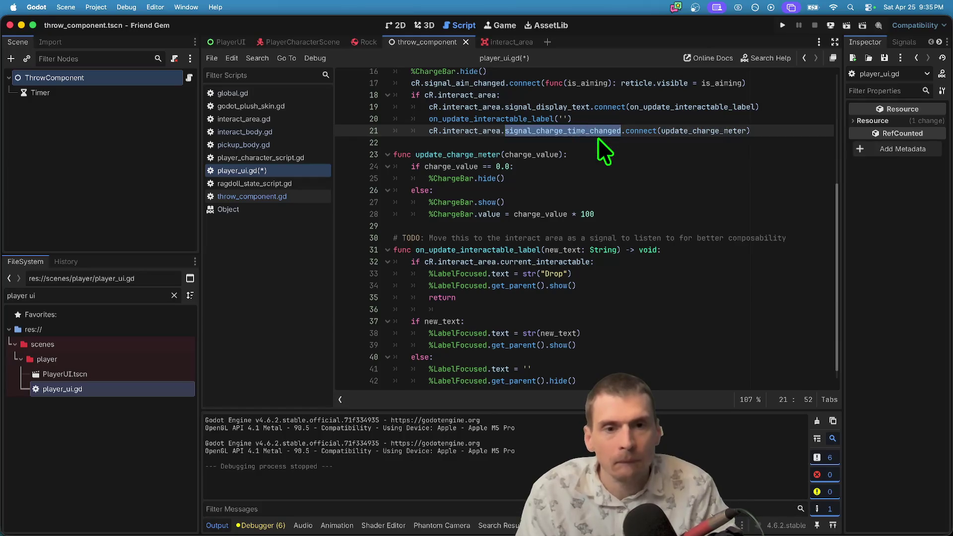
pyautogui.press('BackSpace')
pyautogui.press('BackSpace')
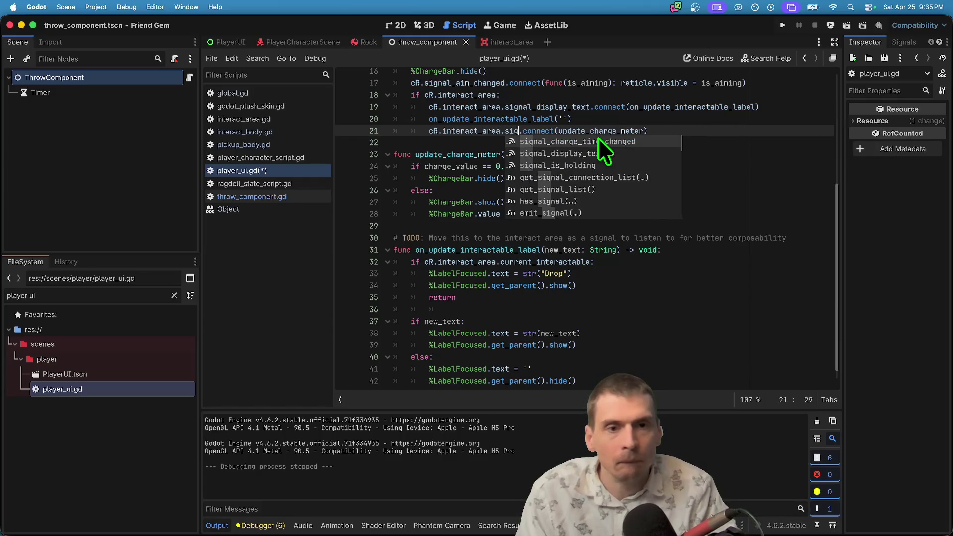
pyautogui.press('Return')
# - Save player_ui.gd and launch the game again
pyautogui.press('cmd+s')
pyautogui.scroll(-1, 664, 285)
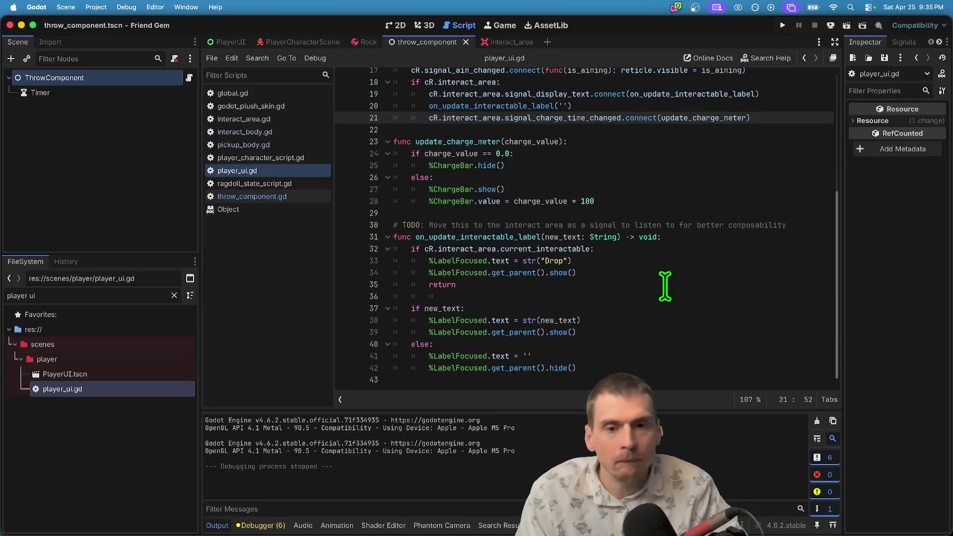
pyautogui.press('super+b')
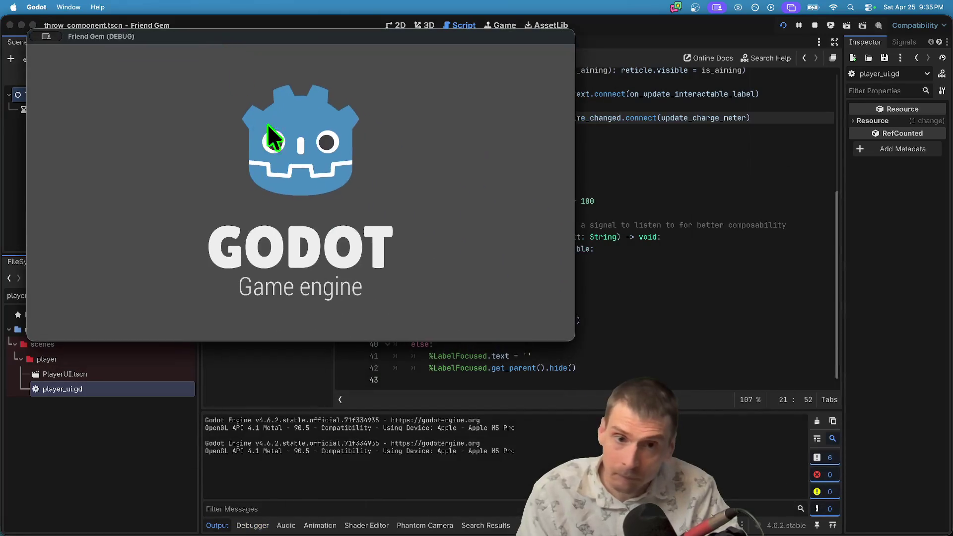
# - Host a game from the new run's title menu
pyautogui.click(611, 187)
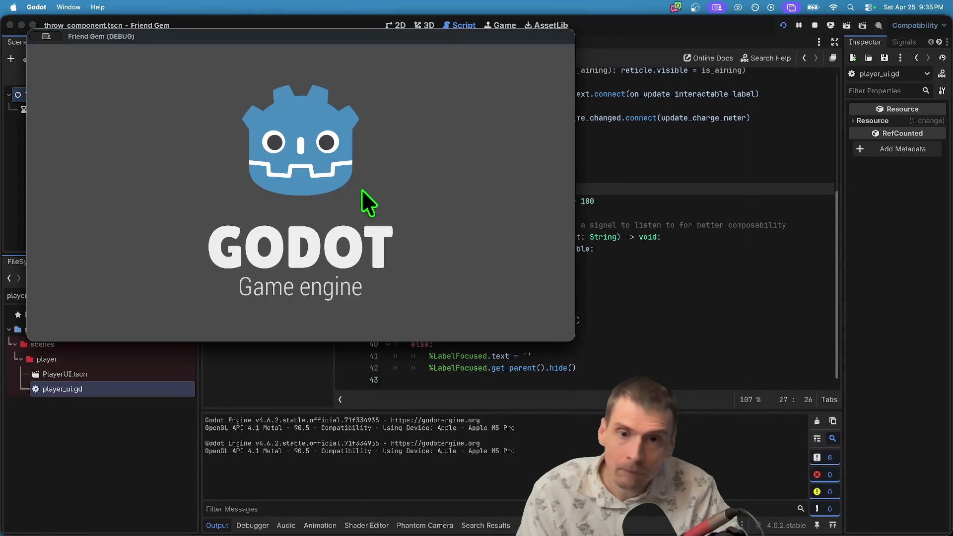
pyautogui.click(321, 201)
pyautogui.click(301, 145)
pyautogui.click(297, 266)
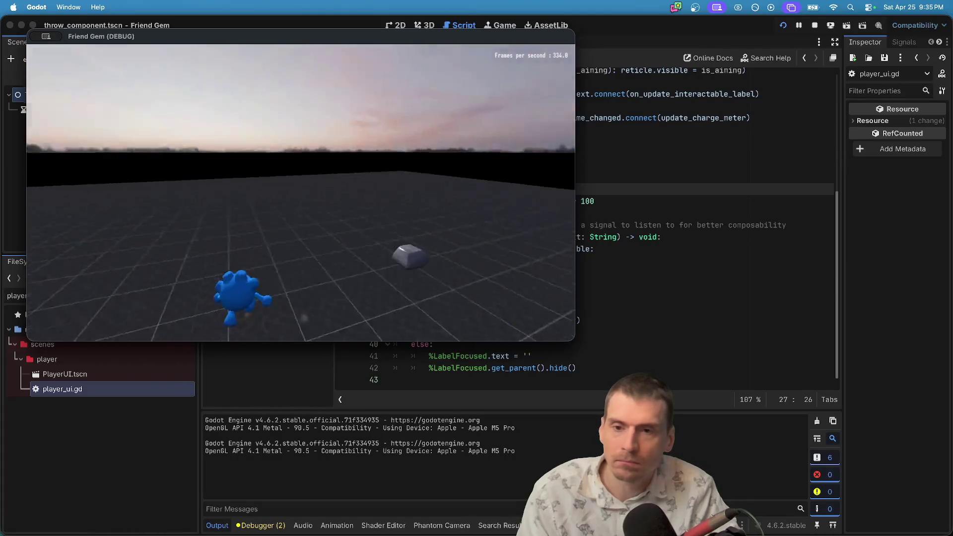
# - Pick up the grey rock, drop it, and pick it back up
pyautogui.press('w')
pyautogui.press('e')
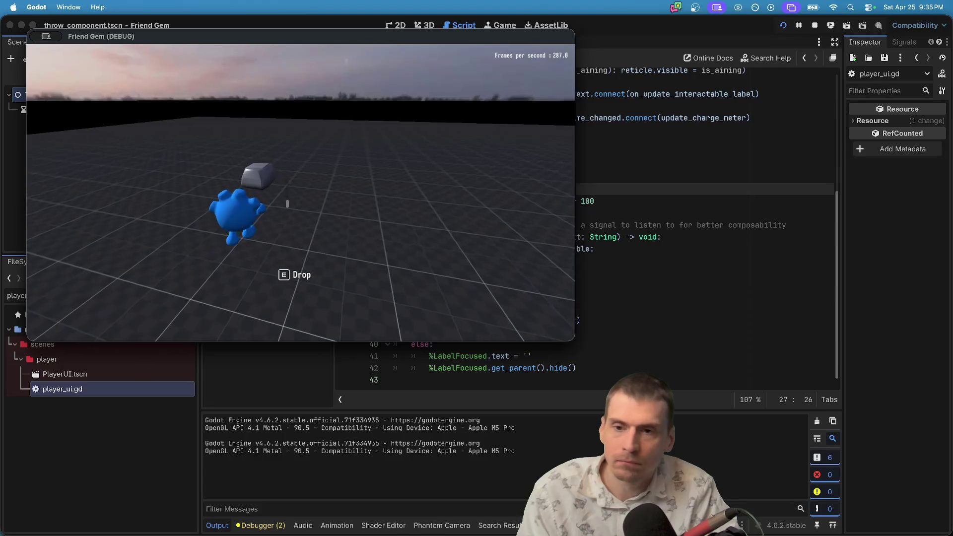
pyautogui.press('e')
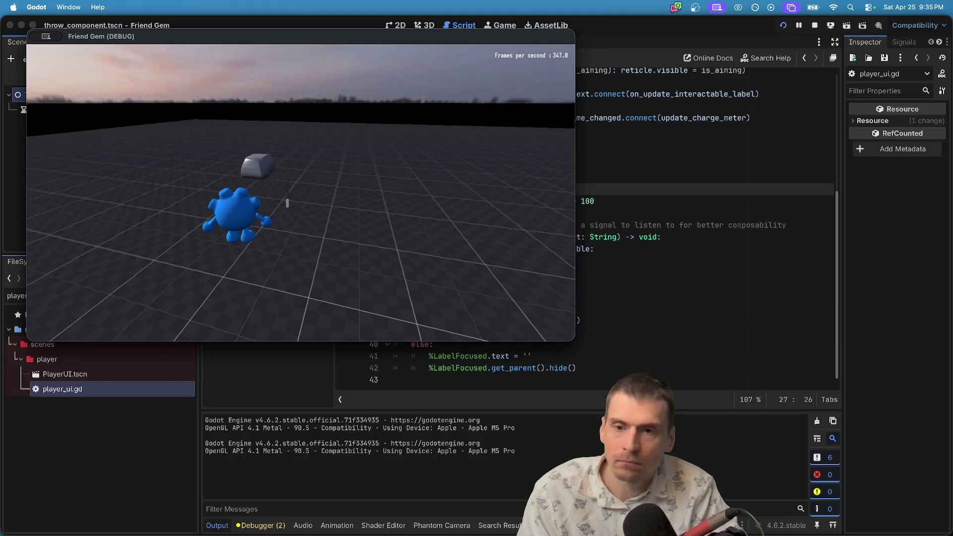
pyautogui.press('e')
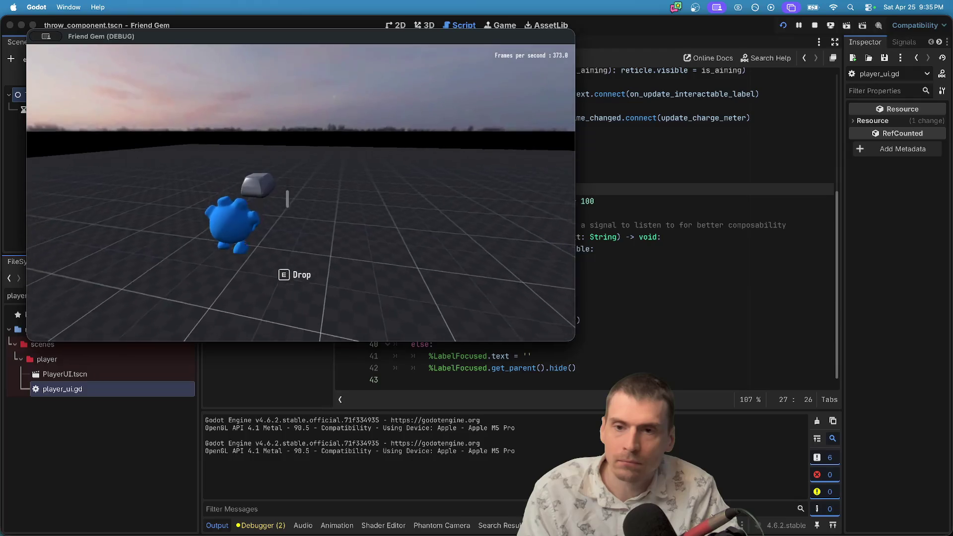
pyautogui.press('e')
pyautogui.press('w')
# - Throw the rock high, retrieve it, throw it again, and switch away from the game
pyautogui.press('e')
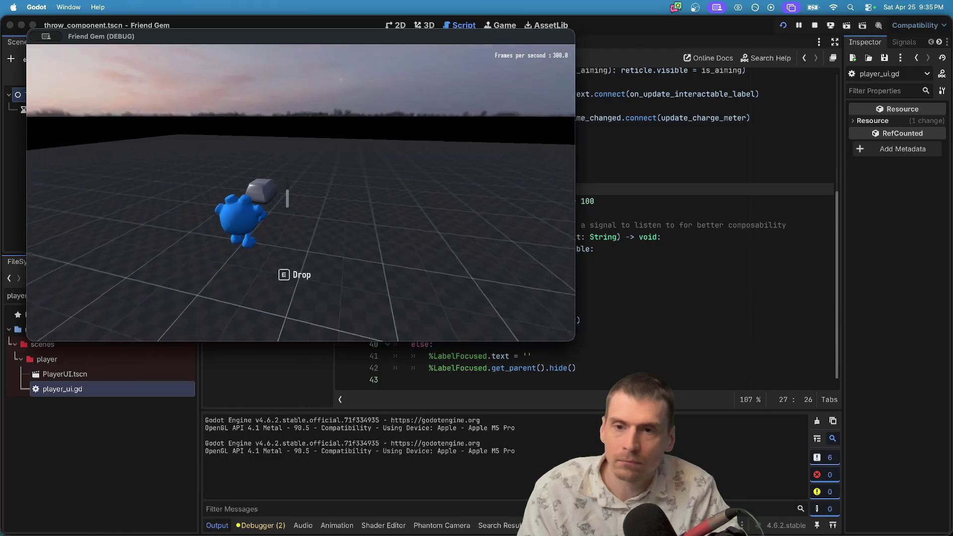
pyautogui.press('w')
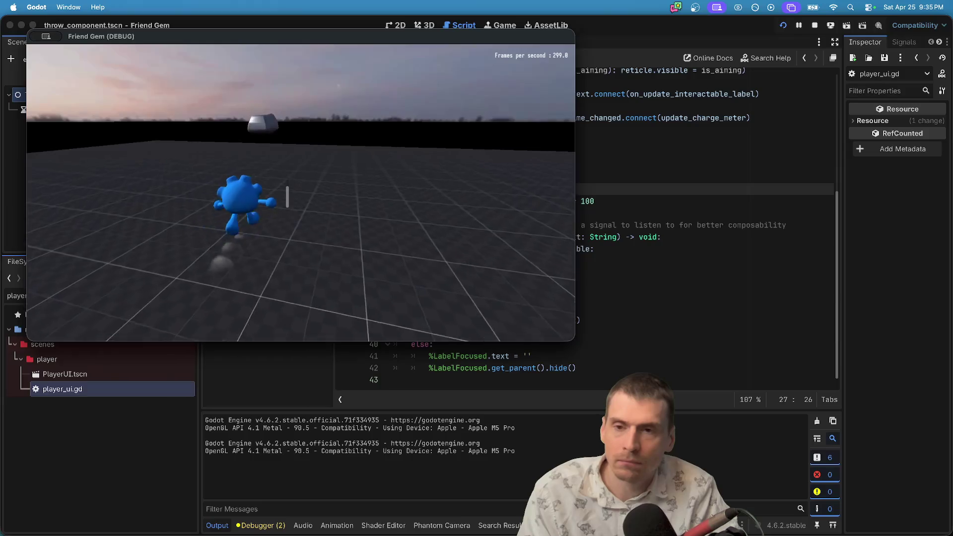
pyautogui.press('e')
pyautogui.click(300, 192)
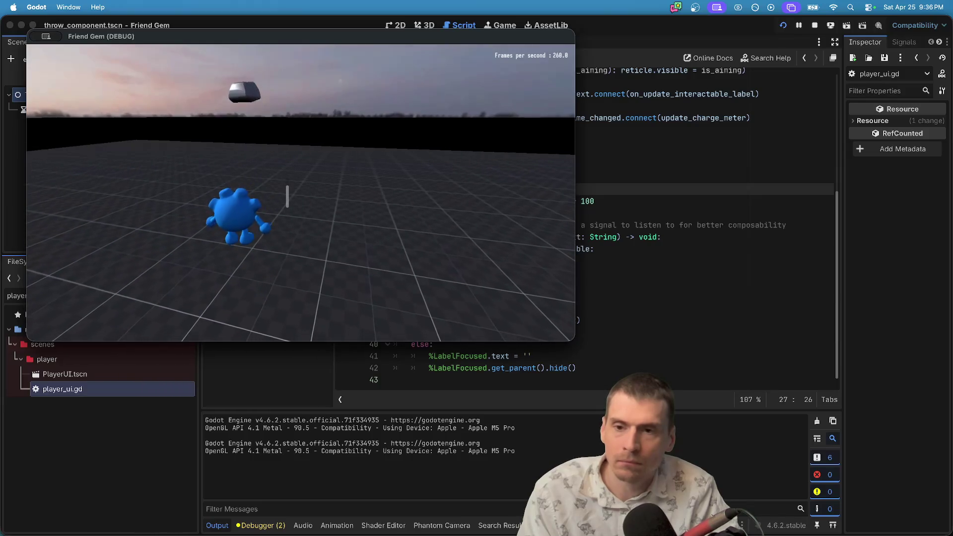
pyautogui.press('super+Tab')
pyautogui.press('super+Tab')
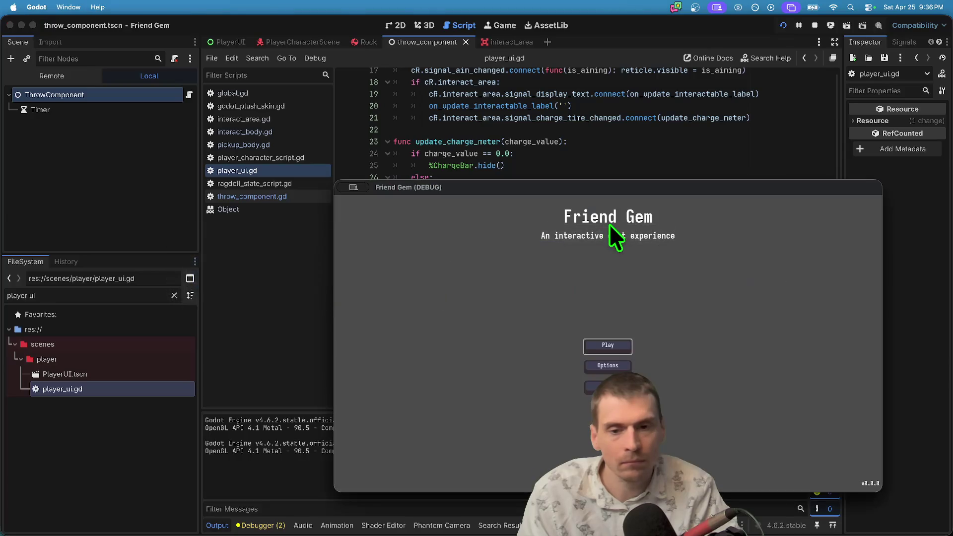
pyautogui.press('super+Tab')
# - Scroll GitHub's interact_area.gd to the throw_released block and select lines 117–121
pyautogui.scroll(-10, 614, 261)
pyautogui.scroll(-2, 605, 270)
pyautogui.moveTo(401, 487)
pyautogui.mouseDown()
pyautogui.moveTo(110, 443)
pyautogui.moveTo(150, 423)
pyautogui.mouseUp()
pyautogui.doubleClick(291, 437)
pyautogui.moveTo(290, 437)
pyautogui.mouseDown()
pyautogui.moveTo(426, 465)
pyautogui.moveTo(428, 479)
pyautogui.mouseUp()
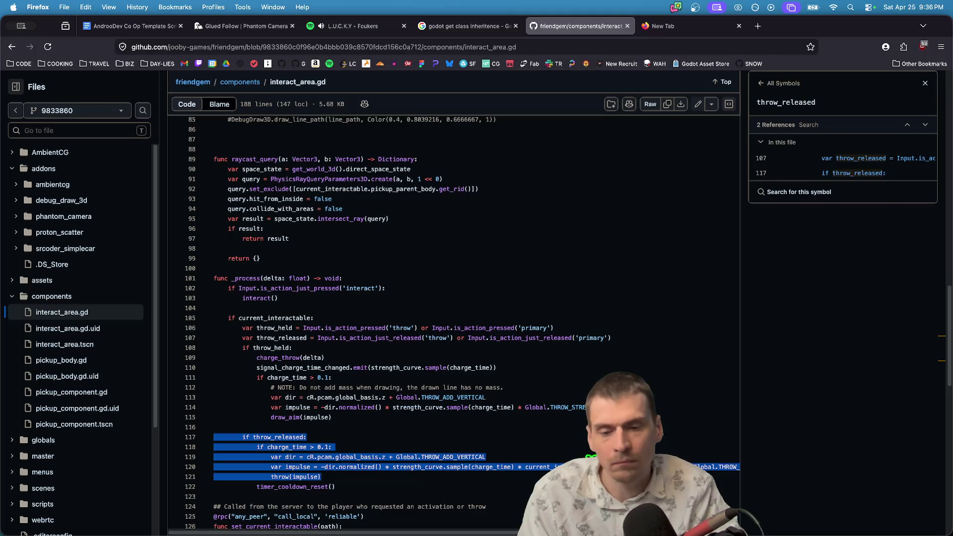
pyautogui.press('super+Tab')
pyautogui.press('super+Tab')
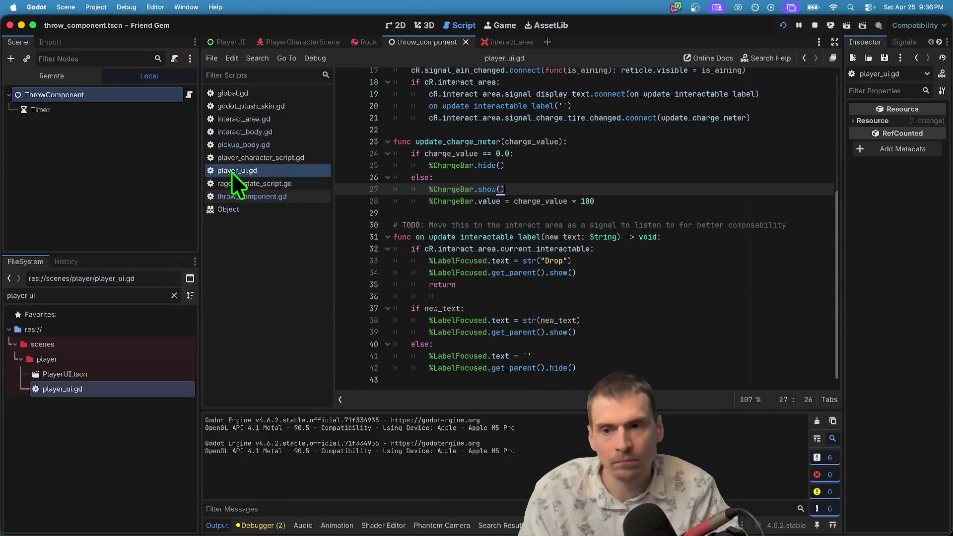
# - Open throw_component.gd and add an 'else:' line after the rpc call on line 42
pyautogui.click(258, 120)
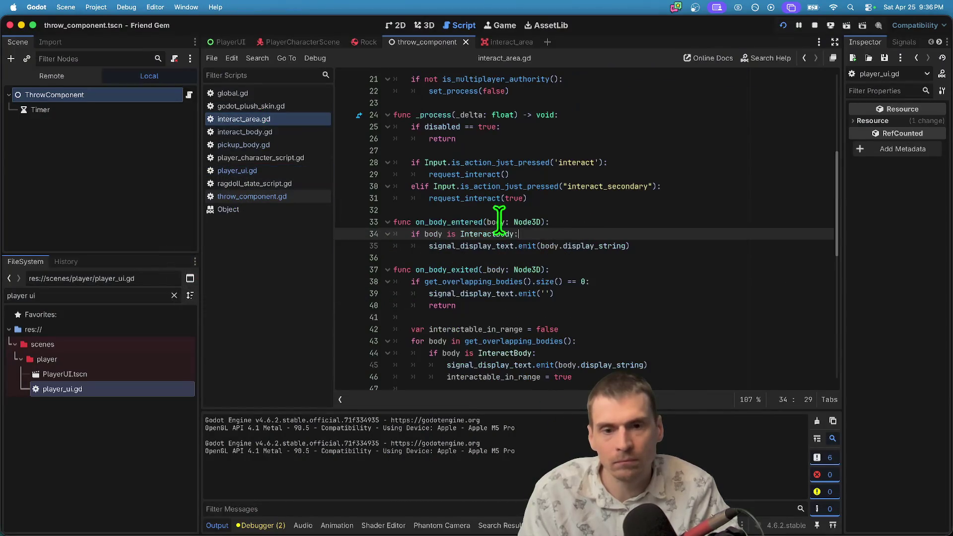
pyautogui.scroll(-4, 691, 317)
pyautogui.scroll(6, 690, 317)
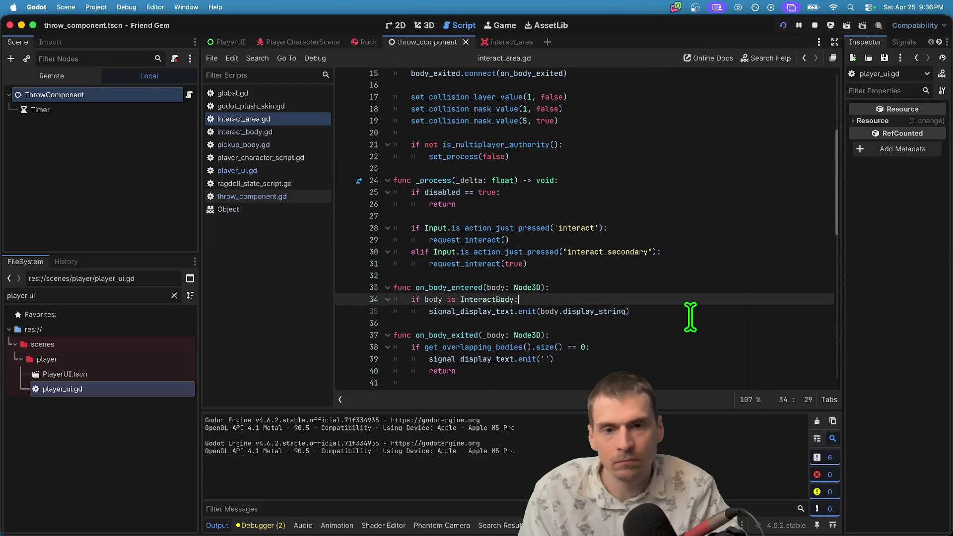
pyautogui.click(253, 193)
pyautogui.click(652, 234)
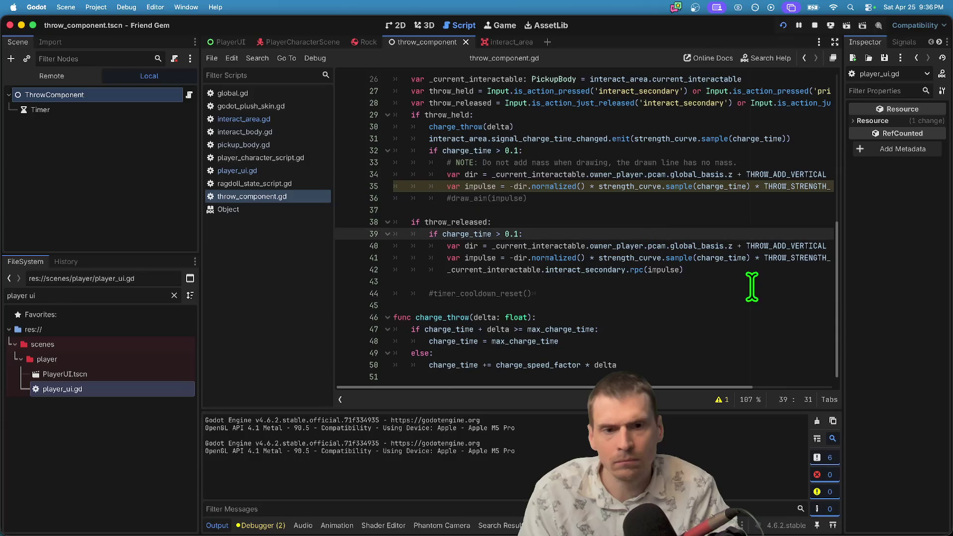
pyautogui.press('Down')
pyautogui.press('Down')
pyautogui.press('Down')
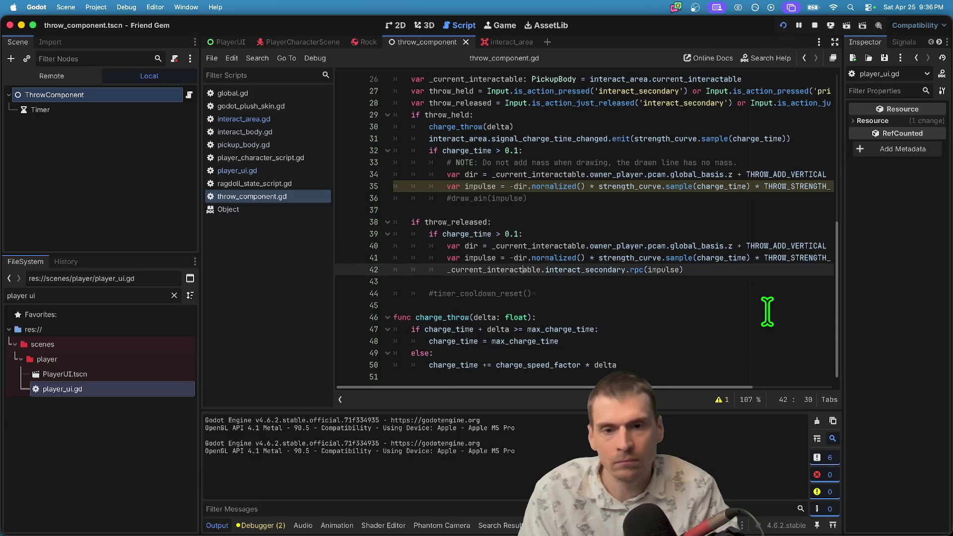
pyautogui.press('Down')
pyautogui.press('Return')
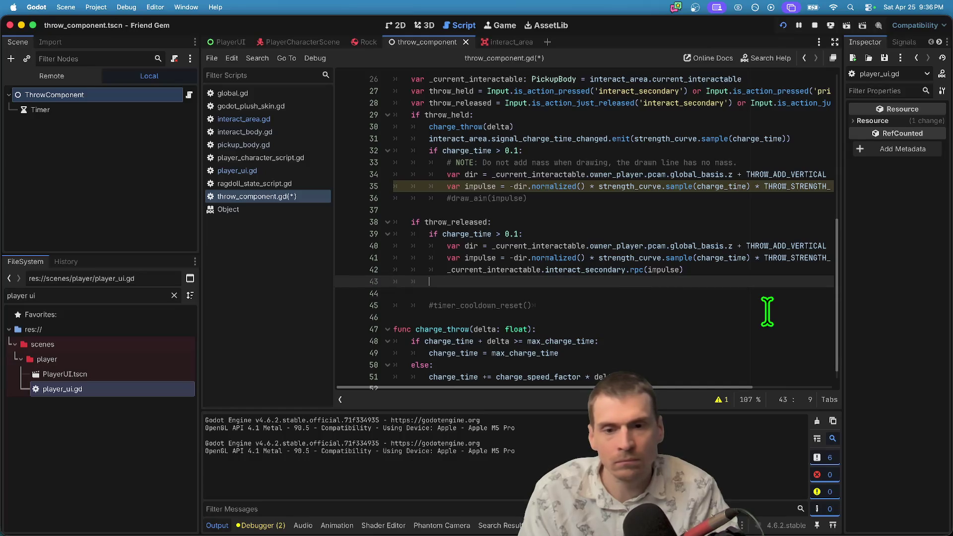
pyautogui.write(':')
pyautogui.press('Return')
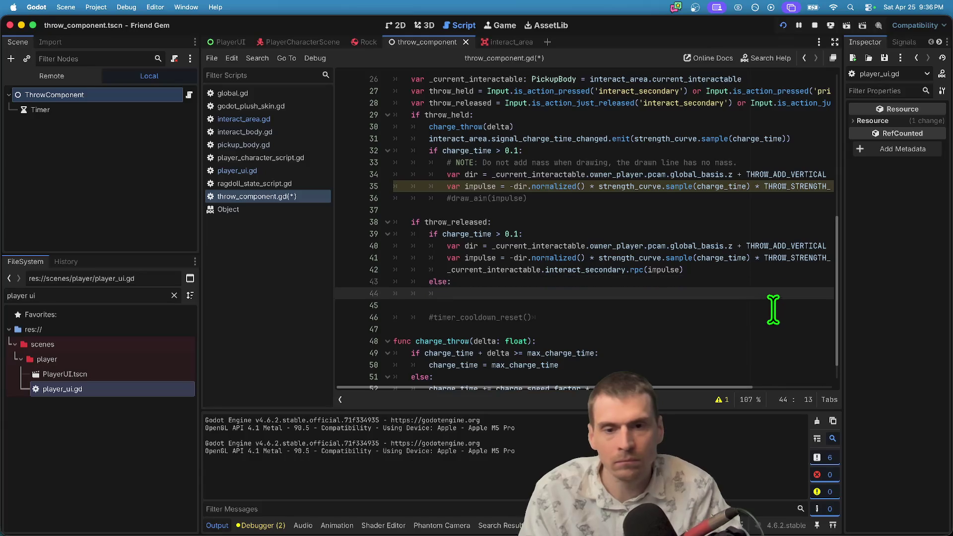
# - Highlight every use of charge_time in throw_component.gd
pyautogui.scroll(-1, 767, 311)
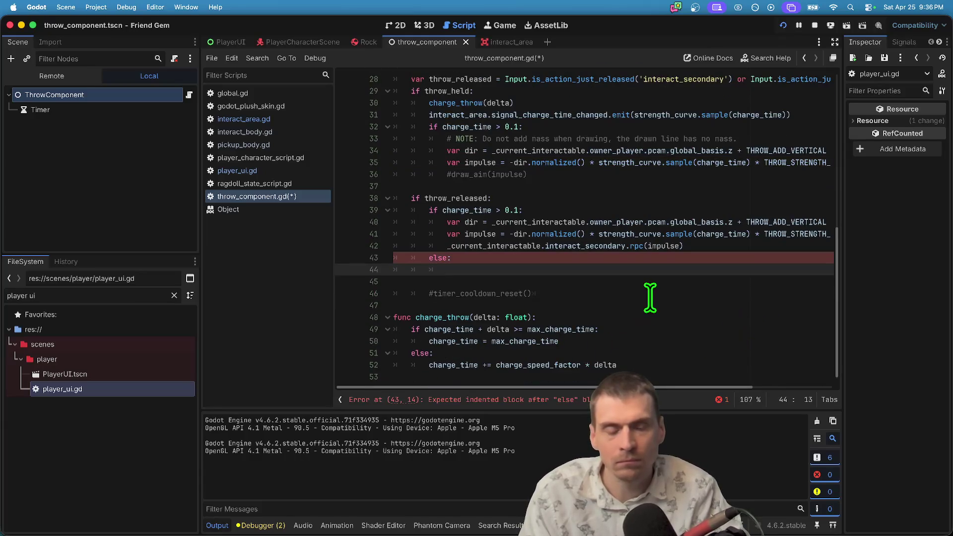
pyautogui.doubleClick(430, 341)
pyautogui.scroll(5, 616, 297)
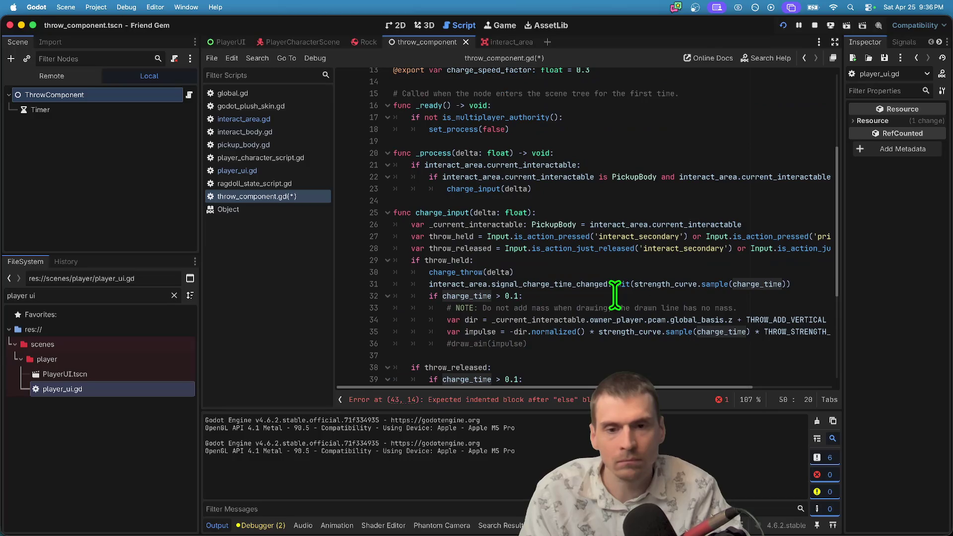
pyautogui.scroll(-2, 616, 296)
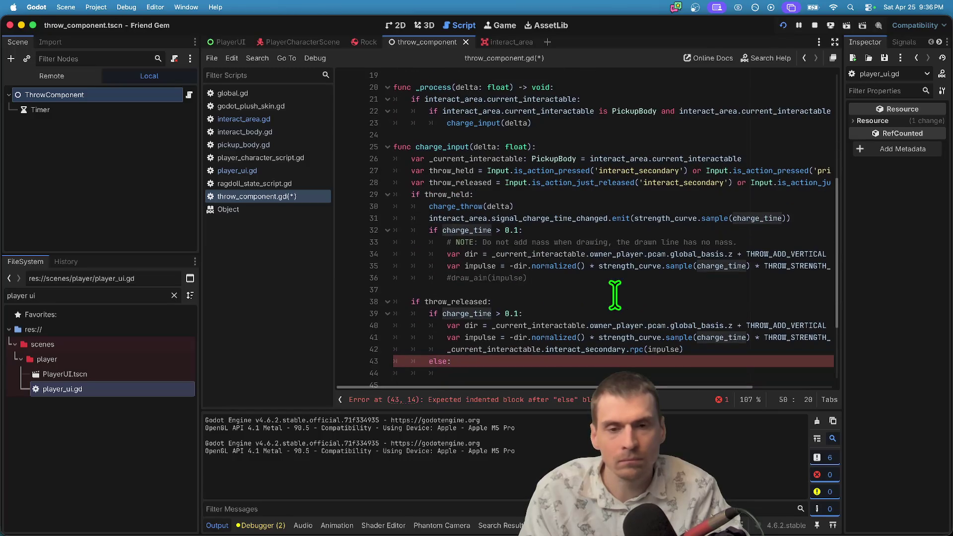
pyautogui.scroll(-2, 615, 297)
pyautogui.scroll(-1, 593, 316)
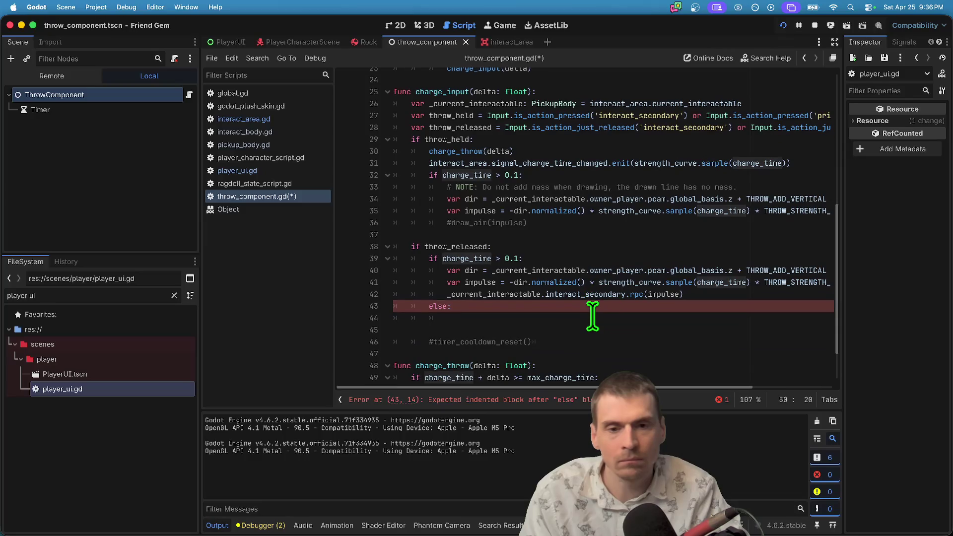
pyautogui.scroll(-2, 592, 314)
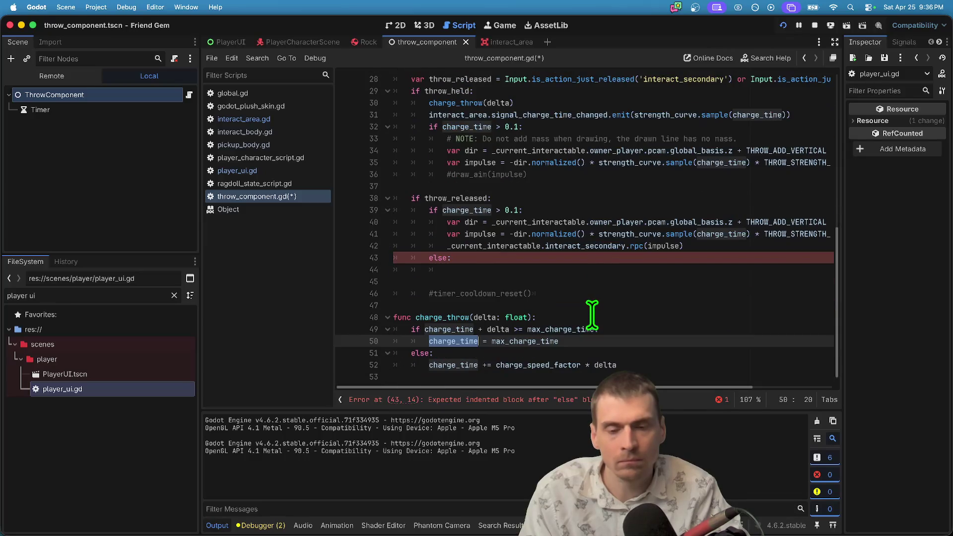
# - Type charge_time on the indented line 44 under else
pyautogui.click(594, 268)
pyautogui.write('charge_time')
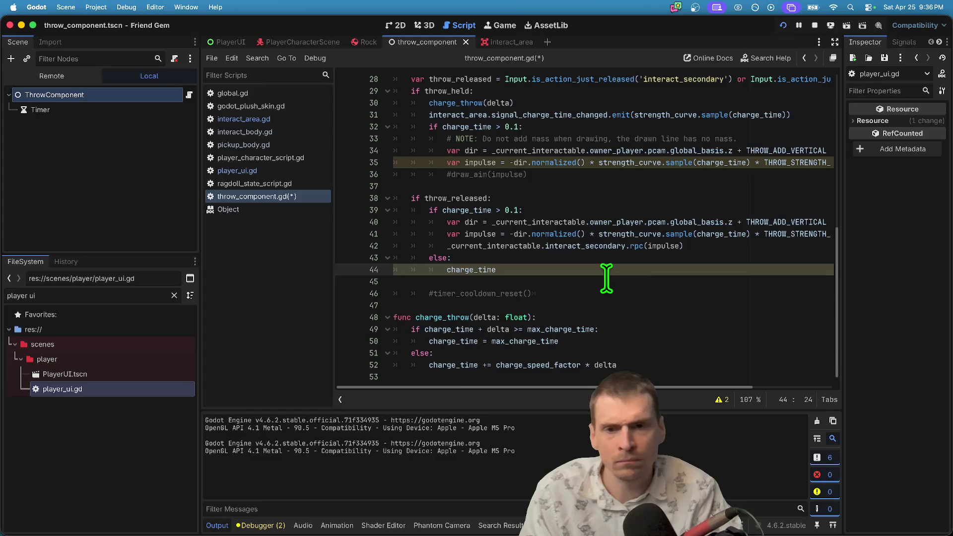
pyautogui.scroll(4, 608, 258)
pyautogui.scroll(-2, 503, 174)
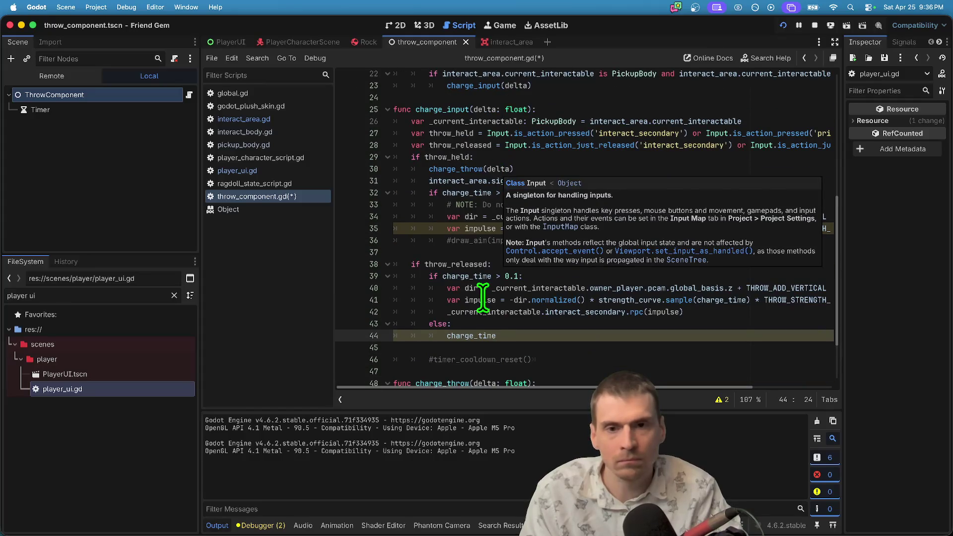
pyautogui.doubleClick(459, 110)
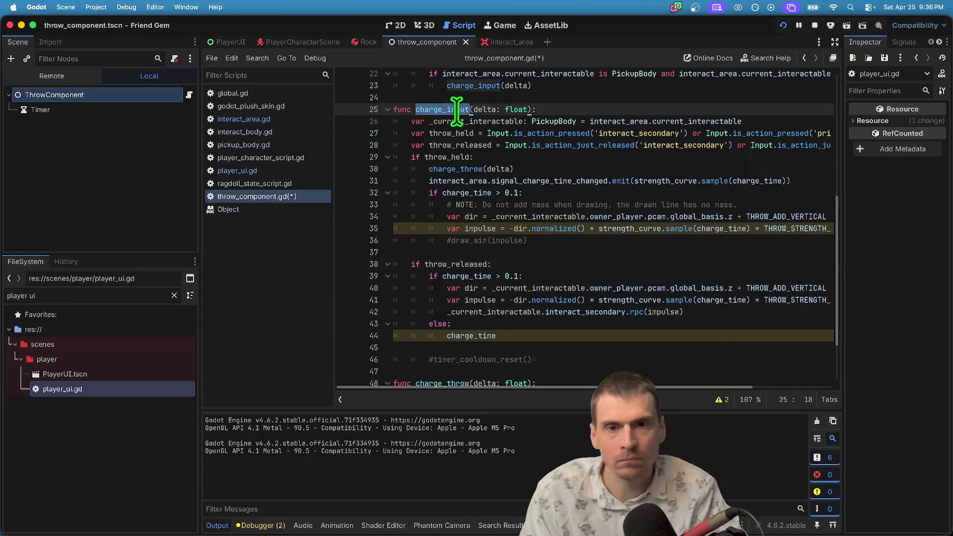
pyautogui.scroll(2, 768, 123)
pyautogui.press('super+Tab')
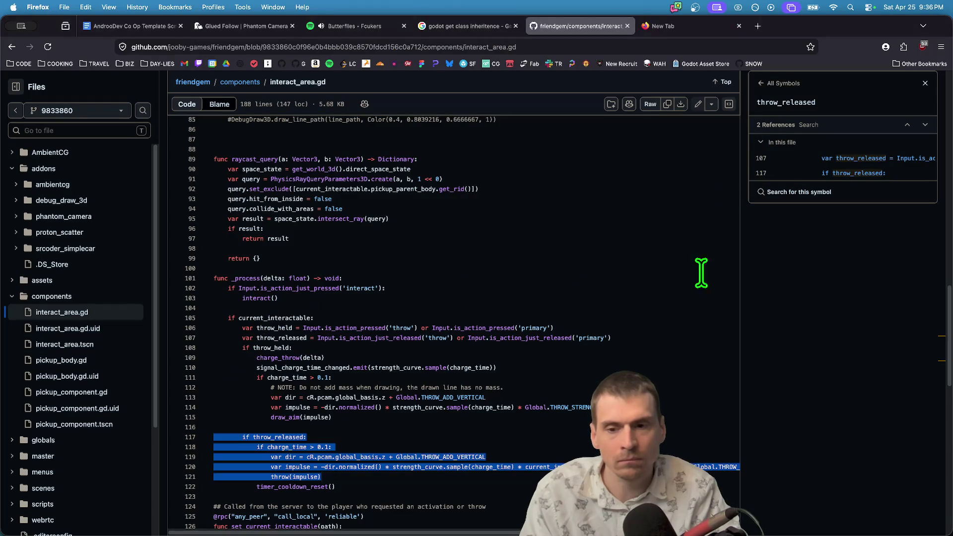
# - Check references of throw_held and current_interactable, then select charge reset lines 137–138
pyautogui.click(275, 319)
pyautogui.click(275, 327)
pyautogui.click(283, 317)
pyautogui.scroll(-3, 536, 325)
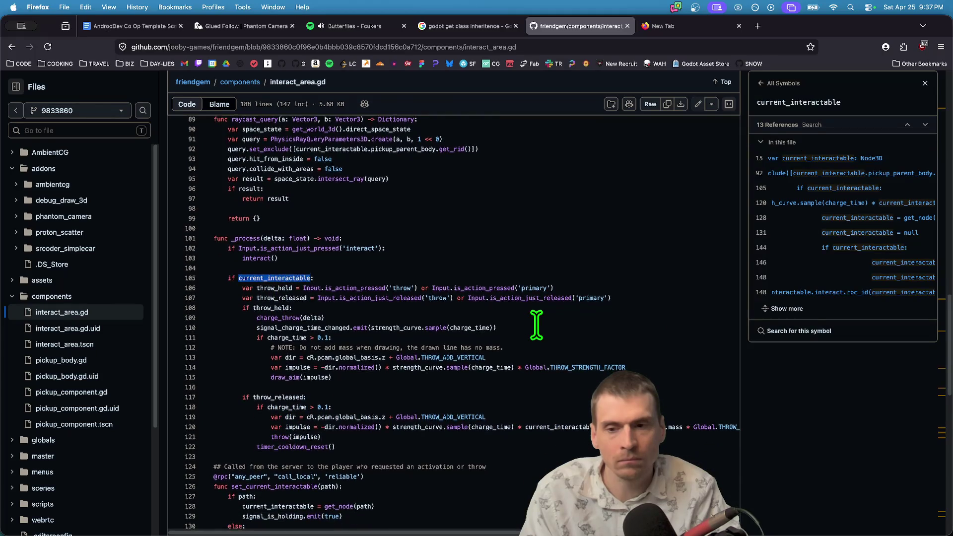
pyautogui.scroll(-4, 534, 320)
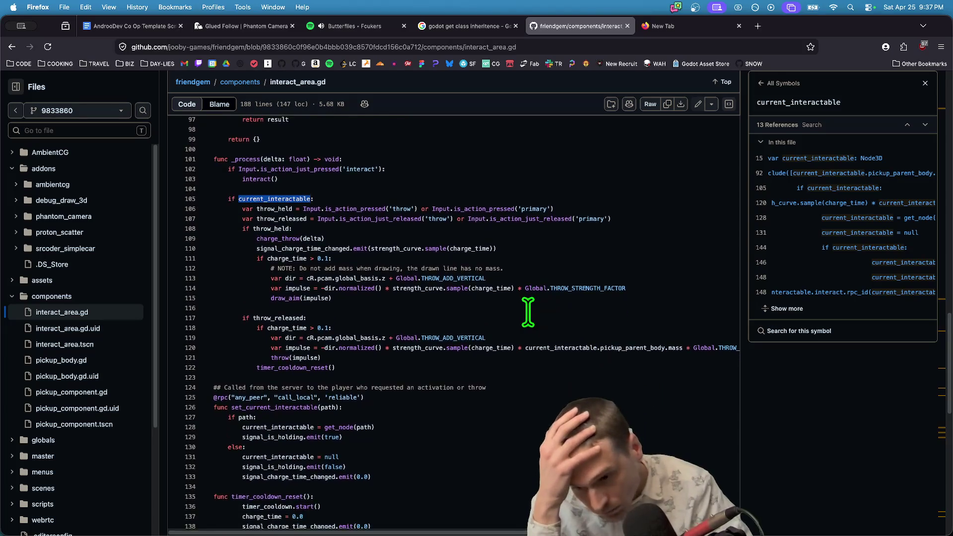
pyautogui.moveTo(379, 427)
pyautogui.mouseDown()
pyautogui.moveTo(177, 400)
pyautogui.moveTo(427, 431)
pyautogui.moveTo(198, 422)
pyautogui.moveTo(201, 402)
pyautogui.moveTo(185, 417)
pyautogui.mouseUp()
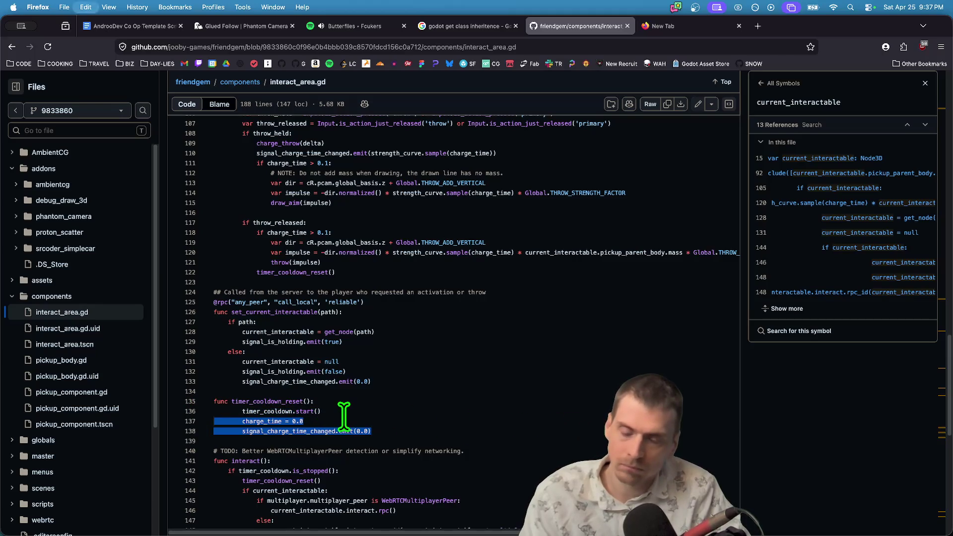
pyautogui.click(244, 431)
# - Check charge_time and timer_cooldown_reset references, reselect lines 137–138, and return to Godot
pyautogui.click(248, 421)
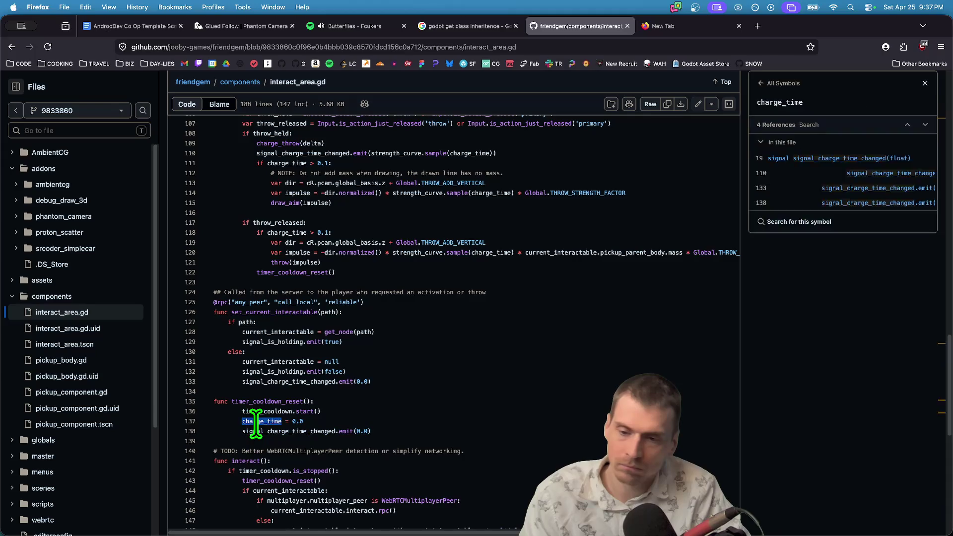
pyautogui.scroll(5, 386, 406)
pyautogui.scroll(-5, 386, 406)
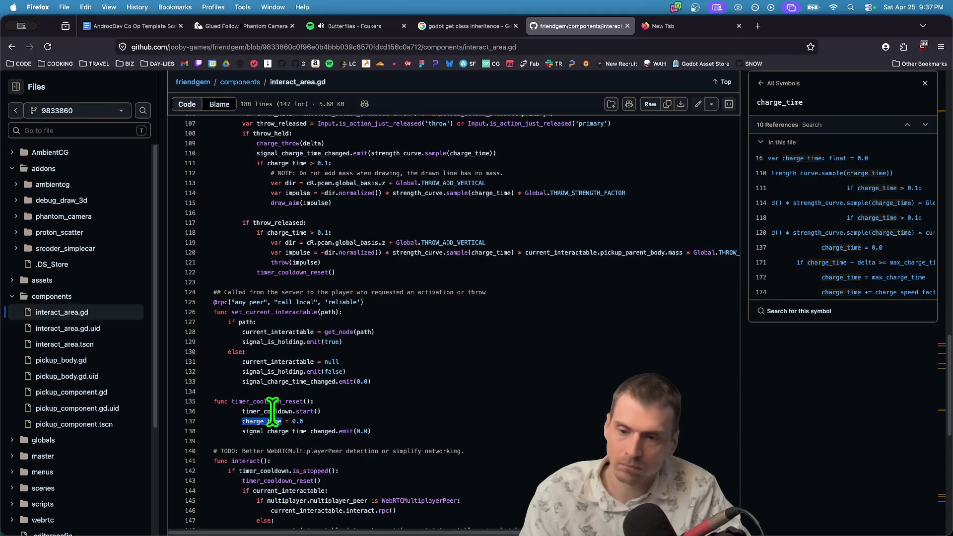
pyautogui.click(285, 402)
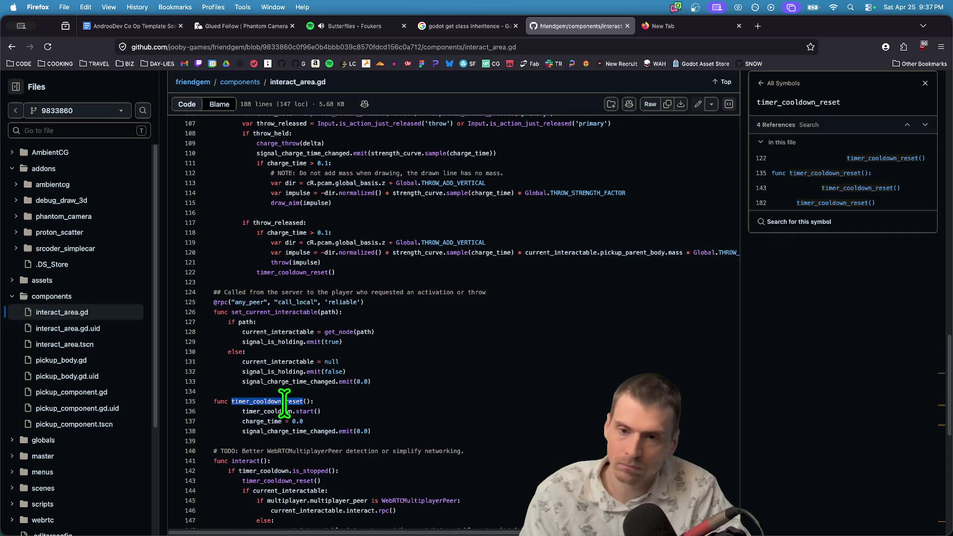
pyautogui.click(310, 270)
pyautogui.moveTo(370, 431)
pyautogui.mouseDown()
pyautogui.moveTo(183, 427)
pyautogui.moveTo(229, 421)
pyautogui.mouseUp()
pyautogui.press('super+c')
pyautogui.press('super+Tab')
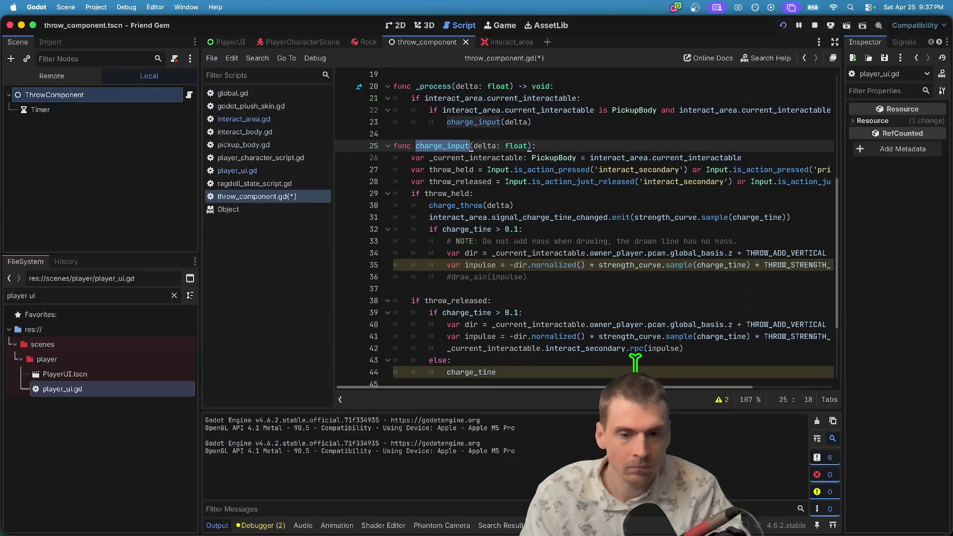
# - Paste the charge reset lines under else and indent them
pyautogui.press('super+v')
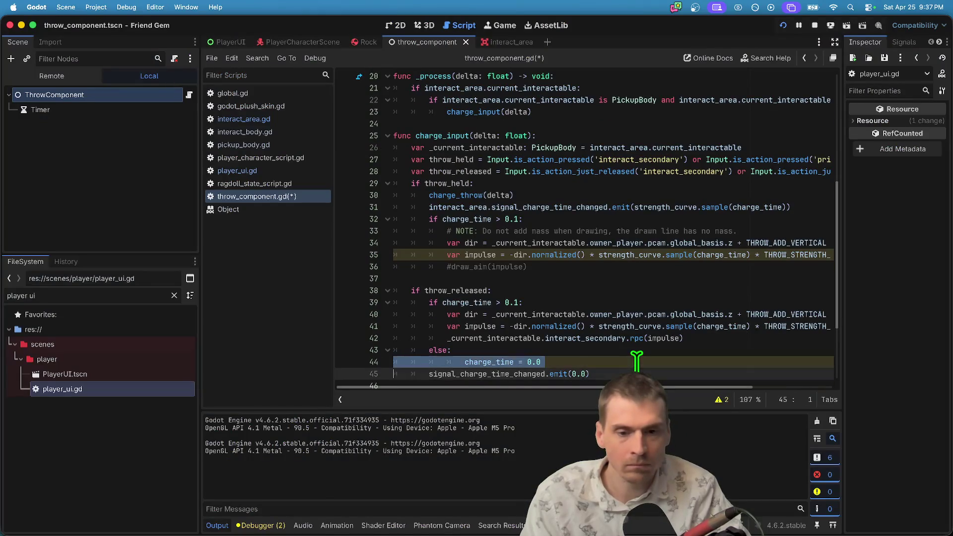
pyautogui.hotkey('shift', 'Tab')
pyautogui.hotkey('shift', 'Down')
pyautogui.hotkey('shift', 'Down')
pyautogui.press('Tab')
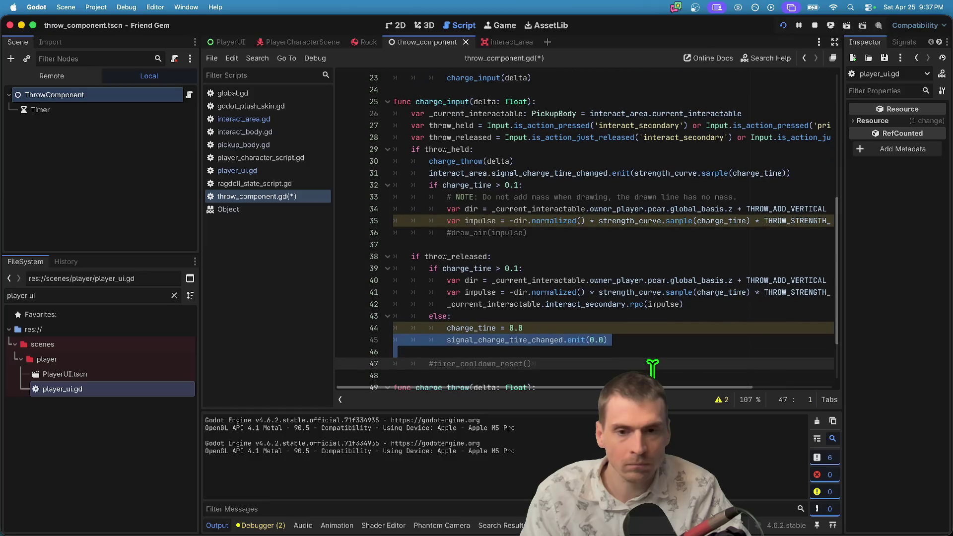
# - Review the throw and timer_cooldown_reset call on GitHub's interact_area.gd
pyautogui.press('super+Tab')
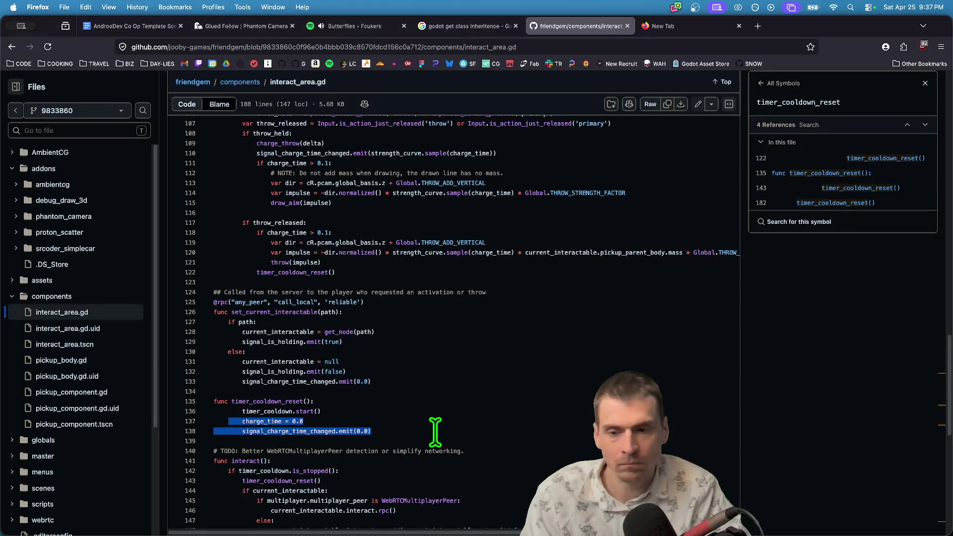
pyautogui.scroll(2, 244, 266)
pyautogui.moveTo(266, 293)
pyautogui.mouseDown()
pyautogui.moveTo(513, 296)
pyautogui.moveTo(287, 288)
pyautogui.mouseUp()
pyautogui.click(288, 287)
pyautogui.scroll(1, 521, 288)
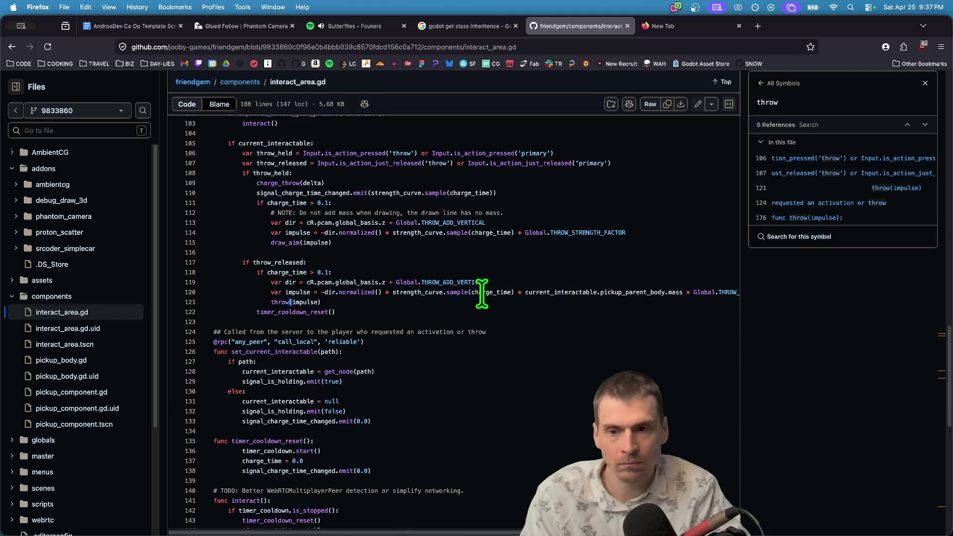
pyautogui.click(313, 312)
pyautogui.doubleClick(312, 312)
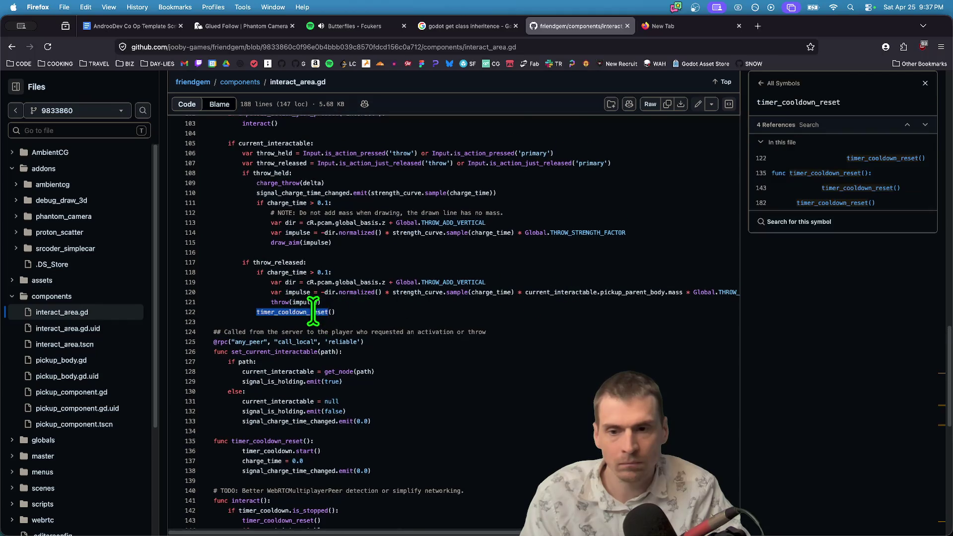
pyautogui.press('super+Tab')
# - Delete the else line and unindent the charge_time and signal emit lines one level
pyautogui.click(632, 320)
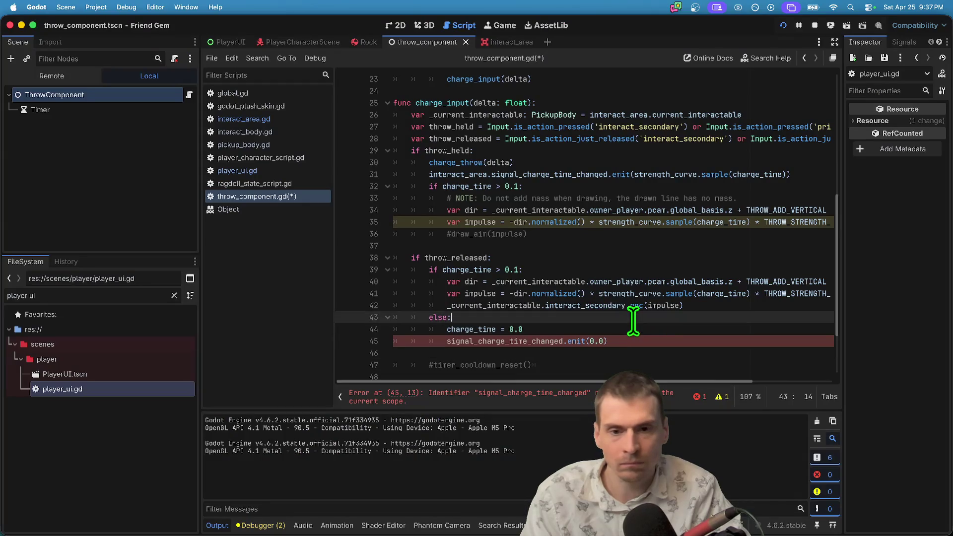
pyautogui.hotkey('ctrl', 'shift', 'k')
pyautogui.moveTo(617, 347)
pyautogui.mouseDown()
pyautogui.moveTo(313, 325)
pyautogui.moveTo(318, 319)
pyautogui.mouseUp()
pyautogui.click(634, 323)
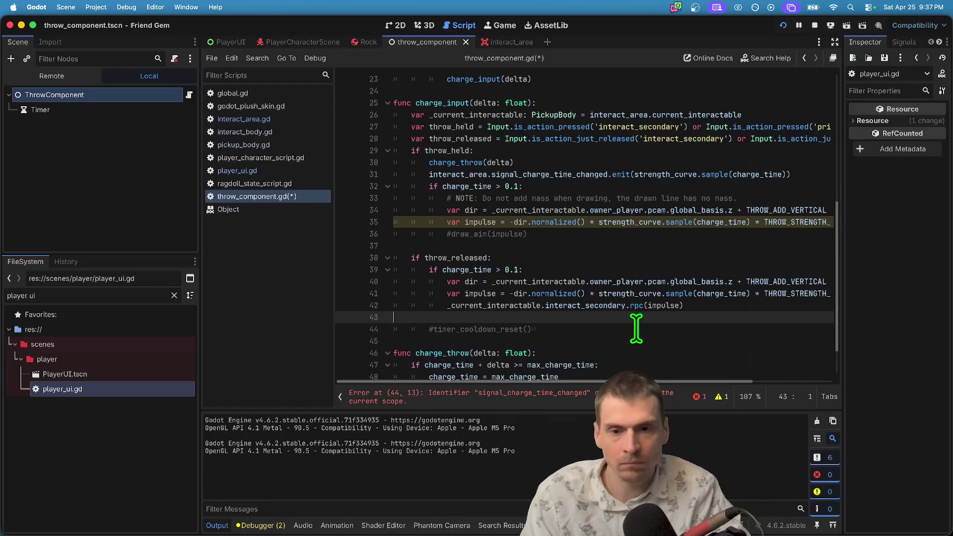
pyautogui.press('Return')
pyautogui.press('Return')
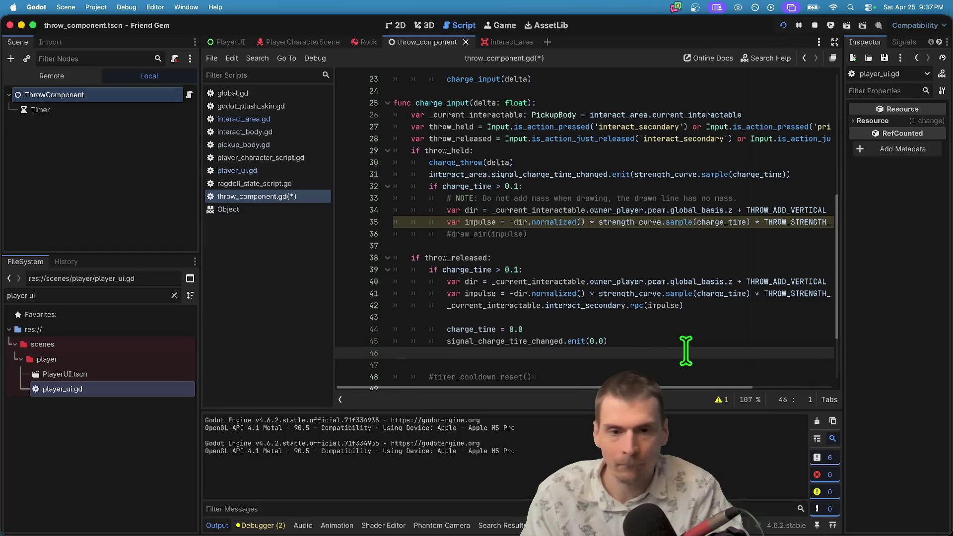
pyautogui.moveTo(387, 328); pyautogui.dragTo(384, 353)
pyautogui.hotkey('shift', 'Tab')
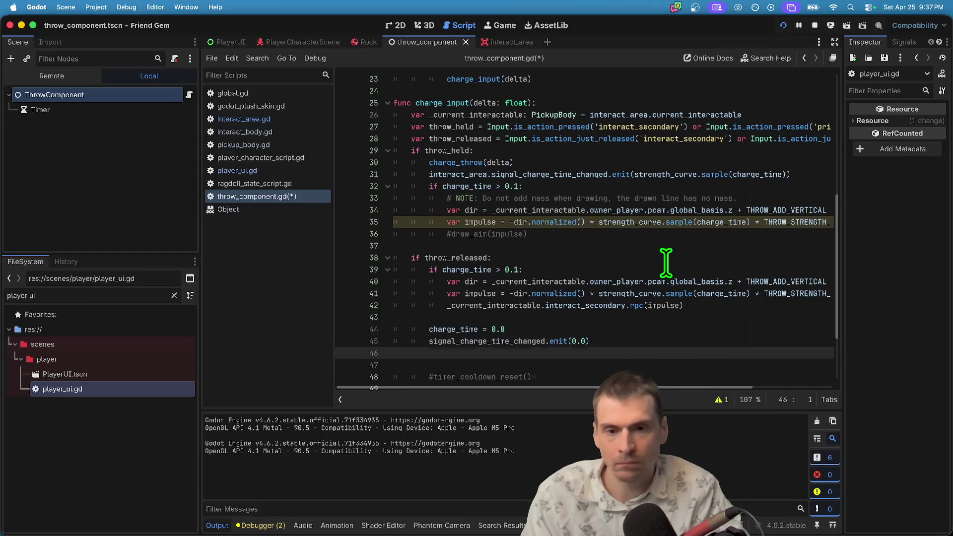
# - Compare the signal emit line with GitHub and jump to the reported error
pyautogui.moveTo(659, 342); pyautogui.dragTo(387, 337)
pyautogui.click(602, 354)
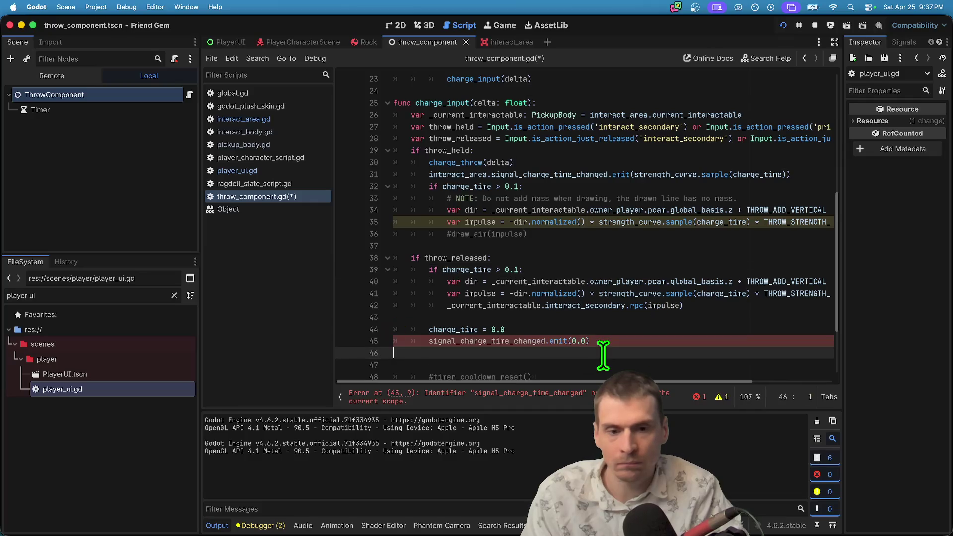
pyautogui.doubleClick(511, 340)
pyautogui.press('super+Tab')
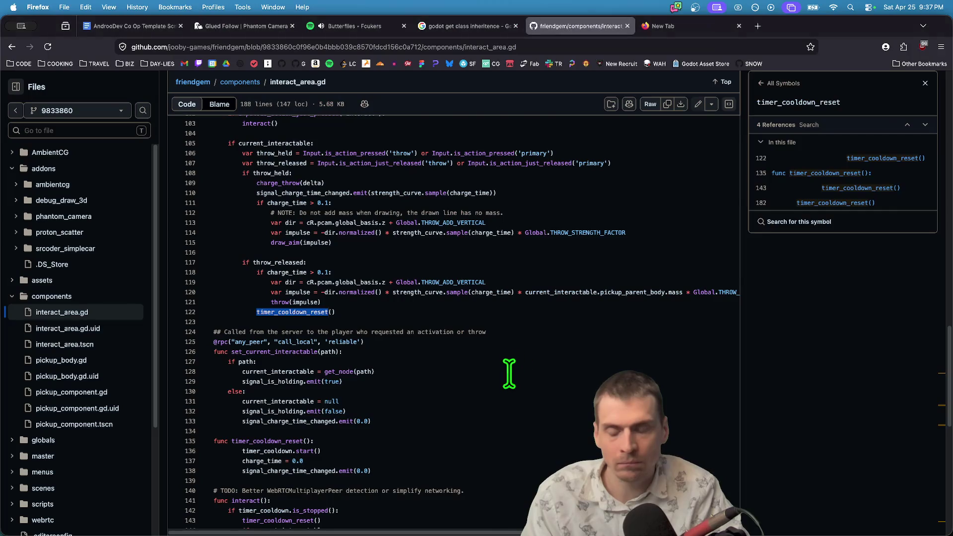
pyautogui.press('super+Tab')
pyautogui.click(491, 400)
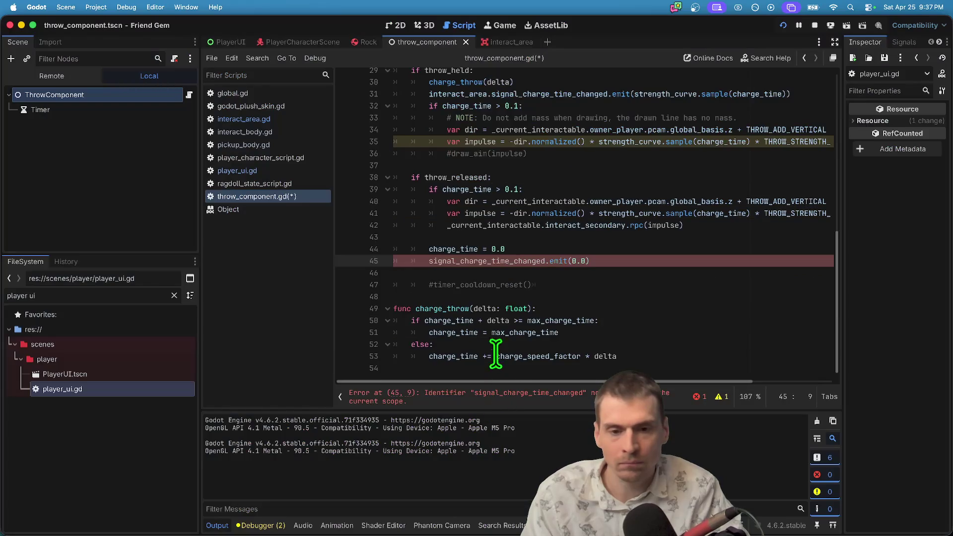
pyautogui.doubleClick(512, 225)
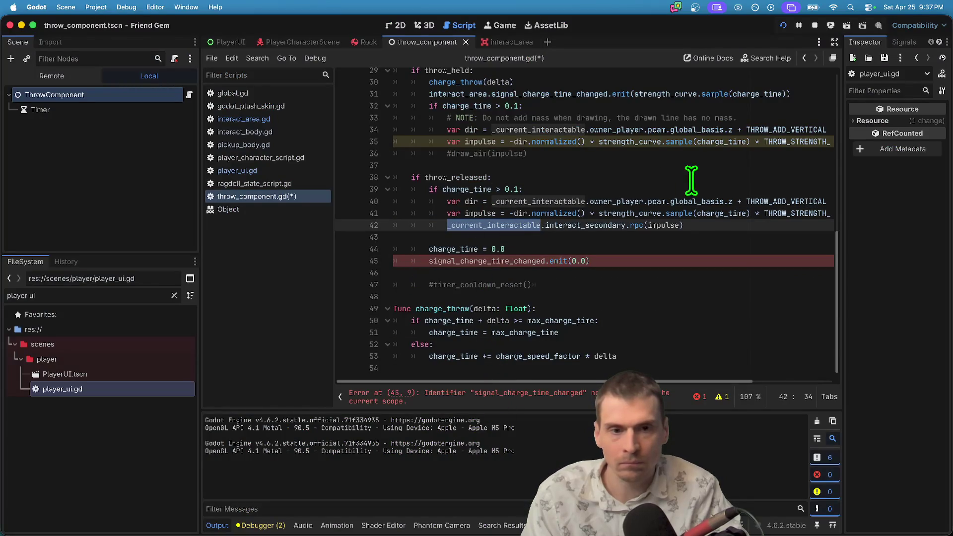
# - Prefix the signal_charge_time_changed emit call on line 45 with 'interact_area.' via autocomplete
pyautogui.click(462, 258)
pyautogui.write('area')
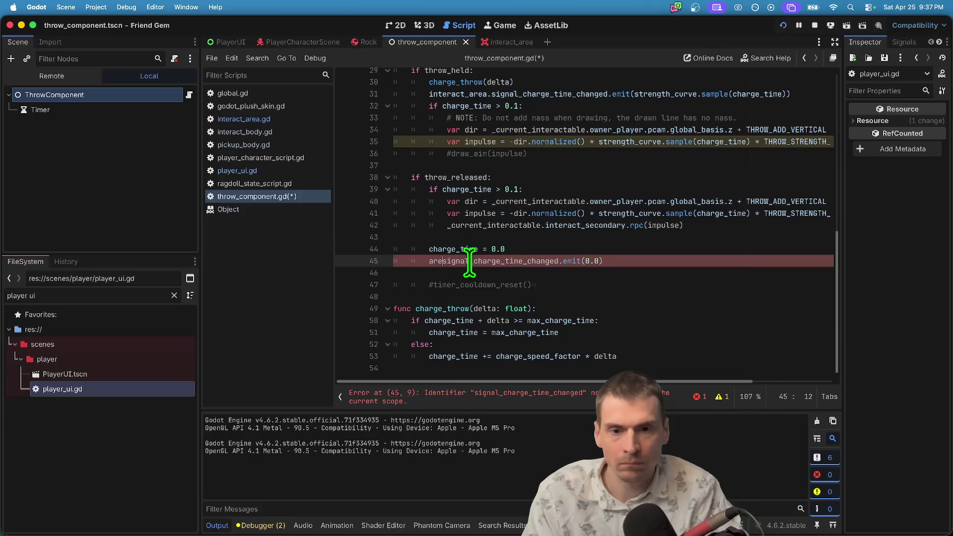
pyautogui.press('Down')
pyautogui.press('Down')
pyautogui.press('Return')
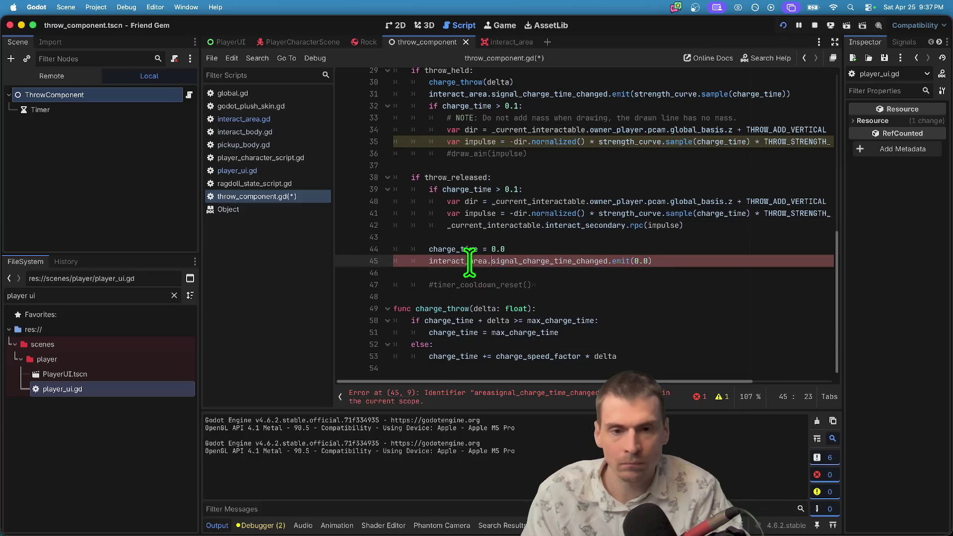
pyautogui.write('.')
pyautogui.click(564, 268)
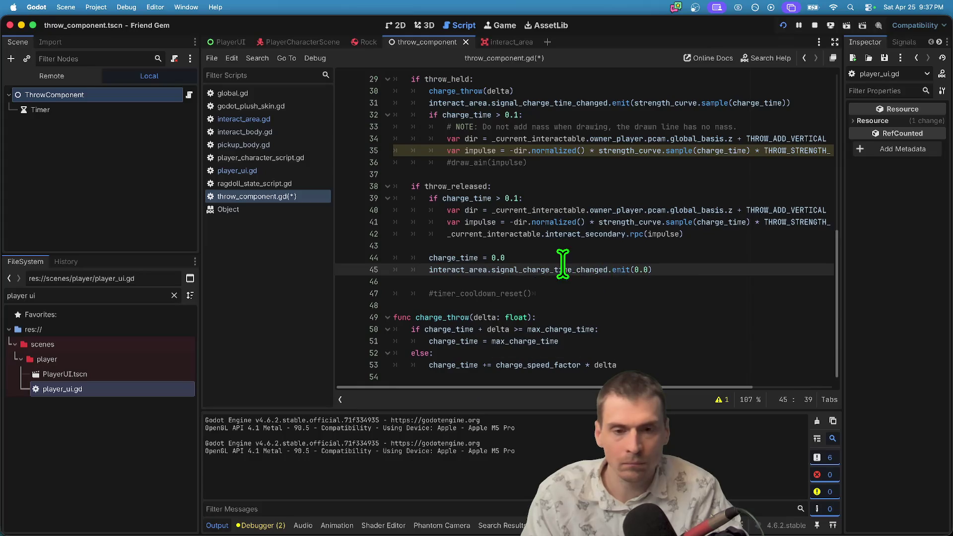
pyautogui.click(685, 270)
pyautogui.tripleClick(689, 260)
pyautogui.scroll(1, 689, 260)
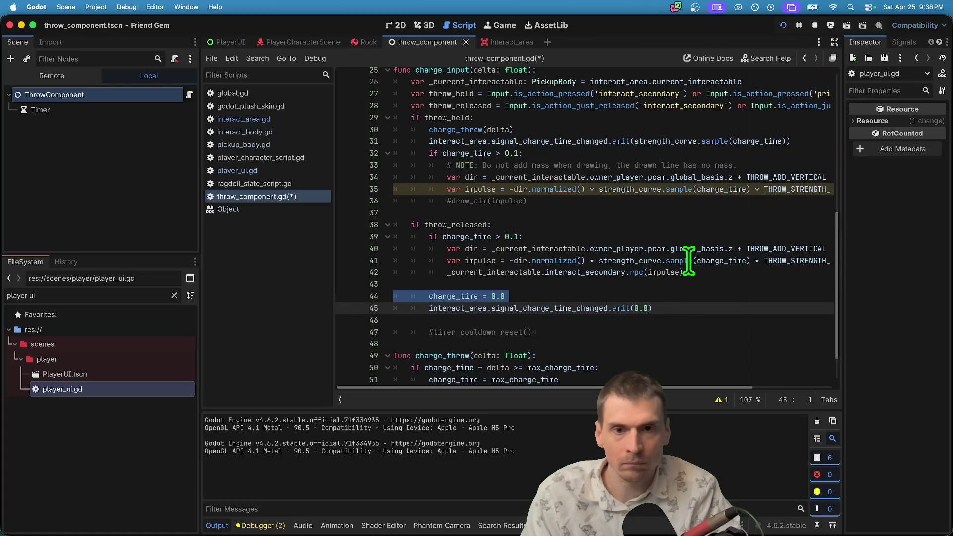
pyautogui.click(686, 305)
pyautogui.doubleClick(556, 308)
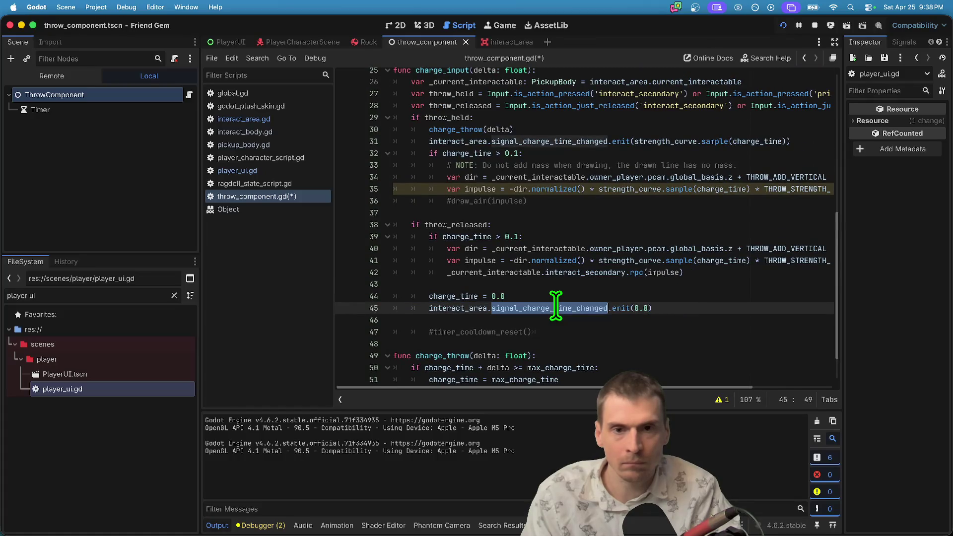
pyautogui.click(667, 304)
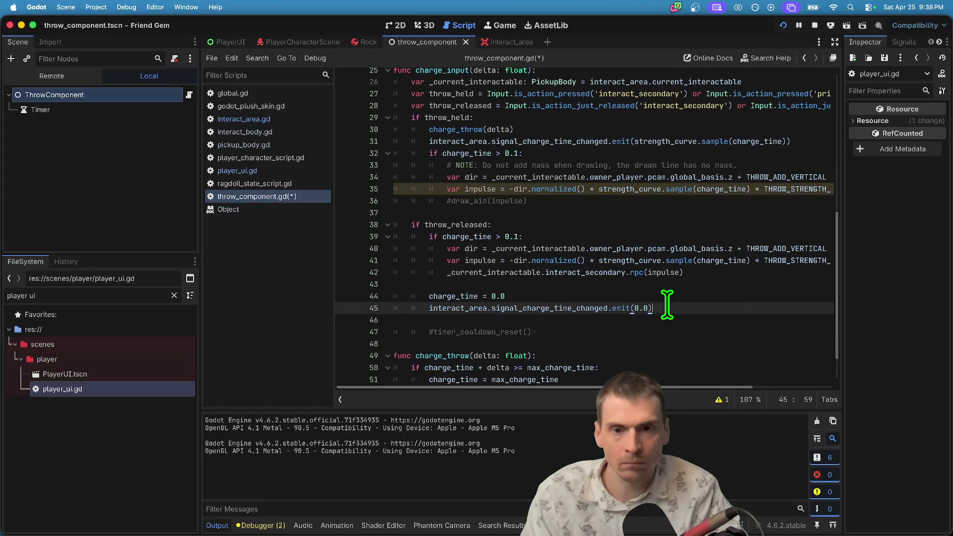
# - Save the throw script, run Friend Gem and host a game
pyautogui.press('super+b')
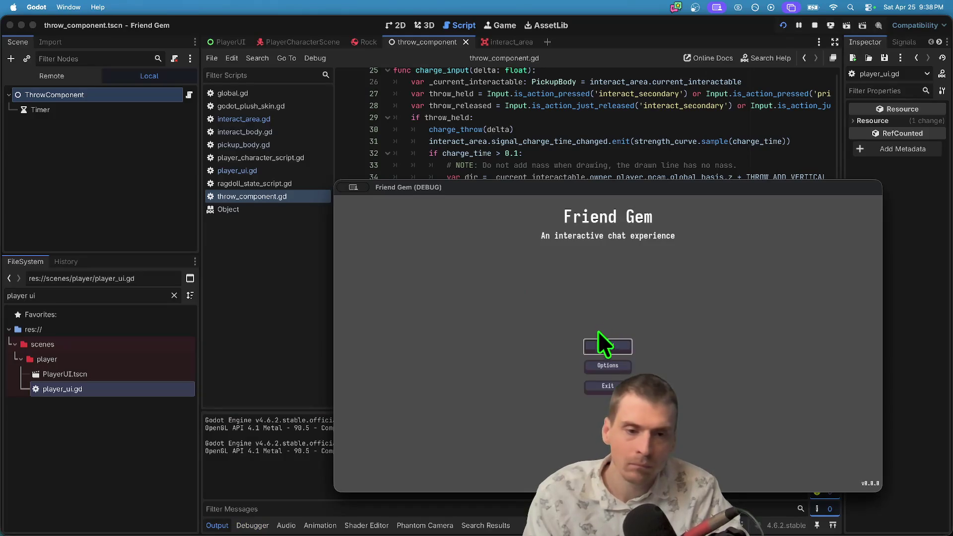
pyautogui.click(577, 335)
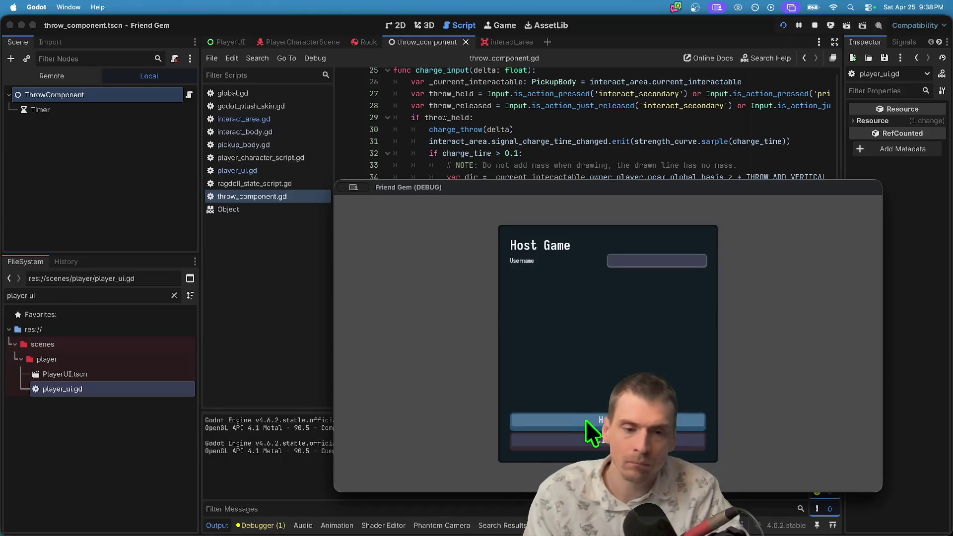
pyautogui.click(587, 431)
# - Move the blob around to test charging a throw, then stop the running game
pyautogui.press('w')
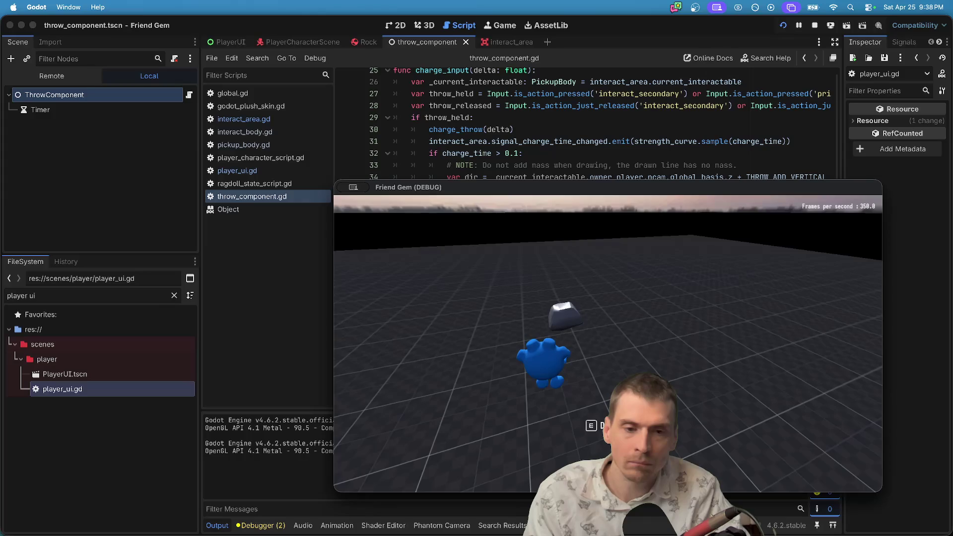
pyautogui.press('Escape')
pyautogui.click(540, 133)
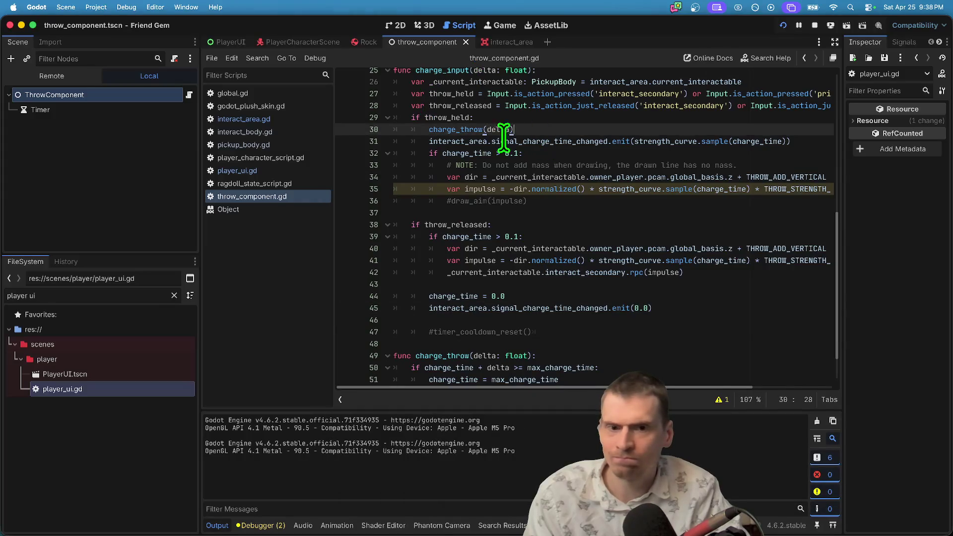
pyautogui.press('super+Tab')
pyautogui.press('super+Tab')
pyautogui.click(608, 346)
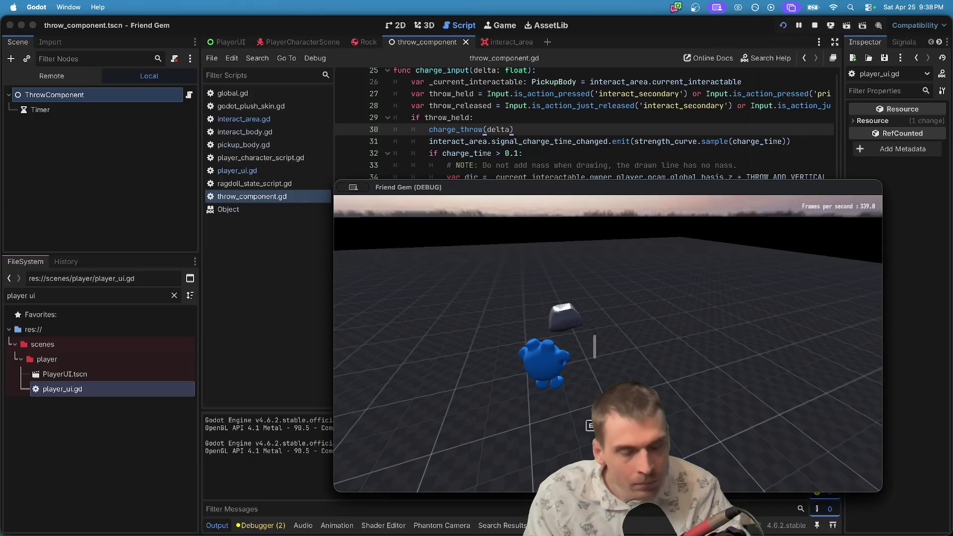
pyautogui.press('super+period')
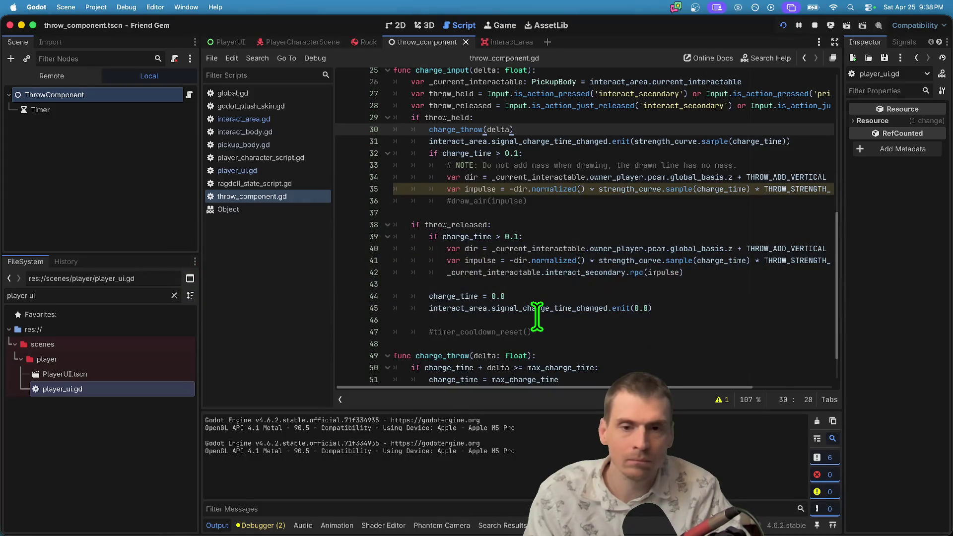
# - Delete the inline charge_time reset and emit lines from the release code
pyautogui.moveTo(782, 311); pyautogui.dragTo(222, 295)
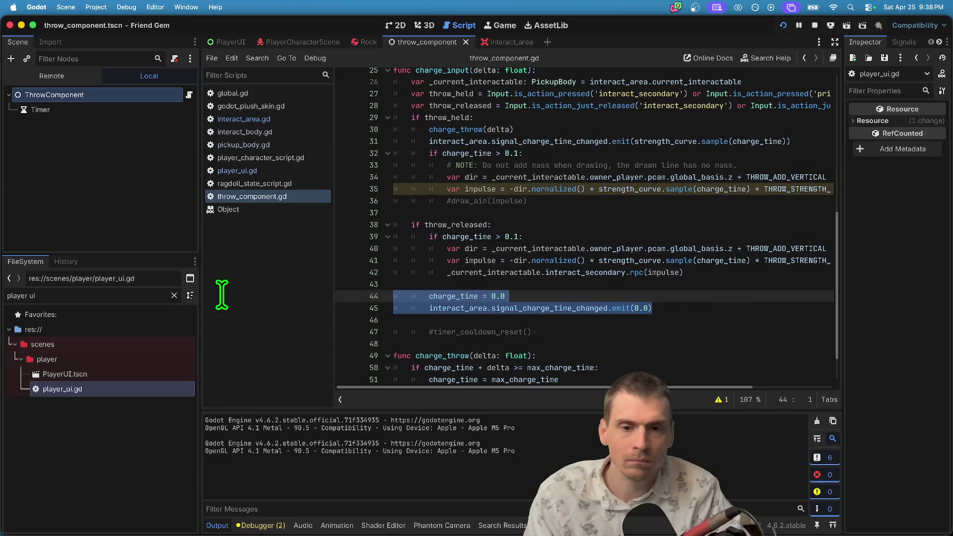
pyautogui.scroll(2, 695, 147)
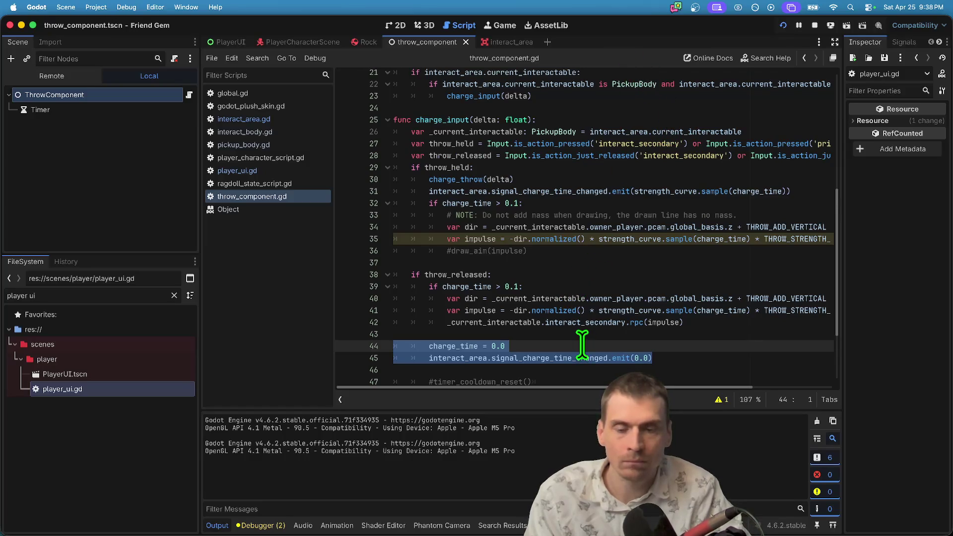
pyautogui.press('super+Tab')
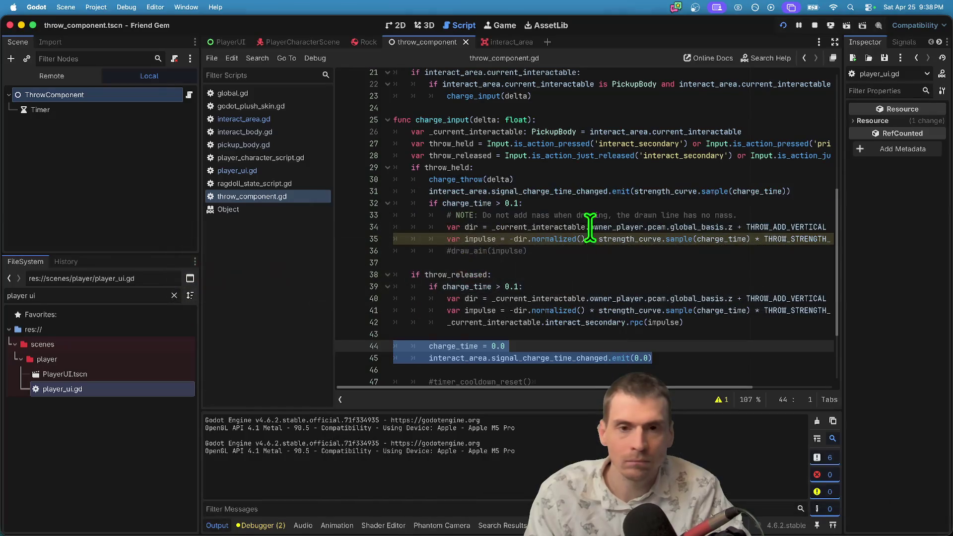
pyautogui.scroll(2, 522, 213)
pyautogui.scroll(-5, 529, 216)
pyautogui.scroll(-3, 529, 216)
pyautogui.press('BackSpace')
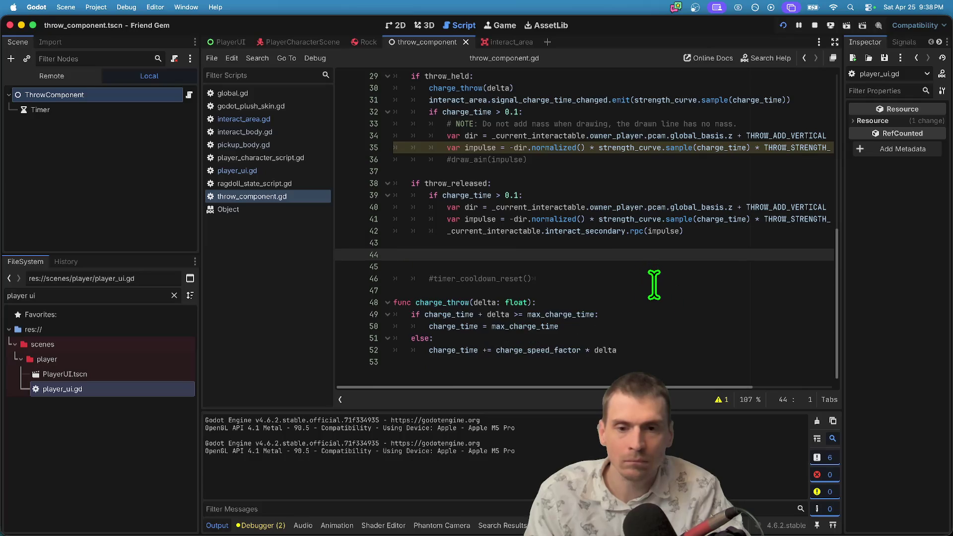
pyautogui.press('Down')
pyautogui.press('Down')
pyautogui.press('super+k')
pyautogui.press('Up')
pyautogui.press('Up')
pyautogui.press('Delete')
pyautogui.press('Delete')
pyautogui.press('Down')
# - Replace the timer_cooldown_reset call with reset_charge_time and add a func reset_charge_time(): header
pyautogui.press('Left')
pyautogui.hotkey('alt', 'BackSpace')
pyautogui.write('res')
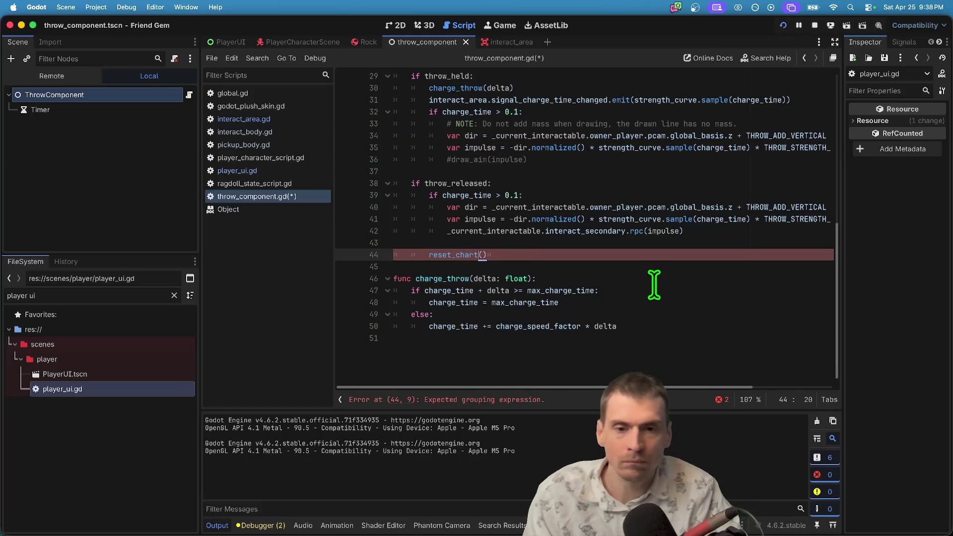
pyautogui.press('BackSpace')
pyautogui.write('ge_time')
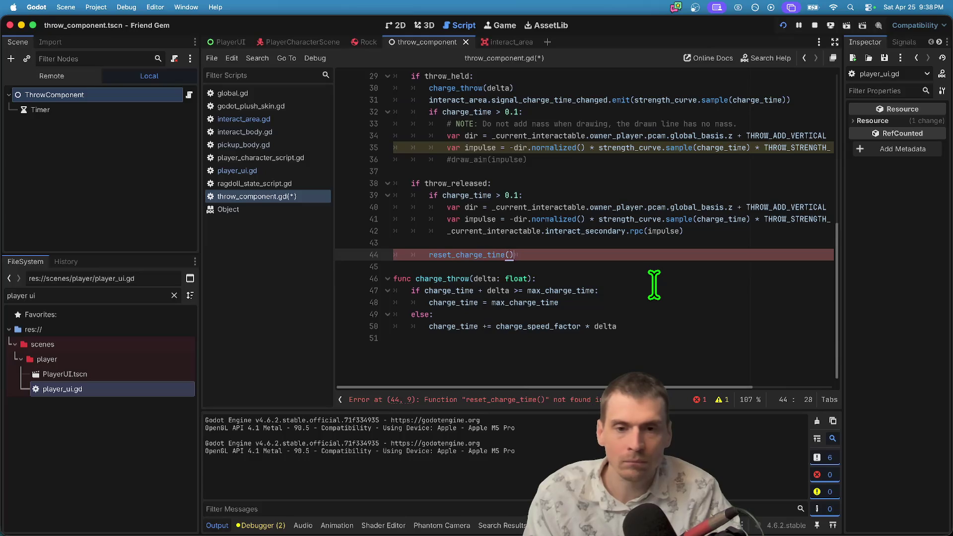
pyautogui.press('Return')
pyautogui.press('Return')
pyautogui.press('Return')
pyautogui.press('BackSpace')
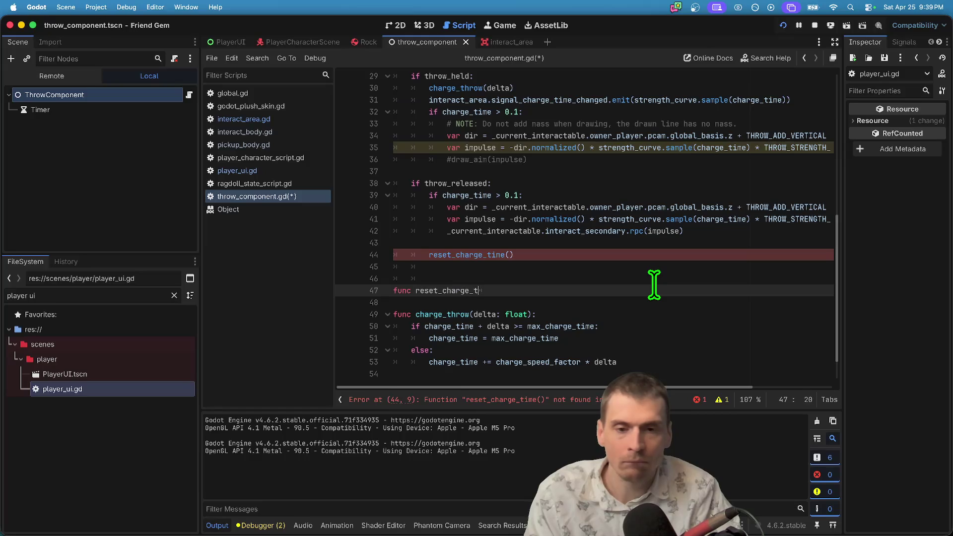
pyautogui.write(':')
pyautogui.press('Return')
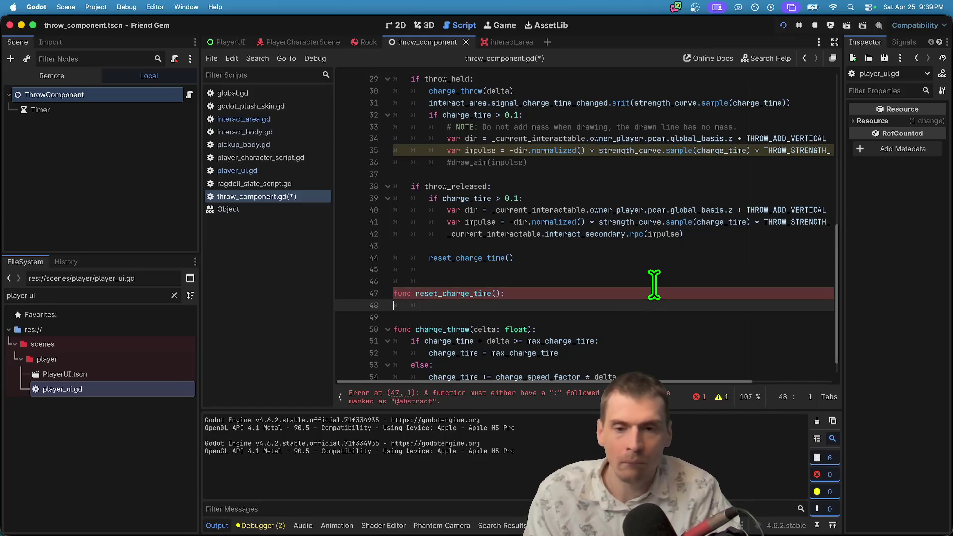
pyautogui.press('Return')
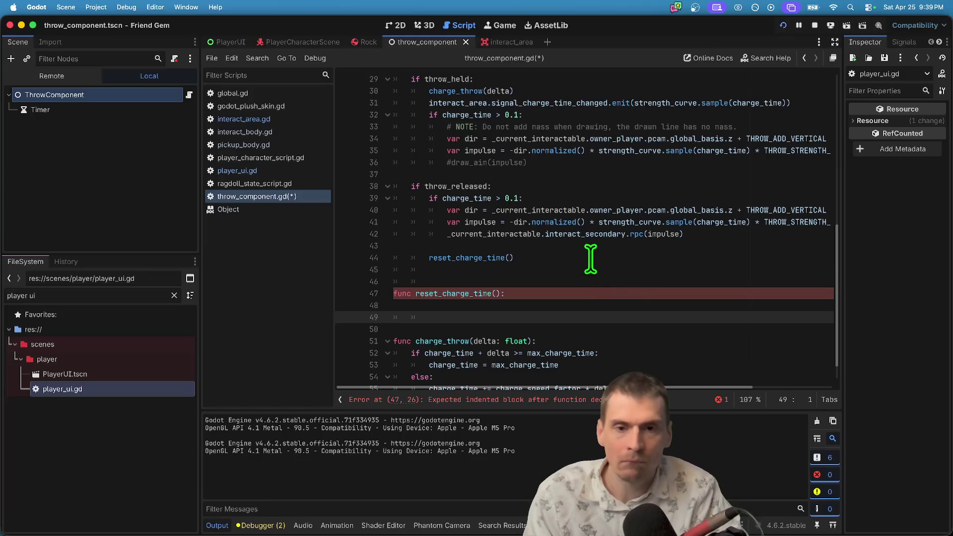
# - Write charge_time = 0.0 as the first line of reset_charge_time
pyautogui.tripleClick(484, 198)
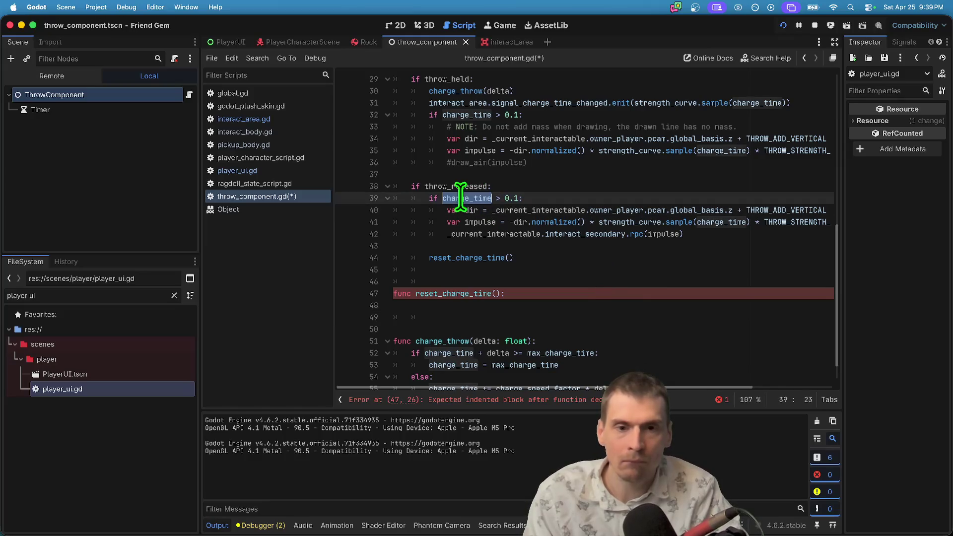
pyautogui.click(561, 300)
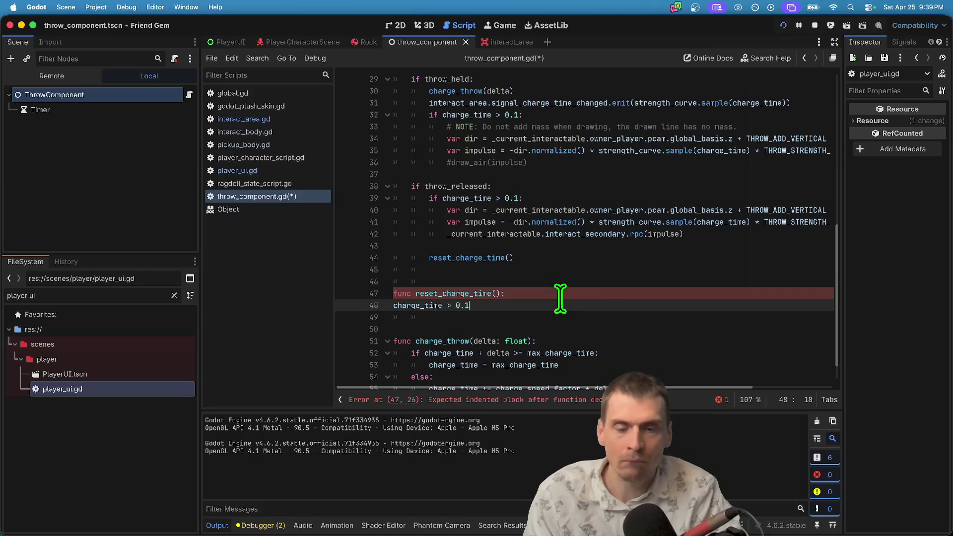
pyautogui.tripleClick(655, 307)
pyautogui.press('BackSpace')
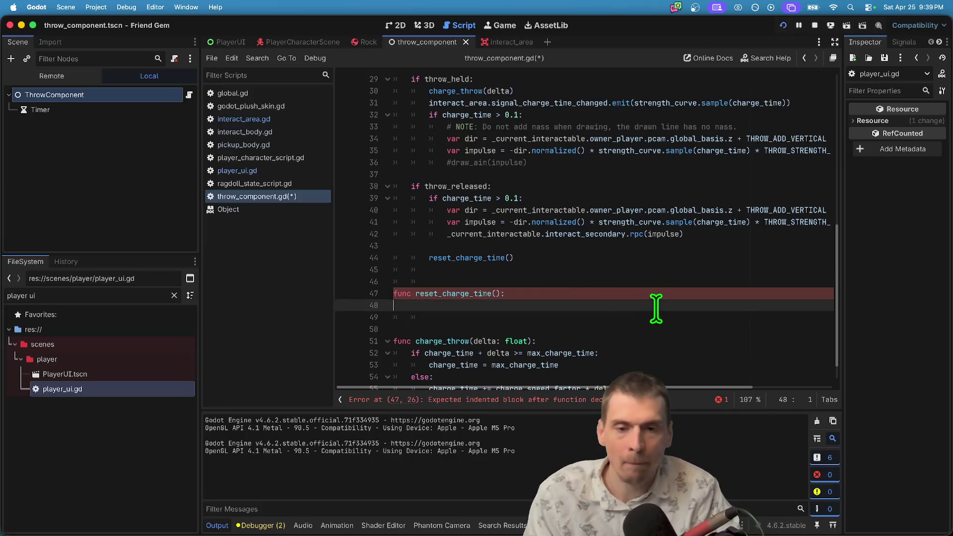
pyautogui.press('BackSpace')
pyautogui.write('0.0')
pyautogui.press('Return')
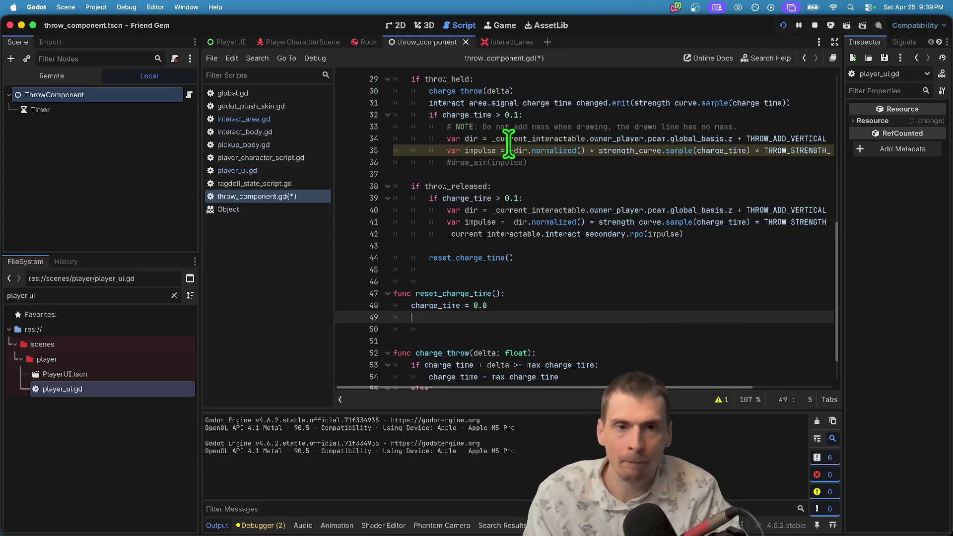
# - Add interact_area.signal_charge_time_changed.emit(0.0) as the function's second line
pyautogui.moveTo(429, 103); pyautogui.dragTo(631, 103)
pyautogui.press('super+c')
pyautogui.click(547, 317)
pyautogui.press('super+v')
pyautogui.write('(')
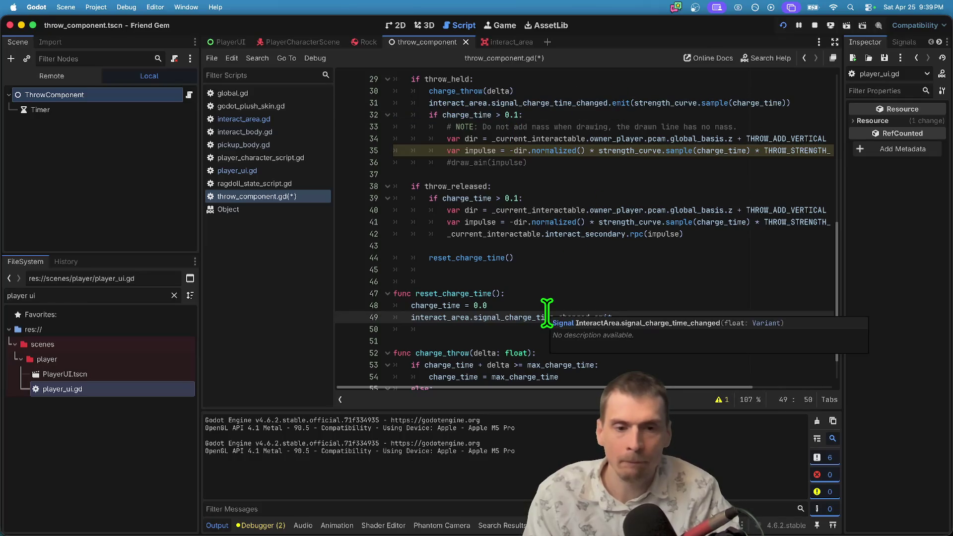
pyautogui.write('0.0')
pyautogui.press('End')
pyautogui.press('Delete')
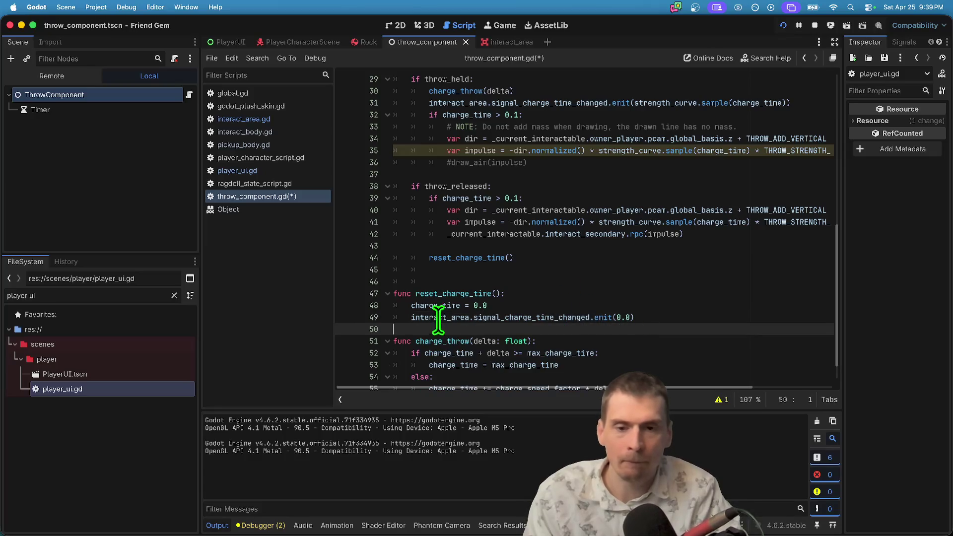
pyautogui.doubleClick(438, 294)
pyautogui.click(560, 268)
pyautogui.scroll(4, 560, 265)
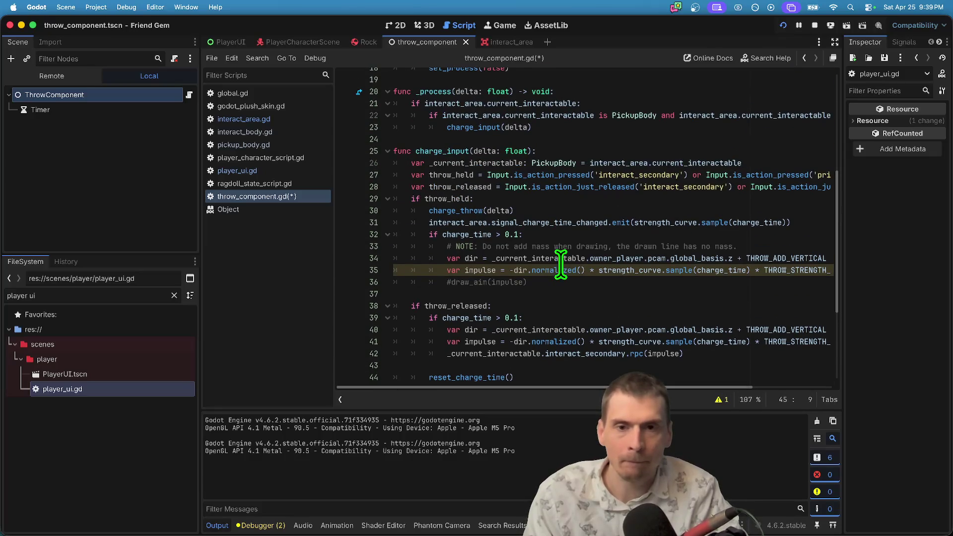
# - Add an elif charge_time > 0.0 branch after the charge_input(delta) call in _process
pyautogui.scroll(3, 665, 115)
pyautogui.click(632, 228)
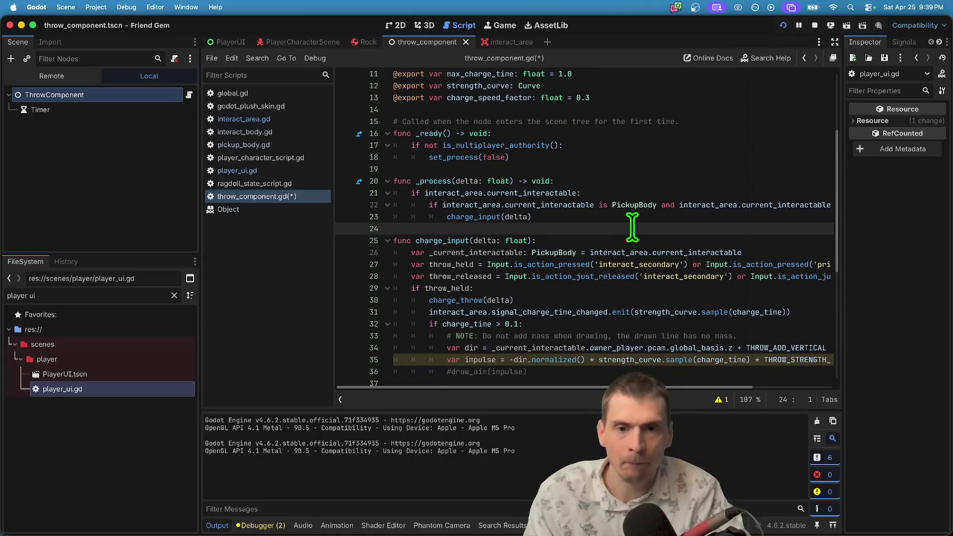
pyautogui.press('Left')
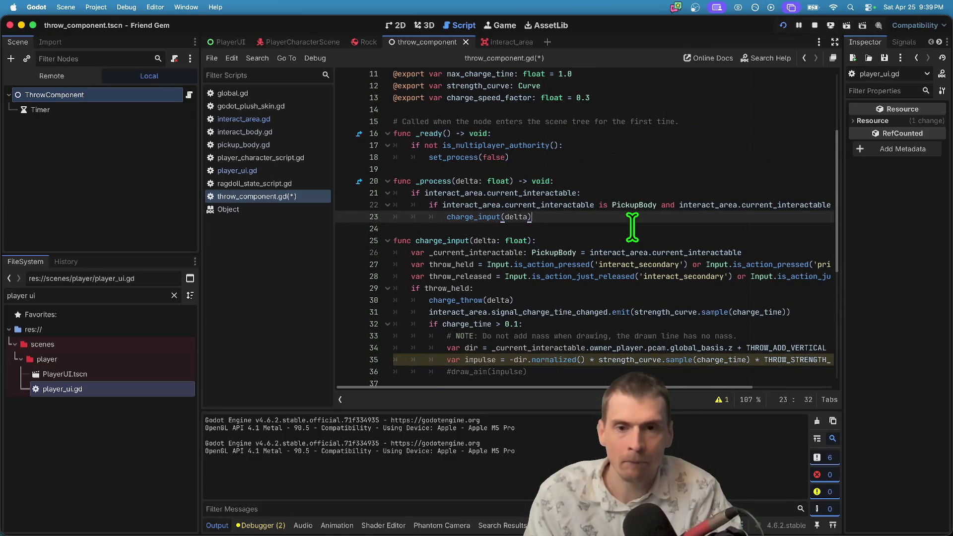
pyautogui.press('Return')
pyautogui.press('Return')
pyautogui.press('BackSpace')
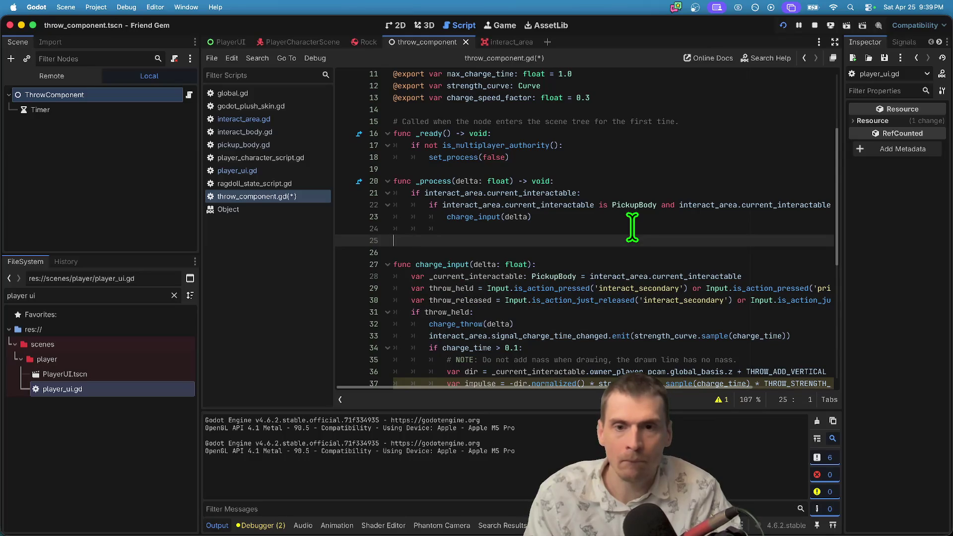
pyautogui.press('BackSpace')
pyautogui.write('lse')
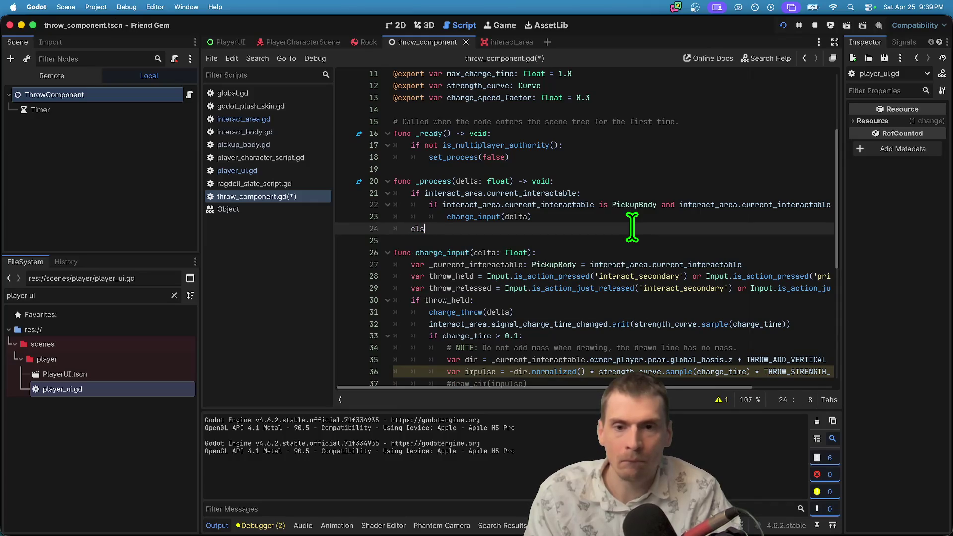
pyautogui.press('BackSpace')
pyautogui.press('BackSpace')
pyautogui.press('BackSpace')
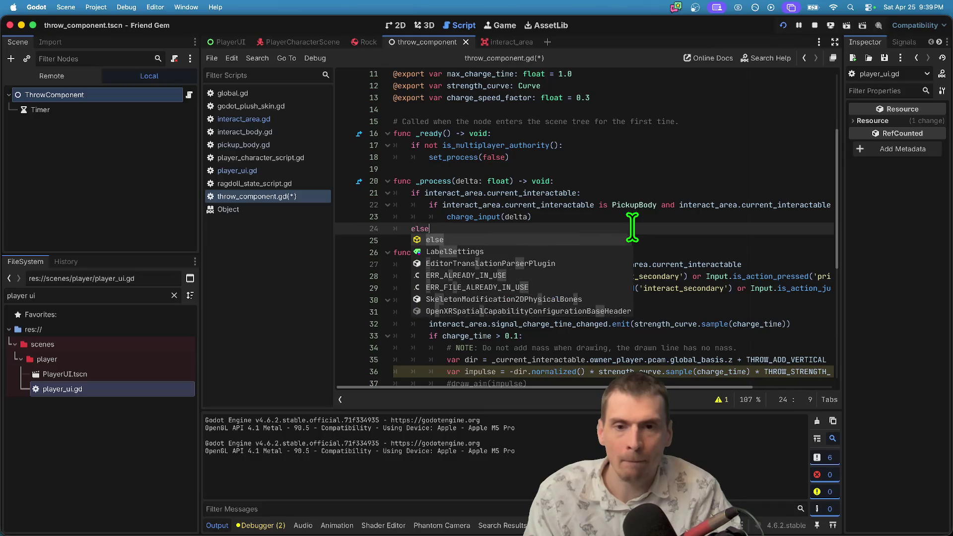
pyautogui.write('lif reset_charge_time')
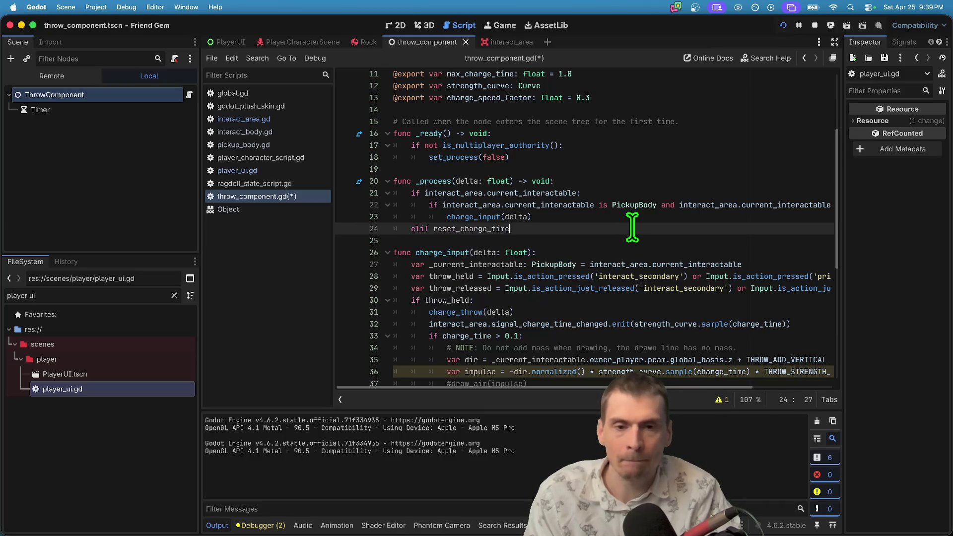
pyautogui.press('super+z')
pyautogui.write('h')
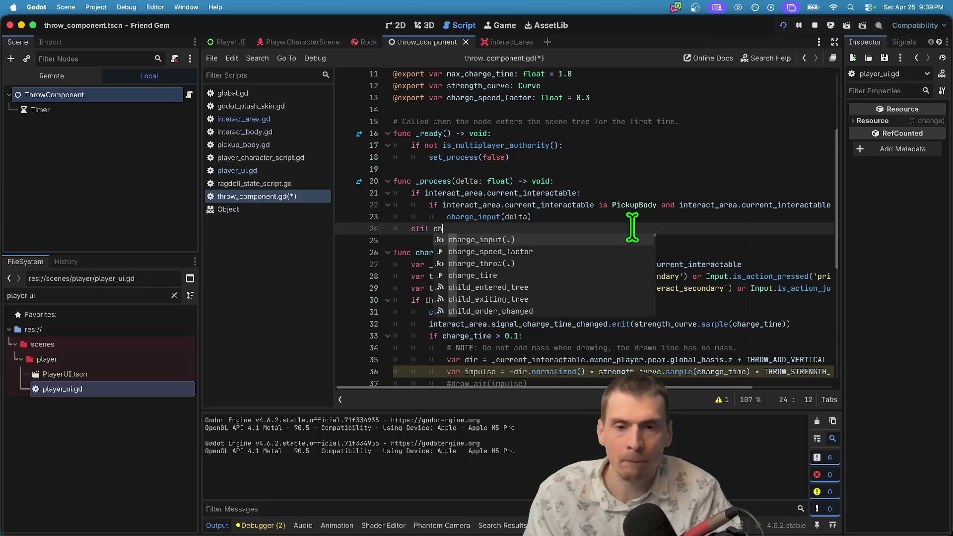
pyautogui.press('Down')
pyautogui.press('Down')
pyautogui.press('Down')
pyautogui.press('Return')
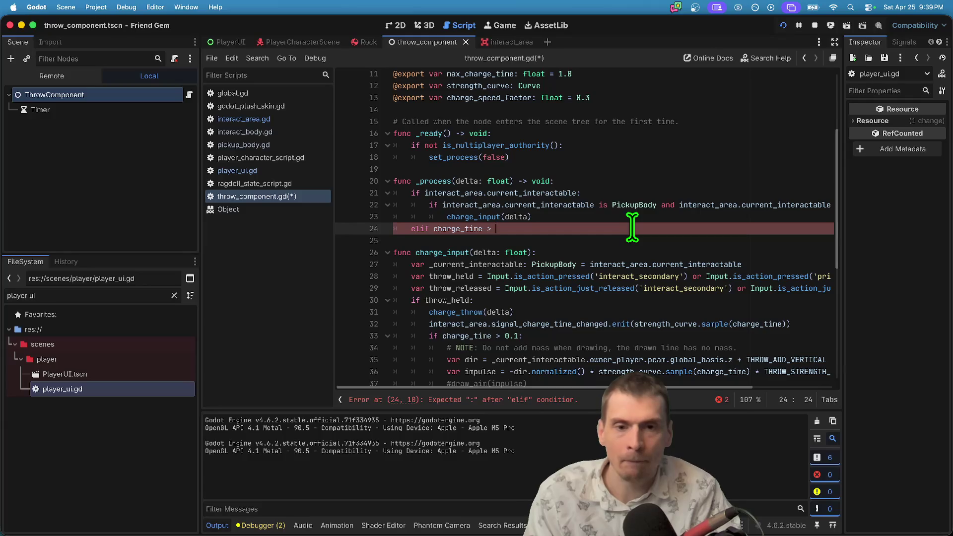
# - Make the elif branch call reset_charge_time(), then save and run the project
pyautogui.press('Return')
pyautogui.write('reset_charge_time(')
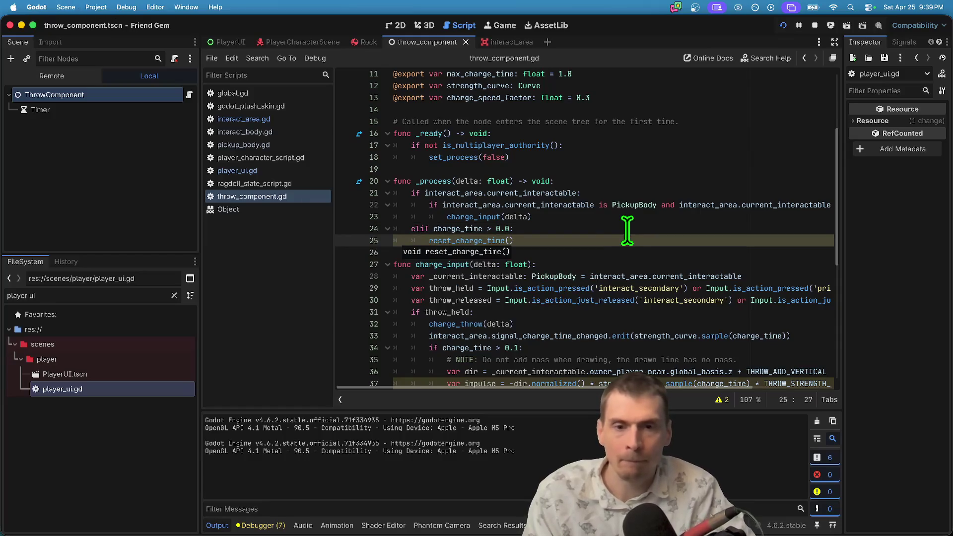
pyautogui.hotkey('ctrl', 's')
pyautogui.press('super+b')
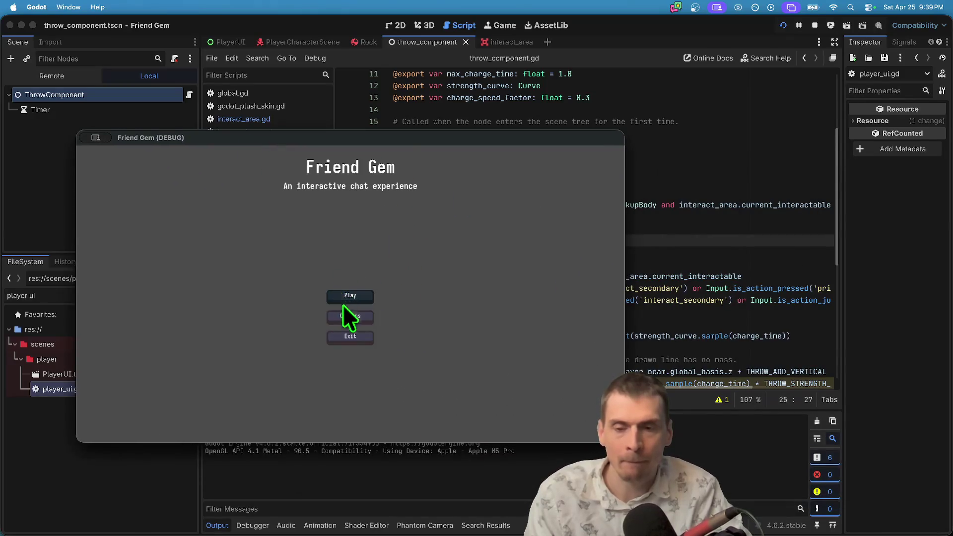
# - Start Friend Gem from the title screen and host a game
pyautogui.click(340, 299)
pyautogui.click(349, 248)
pyautogui.click(335, 364)
# - Walk the blob to the rock, pick it up with E and throw it, then switch applications
pyautogui.press('w')
pyautogui.press('e')
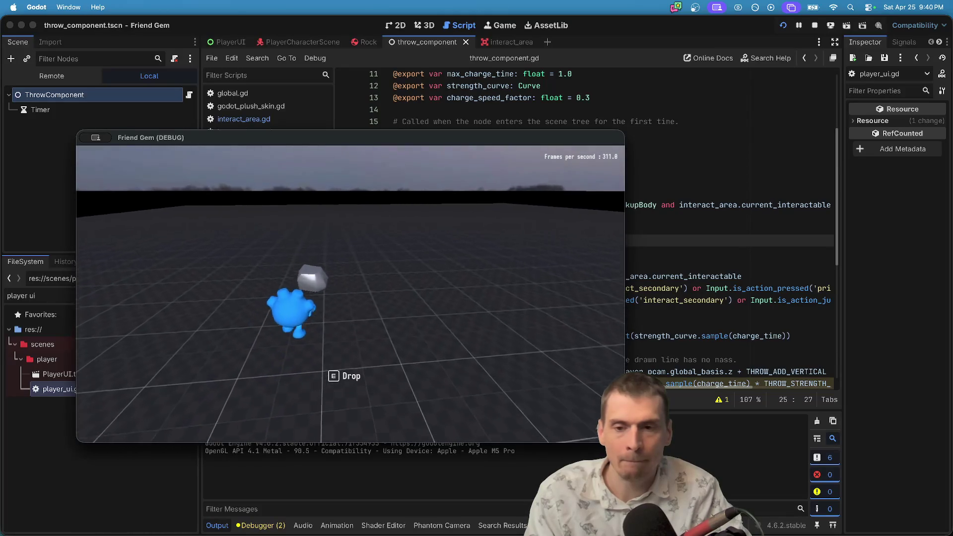
pyautogui.click(337, 305)
pyautogui.press('w')
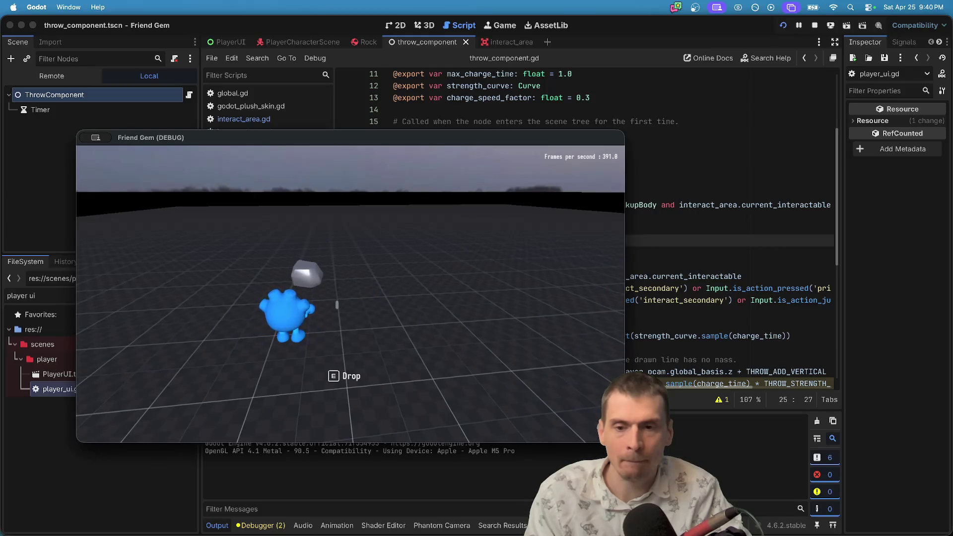
pyautogui.moveTo(351, 292)
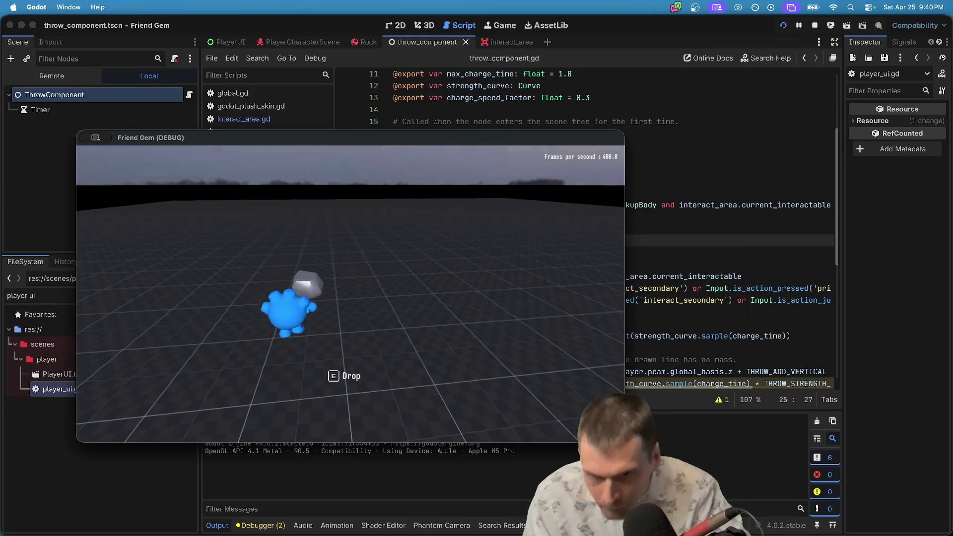
pyautogui.press('super+Tab')
pyautogui.press('super+Tab')
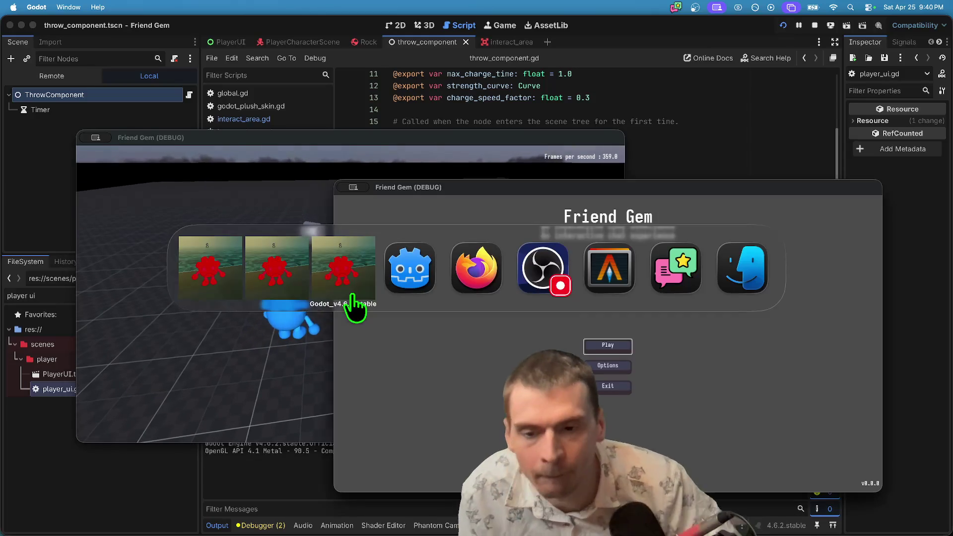
pyautogui.press('super+Tab')
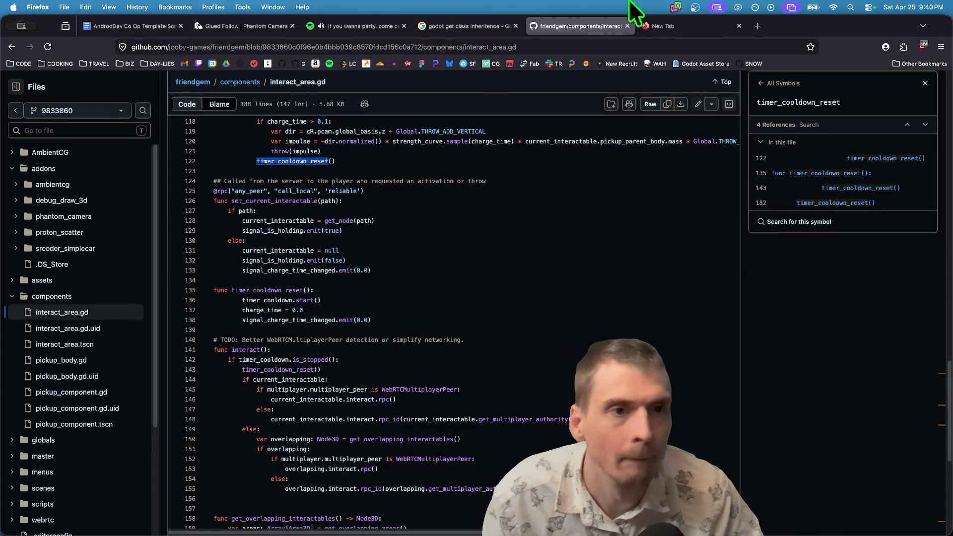
# - Raise the f.lux sunset colour temperature from 1917K to 3488K, then resume moving the rock-carrying blob
pyautogui.click(755, 7)
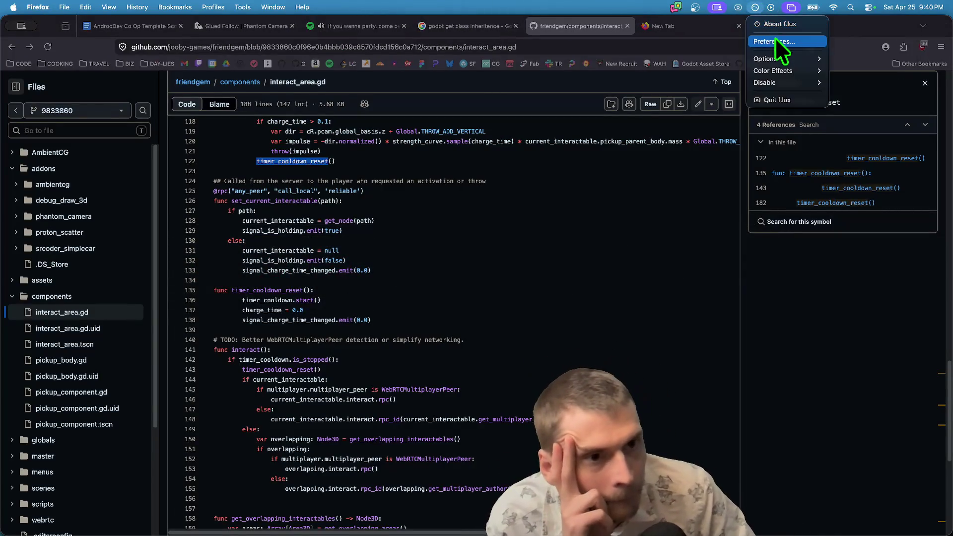
pyautogui.click(775, 37)
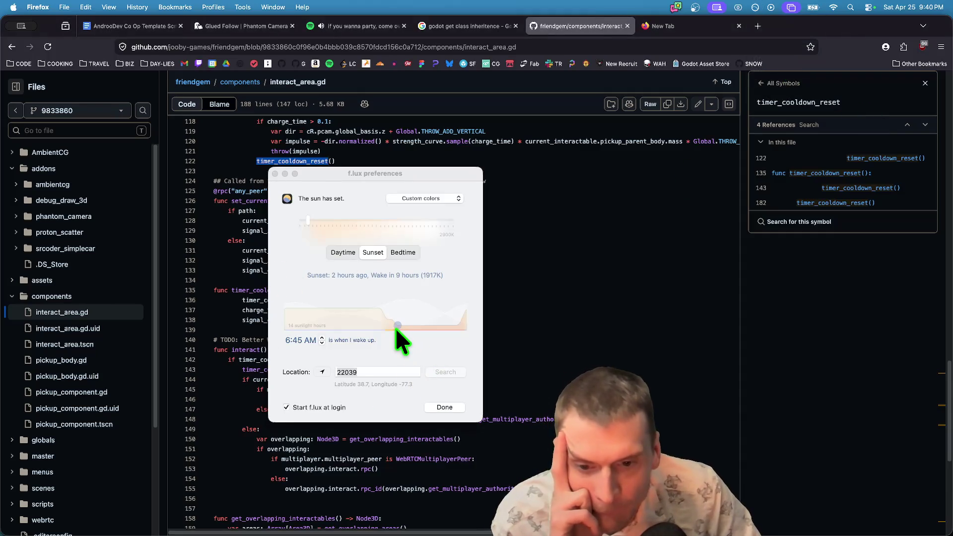
pyautogui.click(396, 324)
pyautogui.moveTo(317, 223); pyautogui.dragTo(323, 219)
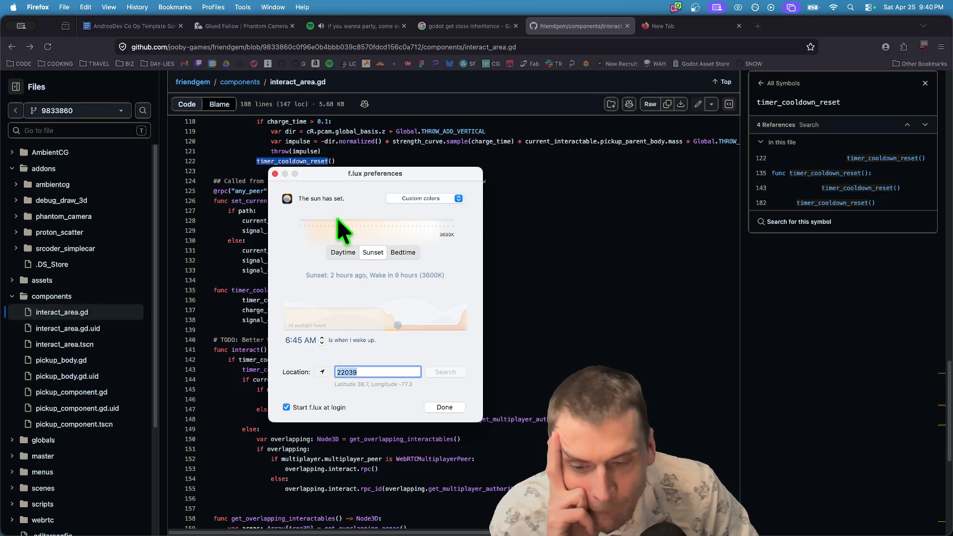
pyautogui.moveTo(335, 218)
pyautogui.mouseDown()
pyautogui.moveTo(343, 218)
pyautogui.moveTo(332, 218)
pyautogui.mouseUp()
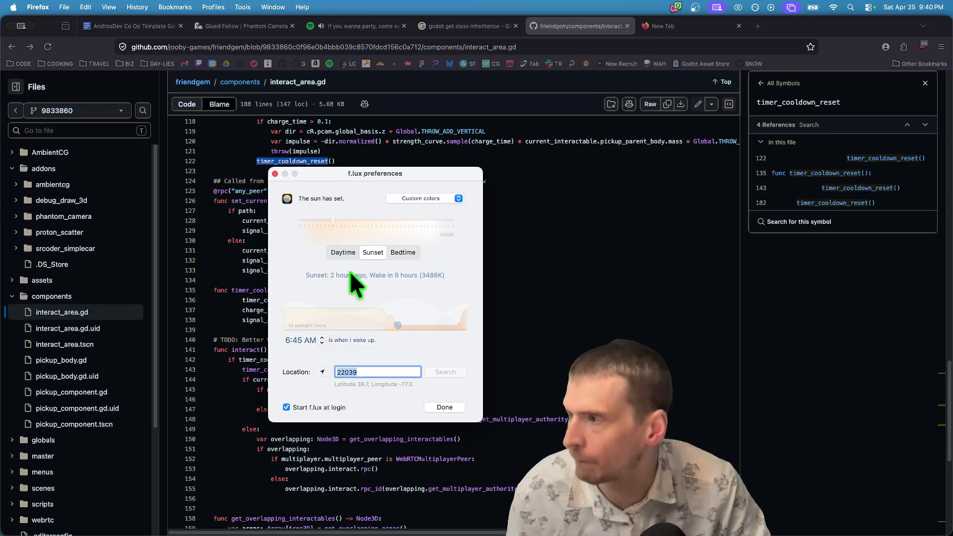
pyautogui.click(275, 173)
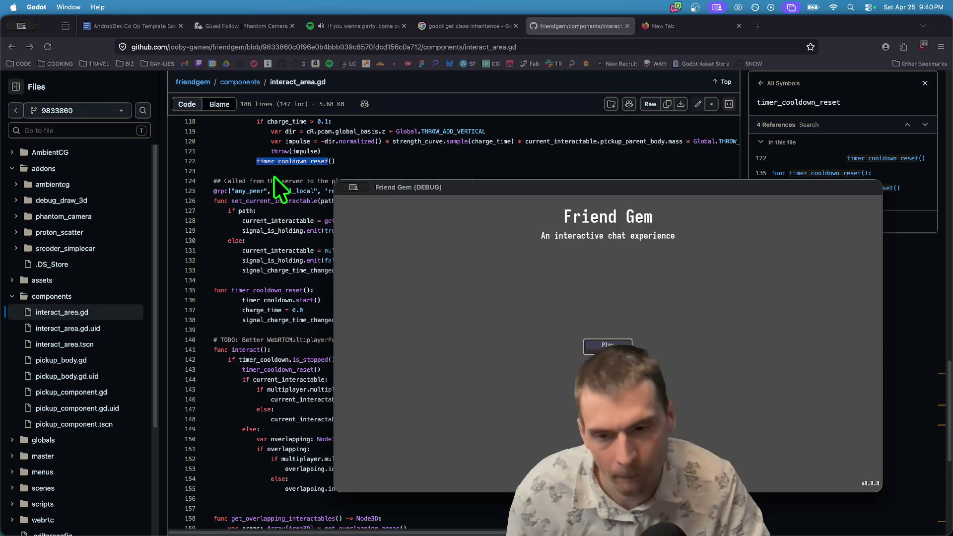
pyautogui.press('super+Tab')
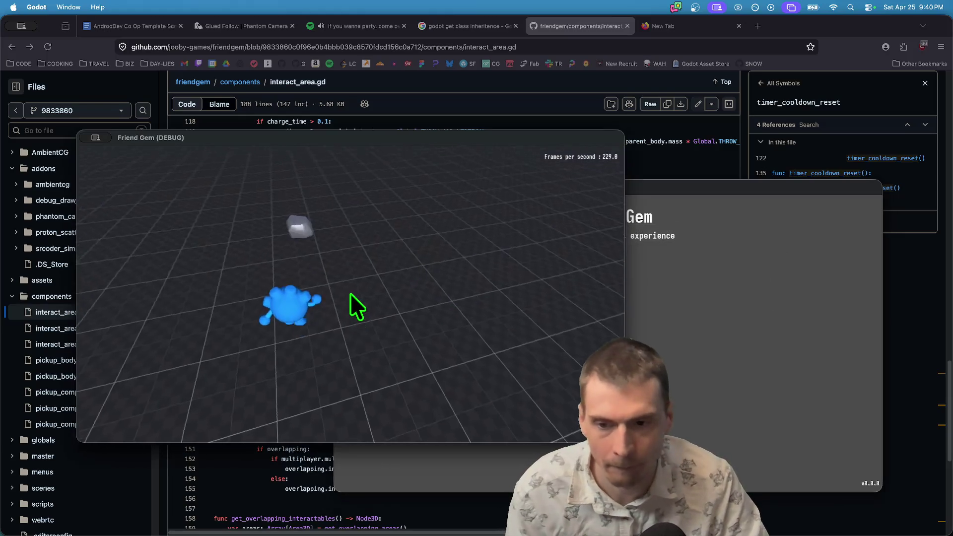
pyautogui.press('d')
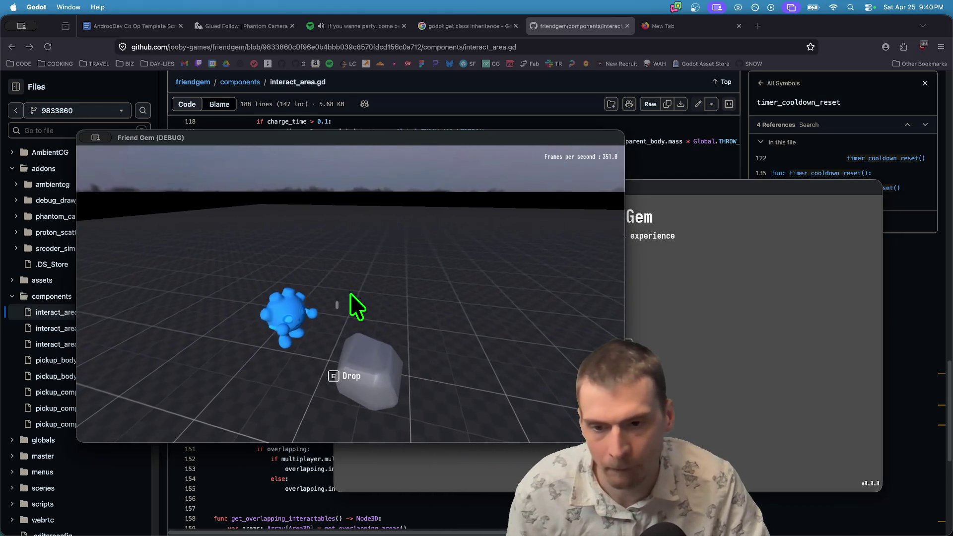